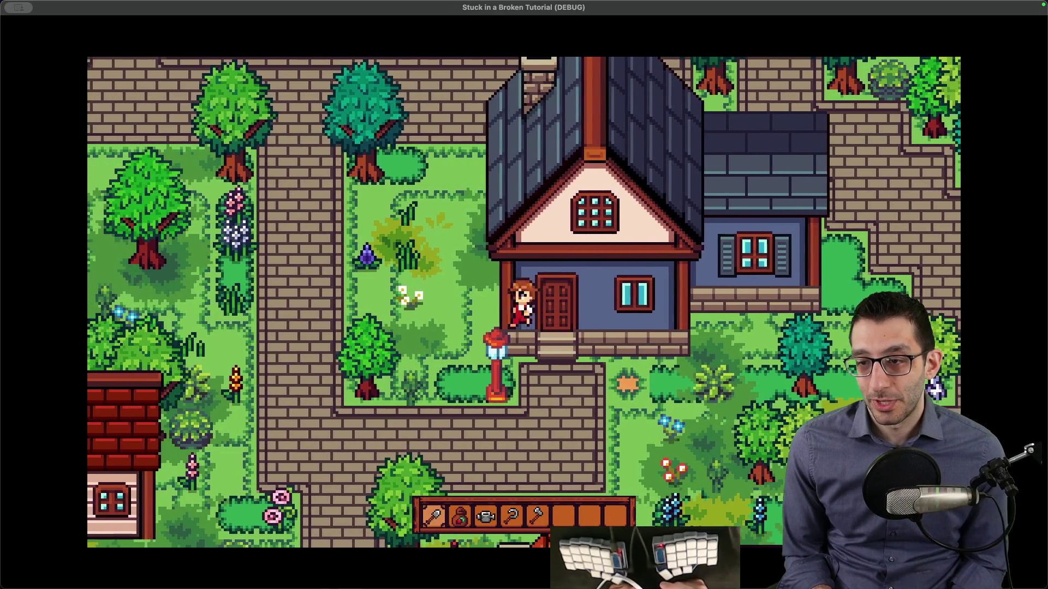
Step: Walk the character up, down, left and right around the house's front door step
{"action": "key", "text": "Up"}
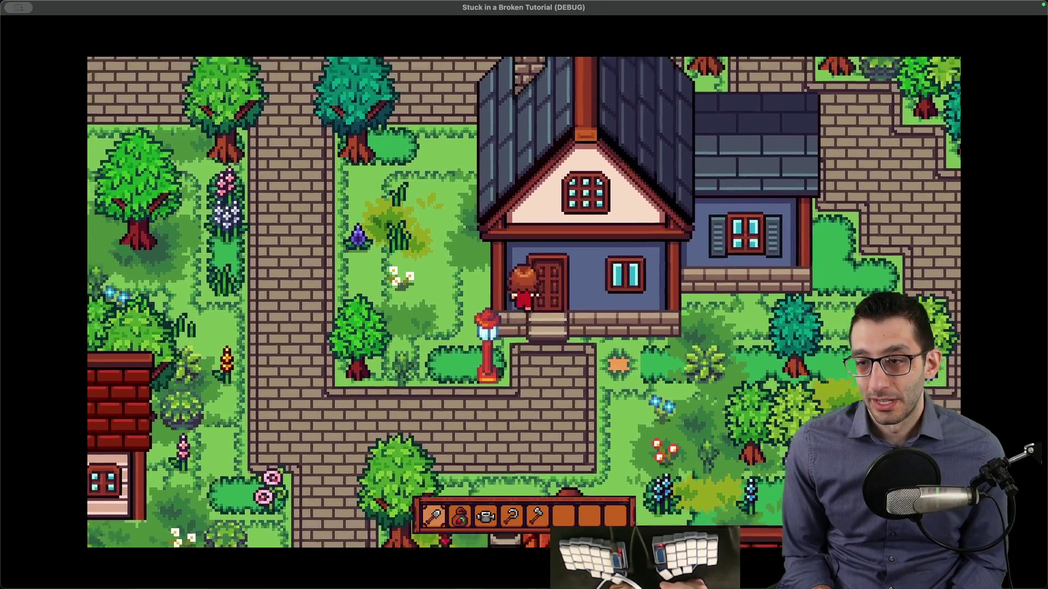
{"action": "key", "text": "Down"}
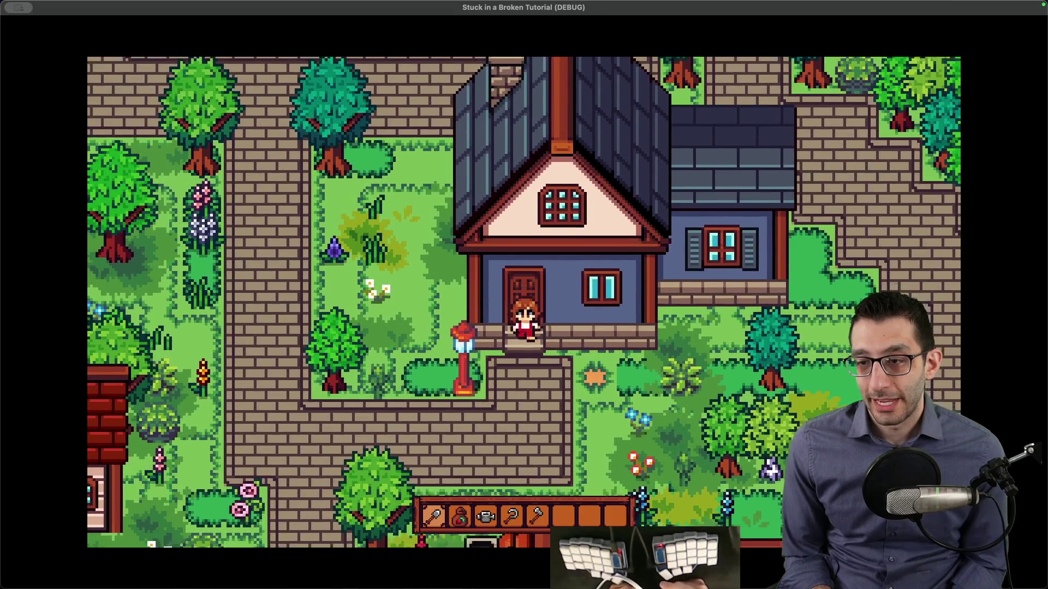
{"action": "key", "text": "Up"}
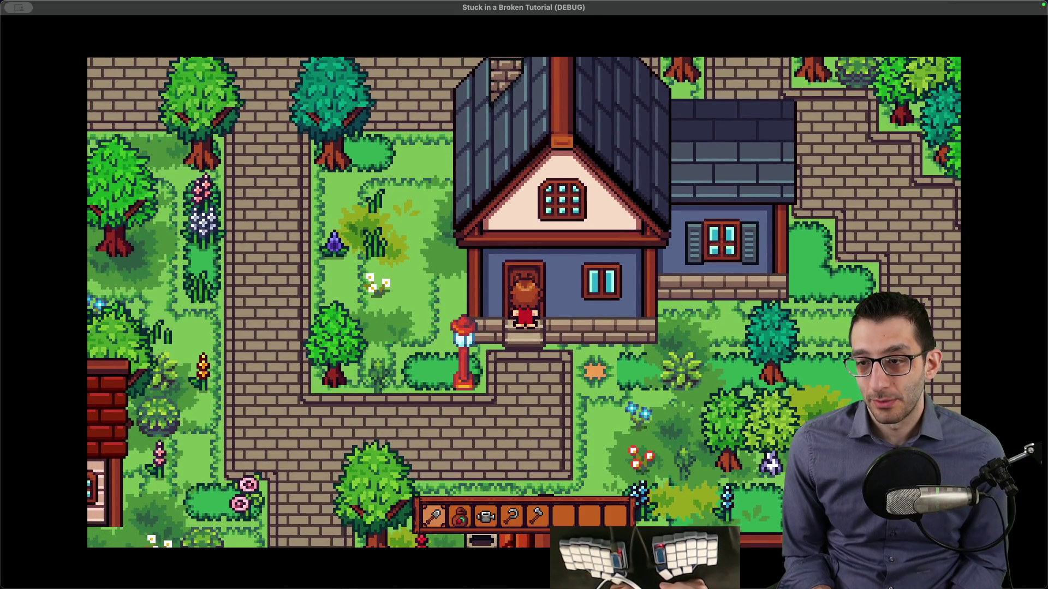
{"action": "key", "text": "Left"}
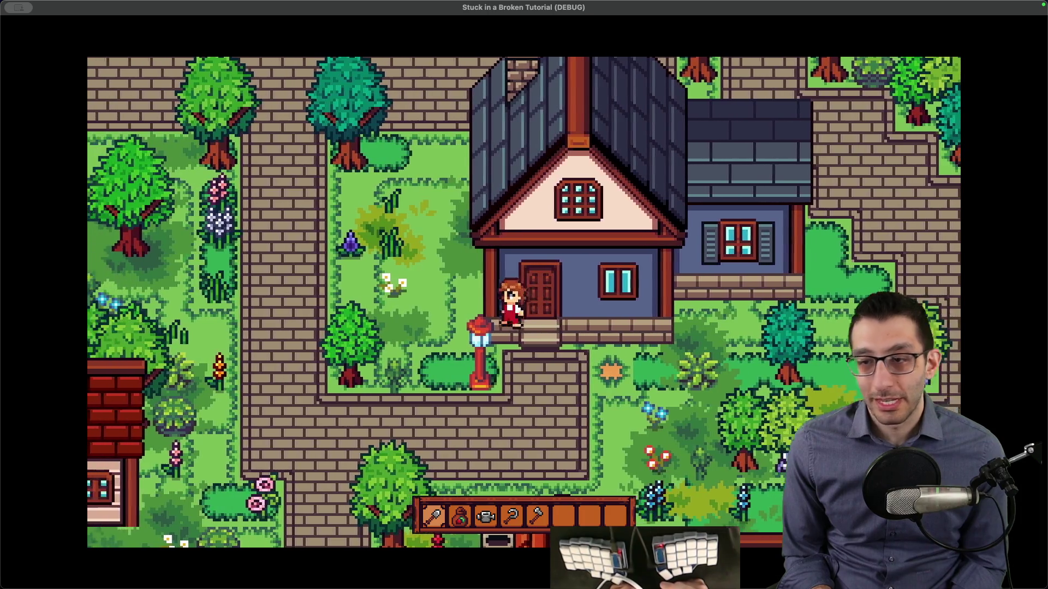
{"action": "key", "text": "Right"}
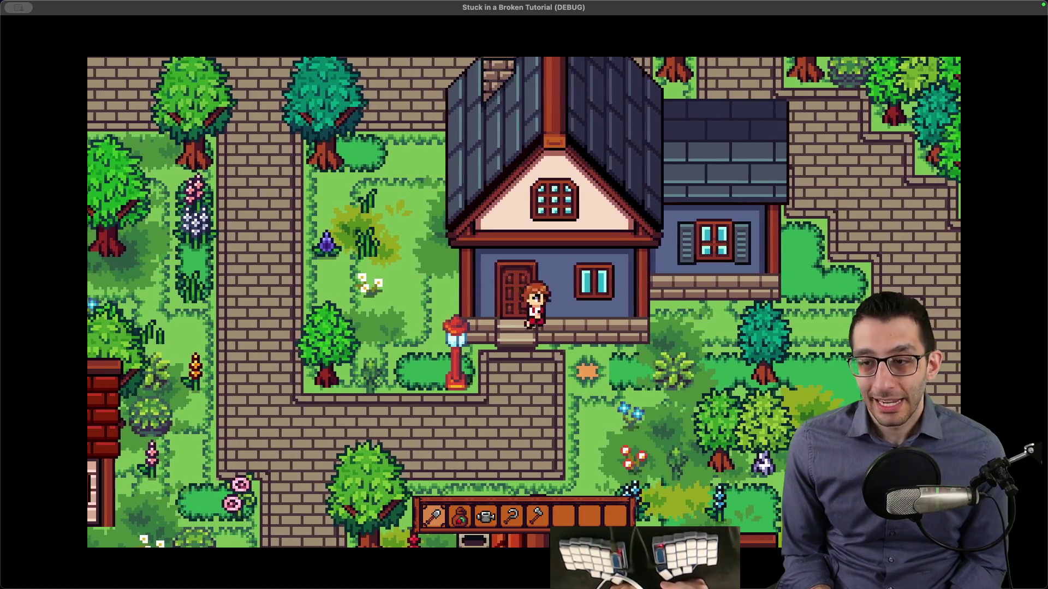
{"action": "key", "text": "Down"}
{"action": "key", "text": "Up"}
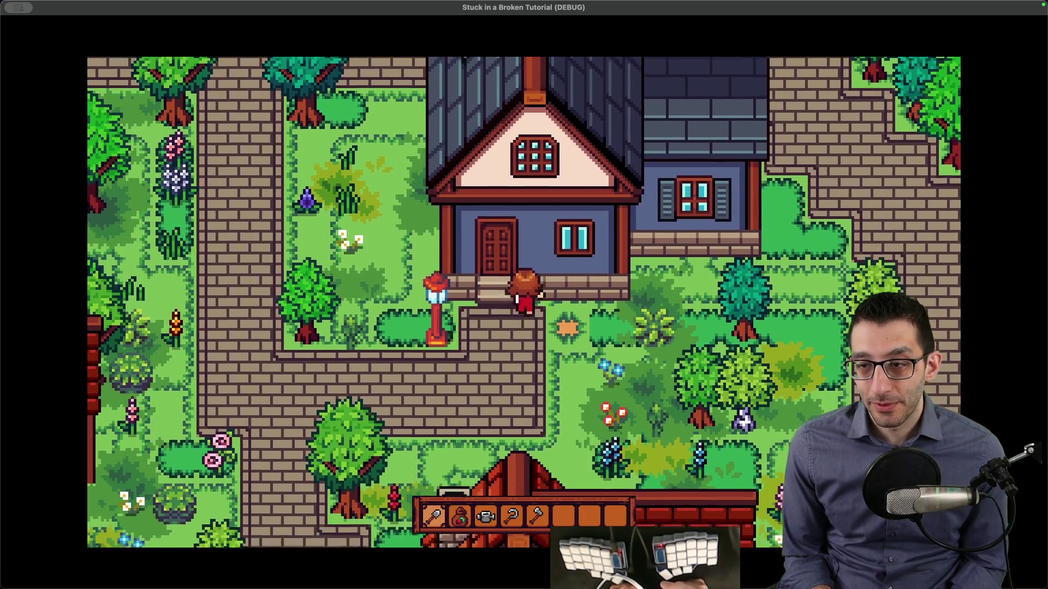
{"action": "key", "text": "Left"}
{"action": "key", "text": "Down"}
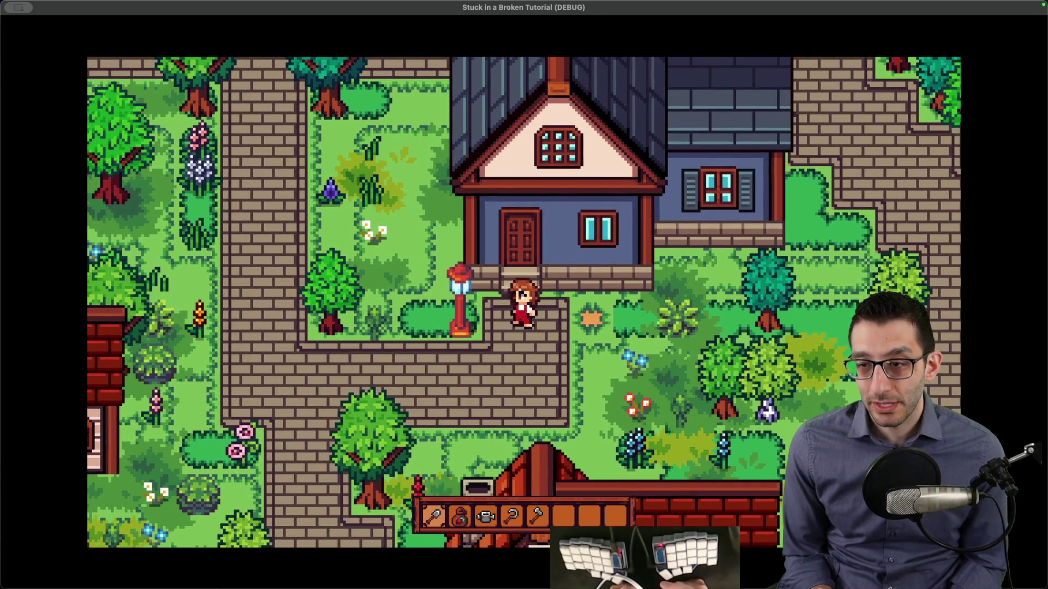
Step: Walk up to the door, then pause and quit the debug game
{"action": "key", "text": "Up"}
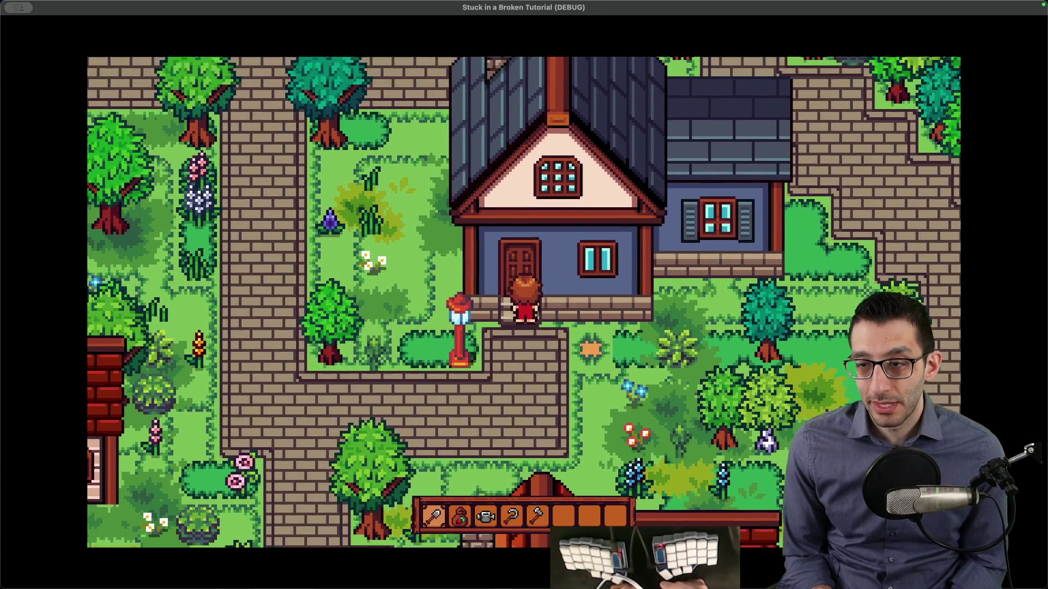
{"action": "key", "text": "Escape"}
{"action": "key", "text": "super+q"}
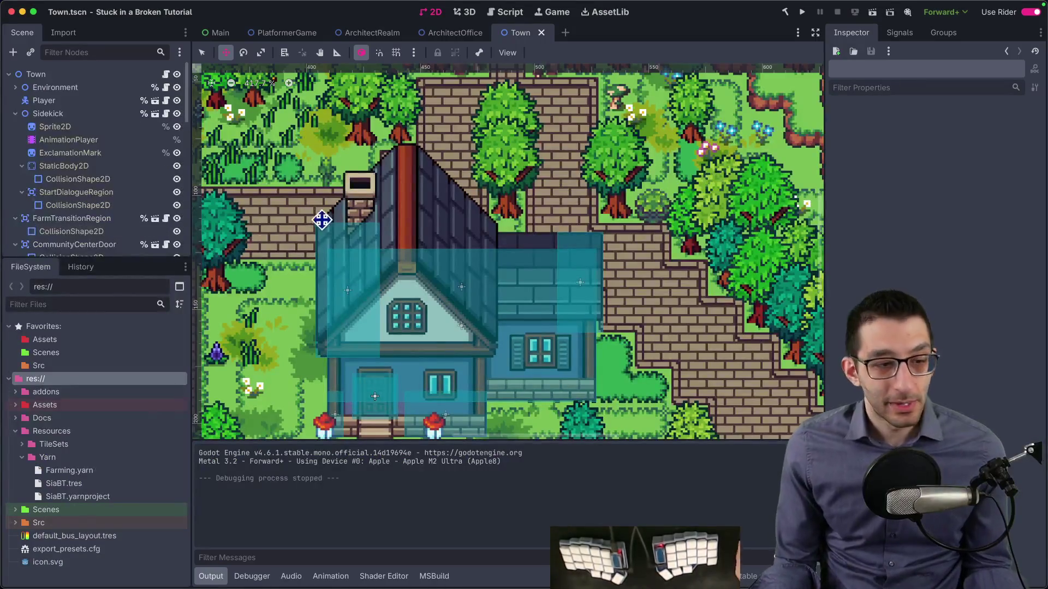
Step: Open FlowControlFlags.cs in Rider by searching for 'flow'
{"action": "key", "text": "super+q"}
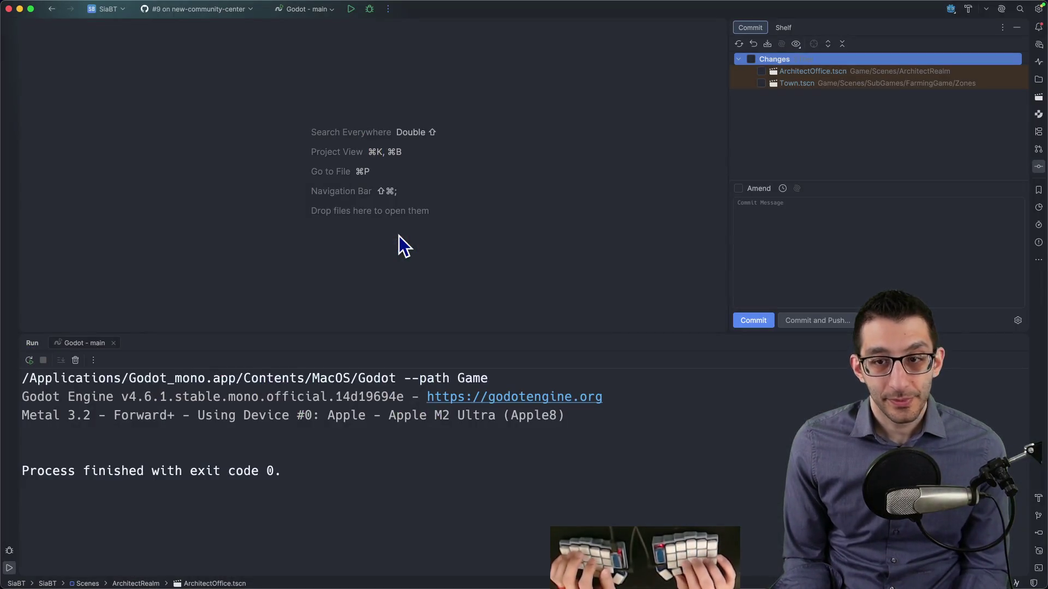
{"action": "key", "text": "super+p"}
{"action": "type", "text": "flow"}
{"action": "key", "text": "Return"}
Step: Change StartingGame to GameToStartIn.FarmingGame
{"action": "key", "text": "Up"}
{"action": "key", "text": "Up"}
{"action": "key", "text": "Up"}
{"action": "key", "text": "alt+BackSpace"}
{"action": "type", "text": "FarmingGame;"}
{"action": "key", "text": "Return"}
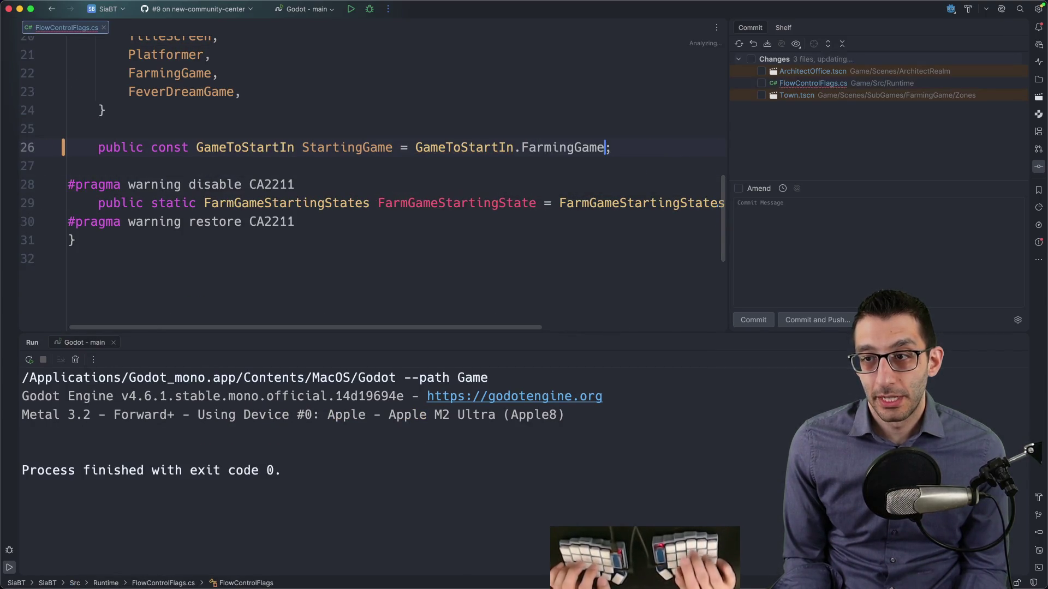
Step: Set FarmGameStartingState to FreePlayBeforeSidekick instead of PlayNormally and return to Godot
{"action": "key", "text": "Down"}
{"action": "key", "text": "Down"}
{"action": "key", "text": "Down"}
{"action": "key", "text": "End"}
{"action": "key", "text": "alt+BackSpace"}
{"action": "type", "text": "Sid"}
{"action": "key", "text": "Return"}
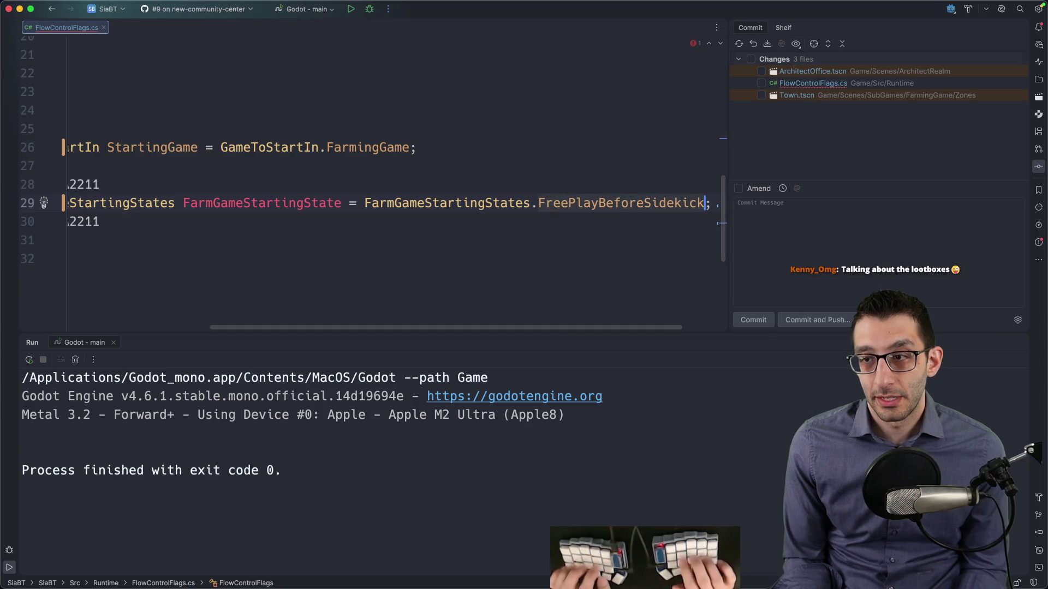
{"action": "key", "text": "super+Tab"}
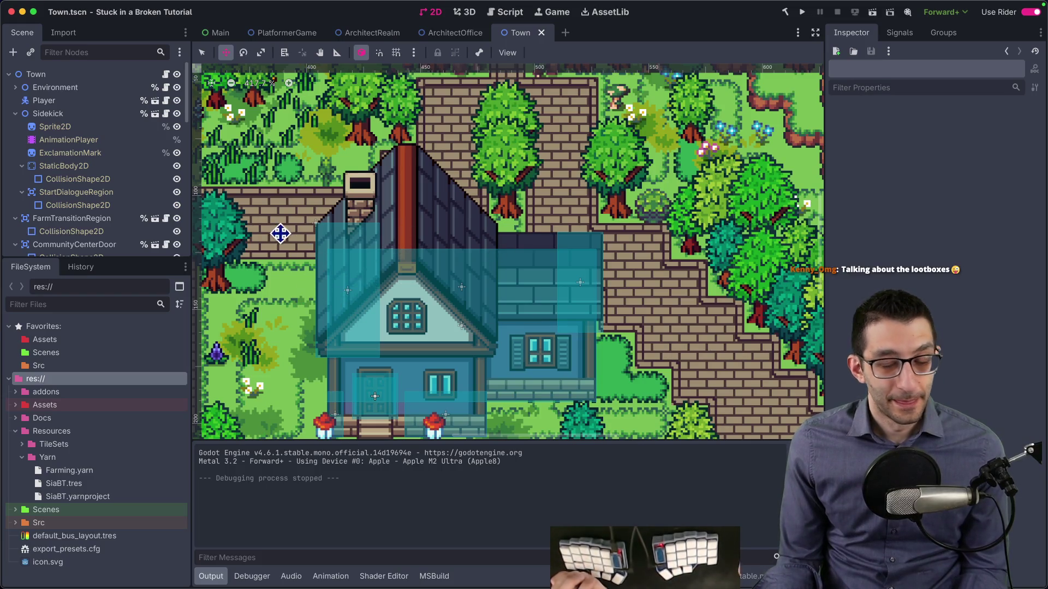
Step: Resize CollisionShape2D4 from its top edge over the roof and place it at (-50, 6)
{"action": "scroll", "coordinate": [432, 253], "scroll_direction": "up", "scroll_amount": 1}
{"action": "scroll", "coordinate": [384, 243], "scroll_direction": "up", "scroll_amount": 1}
{"action": "left_click", "coordinate": [351, 239]}
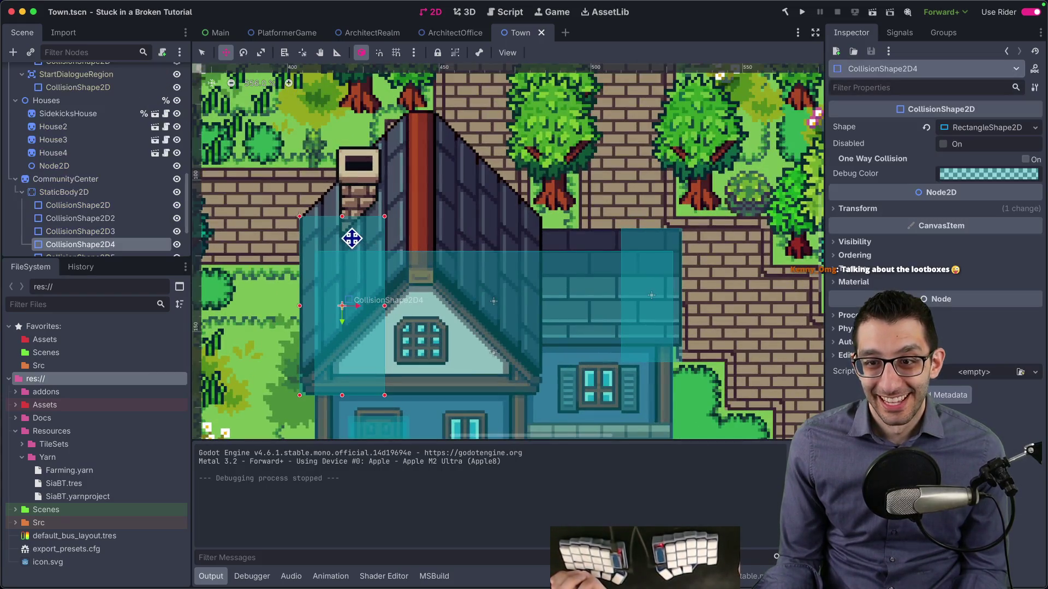
{"action": "left_click_drag", "start_coordinate": [341, 219], "coordinate": [339, 283]}
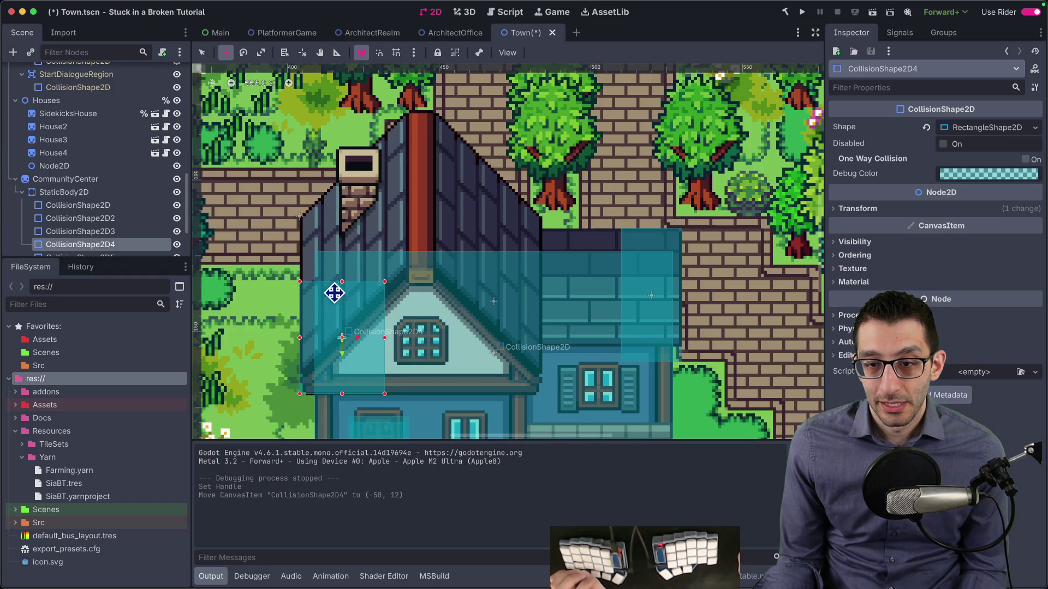
{"action": "mouse_move", "coordinate": [343, 280]}
{"action": "left_mouse_down"}
{"action": "mouse_move", "coordinate": [344, 251]}
{"action": "mouse_move", "coordinate": [343, 267]}
{"action": "left_mouse_up"}
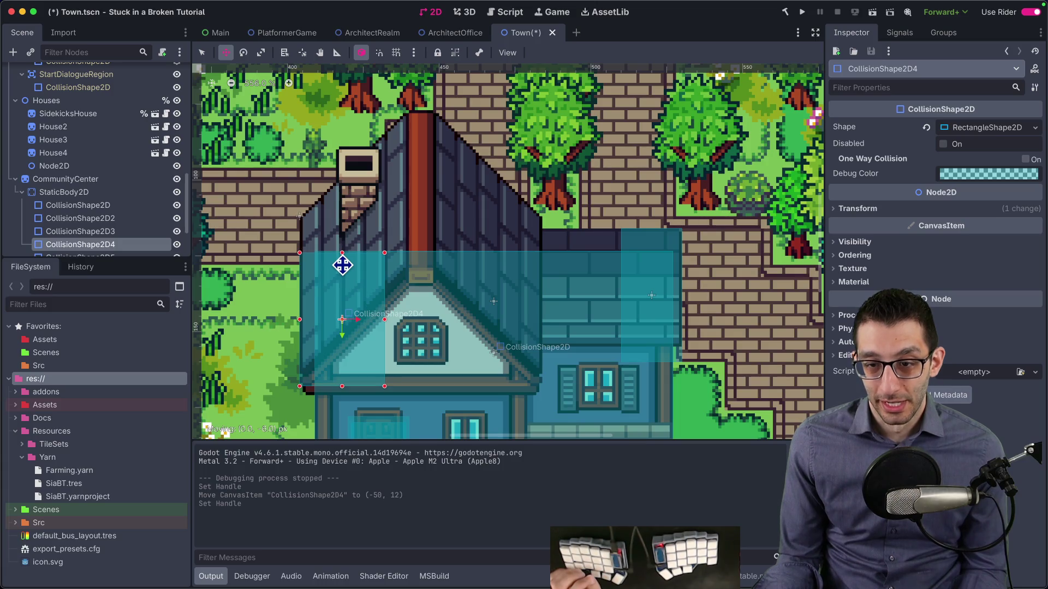
{"action": "left_click_drag", "start_coordinate": [343, 265], "coordinate": [342, 265]}
{"action": "scroll", "coordinate": [553, 259], "scroll_direction": "right", "scroll_amount": 5}
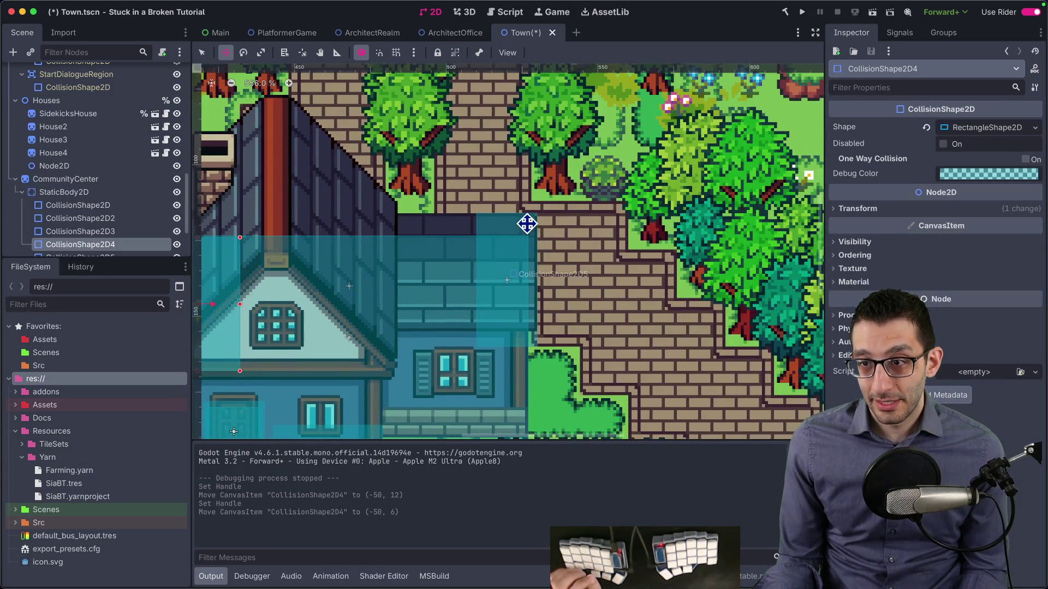
{"action": "key", "text": "Down"}
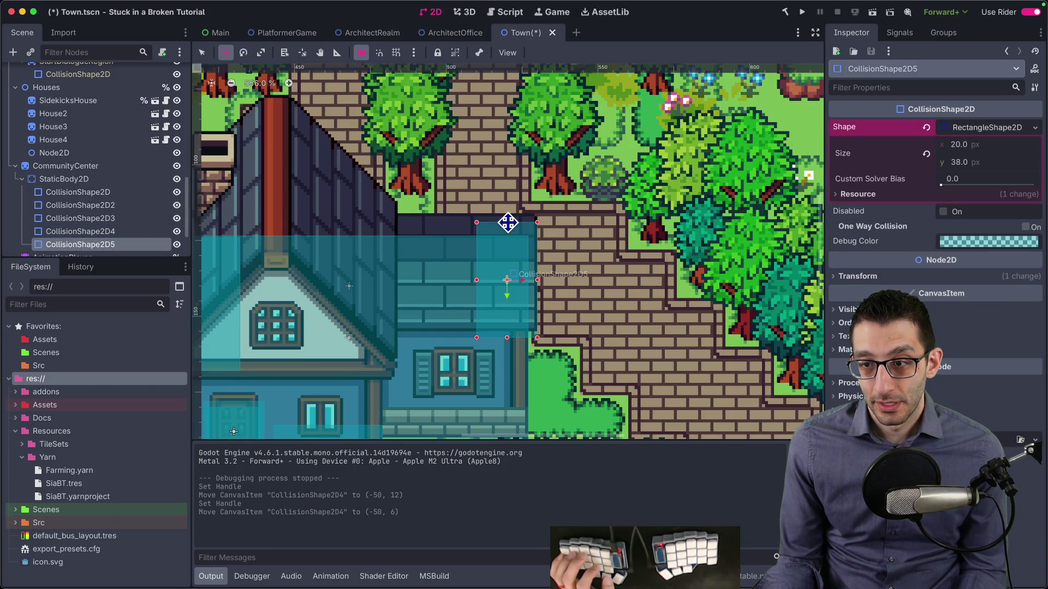
Step: Drag CollisionShape2D5 onto the side building's wall around (52, -1)
{"action": "mouse_move", "coordinate": [509, 234]}
{"action": "left_mouse_down"}
{"action": "mouse_move", "coordinate": [503, 241]}
{"action": "mouse_move", "coordinate": [573, 246]}
{"action": "mouse_move", "coordinate": [597, 229]}
{"action": "left_mouse_up"}
{"action": "scroll", "coordinate": [634, 176], "scroll_direction": "left", "scroll_amount": 3}
{"action": "scroll", "coordinate": [634, 176], "scroll_direction": "down", "scroll_amount": 1}
{"action": "scroll", "coordinate": [634, 177], "scroll_direction": "left", "scroll_amount": 1}
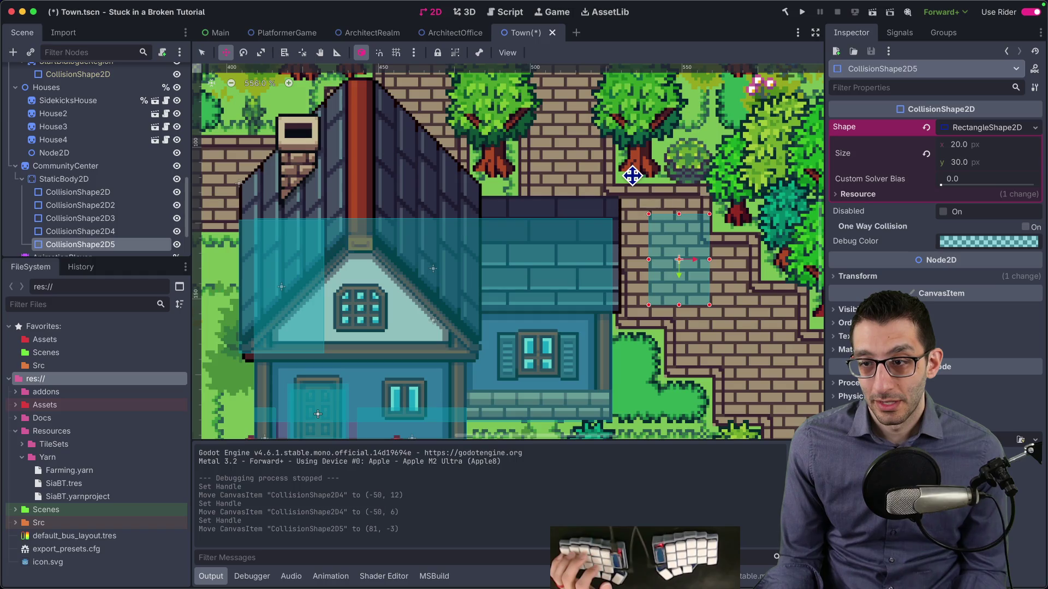
{"action": "mouse_move", "coordinate": [671, 225]}
{"action": "left_mouse_down"}
{"action": "mouse_move", "coordinate": [583, 251]}
{"action": "mouse_move", "coordinate": [589, 242]}
{"action": "left_mouse_up"}
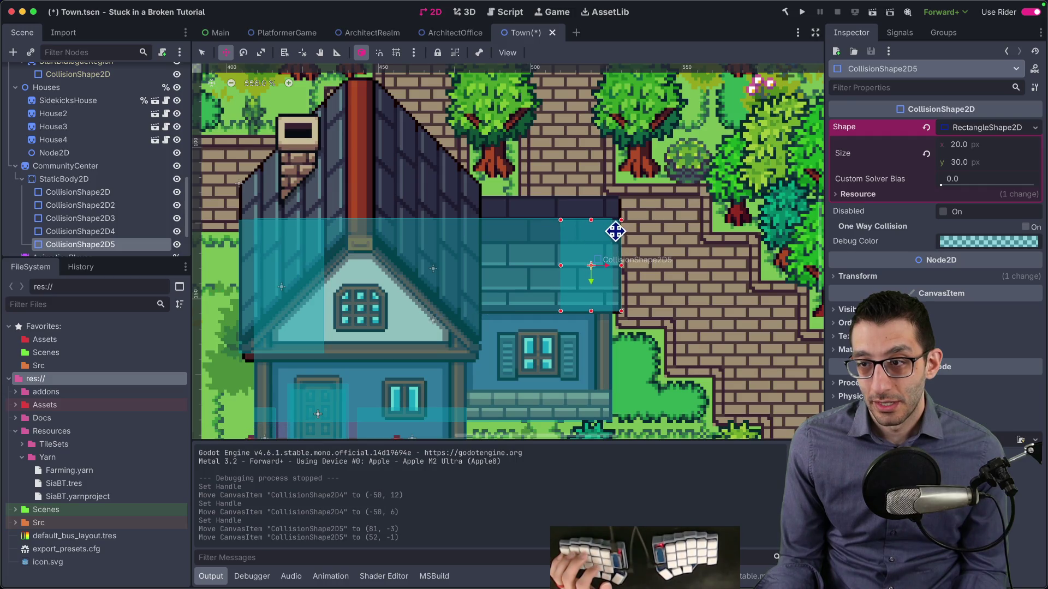
Step: Compare the large CollisionShape2D's transform with CollisionShape2D5's and edit its vertical position
{"action": "scroll", "coordinate": [616, 231], "scroll_direction": "up", "scroll_amount": 6}
{"action": "key", "text": "q"}
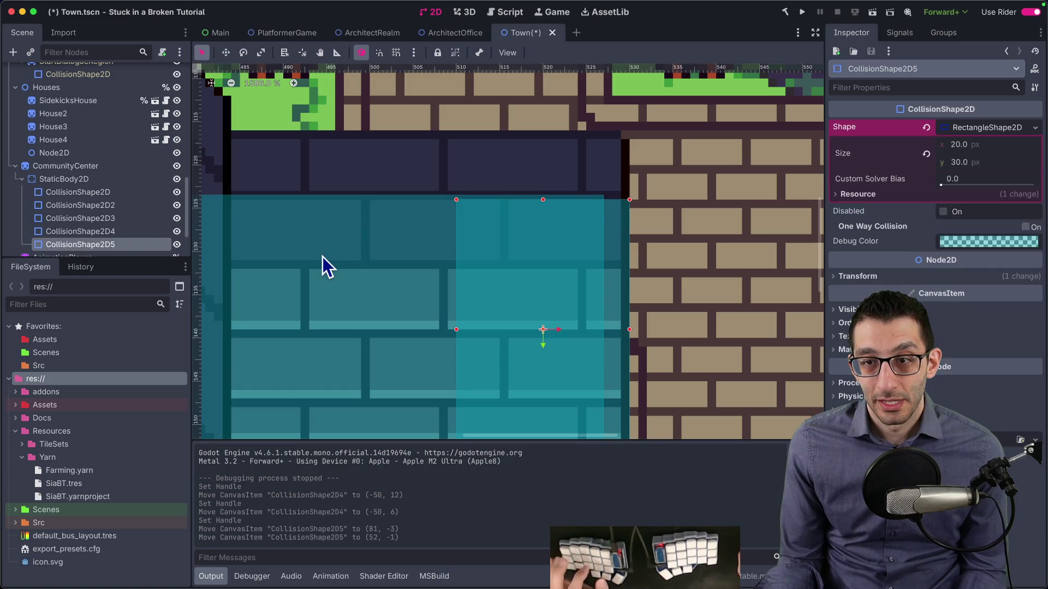
{"action": "left_click", "coordinate": [330, 261]}
{"action": "left_click", "coordinate": [868, 209]}
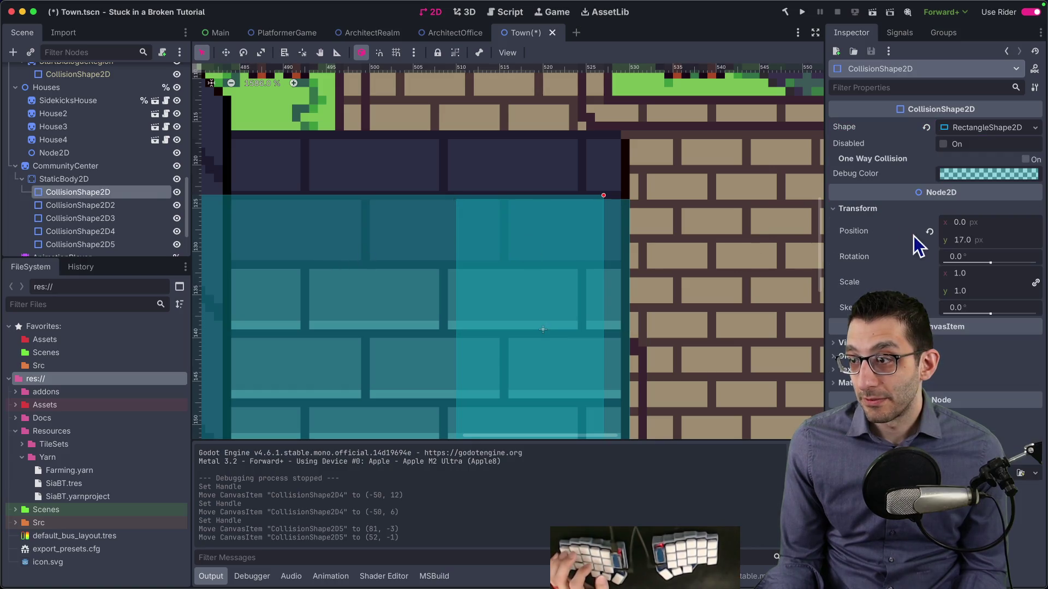
{"action": "left_click", "coordinate": [628, 234]}
{"action": "left_click", "coordinate": [867, 276]}
{"action": "left_click", "coordinate": [969, 309]}
{"action": "scroll", "coordinate": [639, 276], "scroll_direction": "down", "scroll_amount": 2}
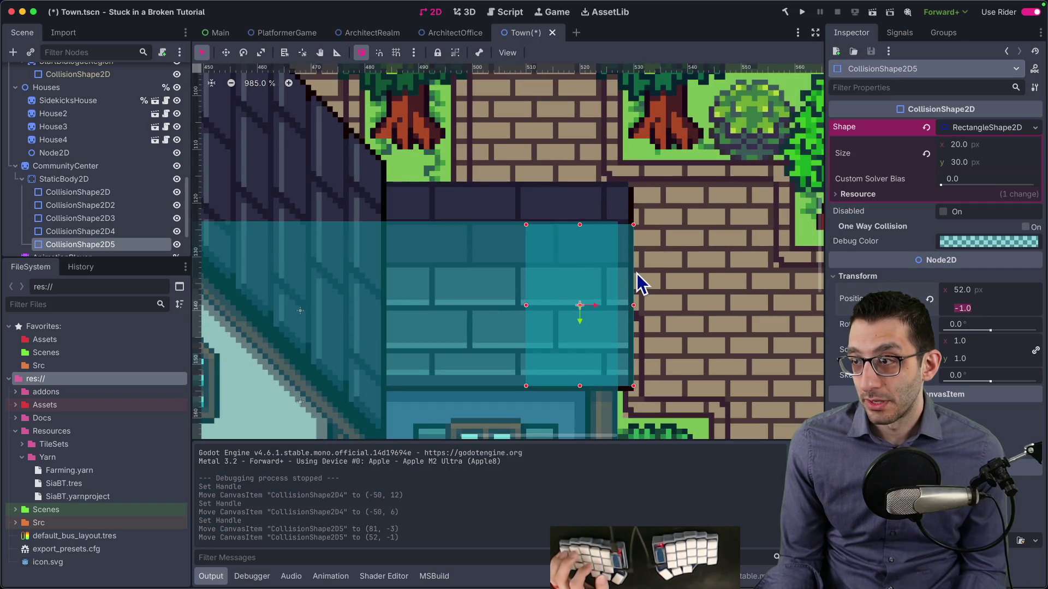
Step: Make CollisionShape2D5 two pixels taller from its top handle, matching the large shape
{"action": "left_click", "coordinate": [425, 263]}
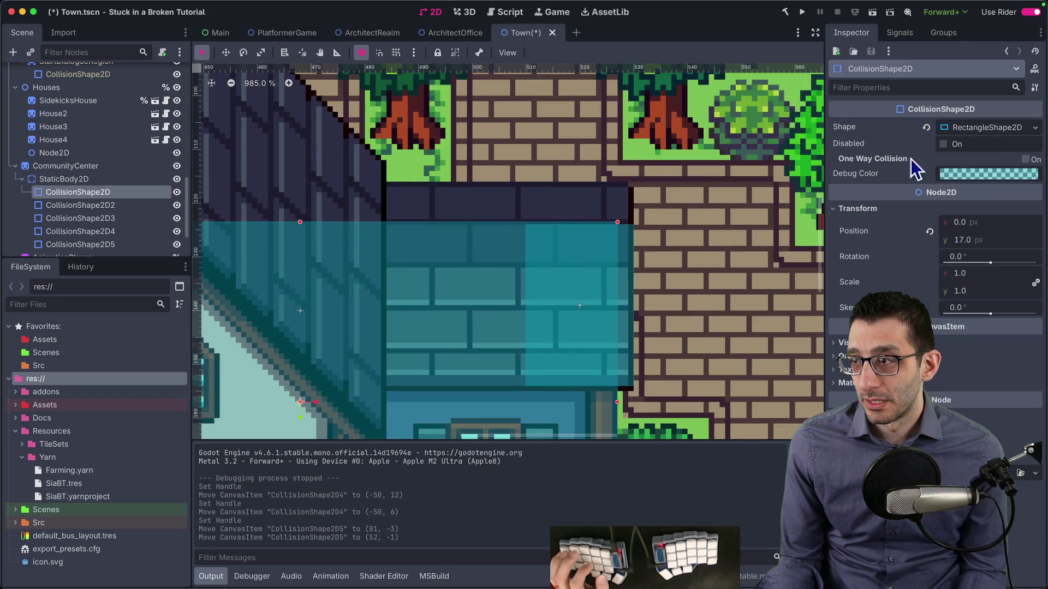
{"action": "left_click", "coordinate": [624, 255]}
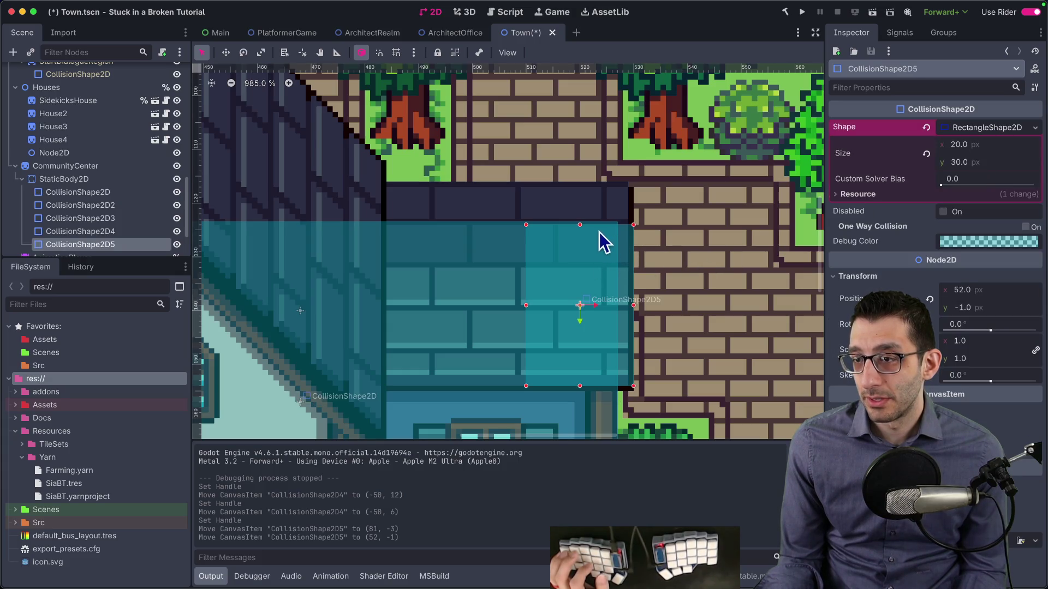
{"action": "mouse_move", "coordinate": [581, 225]}
{"action": "left_mouse_down"}
{"action": "mouse_move", "coordinate": [587, 240]}
{"action": "mouse_move", "coordinate": [580, 224]}
{"action": "mouse_move", "coordinate": [566, 232]}
{"action": "left_mouse_up"}
{"action": "scroll", "coordinate": [566, 233], "scroll_direction": "left", "scroll_amount": 10}
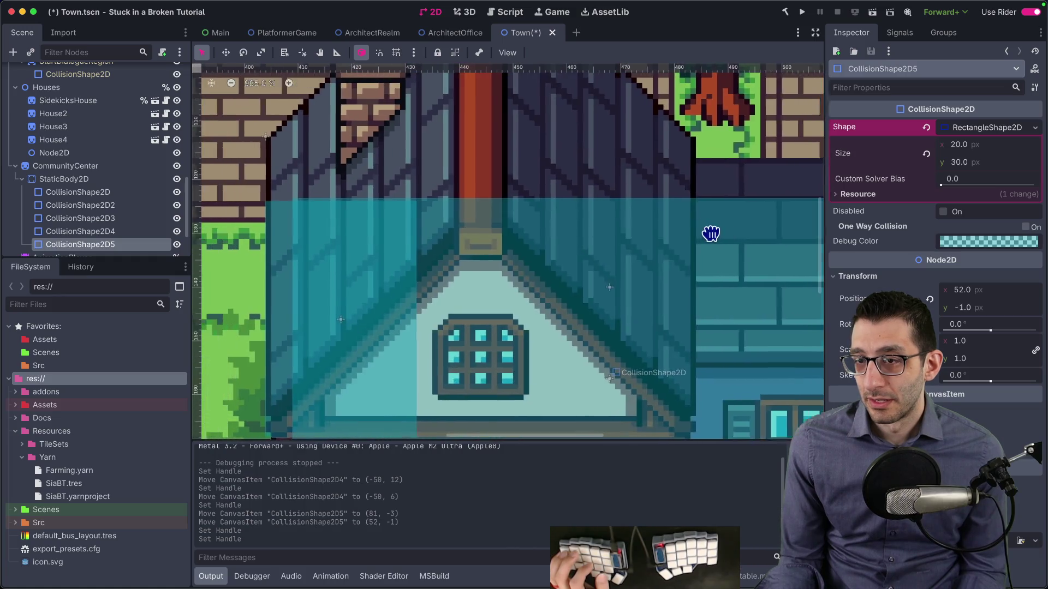
Step: Raise the large CollisionShape2D's height to 68 and nudge it up one pixel
{"action": "left_click", "coordinate": [716, 237]}
{"action": "scroll", "coordinate": [573, 236], "scroll_direction": "right", "scroll_amount": 5}
{"action": "scroll", "coordinate": [463, 220], "scroll_direction": "down", "scroll_amount": 2}
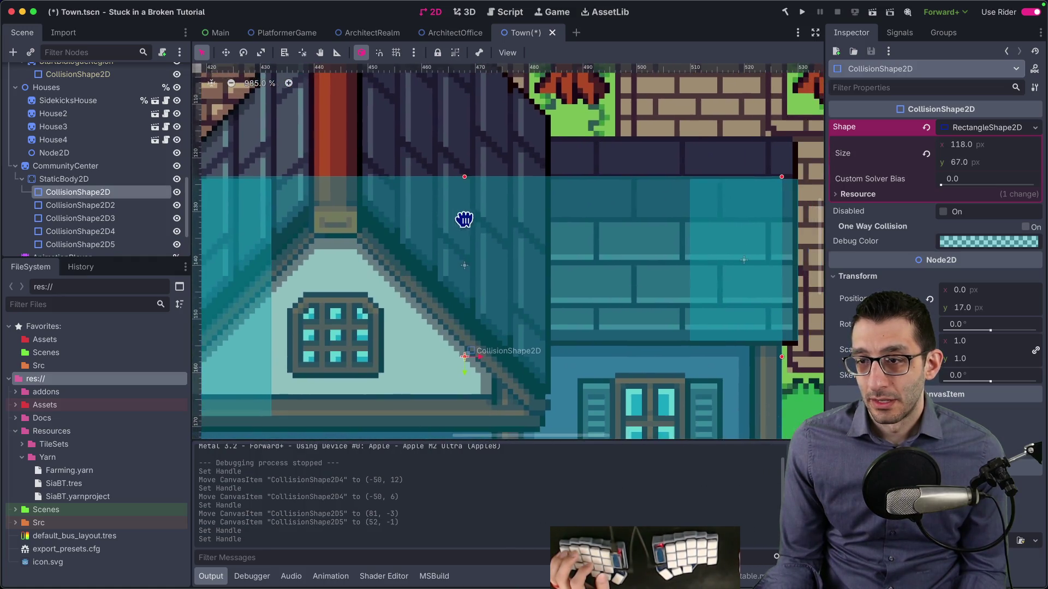
{"action": "scroll", "coordinate": [687, 235], "scroll_direction": "down", "scroll_amount": 4}
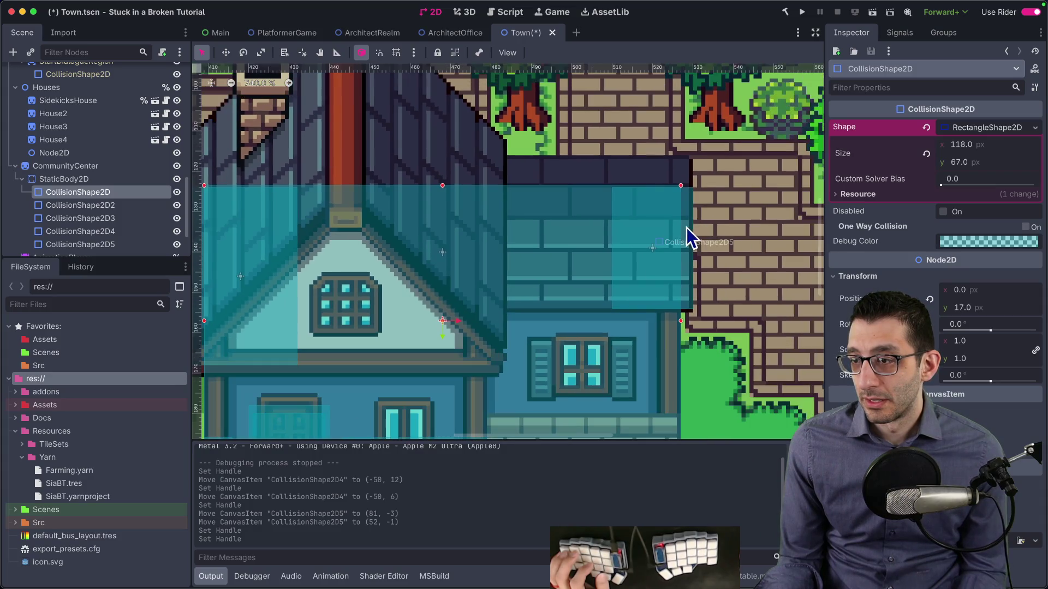
{"action": "left_click", "coordinate": [1000, 166]}
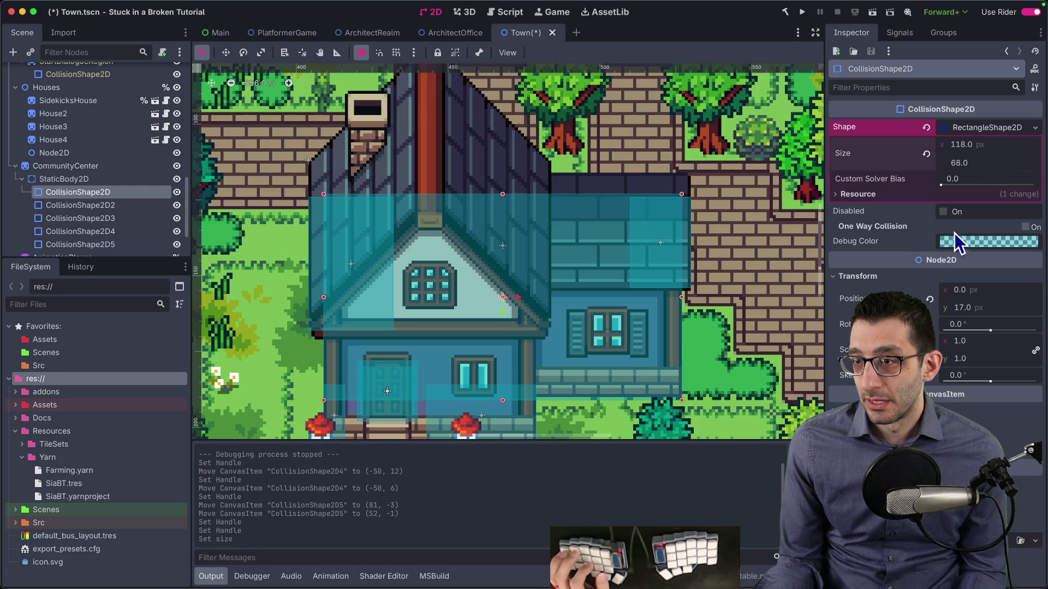
{"action": "left_click", "coordinate": [577, 240]}
{"action": "key", "text": "w"}
{"action": "key", "text": "Up"}
Step: Enlarge CollisionShape2D5 from its top edge to 20 × 32 px at (52, -2)
{"action": "key", "text": "q"}
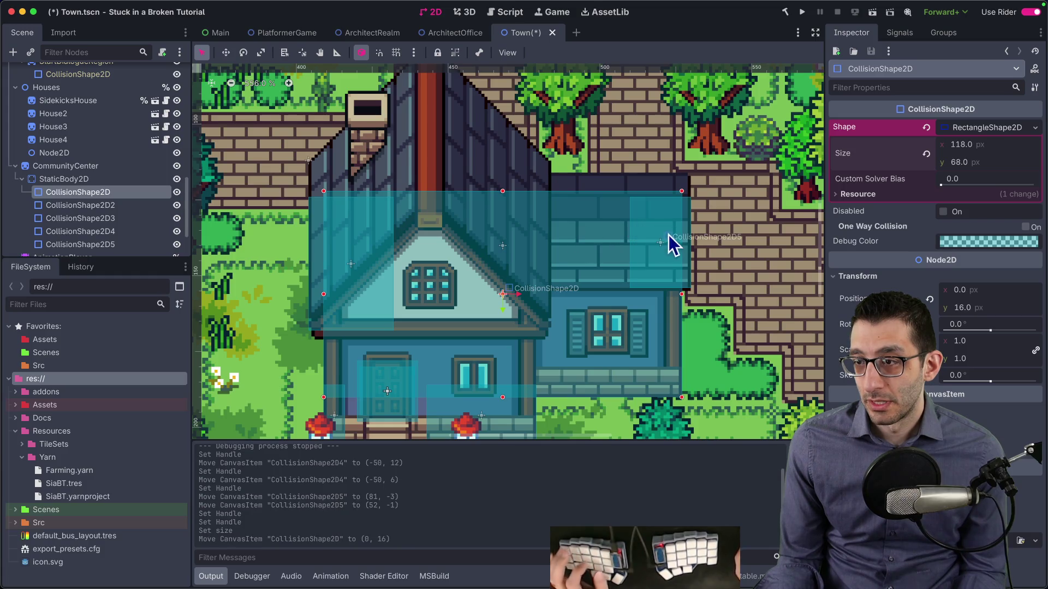
{"action": "left_click", "coordinate": [690, 221]}
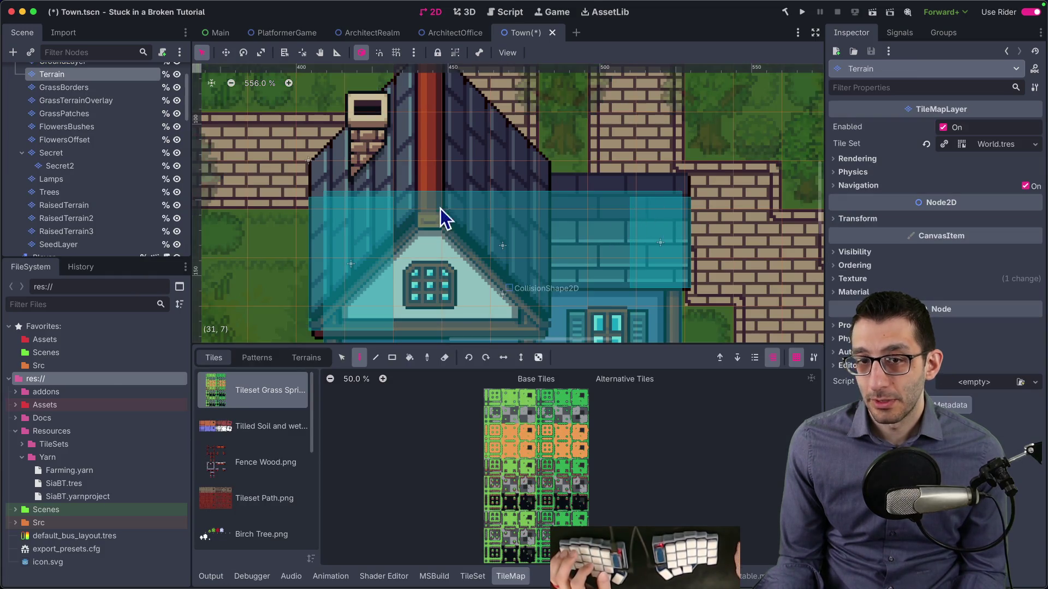
{"action": "scroll", "coordinate": [87, 219], "scroll_direction": "down", "scroll_amount": 10}
{"action": "scroll", "coordinate": [83, 218], "scroll_direction": "down", "scroll_amount": 5}
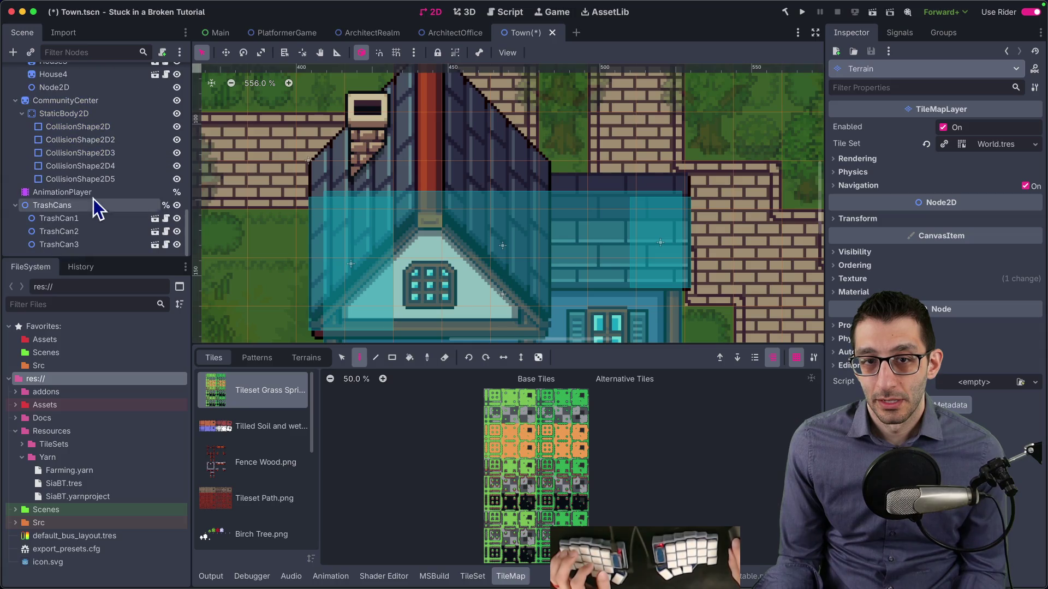
{"action": "left_click", "coordinate": [109, 179]}
{"action": "scroll", "coordinate": [715, 235], "scroll_direction": "up", "scroll_amount": 3}
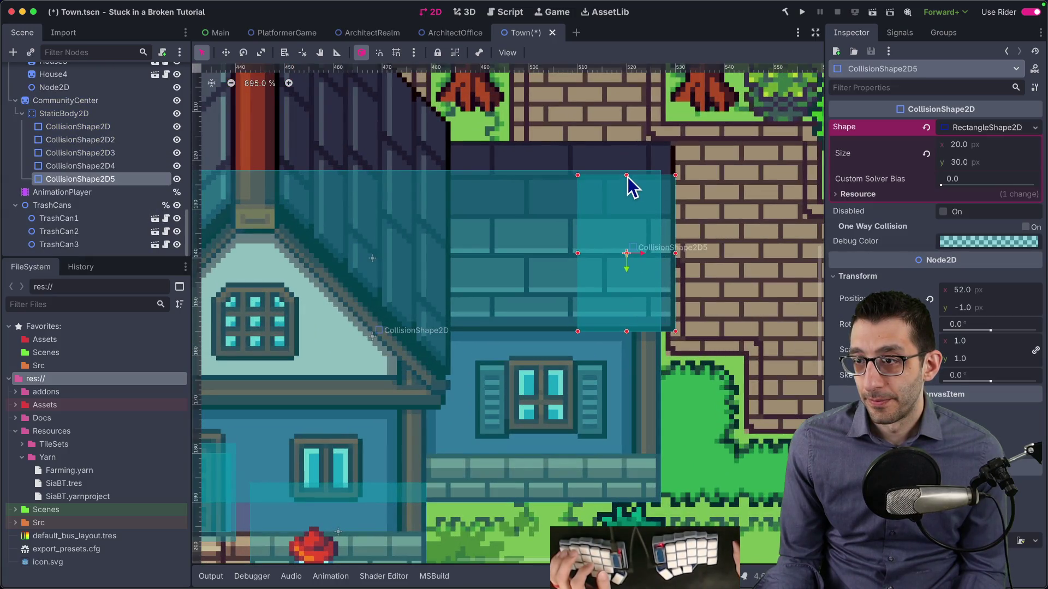
{"action": "left_click_drag", "start_coordinate": [632, 185], "coordinate": [632, 182]}
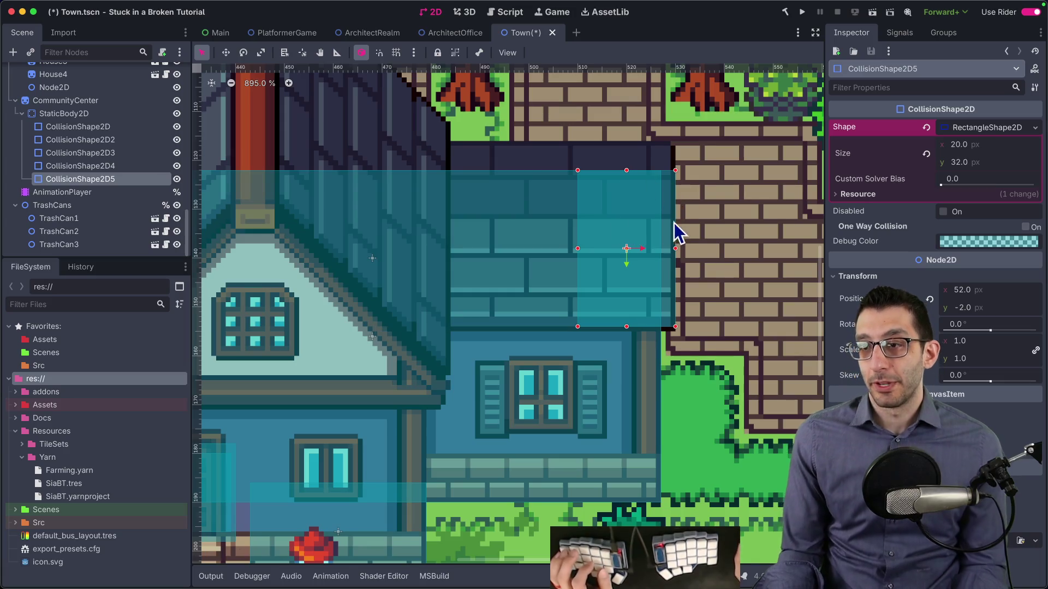
Step: Drag the CollisionShape2D4 rectangle up by 2 px
{"action": "scroll", "coordinate": [678, 227], "scroll_direction": "down", "scroll_amount": 2}
{"action": "left_click_drag", "start_coordinate": [320, 216], "coordinate": [320, 205]}
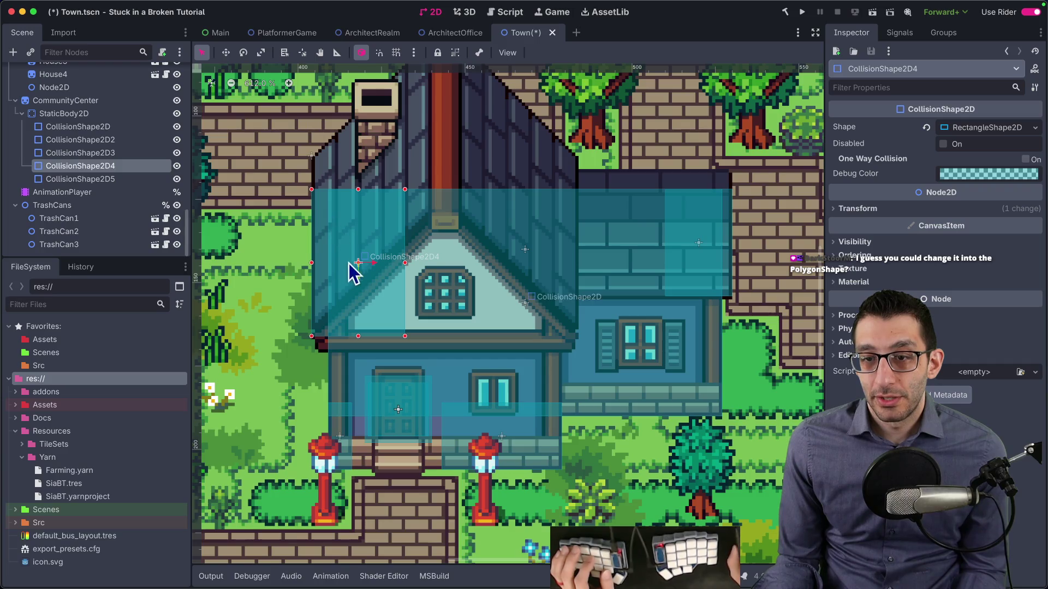
{"action": "scroll", "coordinate": [633, 204], "scroll_direction": "down", "scroll_amount": 3}
{"action": "scroll", "coordinate": [624, 225], "scroll_direction": "up", "scroll_amount": 8}
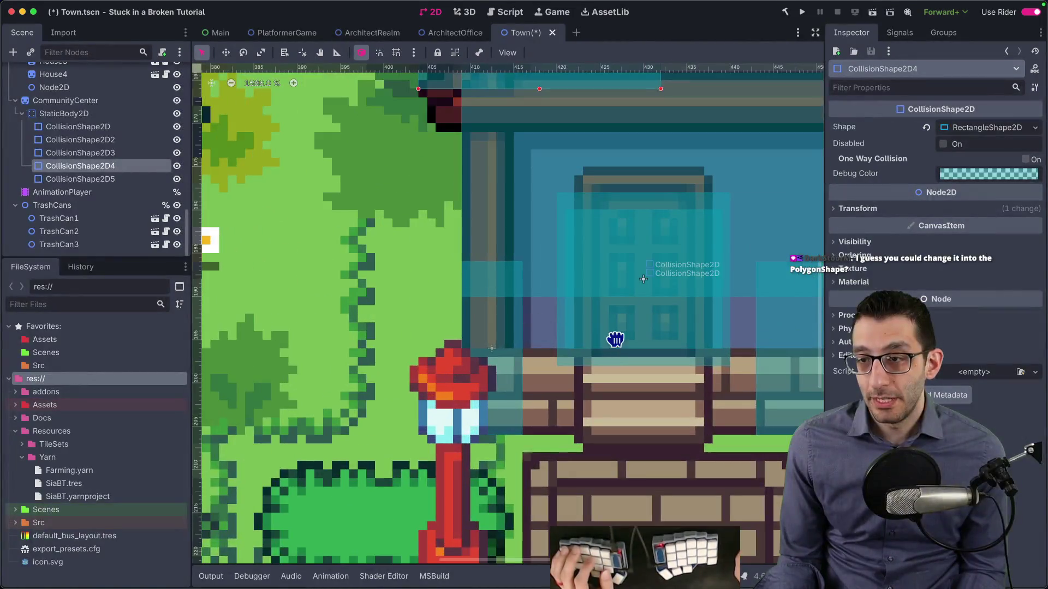
{"action": "scroll", "coordinate": [616, 339], "scroll_direction": "down", "scroll_amount": 3}
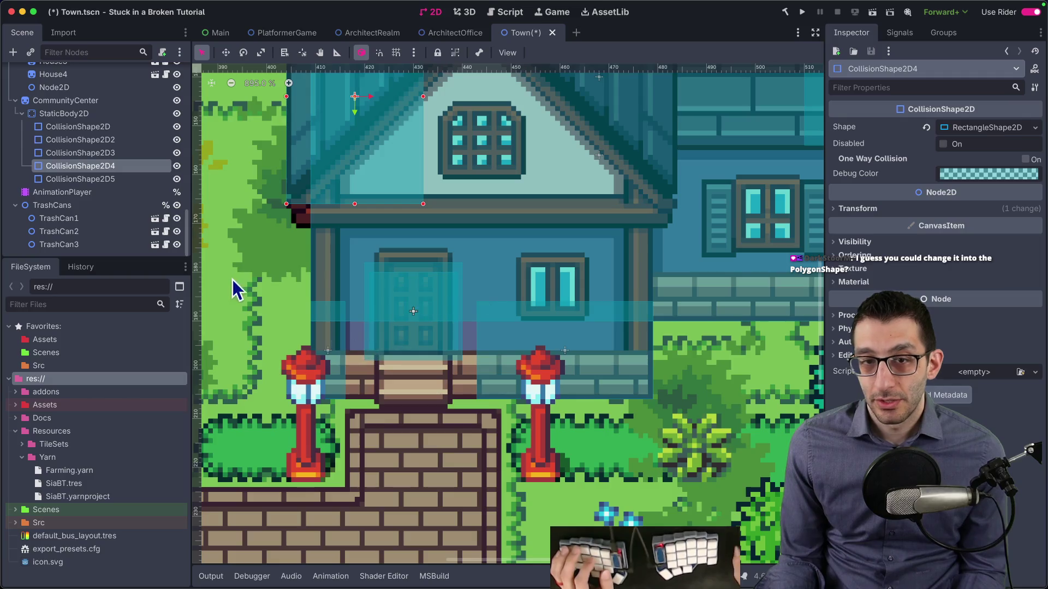
{"action": "left_click", "coordinate": [84, 117]}
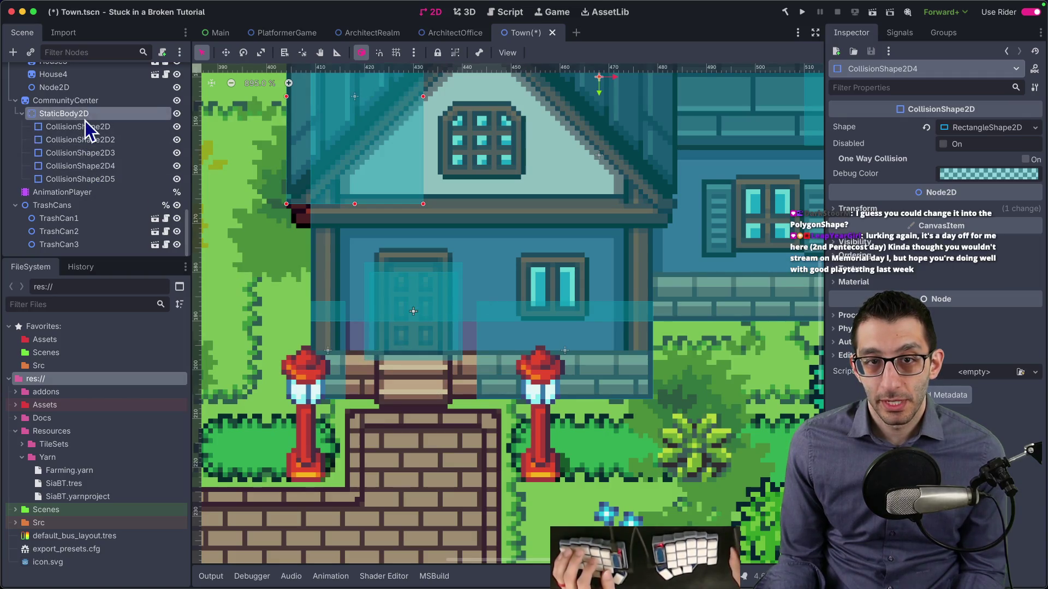
Step: Add a CollisionShape2D child to StaticBody2D with a new RectangleShape2D shape
{"action": "key", "text": "ctrl+a"}
{"action": "type", "text": "collisionshape"}
{"action": "key", "text": "Return"}
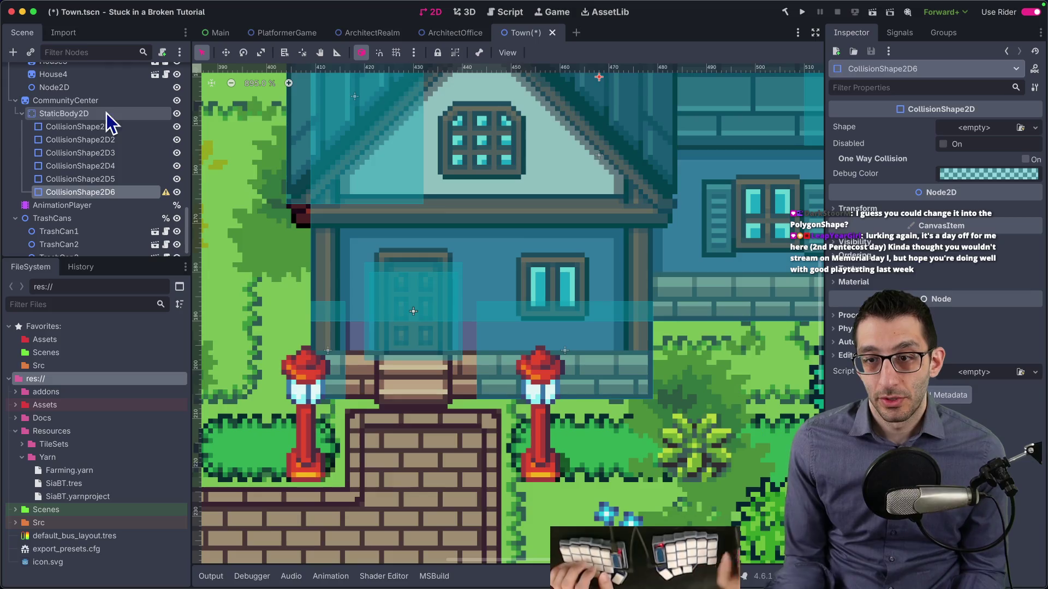
{"action": "left_click", "coordinate": [984, 132]}
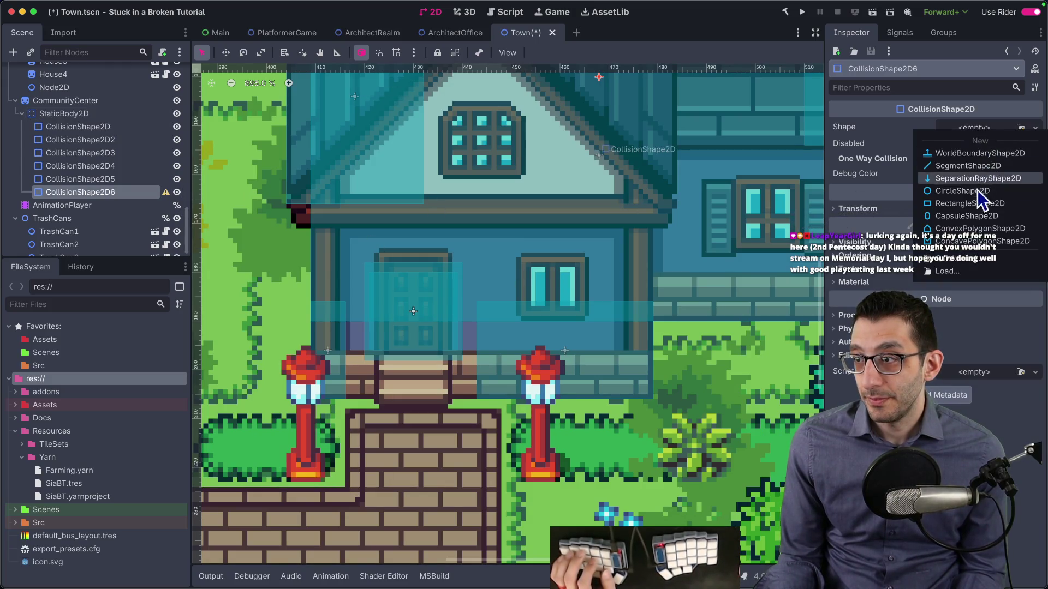
{"action": "left_click", "coordinate": [980, 205]}
Step: Place the new CollisionShape2D6 rectangle over the front door, then save and run the game
{"action": "left_click_drag", "start_coordinate": [616, 108], "coordinate": [431, 291]}
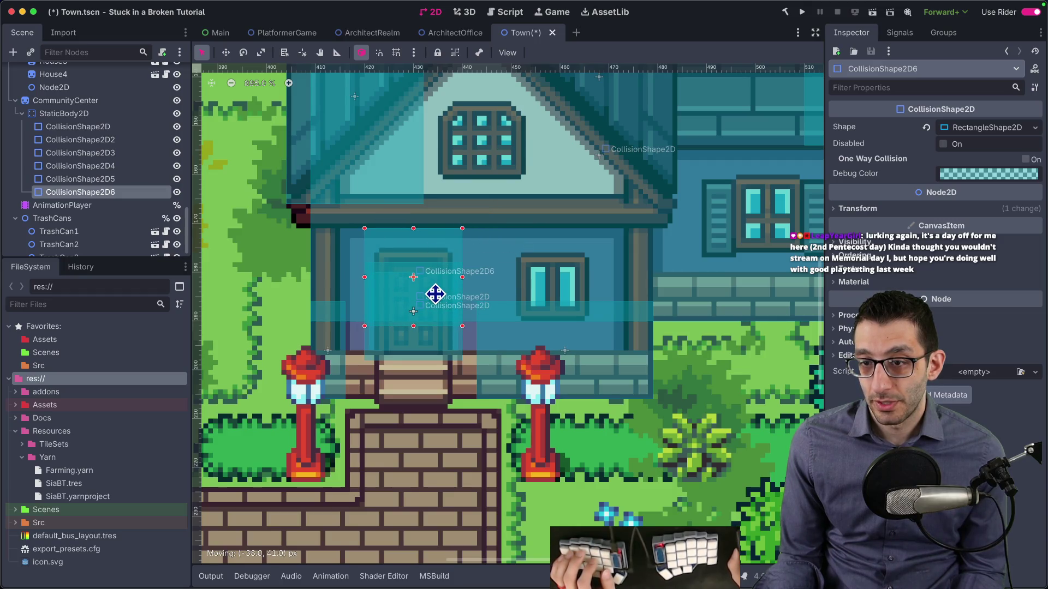
{"action": "left_click_drag", "start_coordinate": [451, 295], "coordinate": [439, 292]}
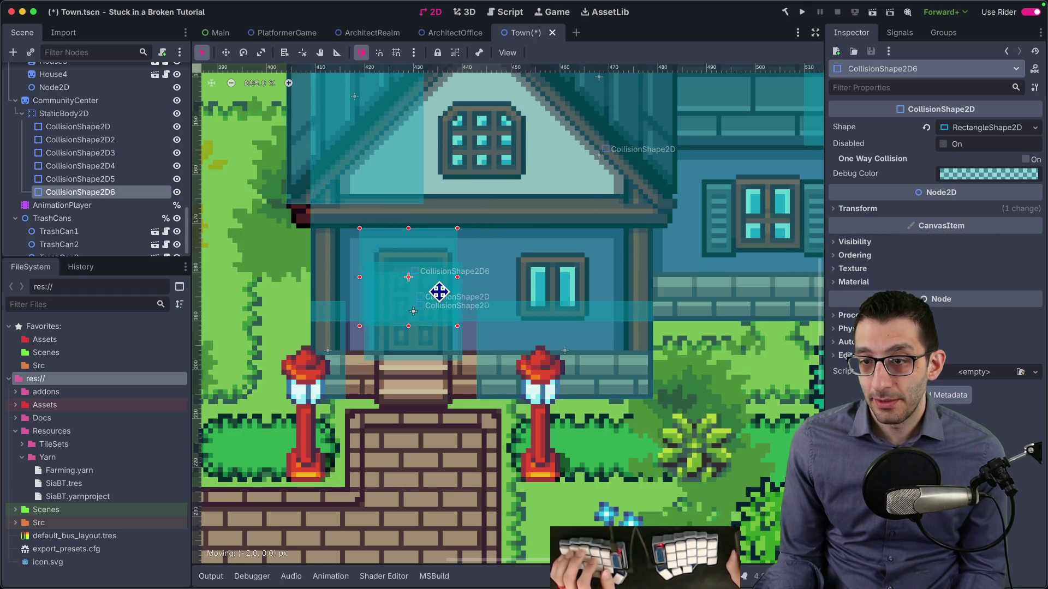
{"action": "left_click", "coordinate": [802, 12]}
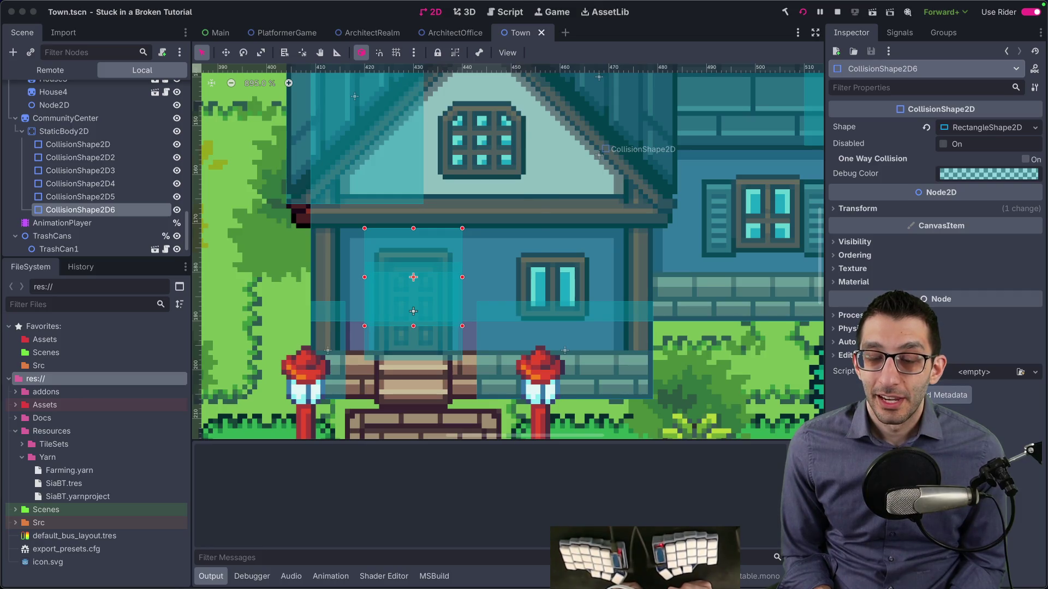
Step: Walk the character right along the path and down to the house wall to test collisions
{"action": "key", "text": "grave"}
{"action": "key", "text": "grave"}
{"action": "key", "text": "Right"}
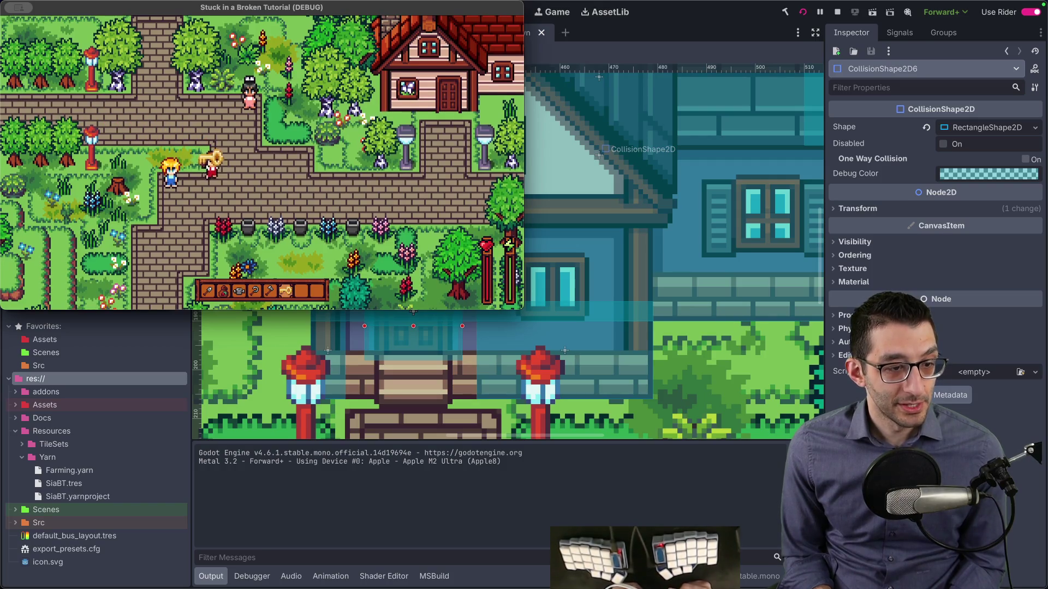
{"action": "key", "text": "Right"}
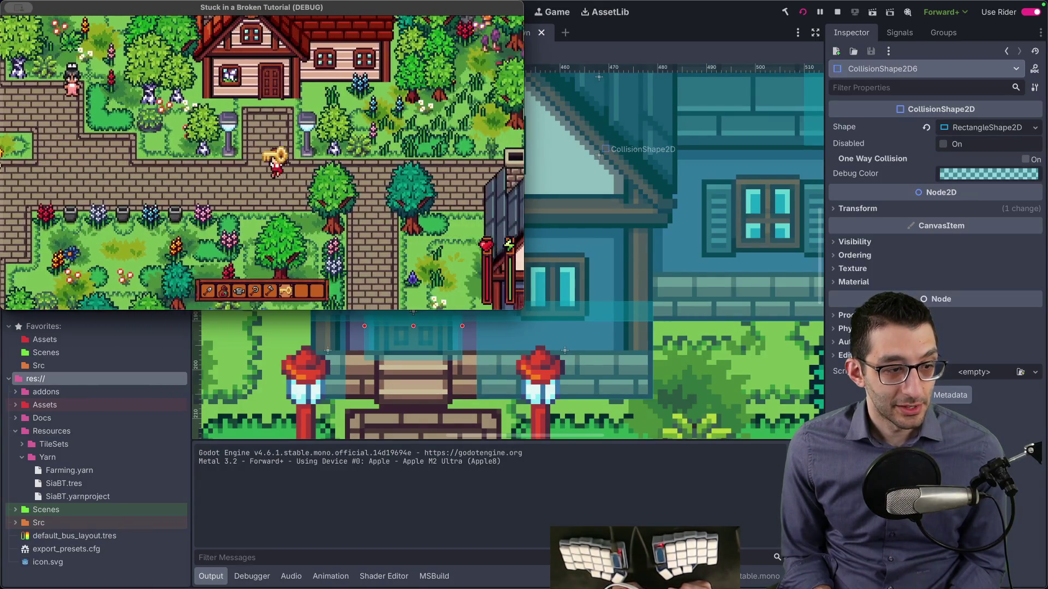
{"action": "key", "text": "Right"}
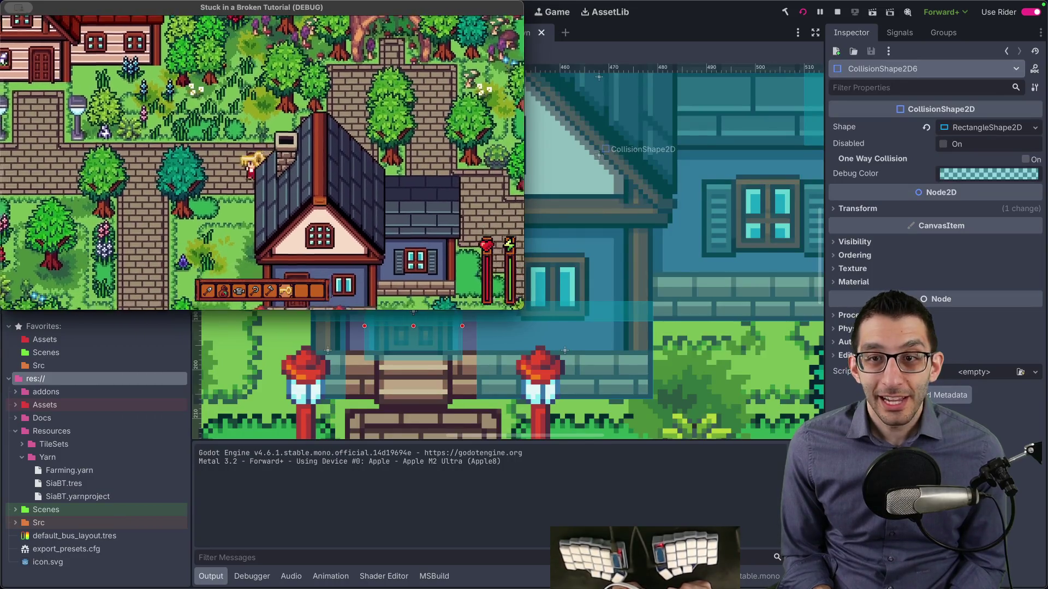
{"action": "key", "text": "Right"}
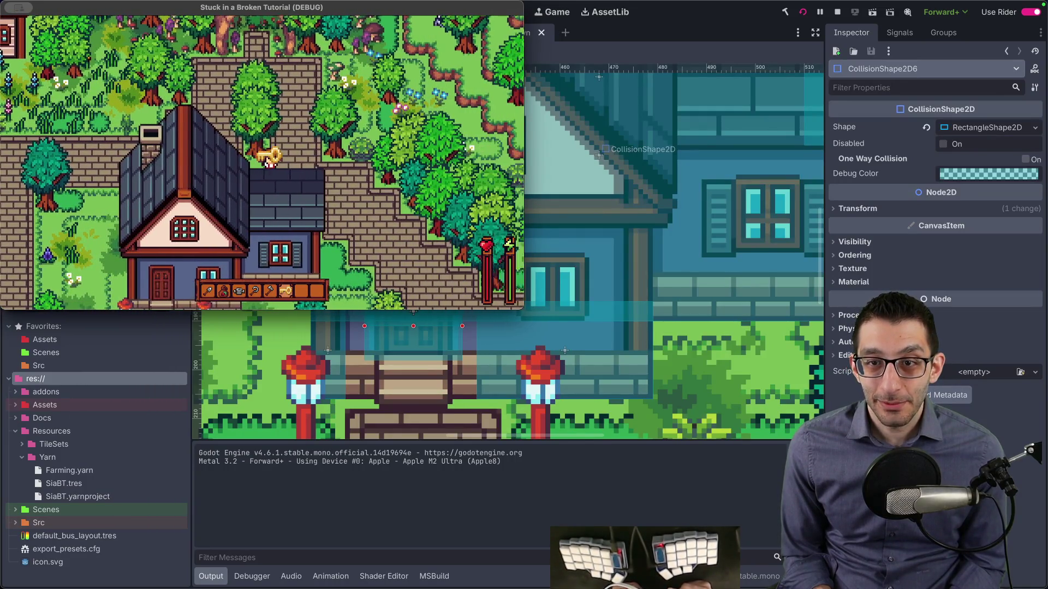
{"action": "key", "text": "Down"}
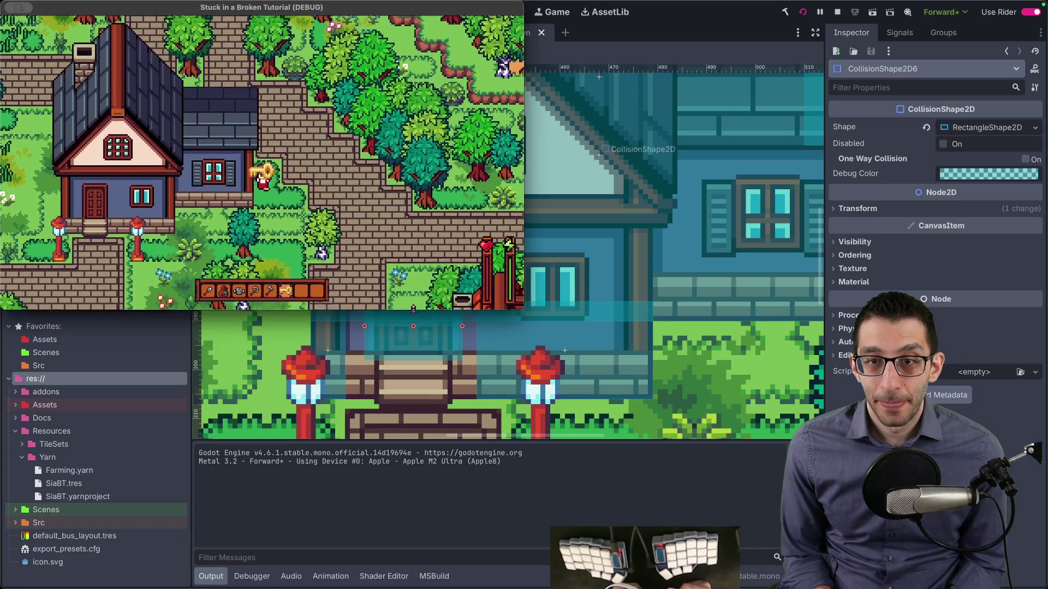
{"action": "key", "text": "Up"}
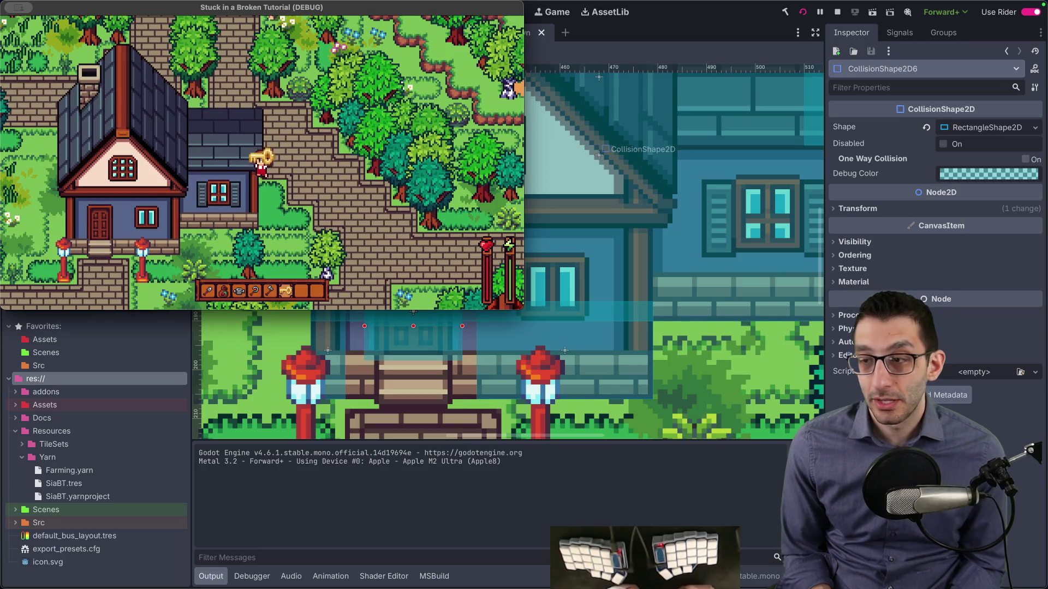
{"action": "left_click", "coordinate": [736, 230]}
Step: Nudge CollisionShape2D5 with the arrow keys so it sits at x 49, position (49, -2)
{"action": "scroll", "coordinate": [736, 231], "scroll_direction": "down", "scroll_amount": 3}
{"action": "scroll", "coordinate": [565, 207], "scroll_direction": "up", "scroll_amount": 2}
{"action": "scroll", "coordinate": [565, 207], "scroll_direction": "up", "scroll_amount": 2}
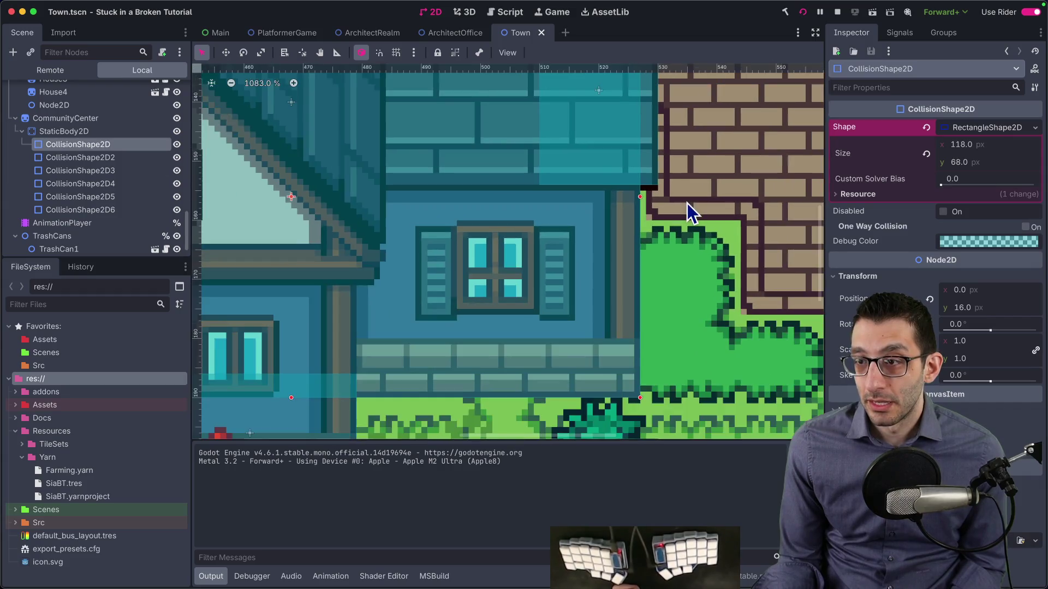
{"action": "scroll", "coordinate": [687, 203], "scroll_direction": "up", "scroll_amount": 3}
{"action": "left_click", "coordinate": [543, 241]}
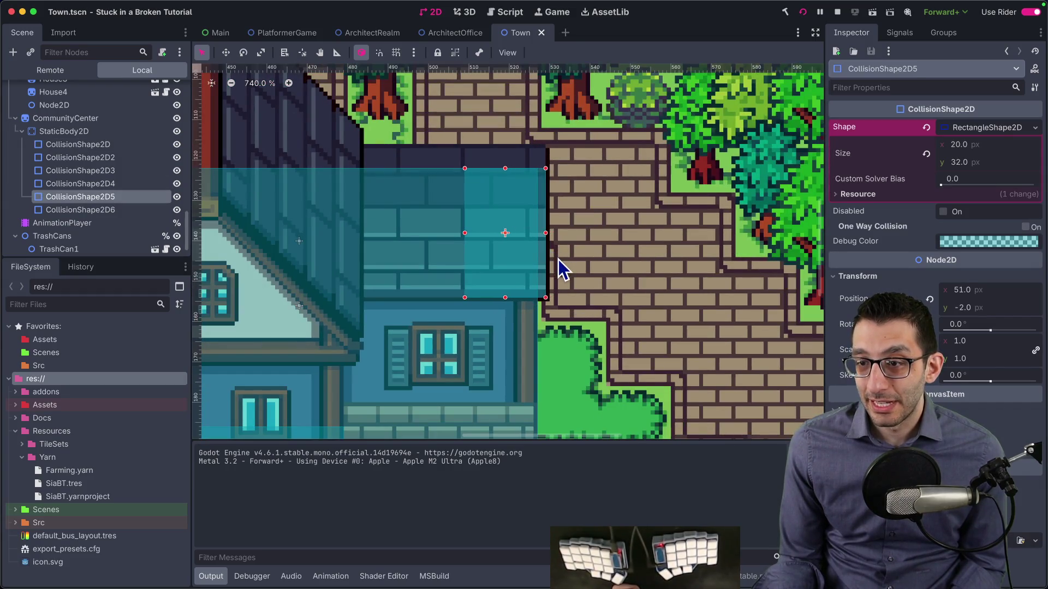
{"action": "key", "text": "Left"}
{"action": "key", "text": "Left"}
{"action": "key", "text": "Left"}
{"action": "key", "text": "Right"}
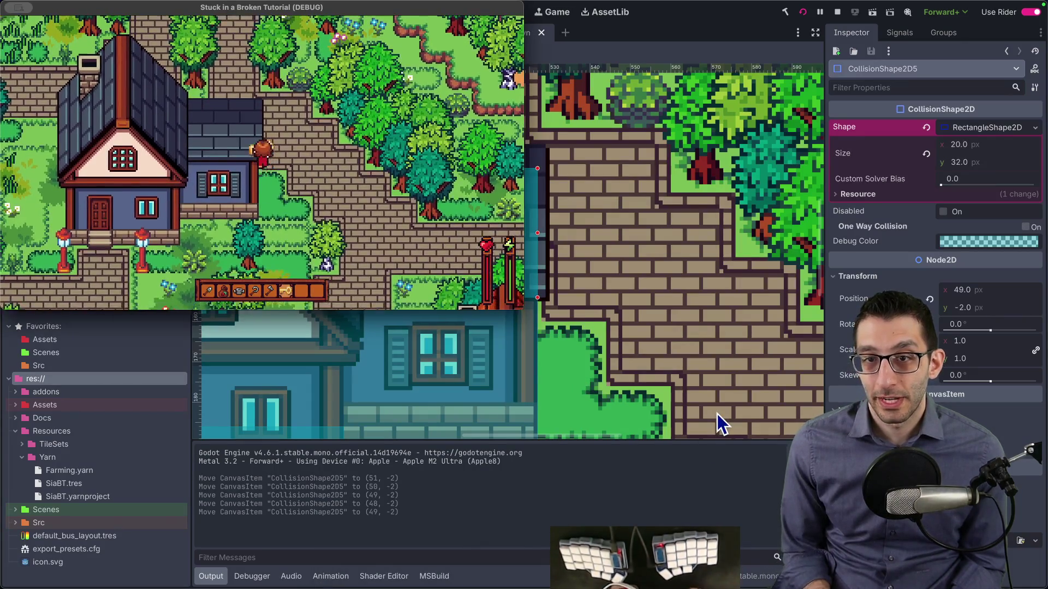
Step: Walk down through the village, then raise CollisionShape2D3's bottom edge about 10 px
{"action": "key", "text": "Down"}
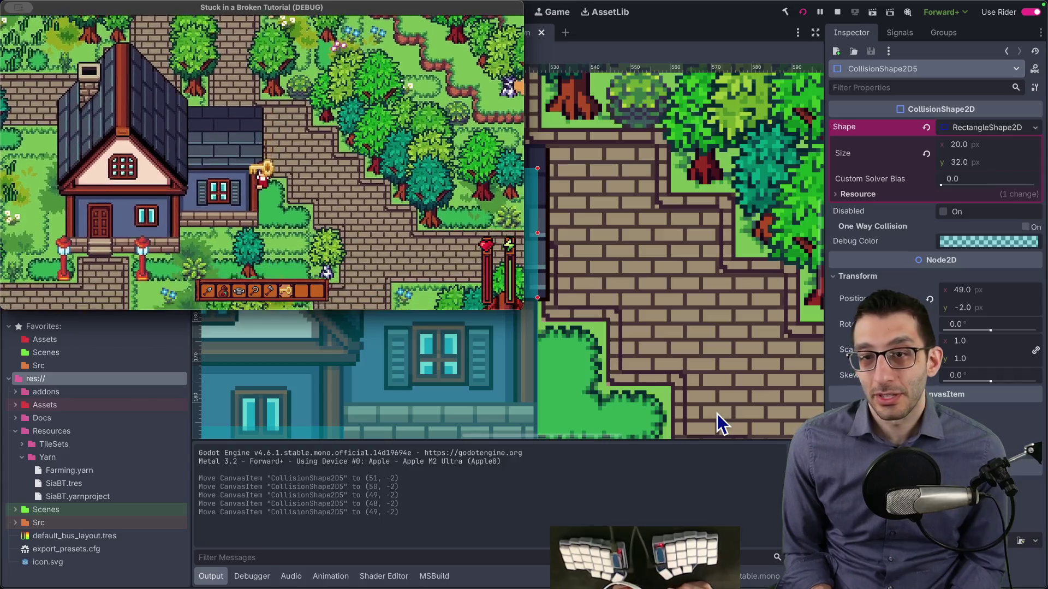
{"action": "key", "text": "Left"}
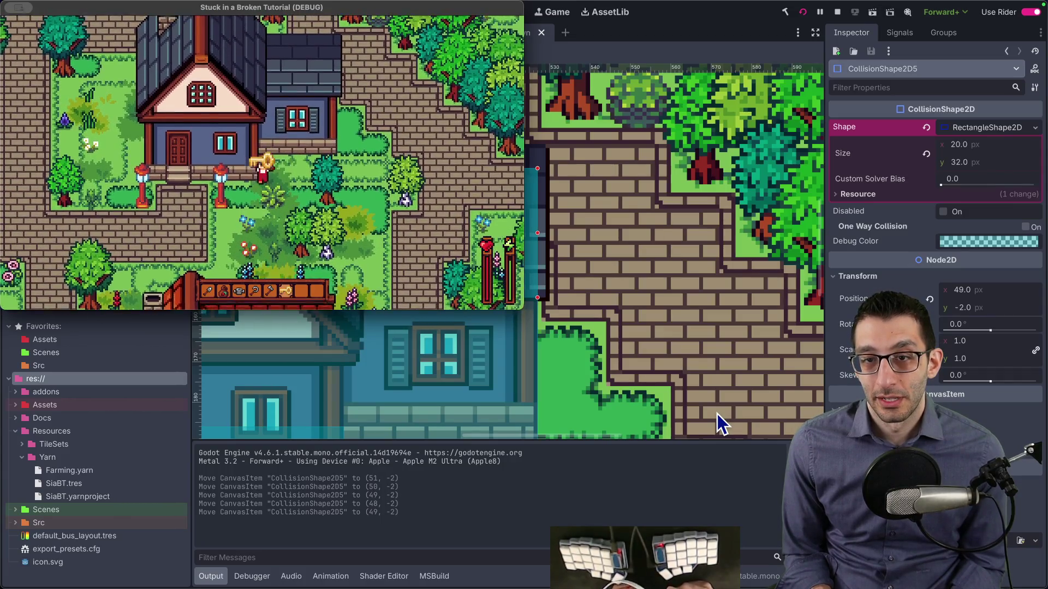
{"action": "scroll", "coordinate": [704, 382], "scroll_direction": "down", "scroll_amount": 5}
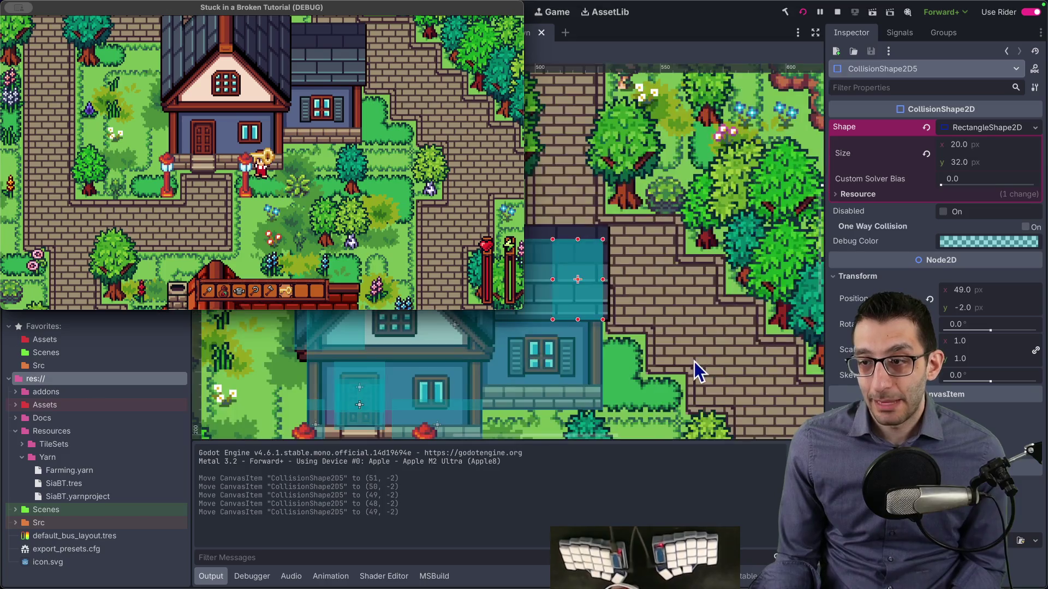
{"action": "scroll", "coordinate": [473, 372], "scroll_direction": "up", "scroll_amount": 2}
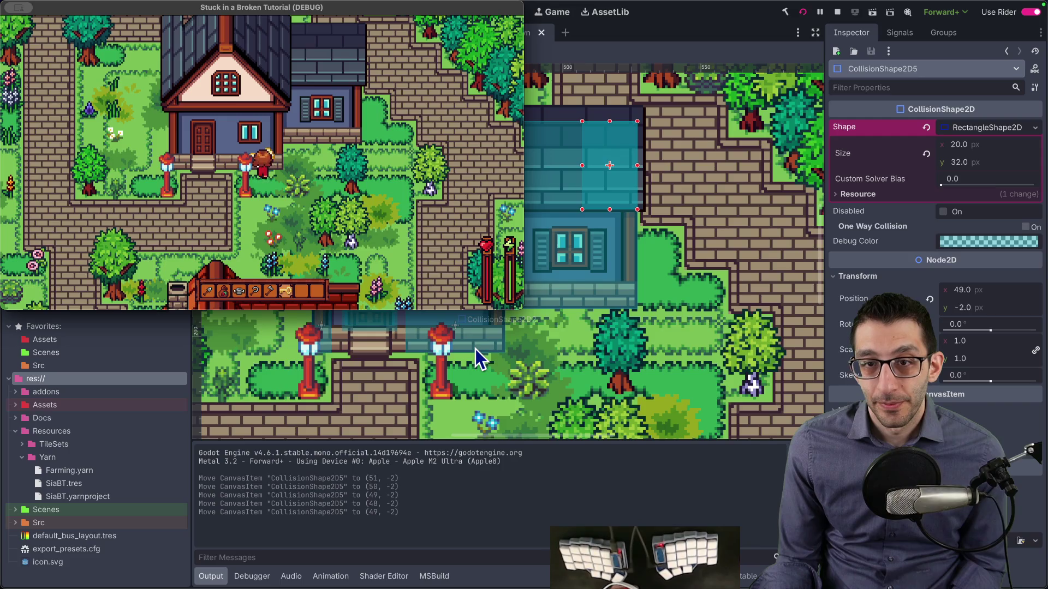
{"action": "left_click", "coordinate": [476, 349]}
{"action": "left_click", "coordinate": [456, 352]}
{"action": "left_click", "coordinate": [323, 350]}
{"action": "left_click_drag", "start_coordinate": [324, 350], "coordinate": [323, 349]}
Step: Retest walking the character up to and along the house door, then stop the game
{"action": "left_click", "coordinate": [604, 567]}
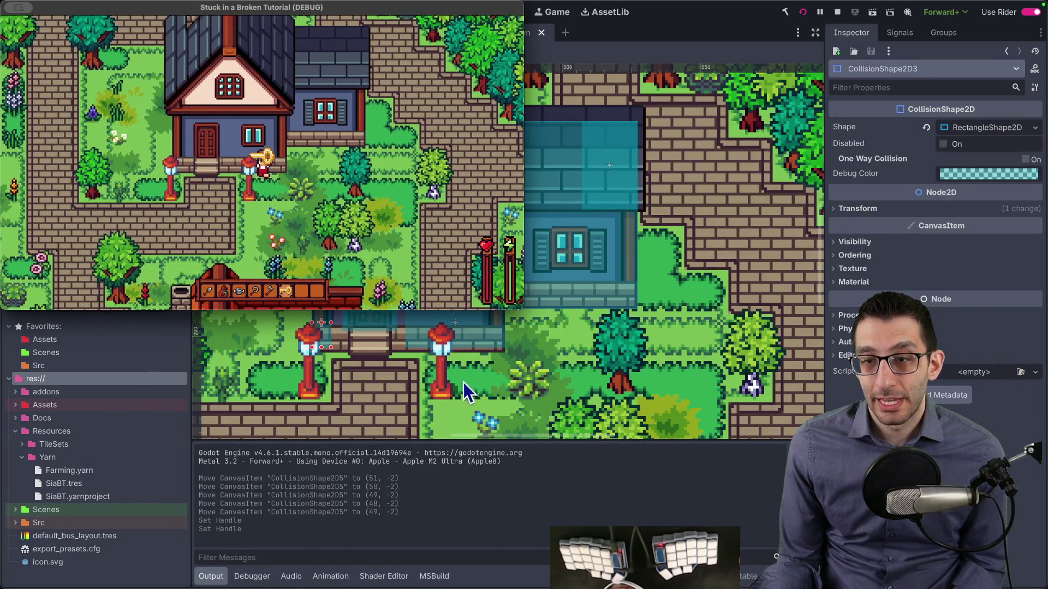
{"action": "key", "text": "Down"}
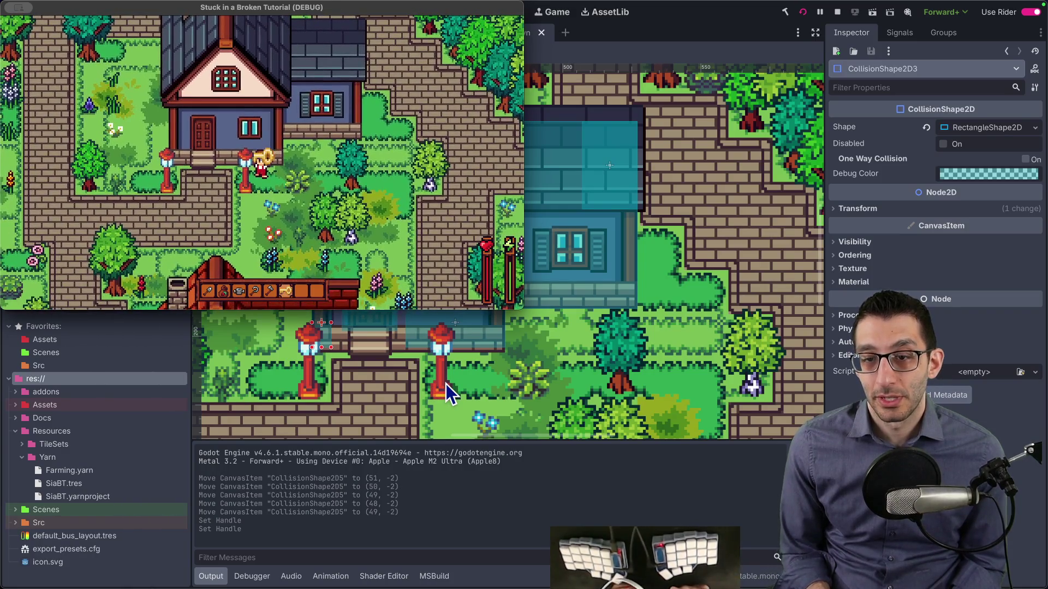
{"action": "key", "text": "Up"}
{"action": "key", "text": "Left"}
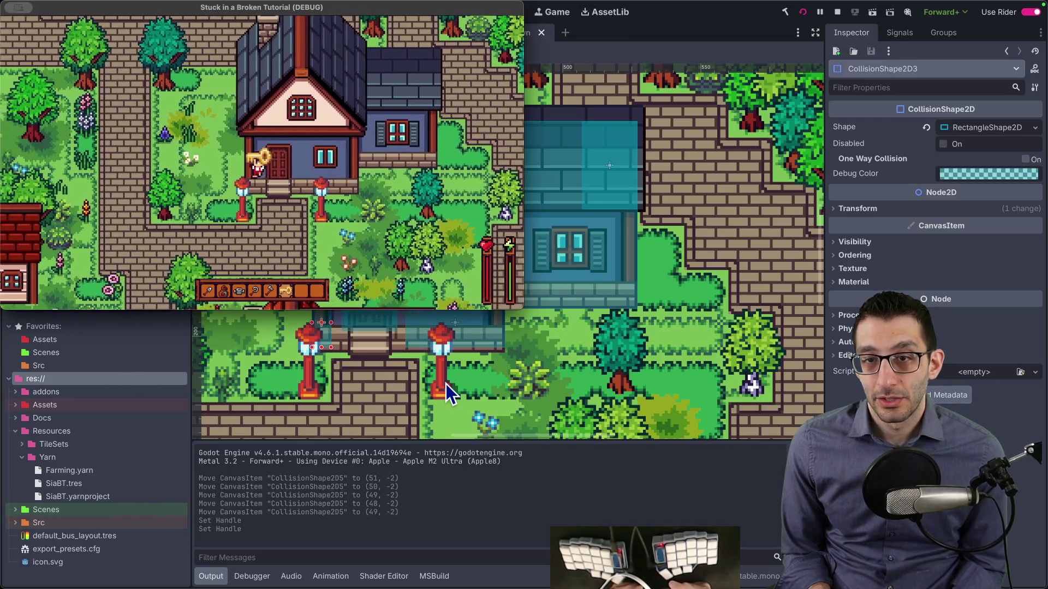
{"action": "key", "text": "Up"}
{"action": "key", "text": "Right"}
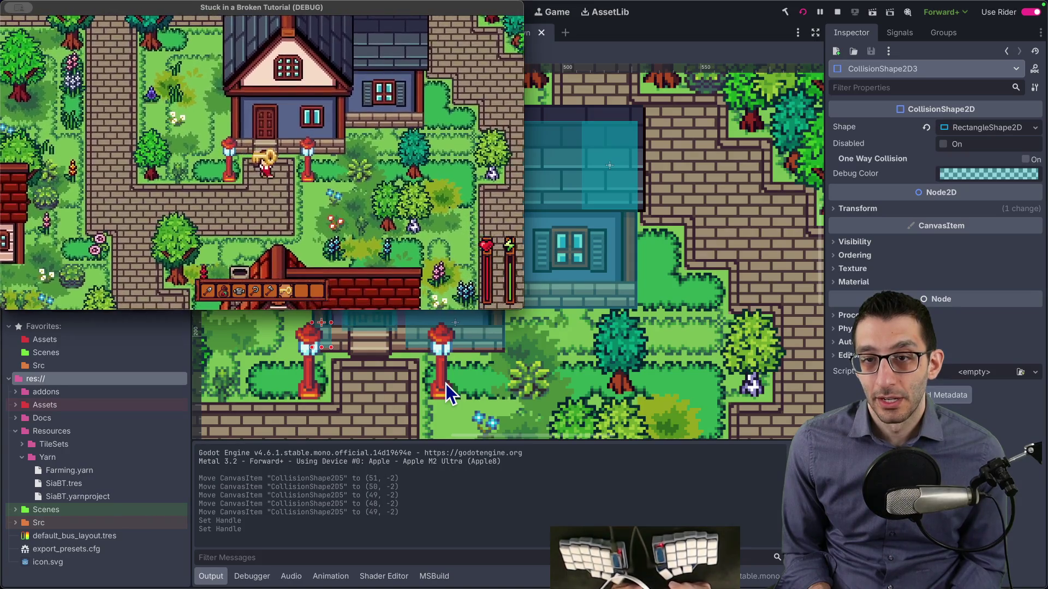
{"action": "key", "text": "super+period"}
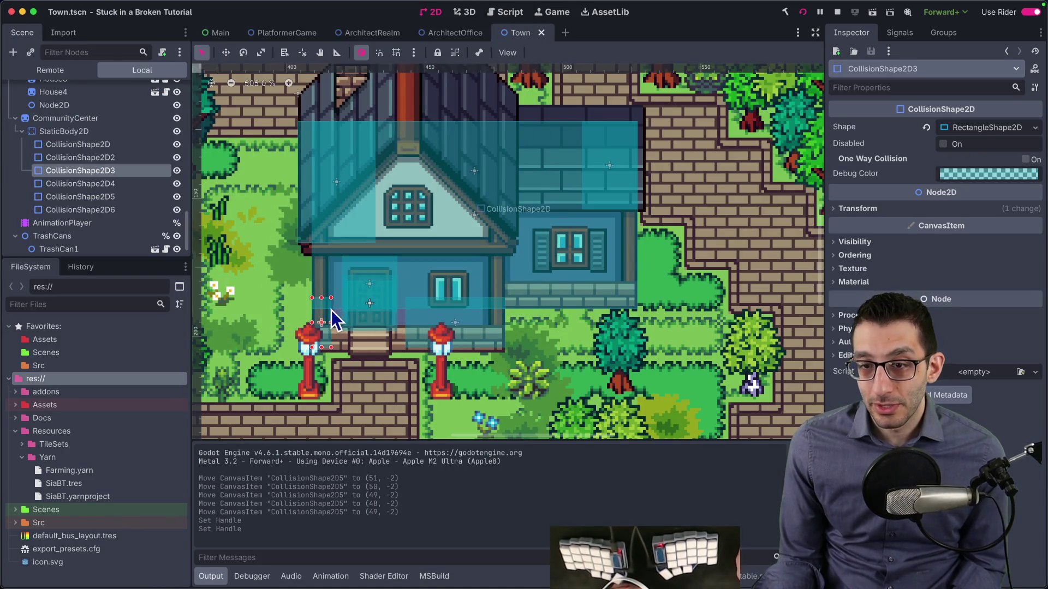
Step: Extend CollisionShape2D3's right edge by about 10 px and stop the running game
{"action": "left_click", "coordinate": [333, 322]}
{"action": "left_click", "coordinate": [331, 323]}
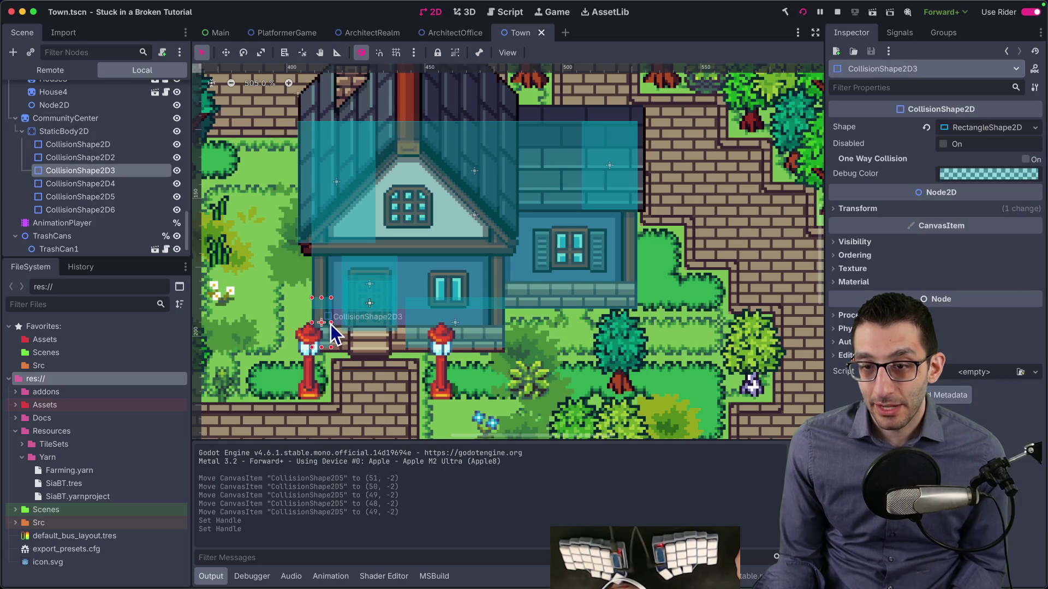
{"action": "left_click_drag", "start_coordinate": [334, 323], "coordinate": [397, 323]}
{"action": "left_click", "coordinate": [409, 333]}
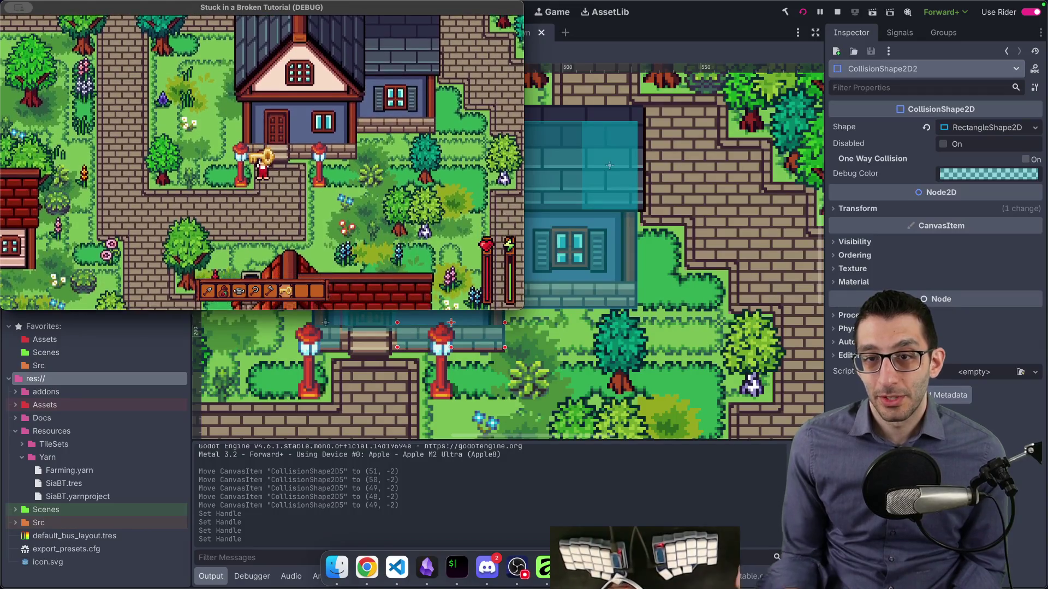
{"action": "key", "text": "super+Tab"}
Step: Widen the third community center box slightly and lower the second box's bottom edge
{"action": "left_click", "coordinate": [338, 325]}
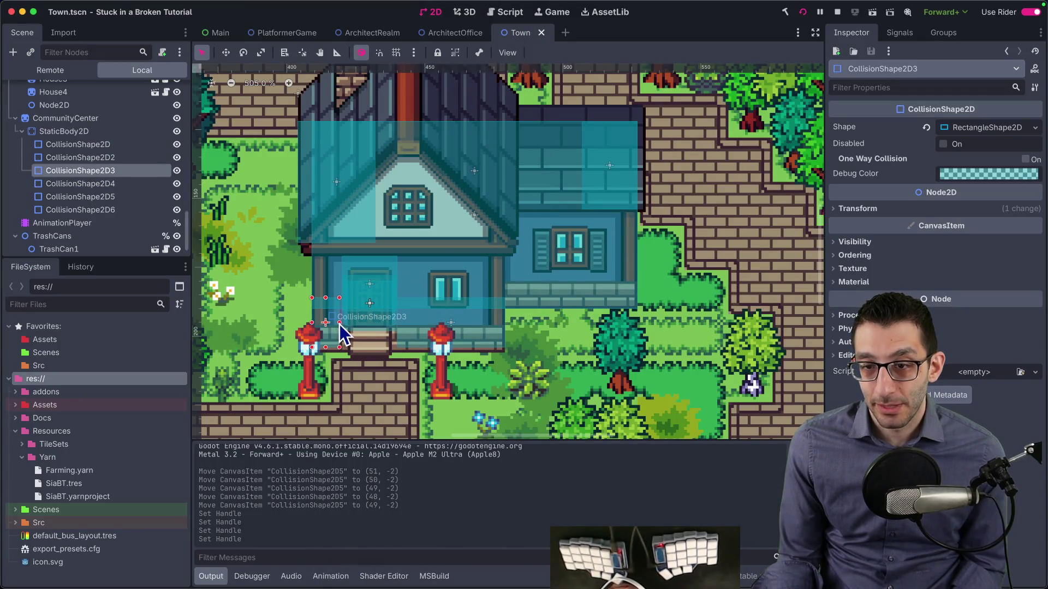
{"action": "left_click_drag", "start_coordinate": [342, 323], "coordinate": [349, 323]}
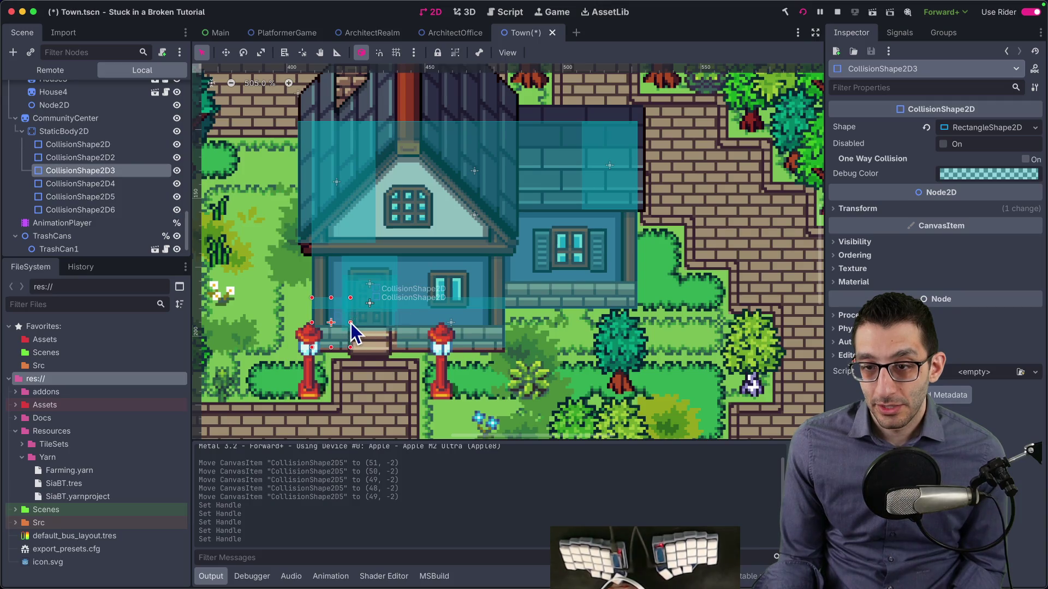
{"action": "left_click", "coordinate": [398, 332]}
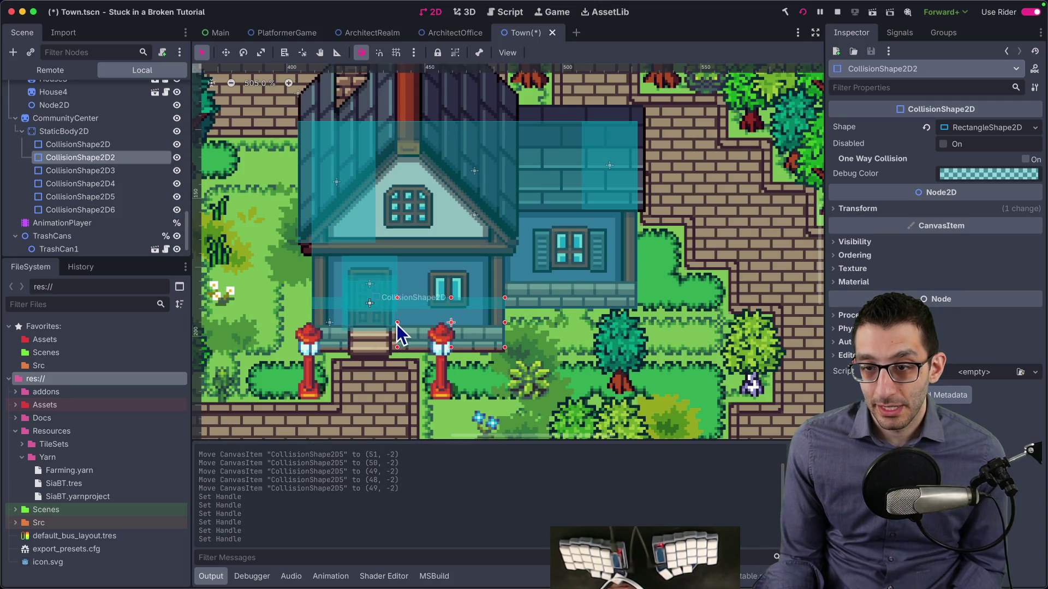
{"action": "left_click", "coordinate": [392, 323]}
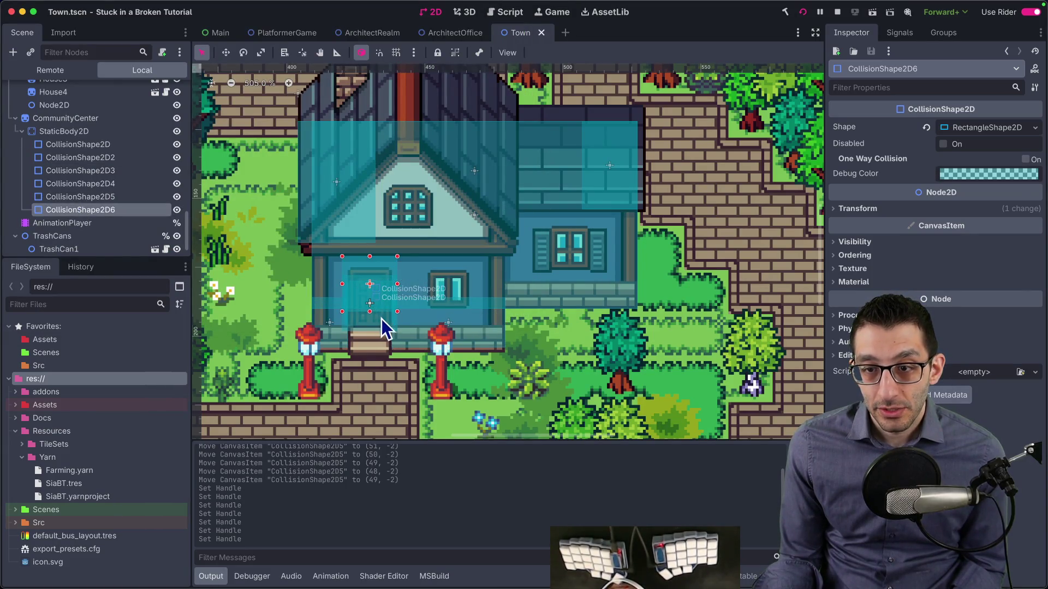
{"action": "left_click_drag", "start_coordinate": [370, 316], "coordinate": [369, 322]}
Step: Push CollisionShape2D3's right edge a bit further right toward the door
{"action": "left_click", "coordinate": [84, 198]}
{"action": "left_click", "coordinate": [85, 185]}
{"action": "left_click", "coordinate": [88, 173]}
{"action": "left_click_drag", "start_coordinate": [349, 323], "coordinate": [350, 324]}
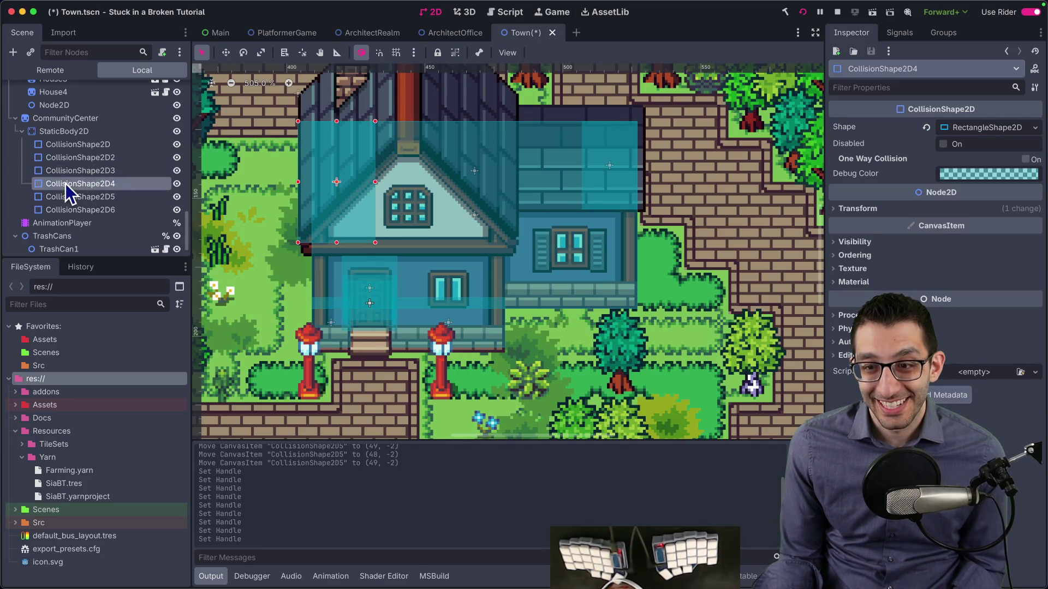
{"action": "left_click", "coordinate": [83, 198]}
{"action": "left_click", "coordinate": [88, 162]}
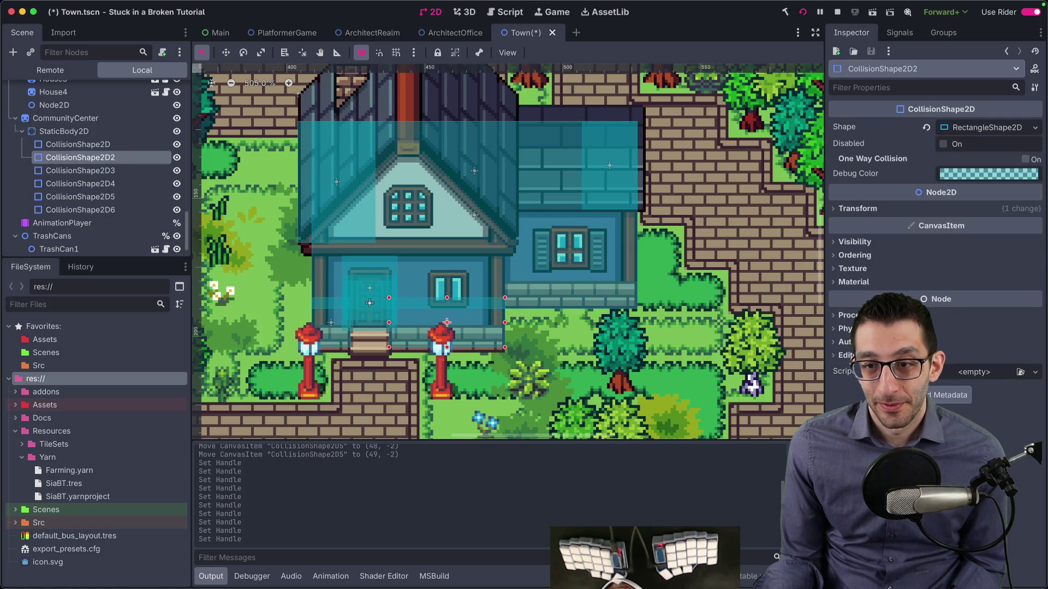
{"action": "mouse_move", "coordinate": [436, 587]}
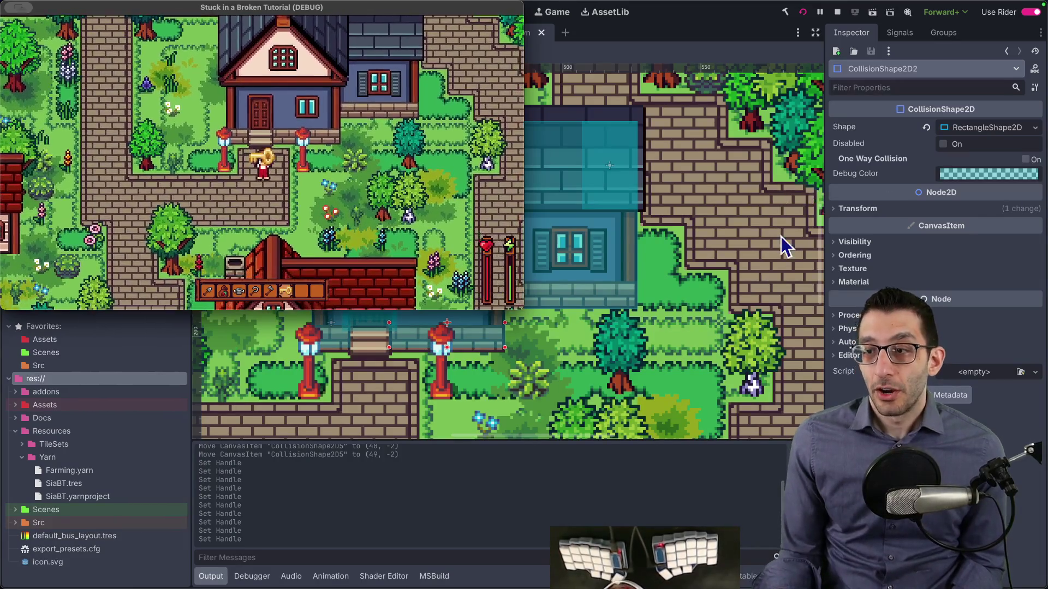
Step: Select the Lamps tile layer and open its TileSet editor
{"action": "left_click", "coordinate": [160, 198]}
{"action": "scroll", "coordinate": [111, 178], "scroll_direction": "up", "scroll_amount": 10}
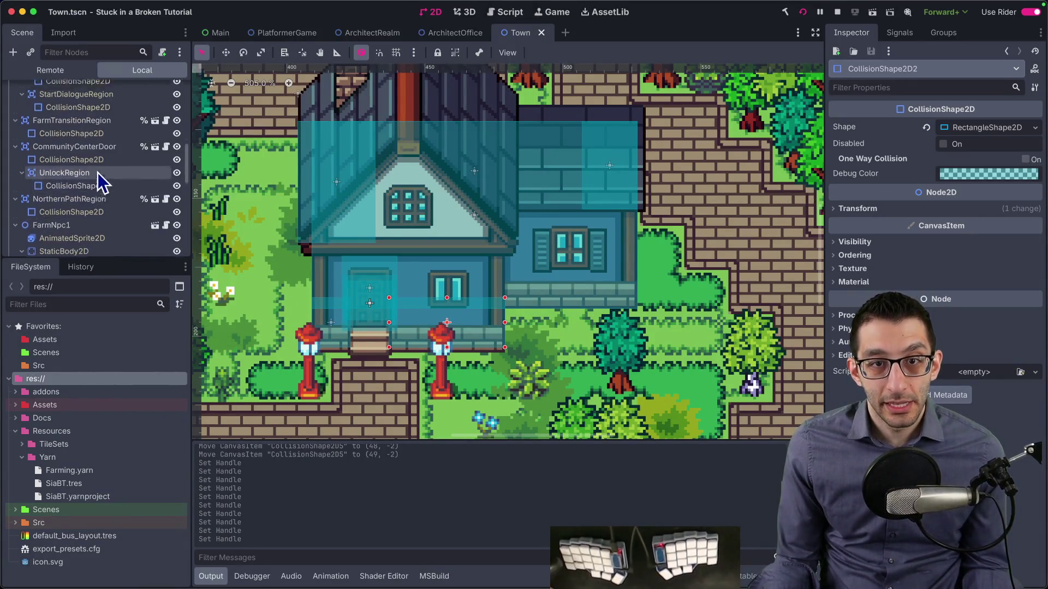
{"action": "left_click", "coordinate": [87, 149]}
{"action": "scroll", "coordinate": [86, 153], "scroll_direction": "up", "scroll_amount": 4}
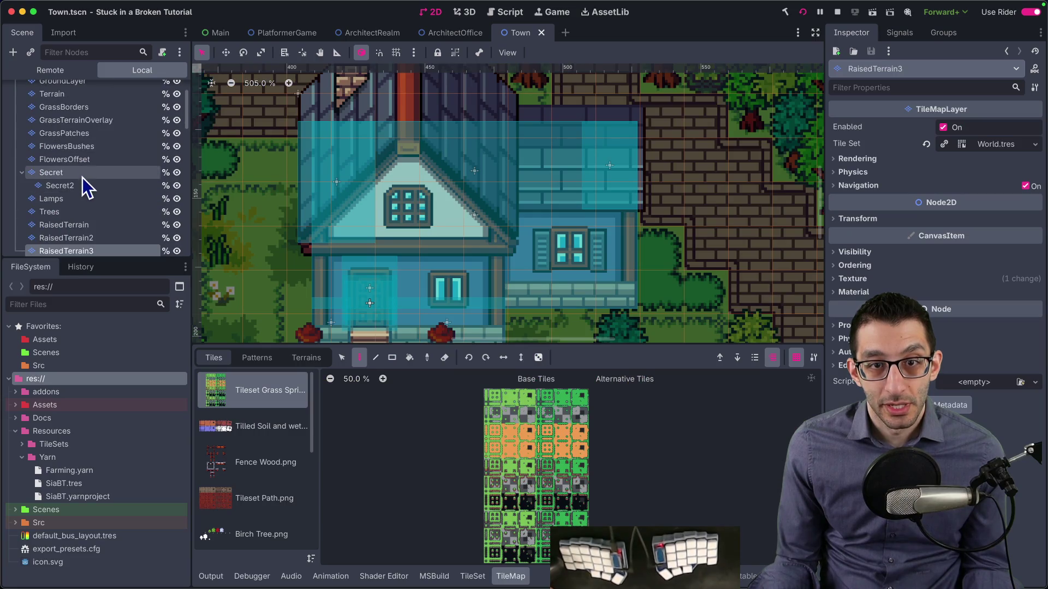
{"action": "left_click", "coordinate": [78, 199]}
{"action": "scroll", "coordinate": [382, 263], "scroll_direction": "down", "scroll_amount": 5}
{"action": "scroll", "coordinate": [392, 221], "scroll_direction": "up", "scroll_amount": 2}
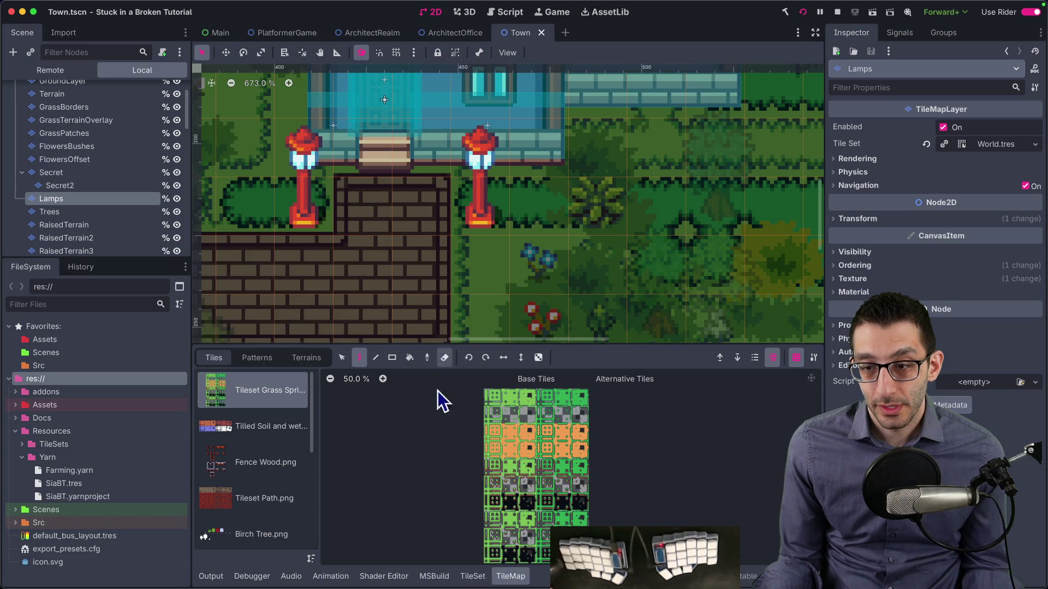
{"action": "left_click", "coordinate": [473, 576]}
Step: In the GroundSprites atlas, switch to Select mode and pick the red lamp tile
{"action": "scroll", "coordinate": [279, 451], "scroll_direction": "down", "scroll_amount": 5}
{"action": "left_click", "coordinate": [256, 485]}
{"action": "left_click", "coordinate": [261, 445]}
{"action": "left_click", "coordinate": [261, 428]}
{"action": "left_click", "coordinate": [262, 456]}
{"action": "scroll", "coordinate": [560, 487], "scroll_direction": "up", "scroll_amount": 2}
{"action": "scroll", "coordinate": [613, 470], "scroll_direction": "up", "scroll_amount": 6}
{"action": "scroll", "coordinate": [562, 458], "scroll_direction": "right", "scroll_amount": 5}
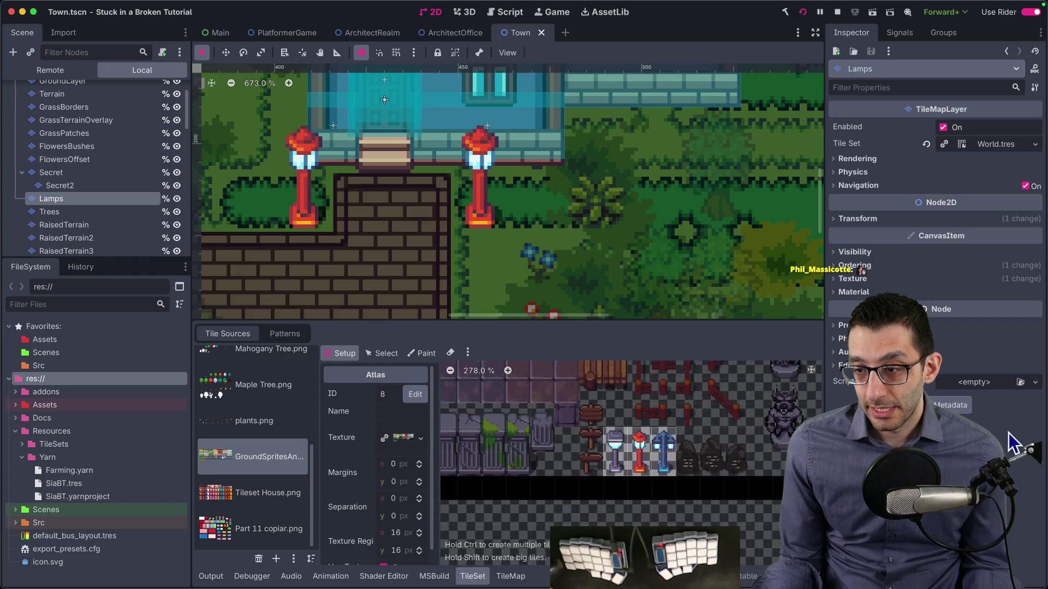
{"action": "scroll", "coordinate": [631, 467], "scroll_direction": "up", "scroll_amount": 4}
{"action": "left_click", "coordinate": [382, 354]}
{"action": "left_click", "coordinate": [633, 458]}
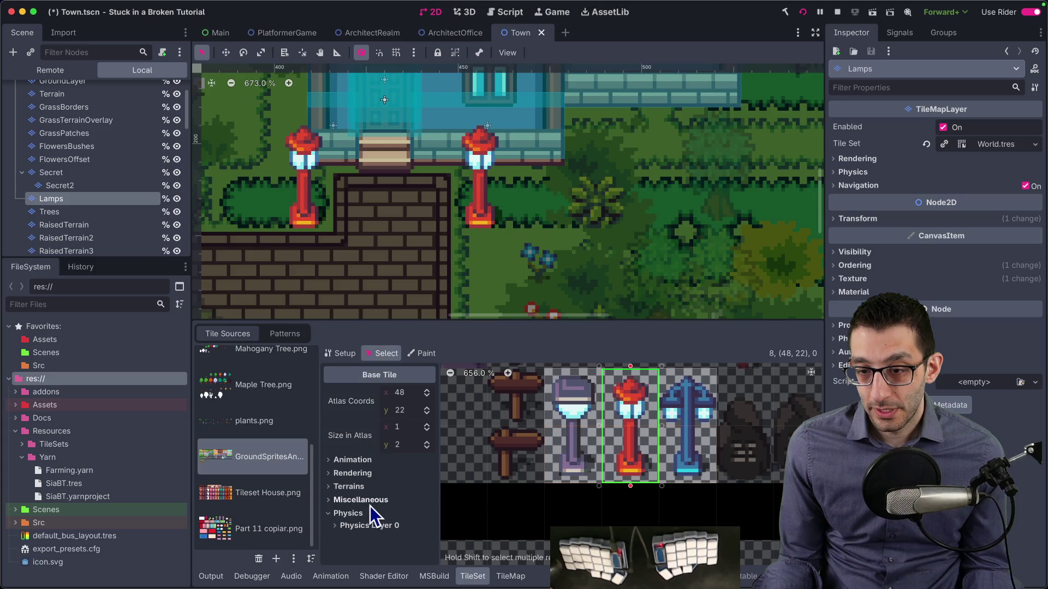
Step: Give the red lamp tile a Physics Layer 0 collision polygon over its base
{"action": "left_click", "coordinate": [373, 525]}
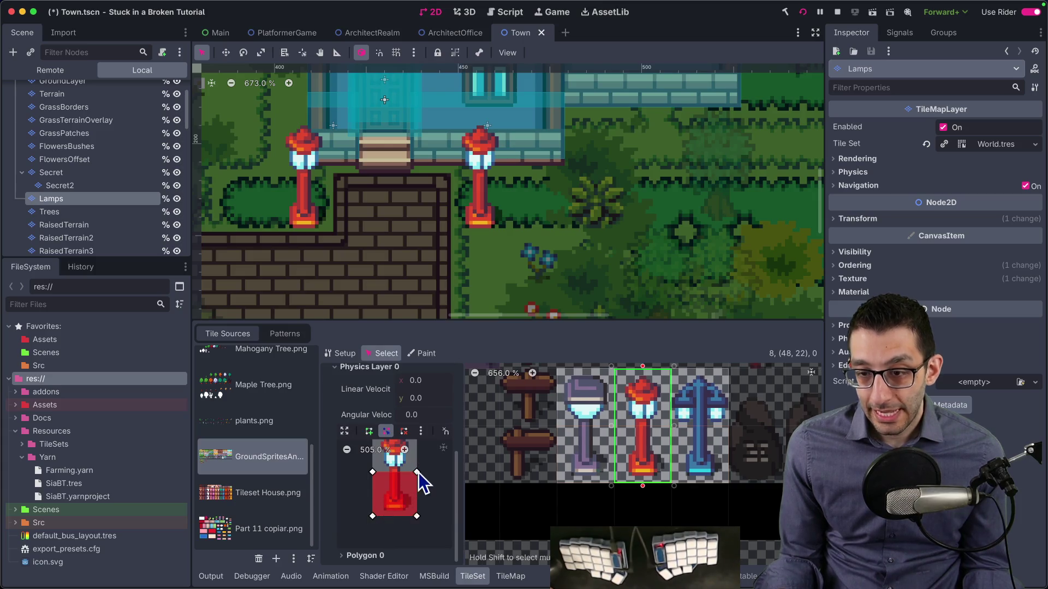
{"action": "left_click", "coordinate": [418, 473]}
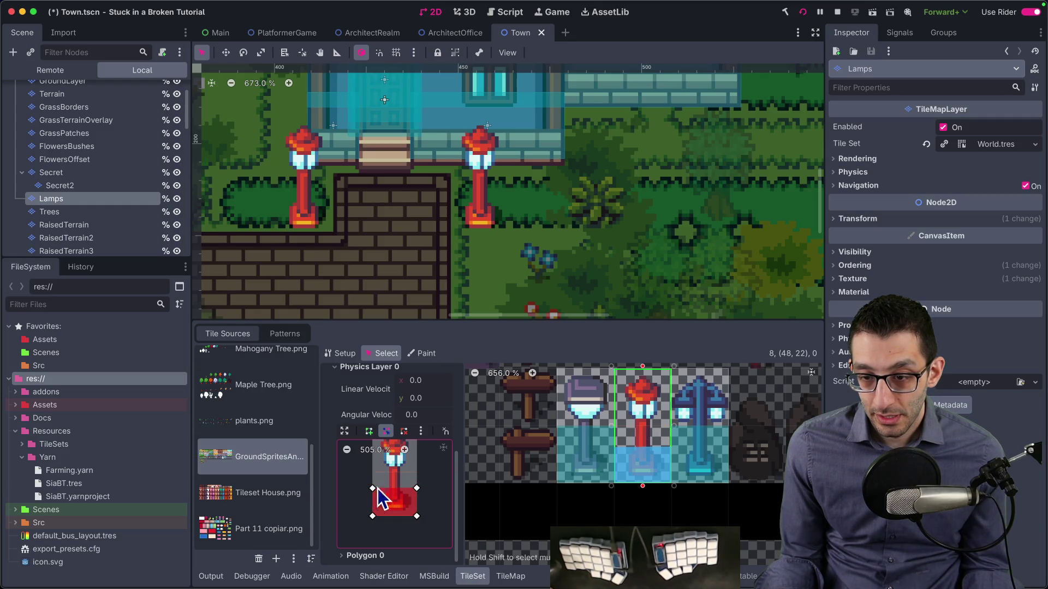
{"action": "left_click", "coordinate": [531, 578]}
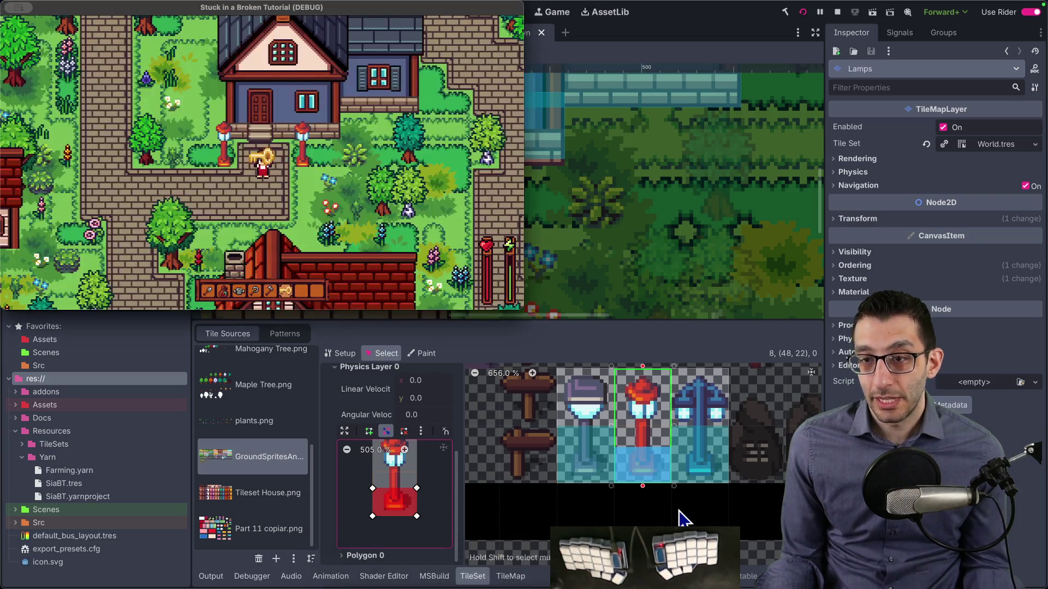
Step: Relaunch the game and make its window fullscreen
{"action": "key", "text": "Up"}
{"action": "key", "text": "Left"}
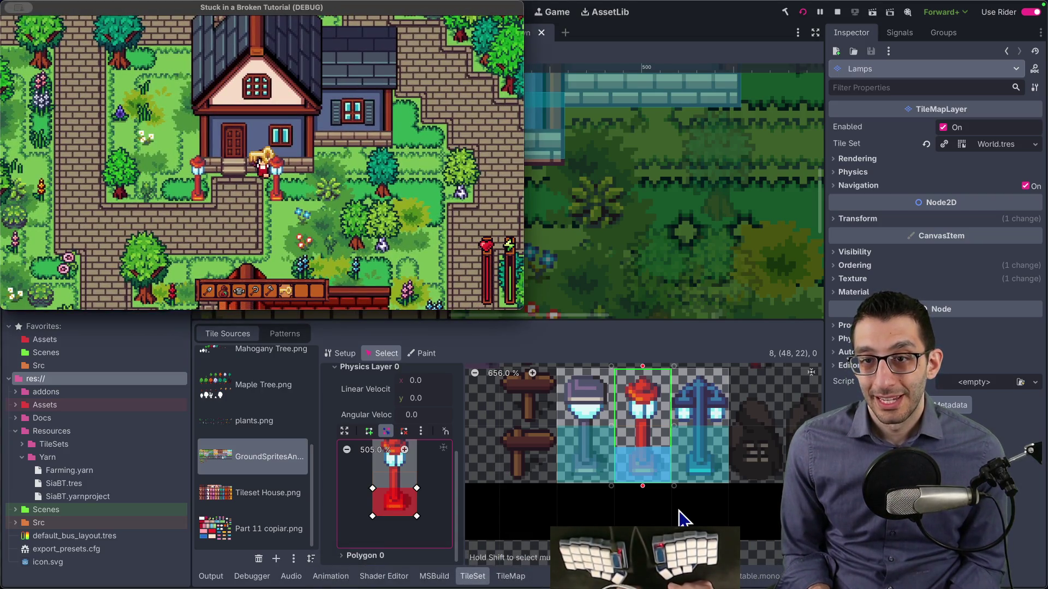
{"action": "left_click", "coordinate": [801, 11]}
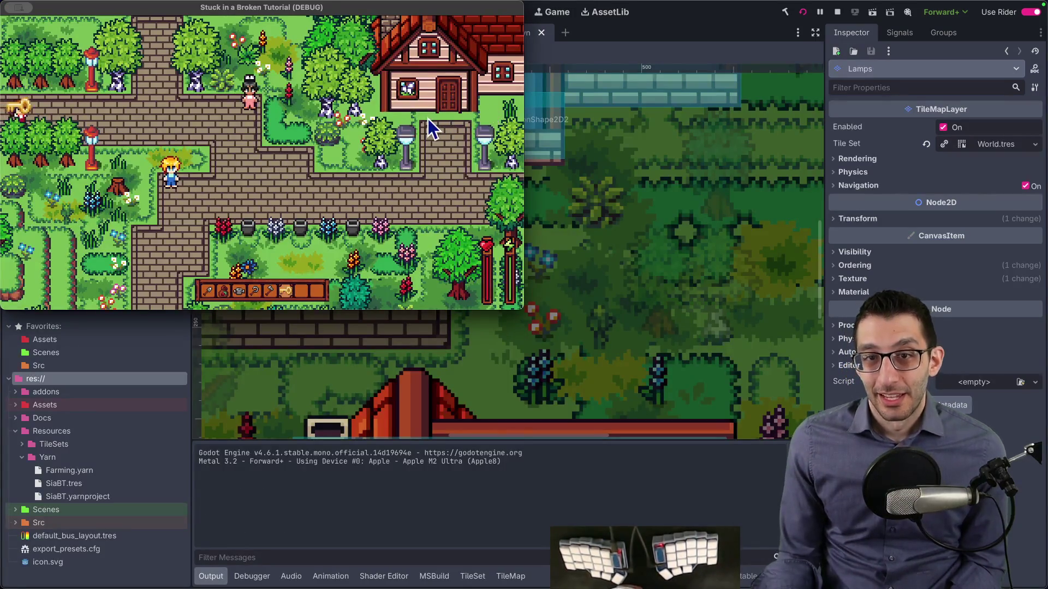
{"action": "key", "text": "F1"}
{"action": "key", "text": "F1"}
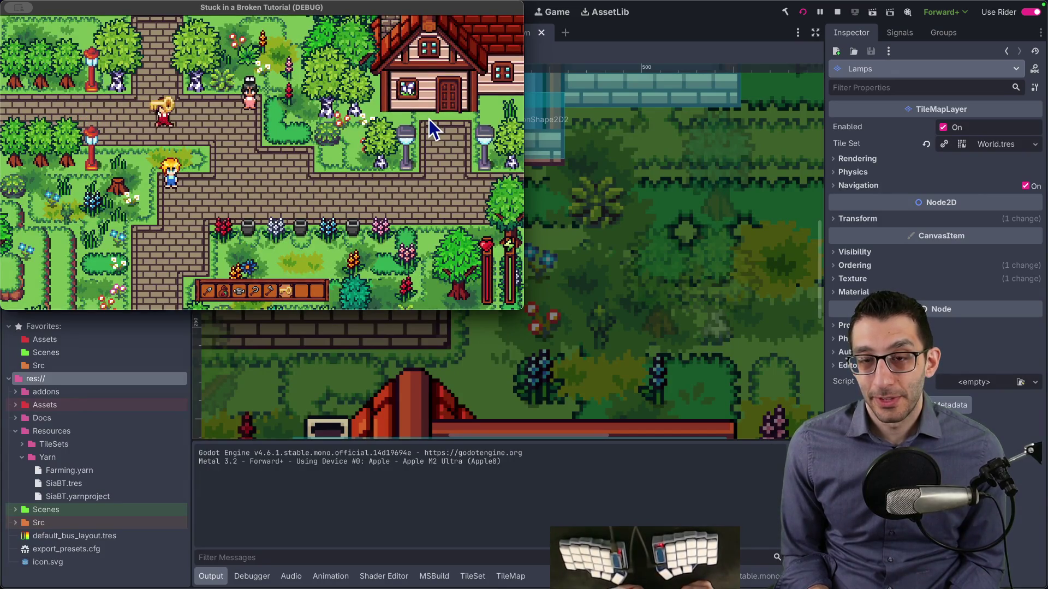
{"action": "key", "text": "F11"}
Step: Walk the character between the red lamps up to the community center door
{"action": "key", "text": "Down"}
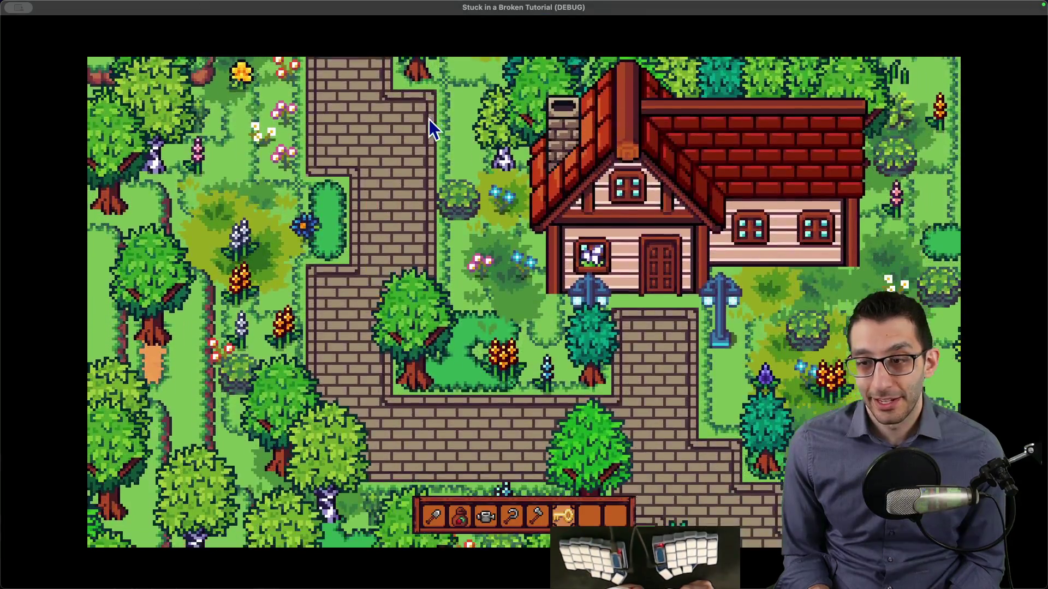
{"action": "key", "text": "Right"}
{"action": "key", "text": "Right"}
{"action": "key", "text": "Down"}
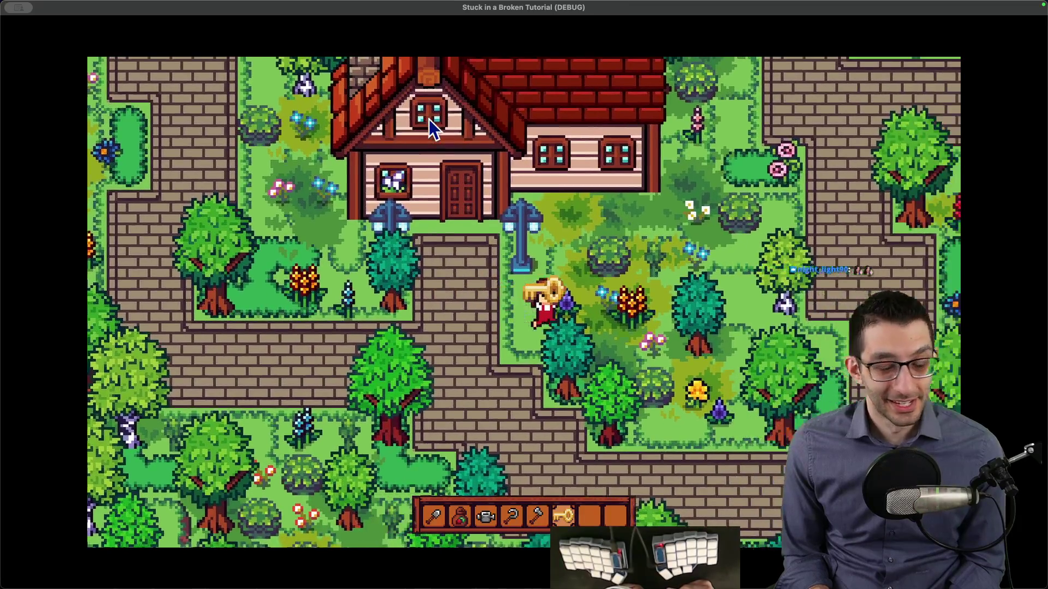
{"action": "key", "text": "Right"}
{"action": "key", "text": "Down"}
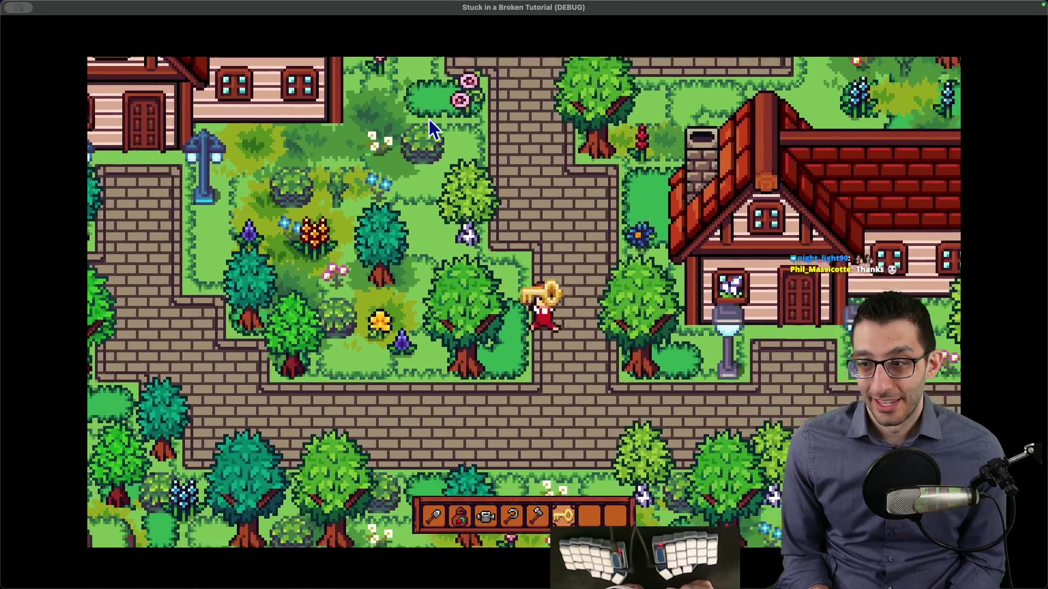
{"action": "key", "text": "Up"}
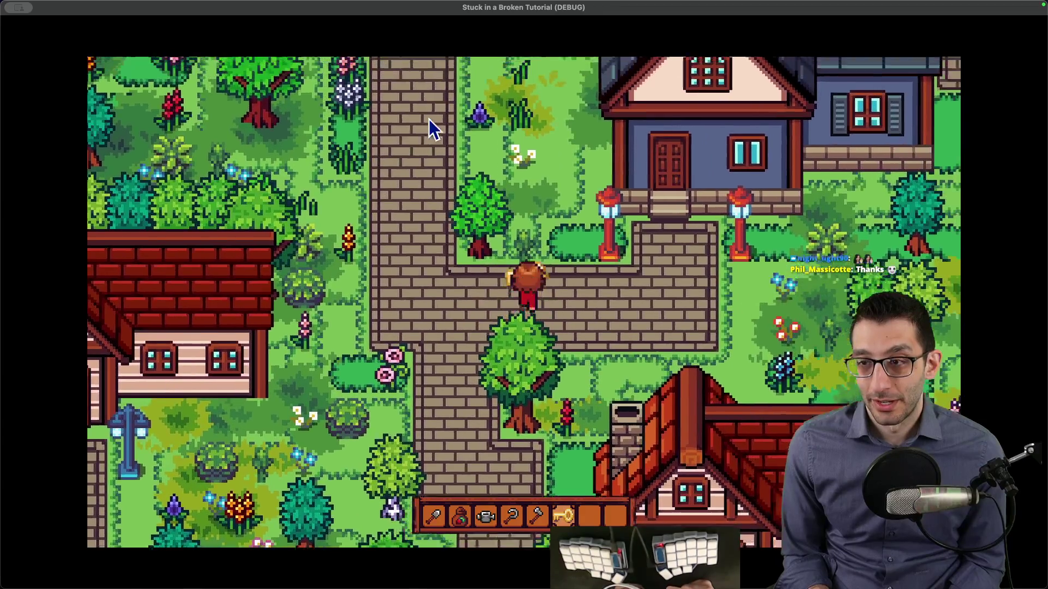
{"action": "key", "text": "Up"}
{"action": "key", "text": "Right"}
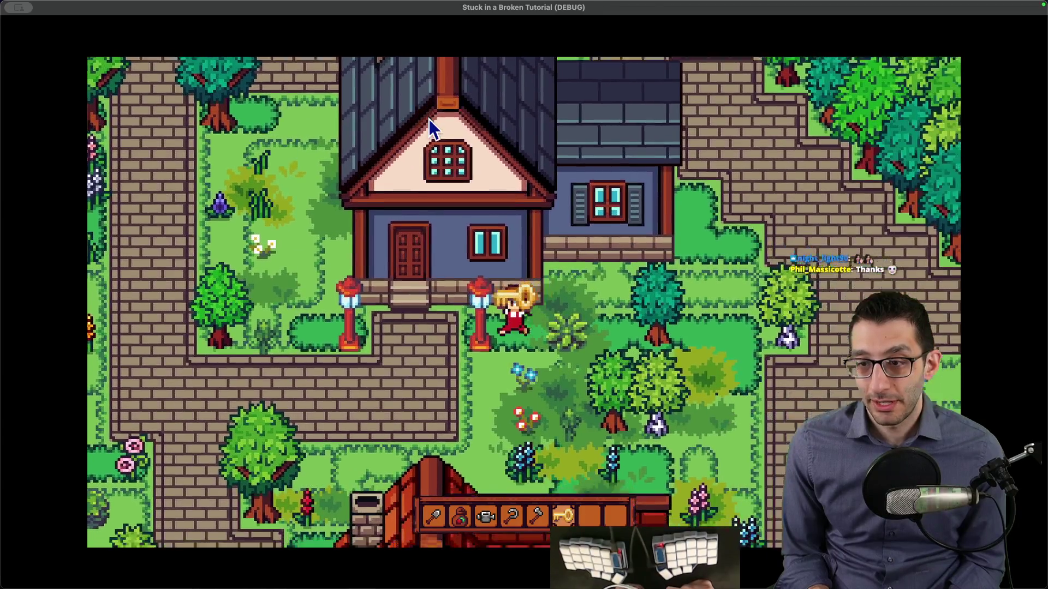
{"action": "key", "text": "Left"}
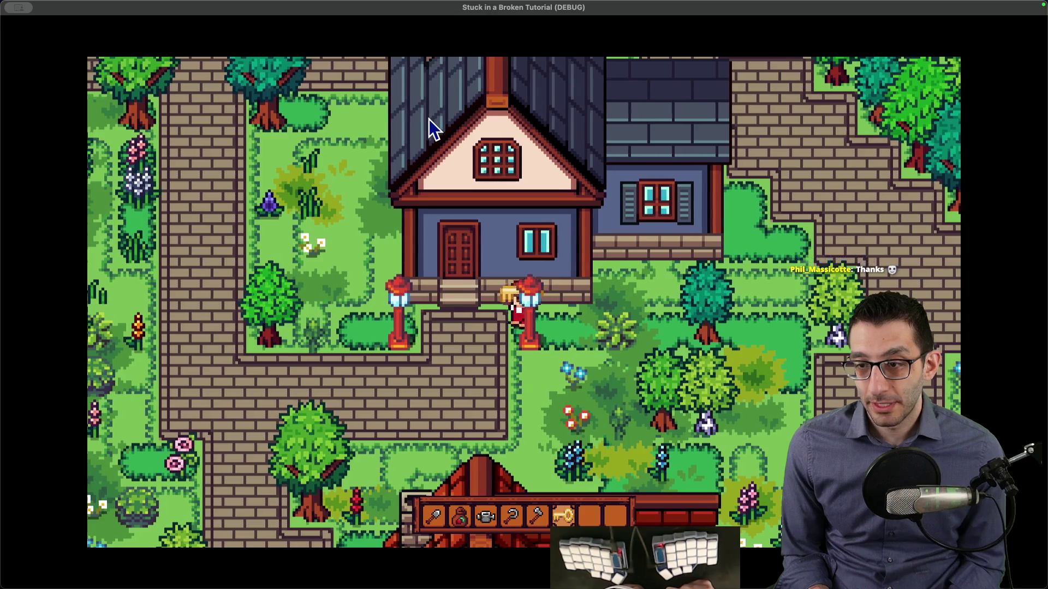
{"action": "key", "text": "Left"}
{"action": "key", "text": "Right"}
{"action": "key", "text": "Up"}
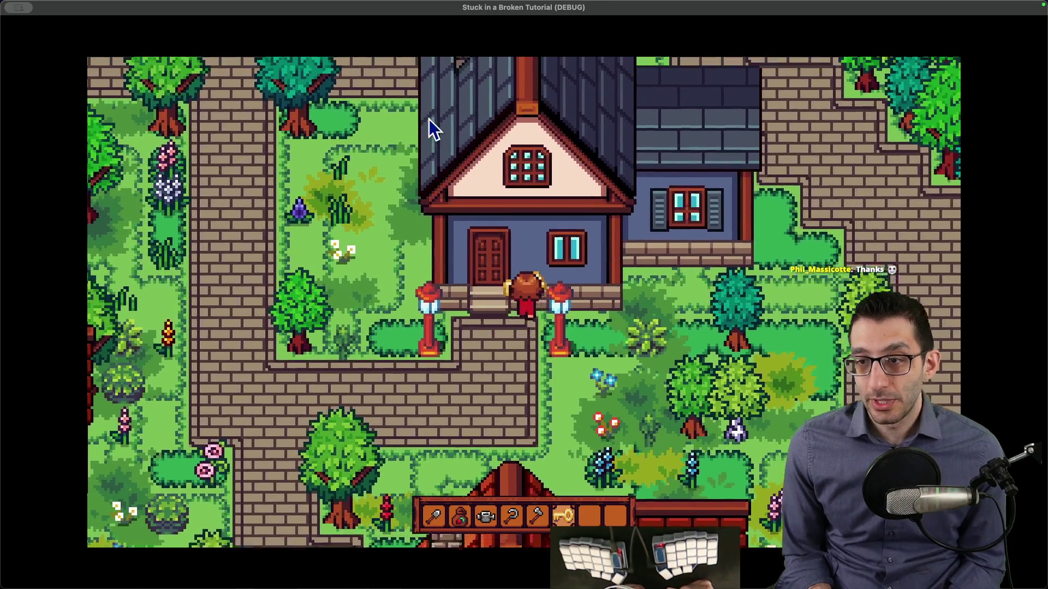
{"action": "key", "text": "Right"}
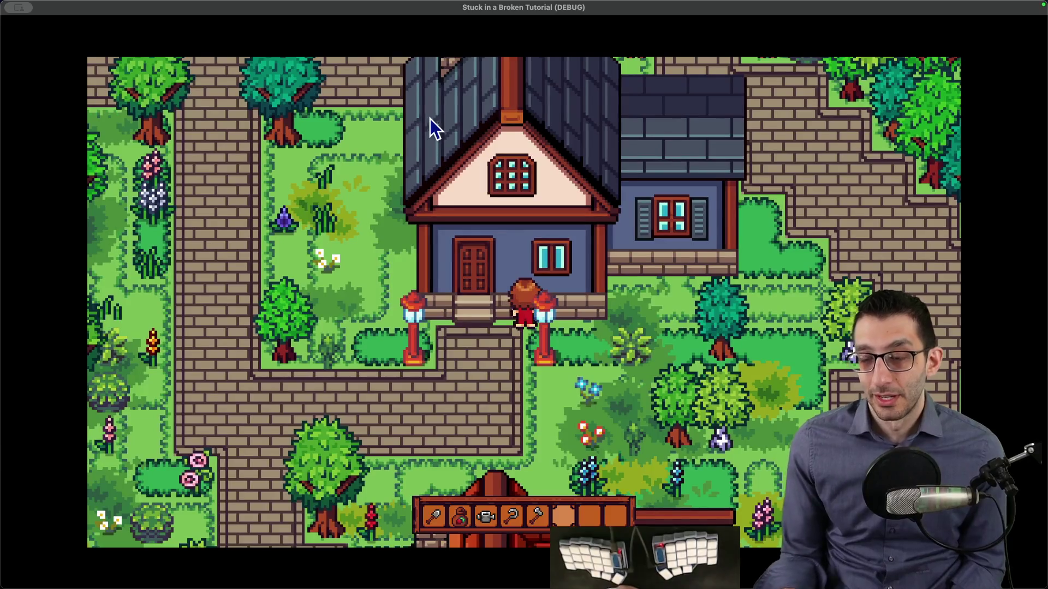
Step: Quit the game and return to Town.tscn in the editor
{"action": "mouse_move", "coordinate": [644, 587]}
{"action": "key", "text": "super+q"}
{"action": "scroll", "coordinate": [371, 299], "scroll_direction": "up", "scroll_amount": 5}
{"action": "scroll", "coordinate": [68, 198], "scroll_direction": "down", "scroll_amount": 10}
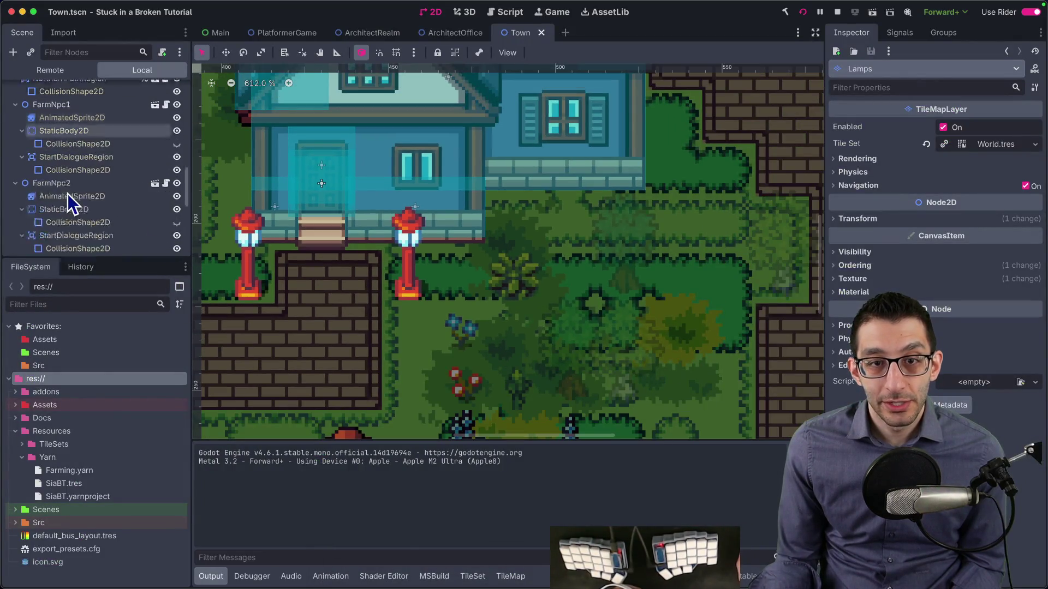
Step: Select UnlockRegion's CollisionShape2D to show it over the door, then restart the game
{"action": "scroll", "coordinate": [76, 199], "scroll_direction": "up", "scroll_amount": 5}
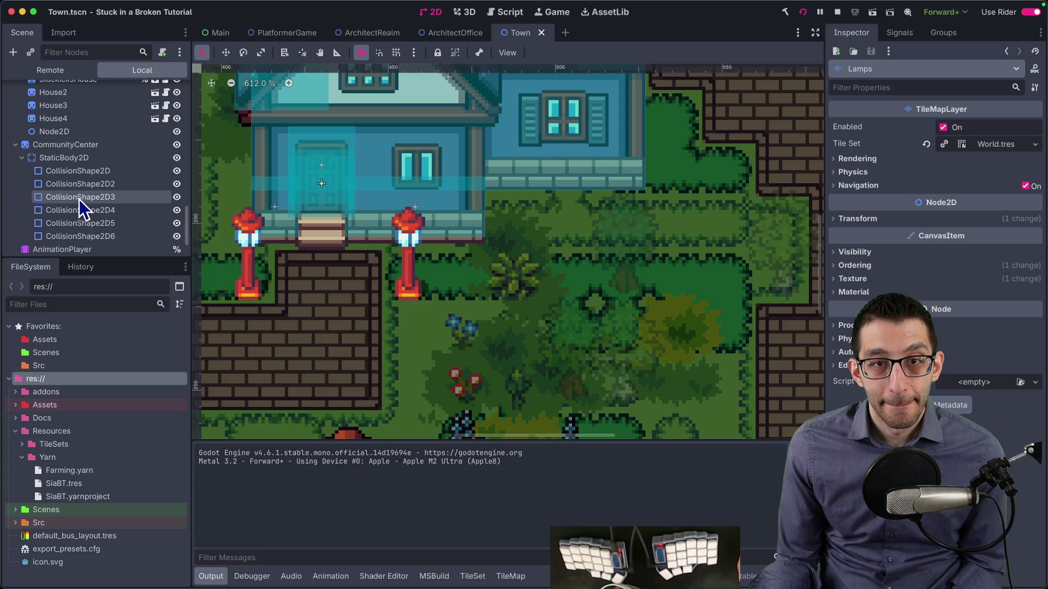
{"action": "scroll", "coordinate": [80, 199], "scroll_direction": "up", "scroll_amount": 4}
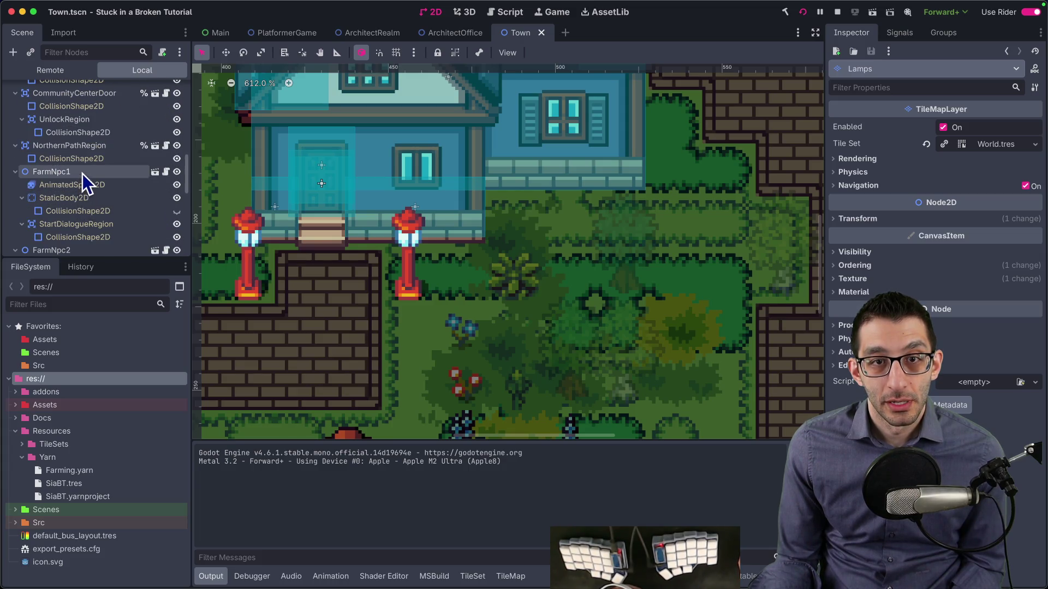
{"action": "left_click", "coordinate": [87, 125]}
{"action": "left_click", "coordinate": [90, 133]}
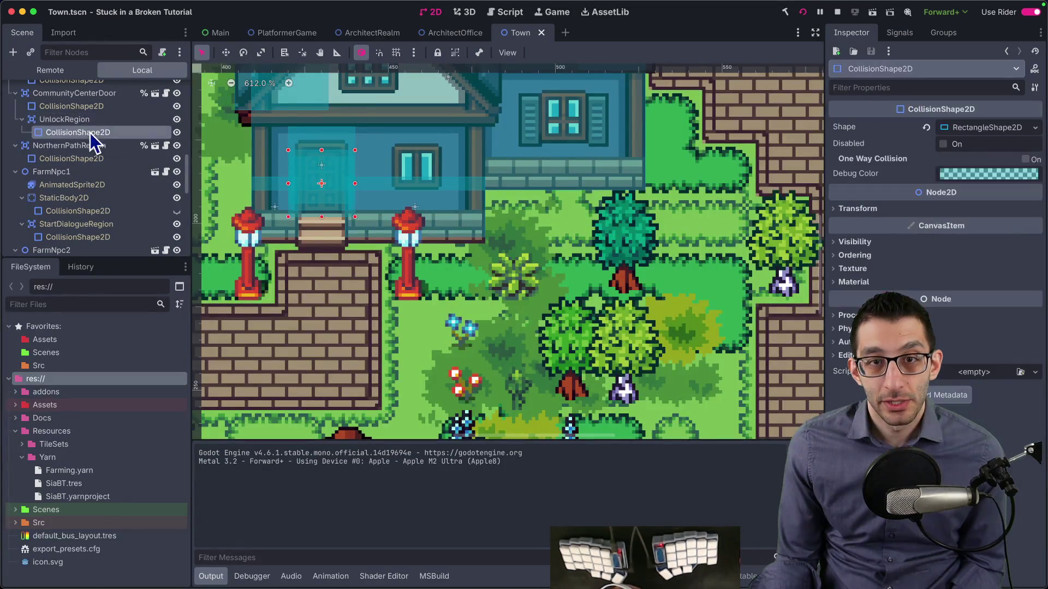
{"action": "scroll", "coordinate": [395, 270], "scroll_direction": "up", "scroll_amount": 5}
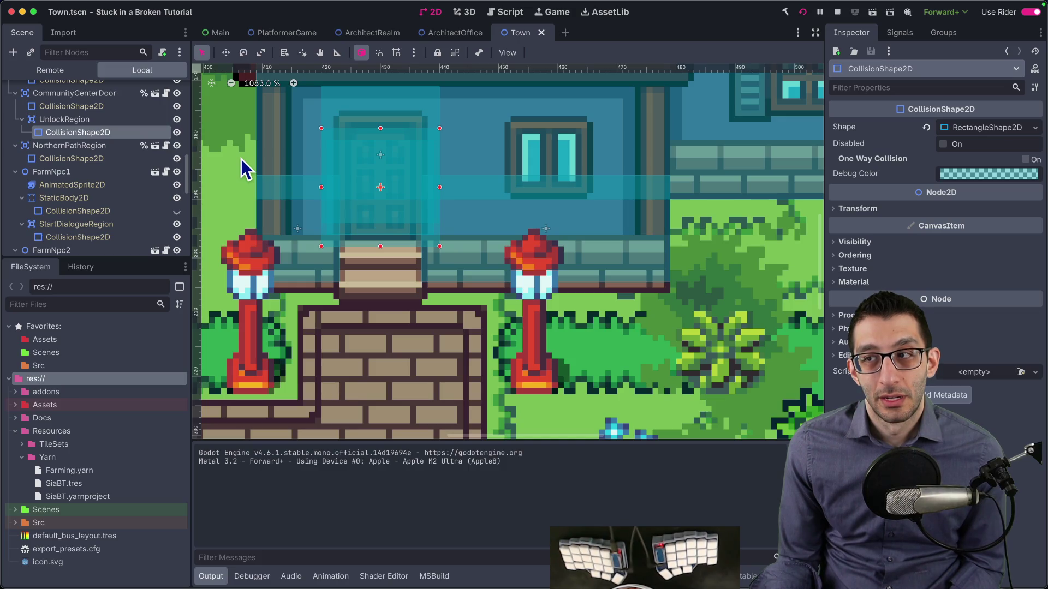
{"action": "left_click", "coordinate": [802, 12]}
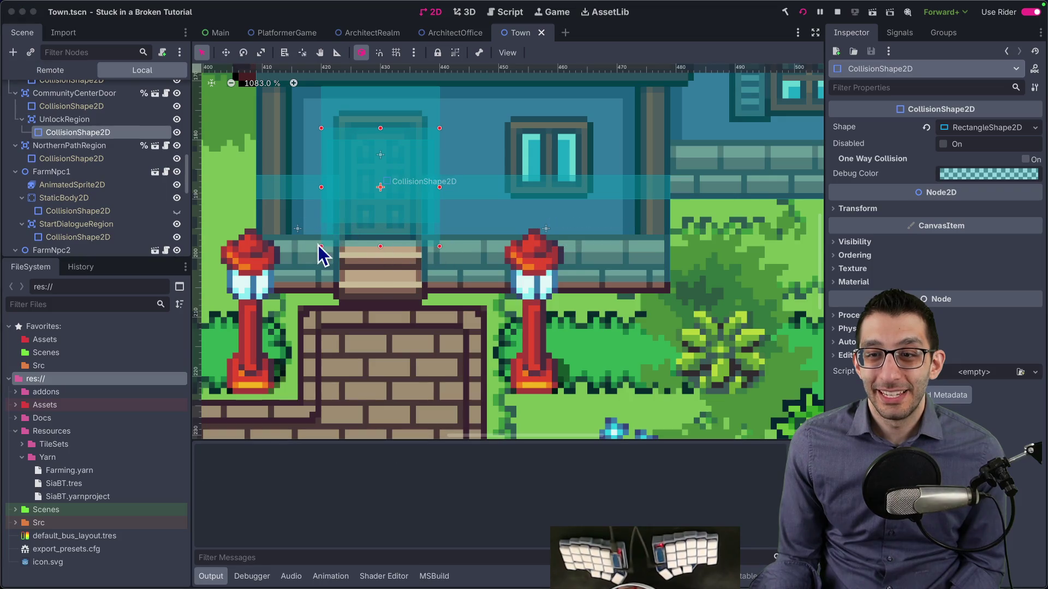
Step: Browse the game's cheat menu options while walking the character around town
{"action": "key", "text": "grave"}
{"action": "key", "text": "grave"}
{"action": "key", "text": "Down"}
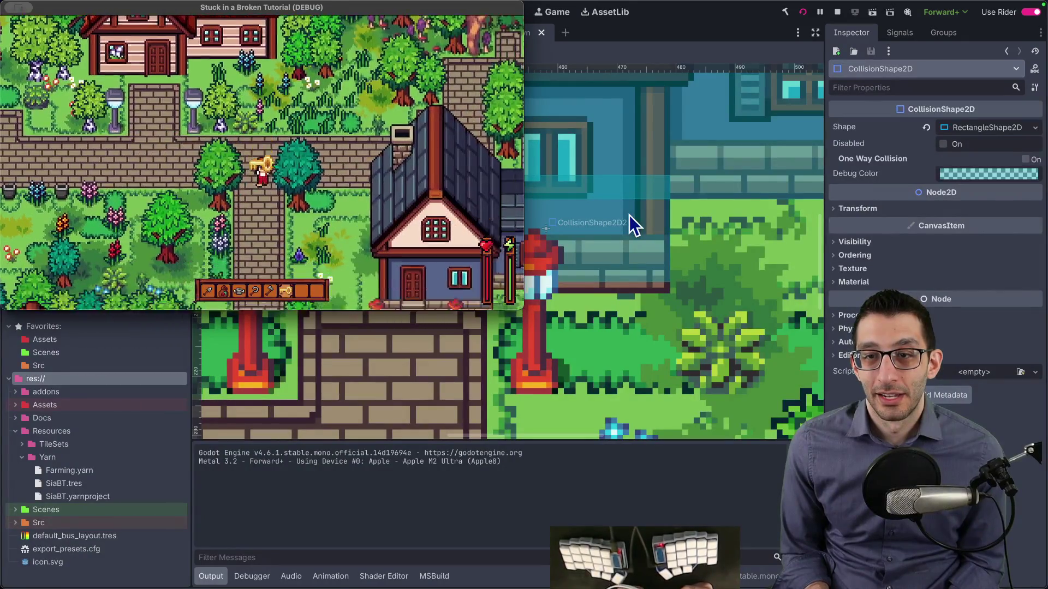
{"action": "key", "text": "grave"}
{"action": "key", "text": "Down"}
{"action": "key", "text": "Down"}
{"action": "key", "text": "Down"}
{"action": "key", "text": "Return"}
{"action": "key", "text": "Up"}
{"action": "key", "text": "Left"}
{"action": "key", "text": "Down"}
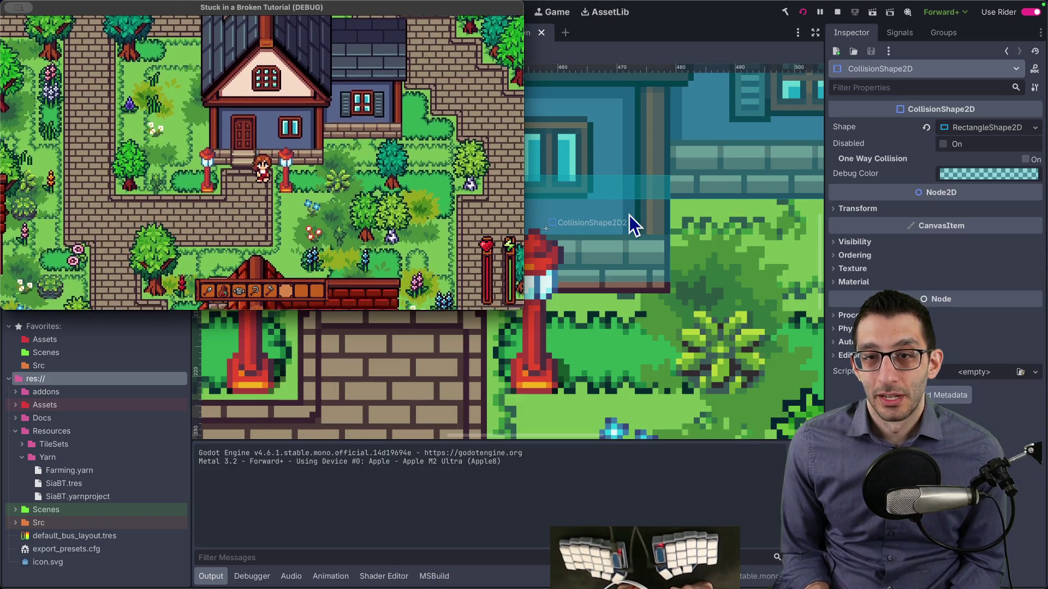
Step: Exit to the title screen via the pause menu, dismiss the Bed dialogue, and stop the game
{"action": "key", "text": "grave"}
{"action": "key", "text": "Up"}
{"action": "key", "text": "Down"}
{"action": "key", "text": "grave"}
{"action": "key", "text": "Escape"}
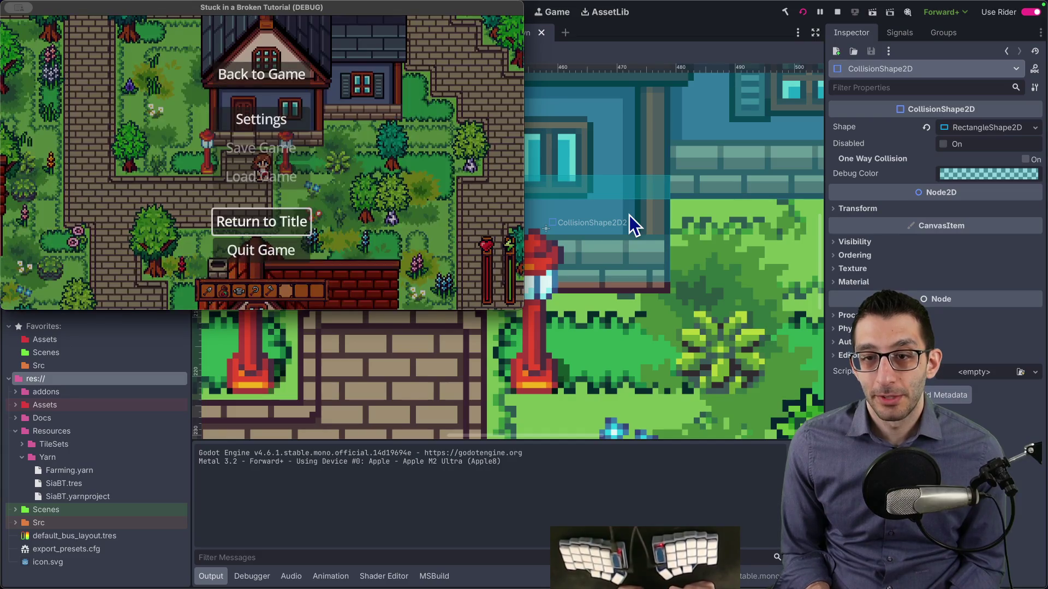
{"action": "key", "text": "Return"}
{"action": "key", "text": "Return"}
{"action": "key", "text": "grave"}
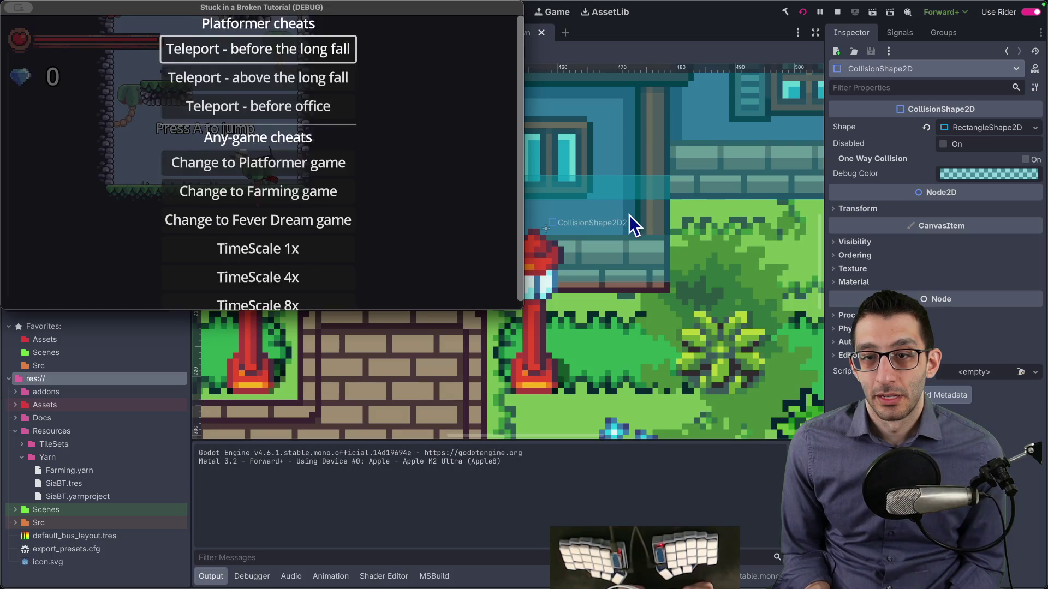
{"action": "key", "text": "Return"}
{"action": "left_click", "coordinate": [804, 16]}
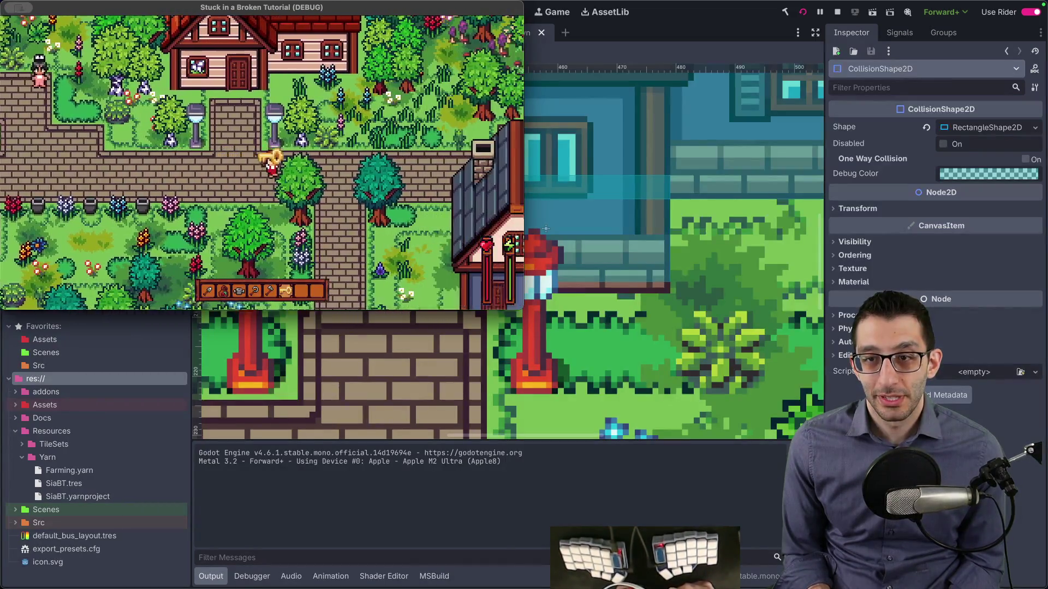
Step: Walk the player through town to the house door, then return to the editor
{"action": "key", "text": "d"}
{"action": "key", "text": "d"}
{"action": "key", "text": "w"}
{"action": "key", "text": "d"}
{"action": "key", "text": "a"}
{"action": "key", "text": "d"}
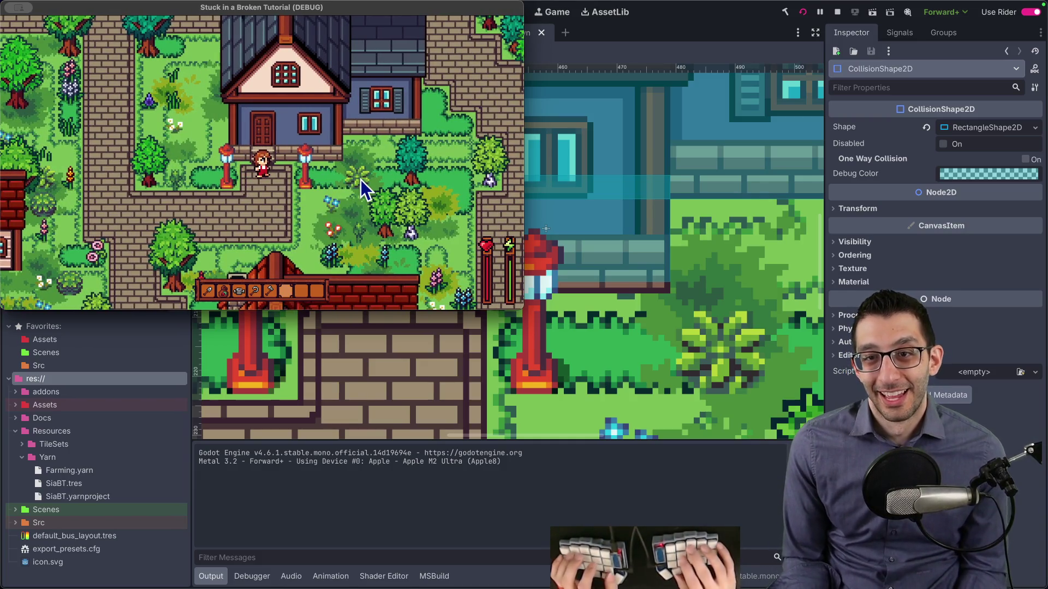
{"action": "left_click", "coordinate": [667, 28]}
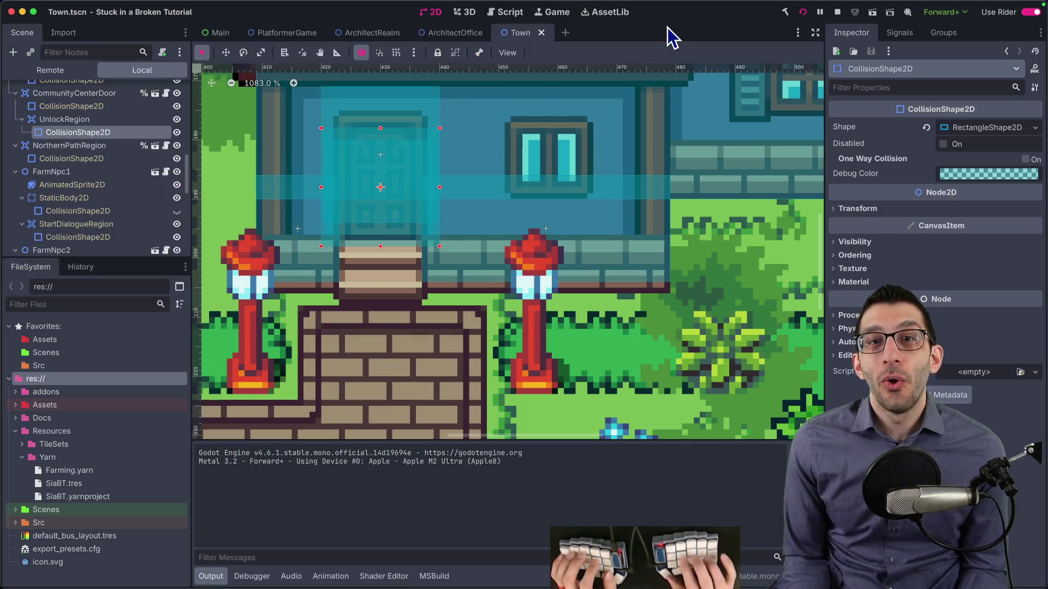
Step: Open FarmingPlayer.tscn and make the StartDialogueRegion collision shape visible
{"action": "key", "text": "super+shift+o"}
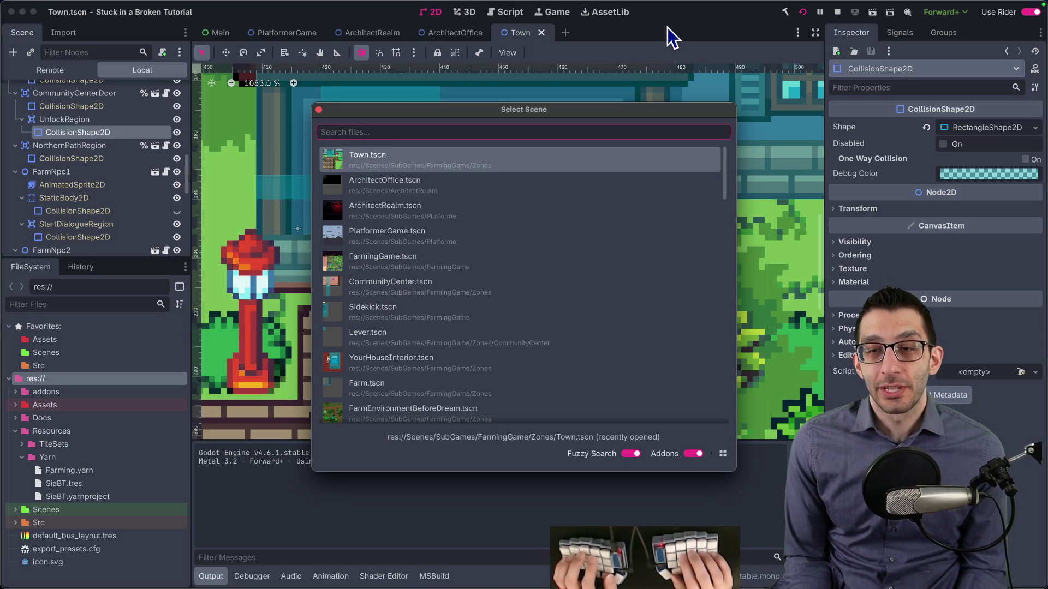
{"action": "type", "text": "faplayer"}
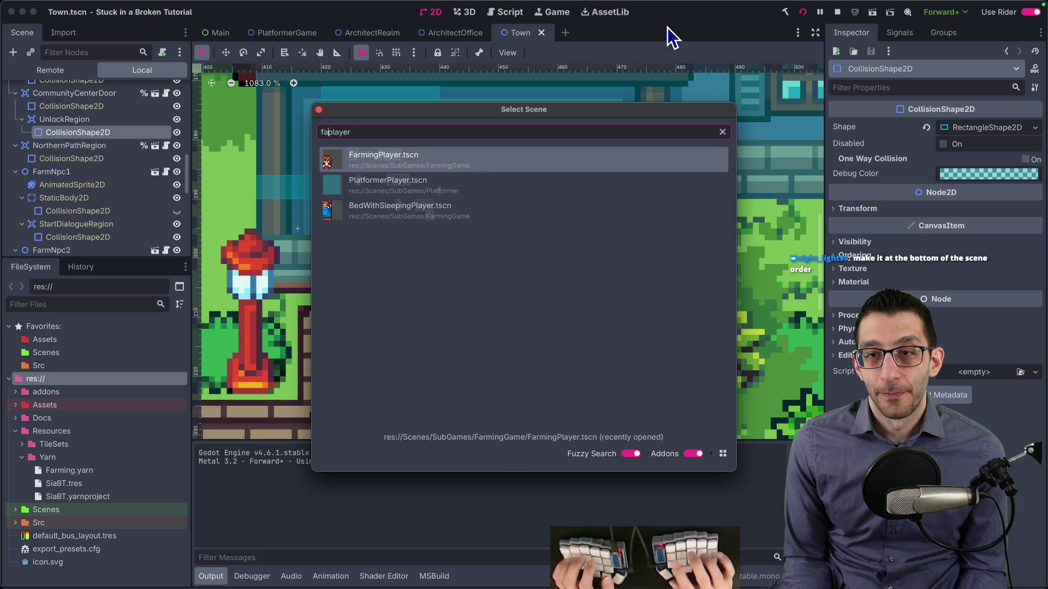
{"action": "key", "text": "Return"}
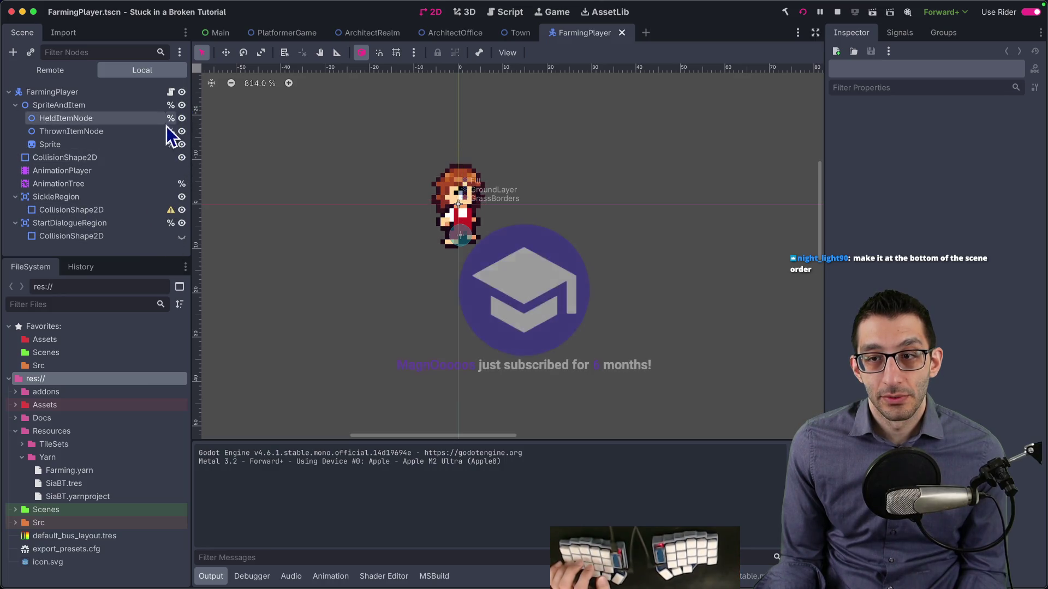
{"action": "scroll", "coordinate": [515, 254], "scroll_direction": "up", "scroll_amount": 3}
{"action": "left_click", "coordinate": [182, 237]}
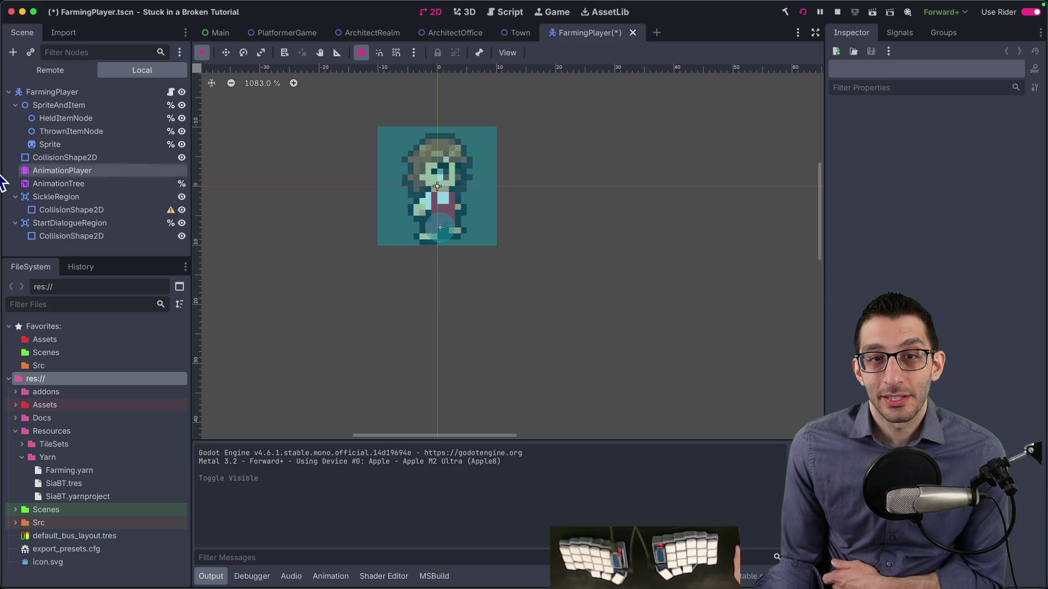
Step: Trim the dialogue region's right, top and left edges inward, then run the game
{"action": "left_click", "coordinate": [96, 229]}
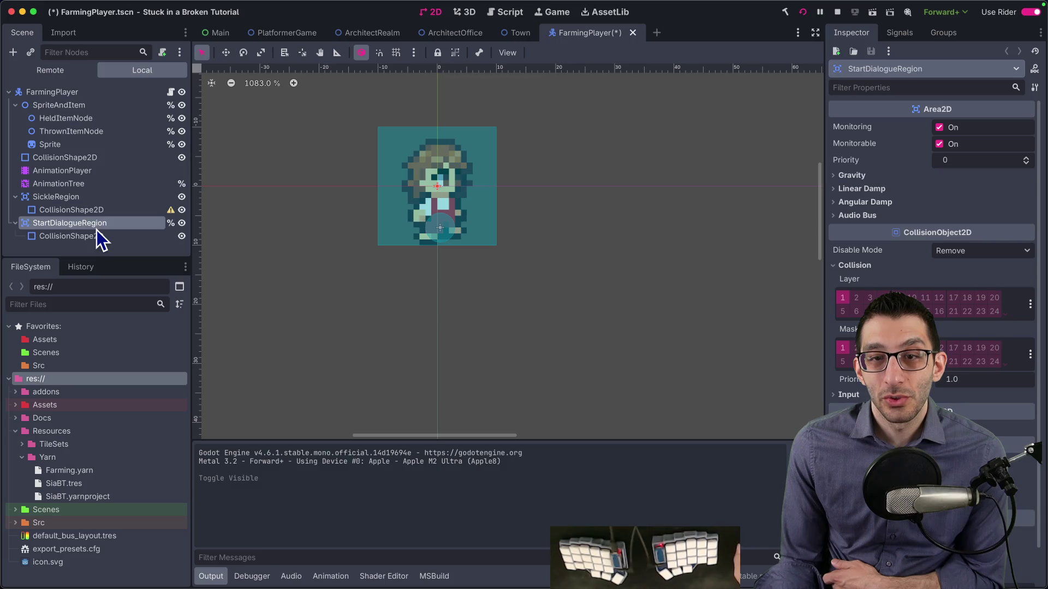
{"action": "left_click", "coordinate": [96, 236]}
{"action": "left_click_drag", "start_coordinate": [494, 187], "coordinate": [474, 187]}
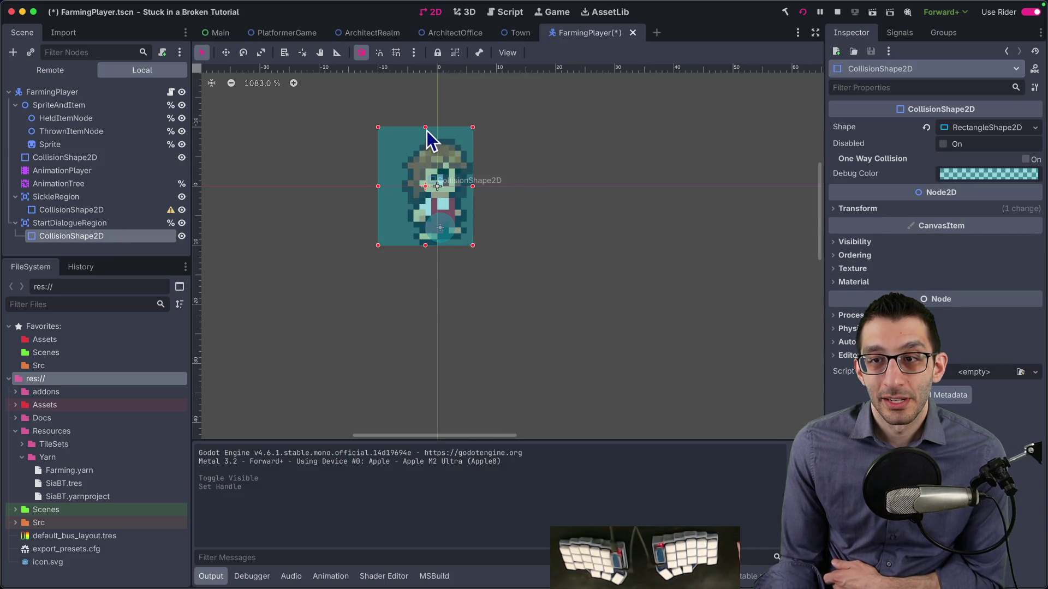
{"action": "left_click_drag", "start_coordinate": [427, 139], "coordinate": [426, 146]}
{"action": "left_click_drag", "start_coordinate": [378, 195], "coordinate": [401, 197]}
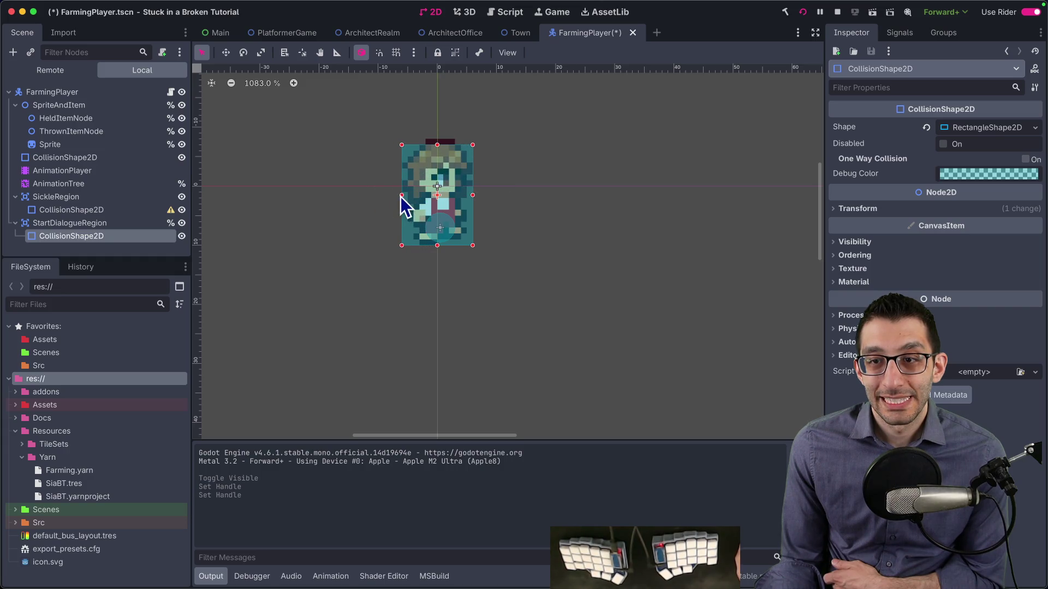
{"action": "left_click", "coordinate": [803, 13]}
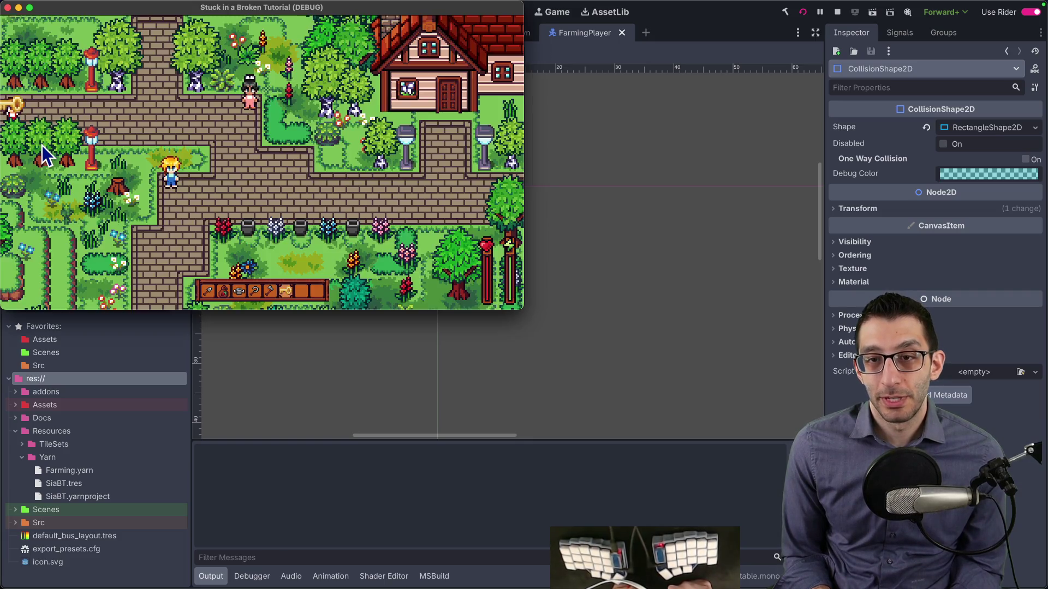
Step: Apply the TimeScale 1x cheat from the debug cheat menu
{"action": "key", "text": "grave"}
{"action": "key", "text": "Escape"}
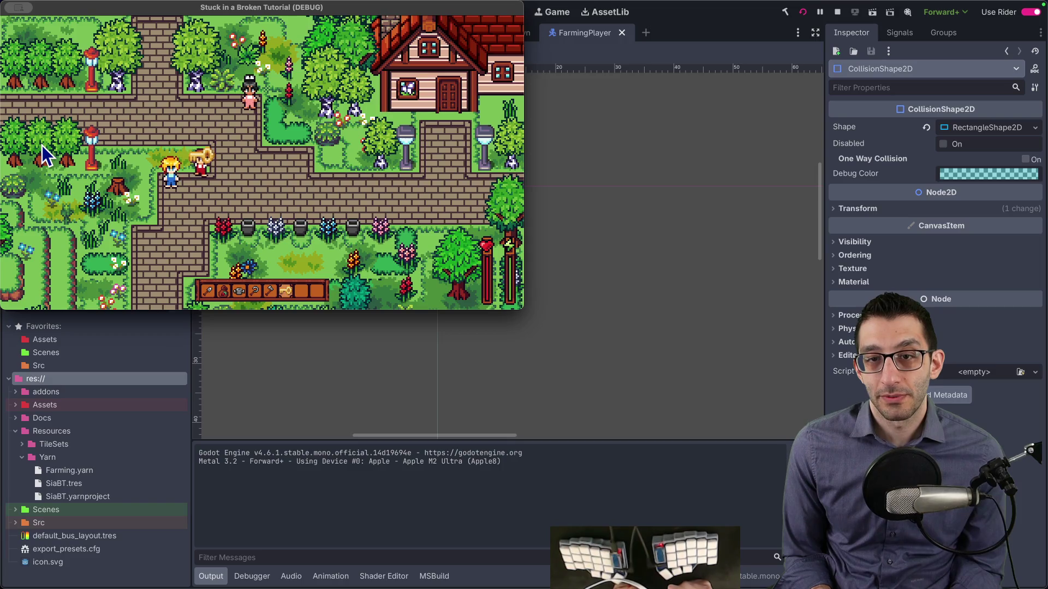
{"action": "key", "text": "grave"}
{"action": "key", "text": "Escape"}
{"action": "key", "text": "grave"}
{"action": "key", "text": "Escape"}
{"action": "key", "text": "grave"}
{"action": "key", "text": "Down"}
{"action": "key", "text": "Down"}
{"action": "key", "text": "Down"}
{"action": "key", "text": "Return"}
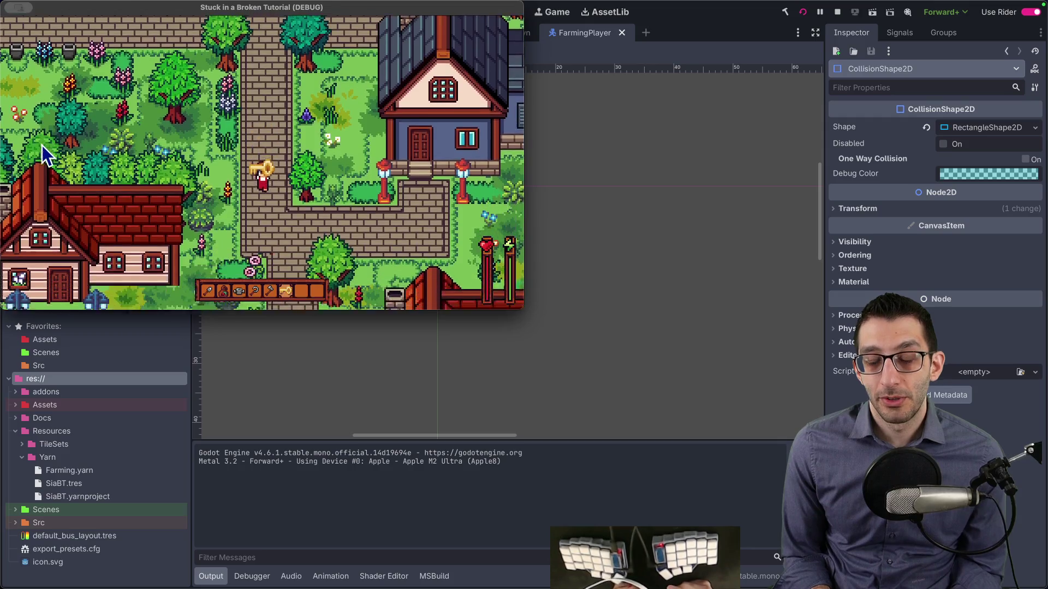
Step: Walk to the house door, unlock it with the key, enter, then stop the game
{"action": "key", "text": "a"}
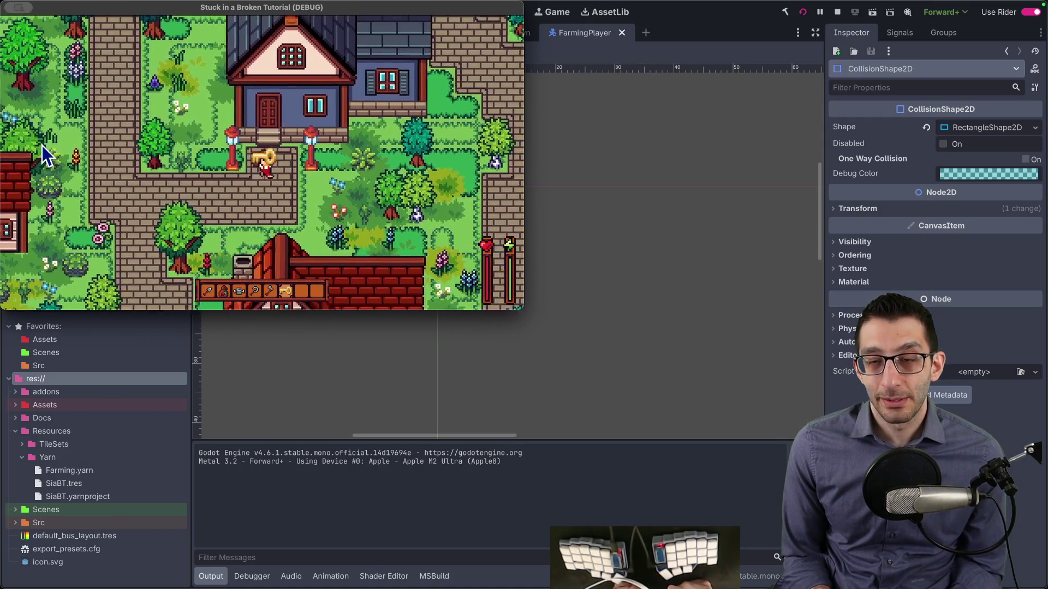
{"action": "key", "text": "w"}
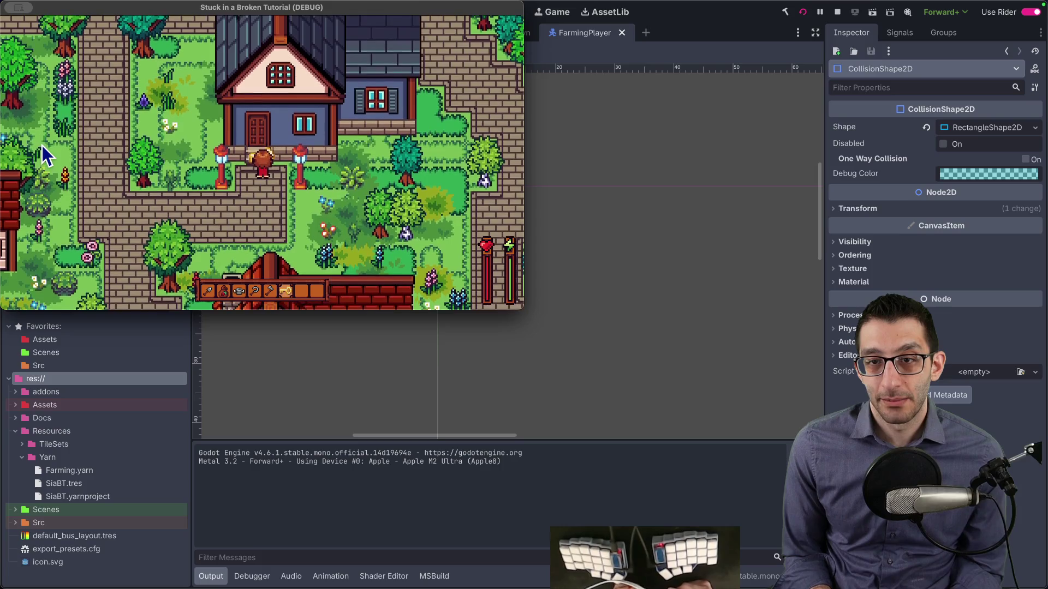
{"action": "key", "text": "e"}
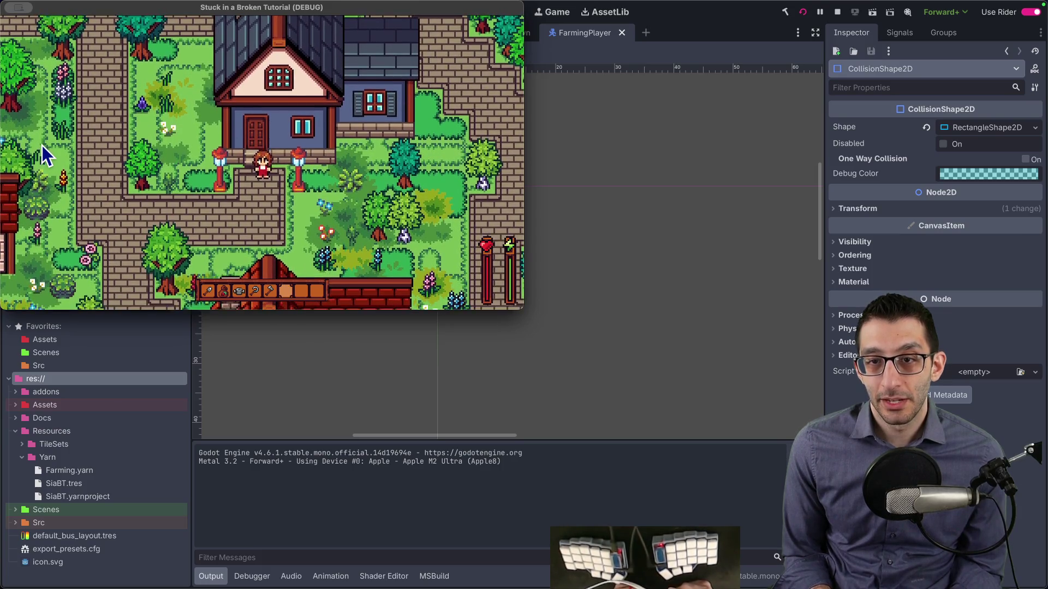
{"action": "key", "text": "a"}
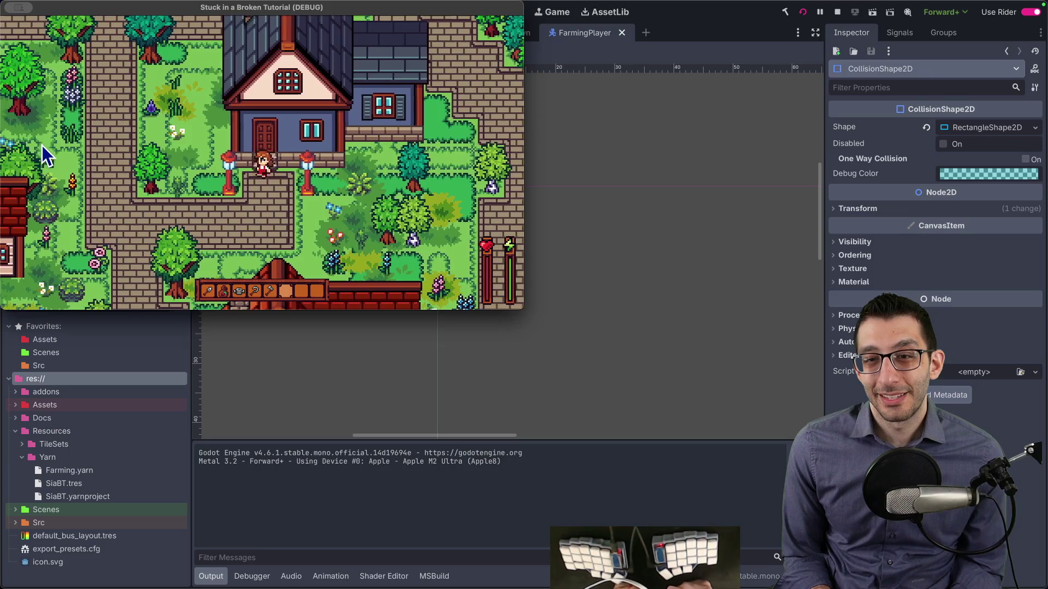
{"action": "key", "text": "w"}
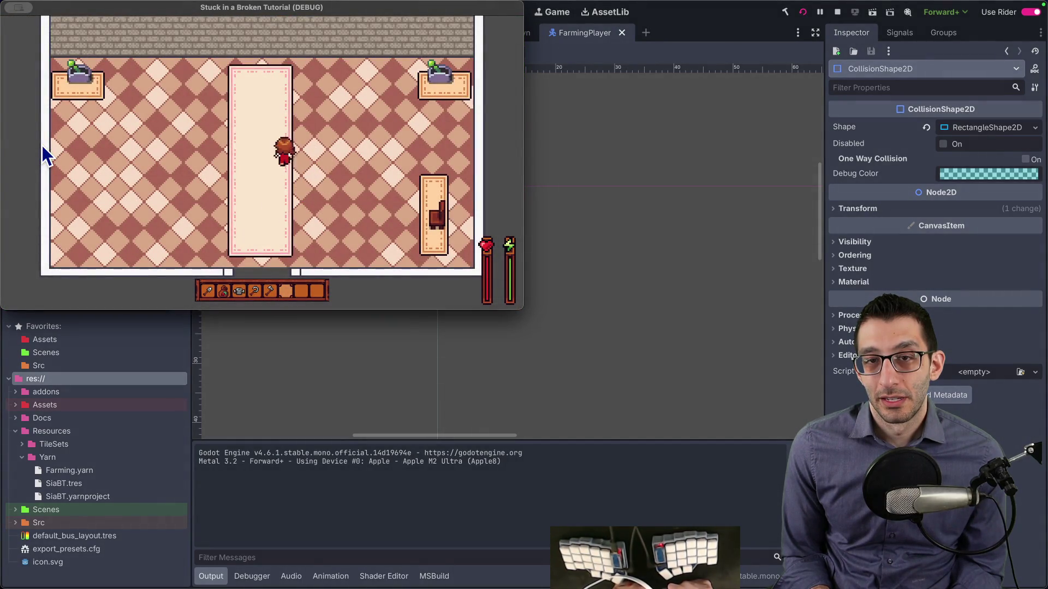
{"action": "key", "text": "Escape"}
{"action": "key", "text": "super+period"}
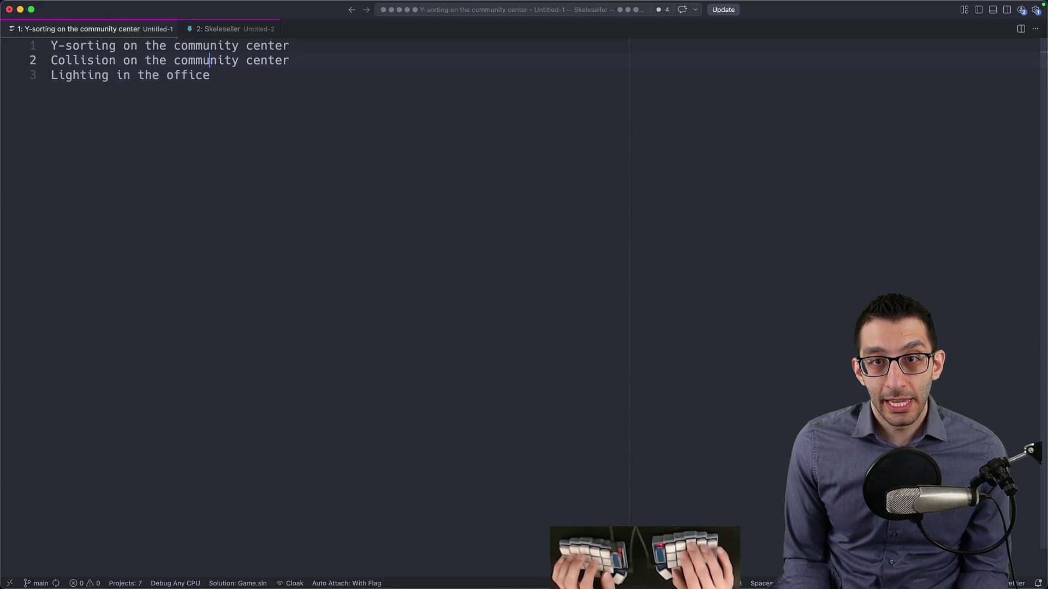
Step: Delete the two finished to-do lines and open the quick scene search
{"action": "key", "text": "super+shift+Up"}
{"action": "key", "text": "BackSpace"}
{"action": "key", "text": "Delete"}
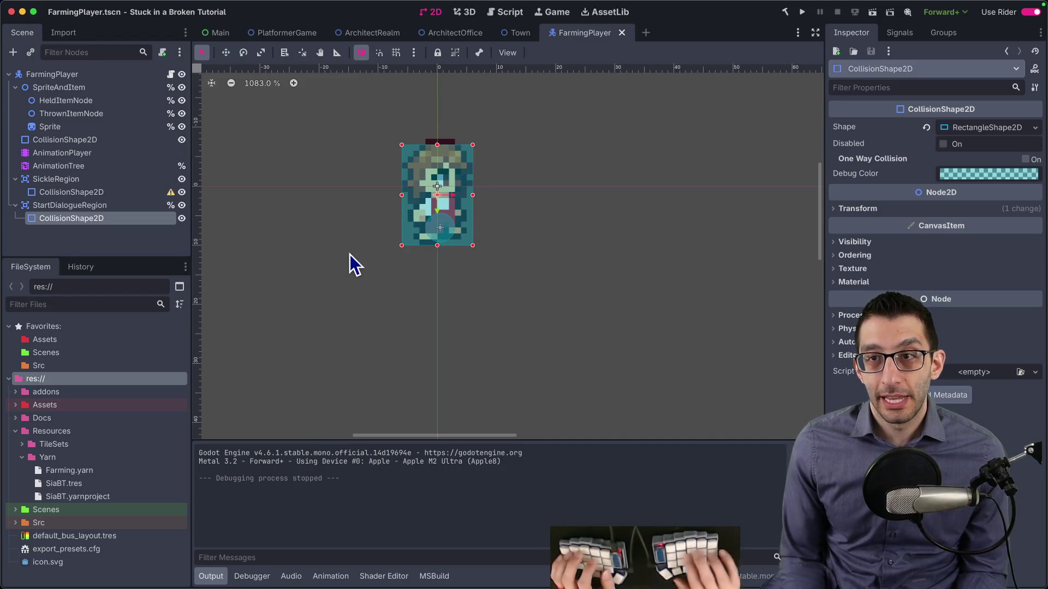
{"action": "key", "text": "super+shift+o"}
Step: Open CommunityCenter.tscn and nudge Lever onto the top-left carpet
{"action": "type", "text": "community"}
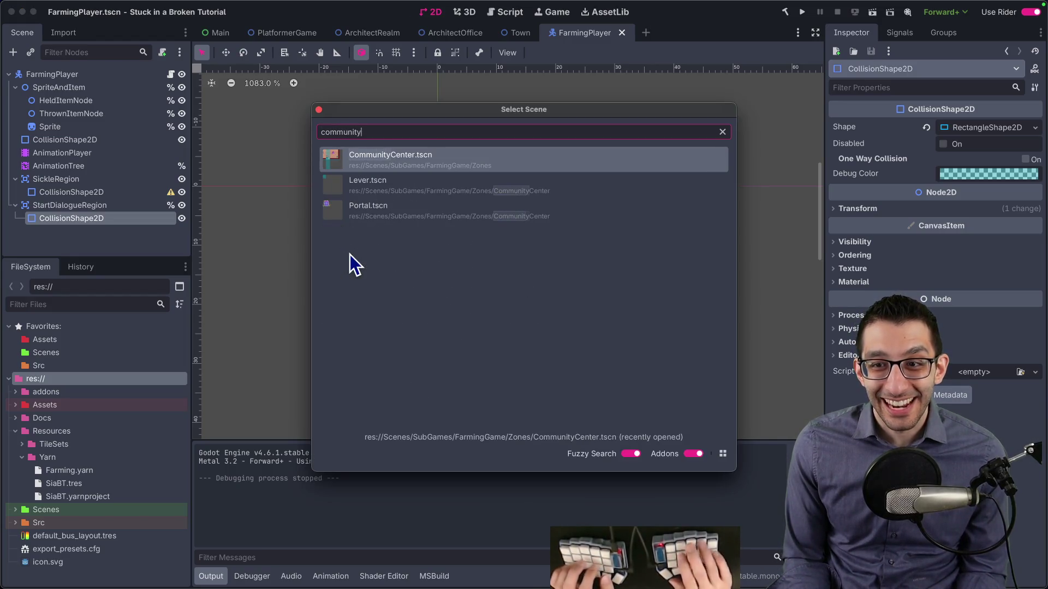
{"action": "key", "text": "Return"}
{"action": "scroll", "coordinate": [386, 188], "scroll_direction": "up", "scroll_amount": 6}
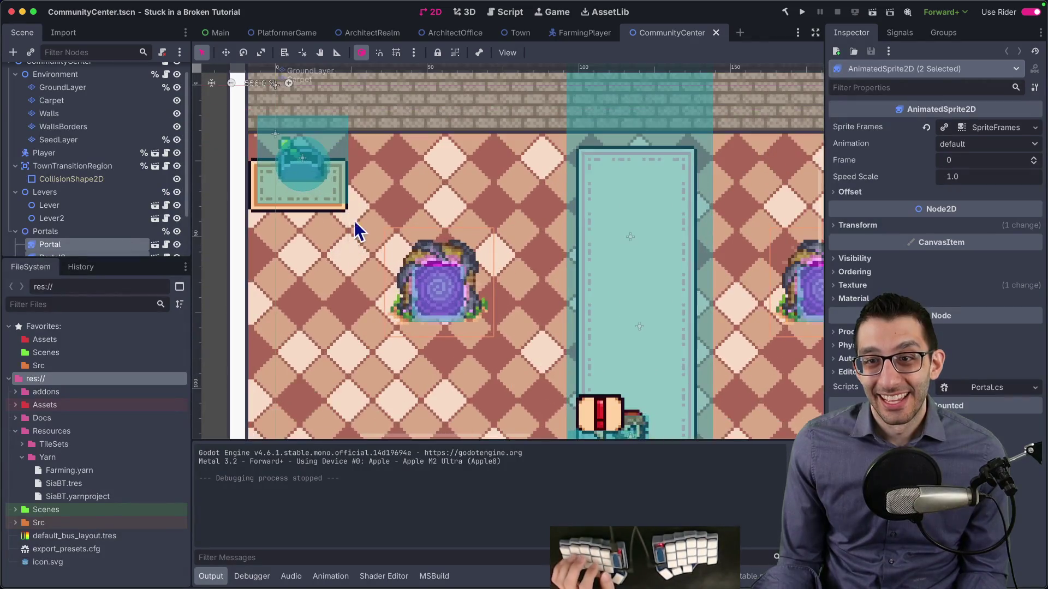
{"action": "scroll", "coordinate": [319, 224], "scroll_direction": "down", "scroll_amount": 4}
{"action": "scroll", "coordinate": [84, 219], "scroll_direction": "down", "scroll_amount": 3}
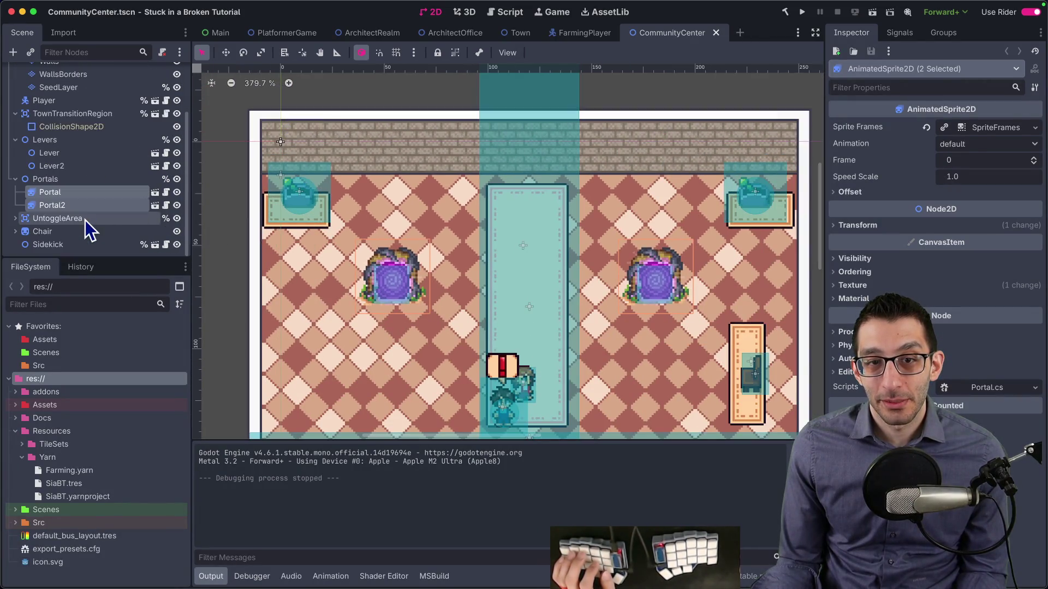
{"action": "left_click", "coordinate": [77, 152]}
{"action": "scroll", "coordinate": [340, 201], "scroll_direction": "up", "scroll_amount": 3}
{"action": "left_click_drag", "start_coordinate": [355, 200], "coordinate": [348, 210]}
Step: Move Lever2 onto the top-right carpet and set its y position to 11
{"action": "scroll", "coordinate": [357, 211], "scroll_direction": "down", "scroll_amount": 3}
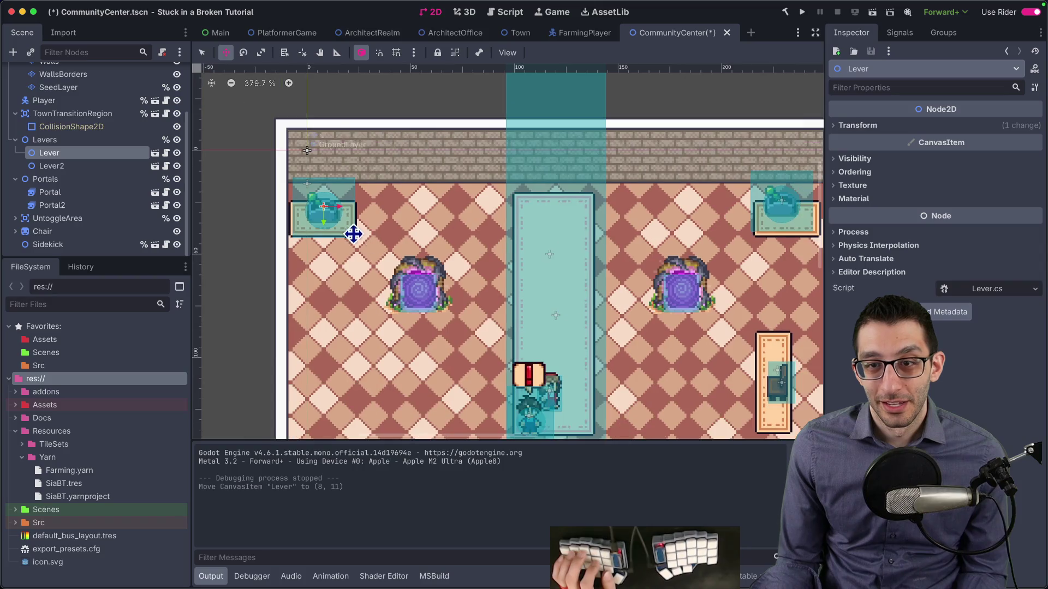
{"action": "left_click", "coordinate": [107, 166]}
{"action": "scroll", "coordinate": [433, 248], "scroll_direction": "right", "scroll_amount": 5}
{"action": "left_click_drag", "start_coordinate": [580, 251], "coordinate": [587, 261]}
{"action": "scroll", "coordinate": [503, 241], "scroll_direction": "left", "scroll_amount": 5}
{"action": "left_click", "coordinate": [112, 153]}
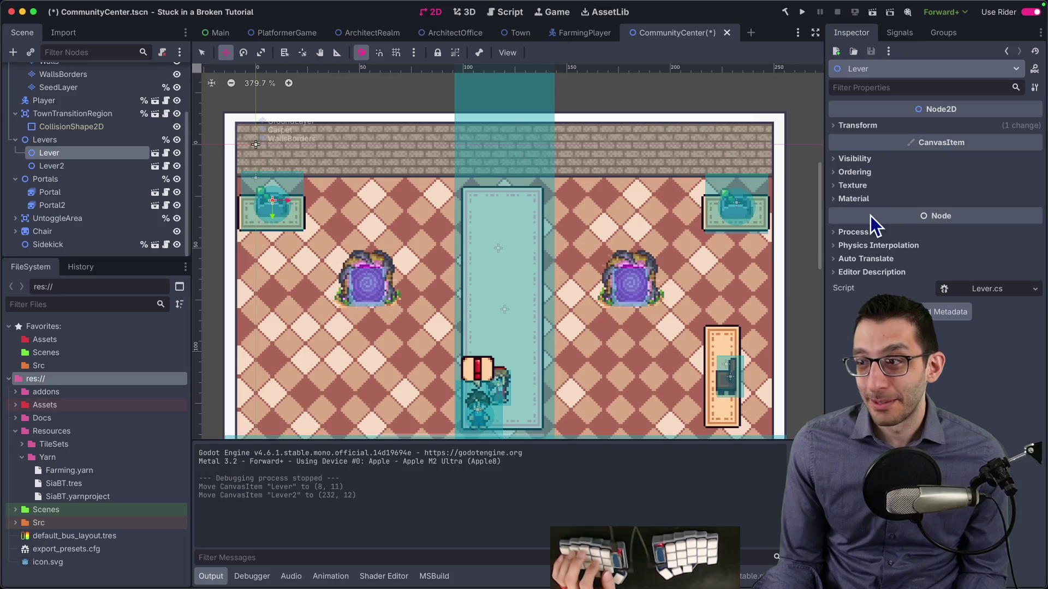
{"action": "left_click", "coordinate": [889, 126]}
{"action": "left_click", "coordinate": [178, 171]}
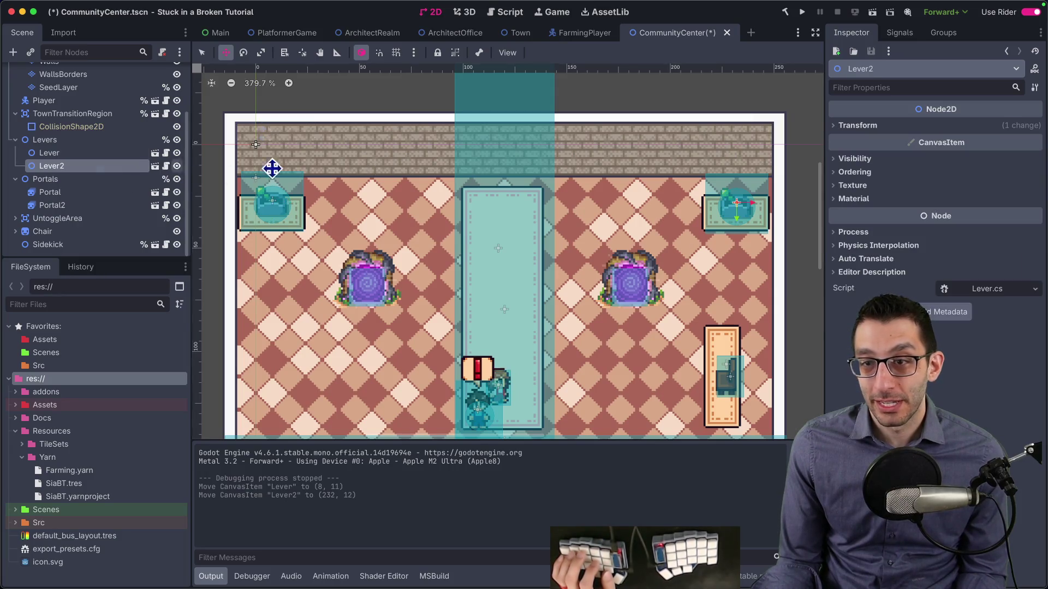
{"action": "left_click", "coordinate": [928, 126]}
{"action": "left_click", "coordinate": [969, 156]}
{"action": "type", "text": "11"}
{"action": "key", "text": "Return"}
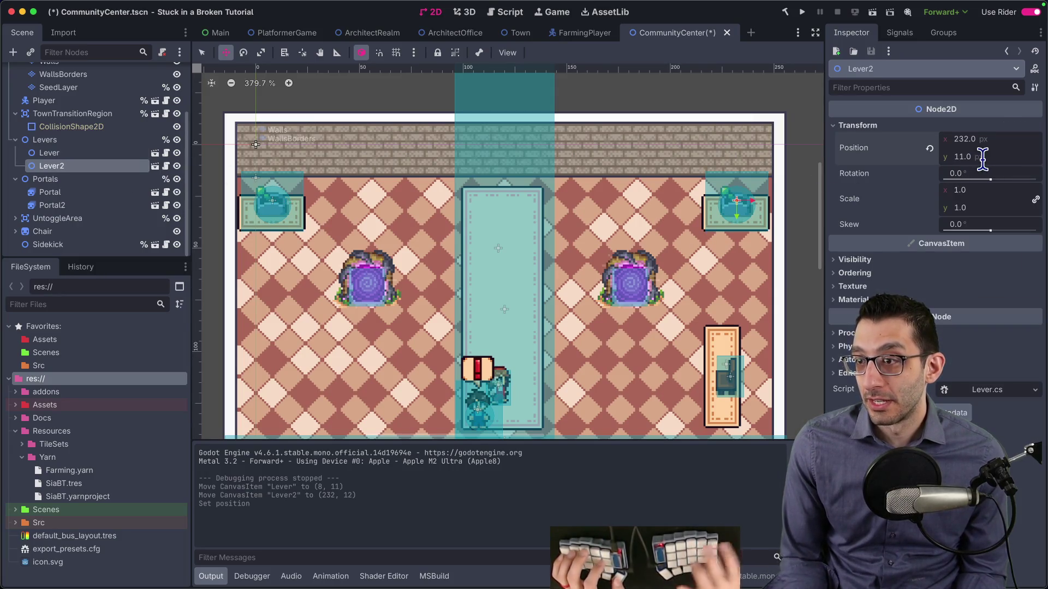
Step: Save CommunityCenter.tscn and switch to the ArchitectOffice scene
{"action": "scroll", "coordinate": [737, 202], "scroll_direction": "up", "scroll_amount": 5}
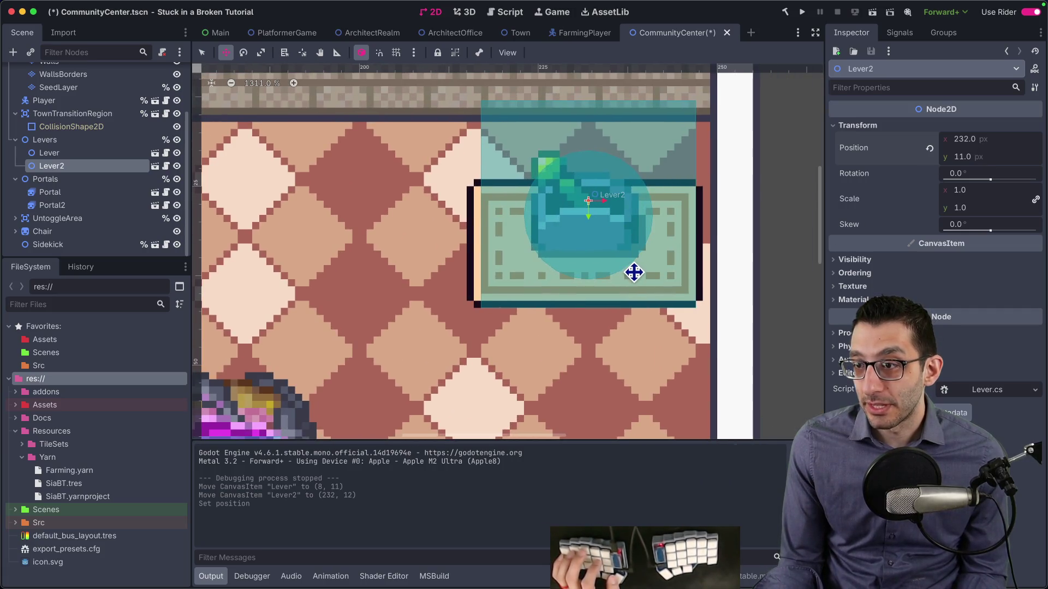
{"action": "scroll", "coordinate": [617, 296], "scroll_direction": "up", "scroll_amount": 5}
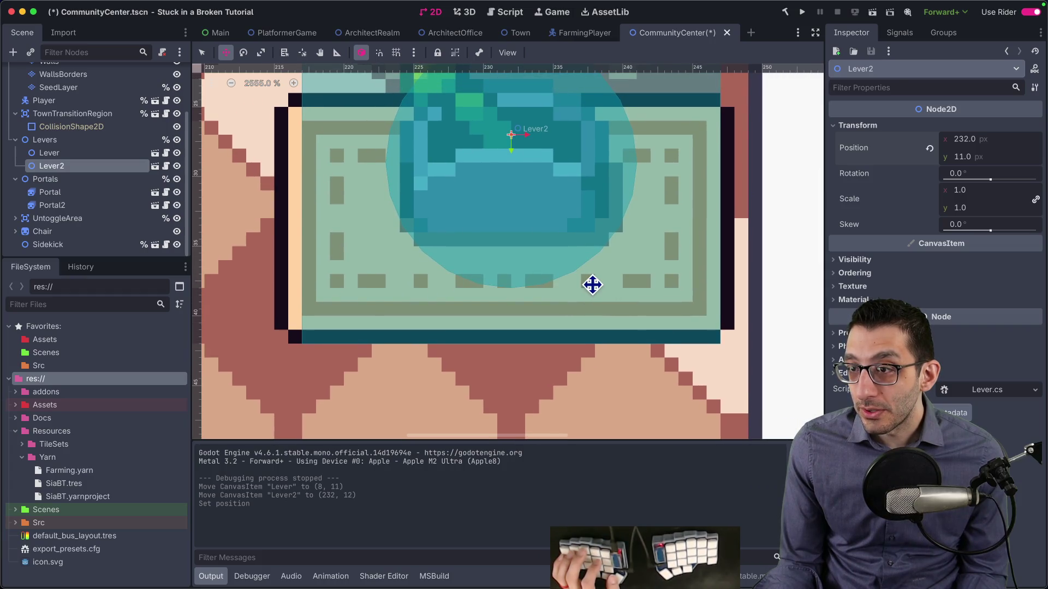
{"action": "scroll", "coordinate": [550, 254], "scroll_direction": "down", "scroll_amount": 5}
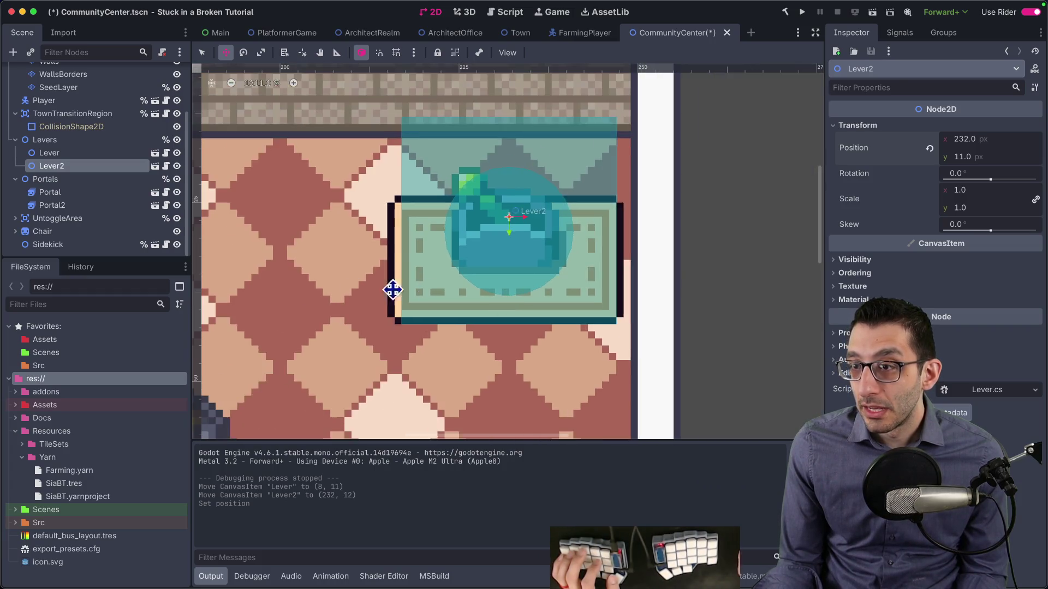
{"action": "scroll", "coordinate": [568, 277], "scroll_direction": "right", "scroll_amount": 10}
{"action": "scroll", "coordinate": [704, 260], "scroll_direction": "left", "scroll_amount": 5}
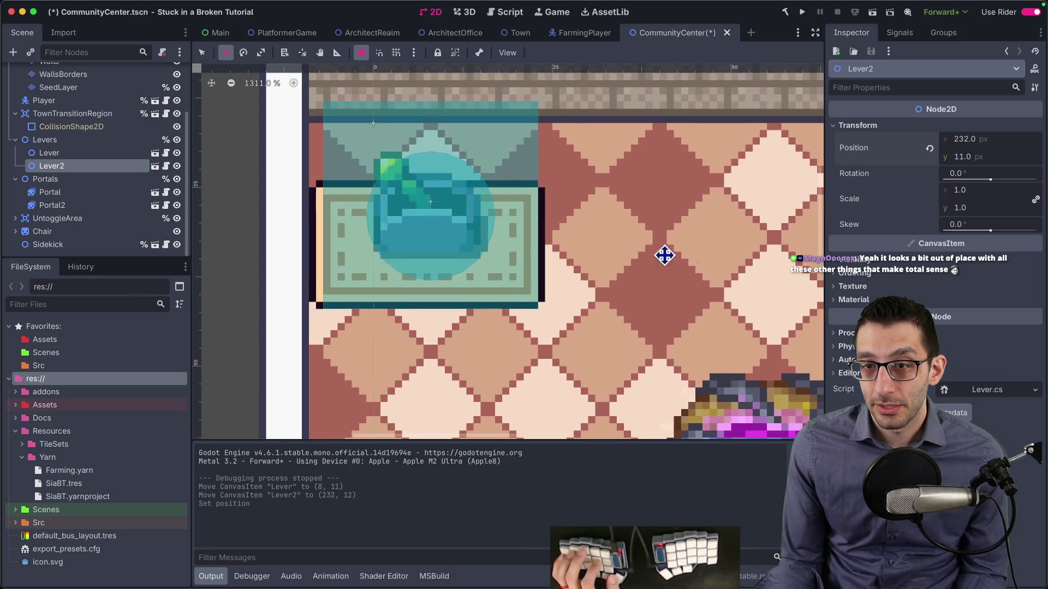
{"action": "scroll", "coordinate": [497, 243], "scroll_direction": "up", "scroll_amount": 3}
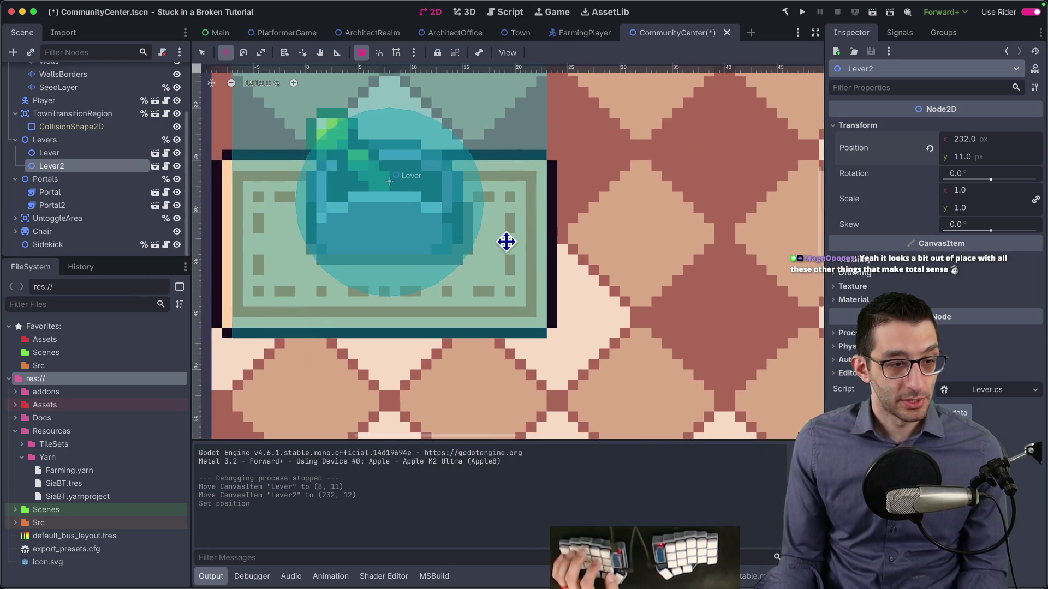
{"action": "scroll", "coordinate": [506, 242], "scroll_direction": "down", "scroll_amount": 8}
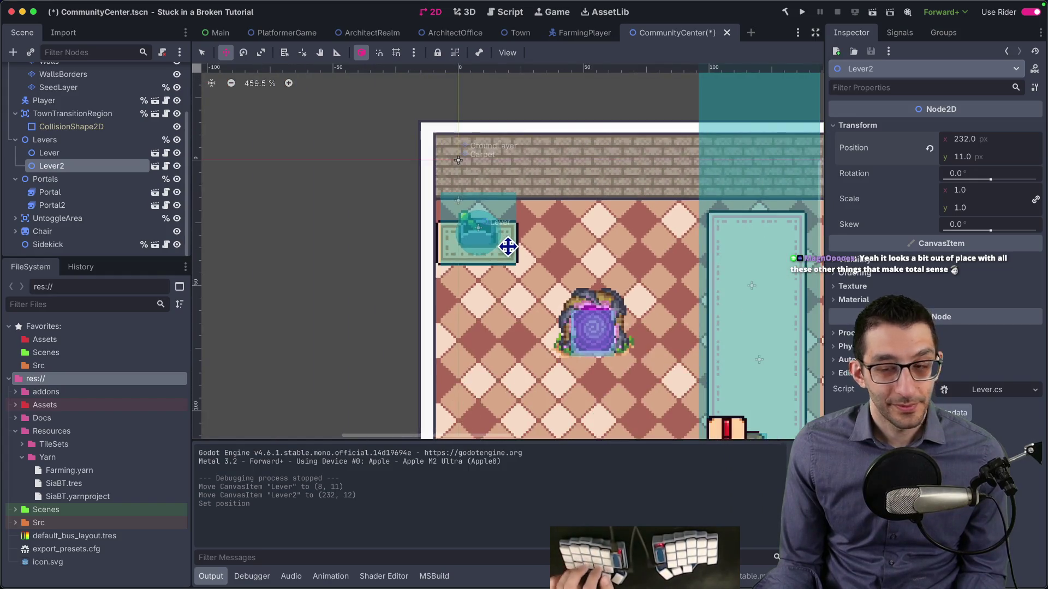
{"action": "key", "text": "super+s"}
{"action": "scroll", "coordinate": [399, 253], "scroll_direction": "down", "scroll_amount": 5}
{"action": "left_click_drag", "start_coordinate": [399, 253], "coordinate": [426, 188]}
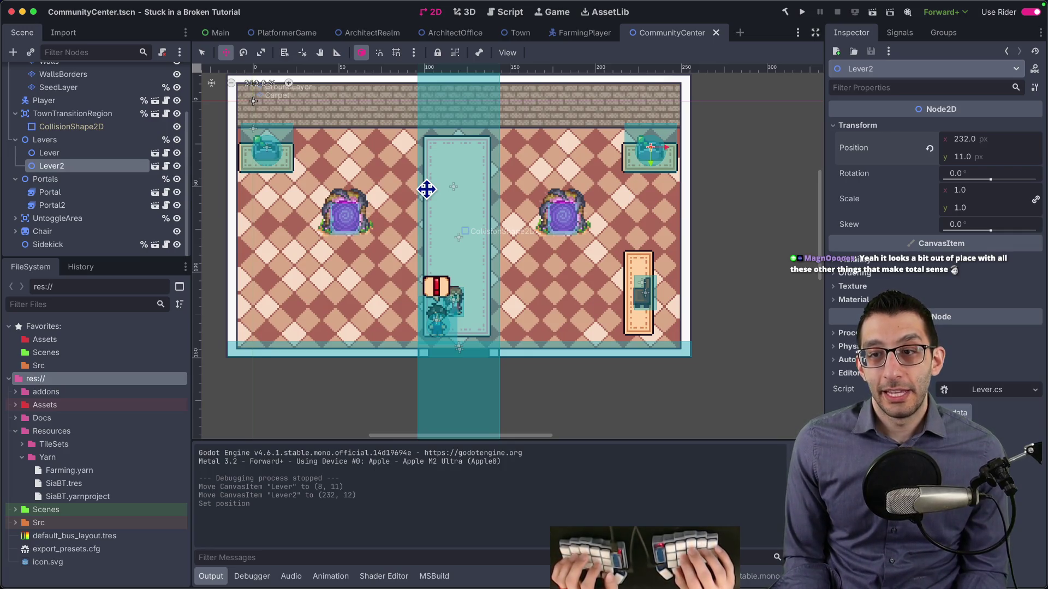
{"action": "key", "text": "ctrl+shift+Tab"}
{"action": "key", "text": "ctrl+shift+Tab"}
{"action": "key", "text": "ctrl+shift+Tab"}
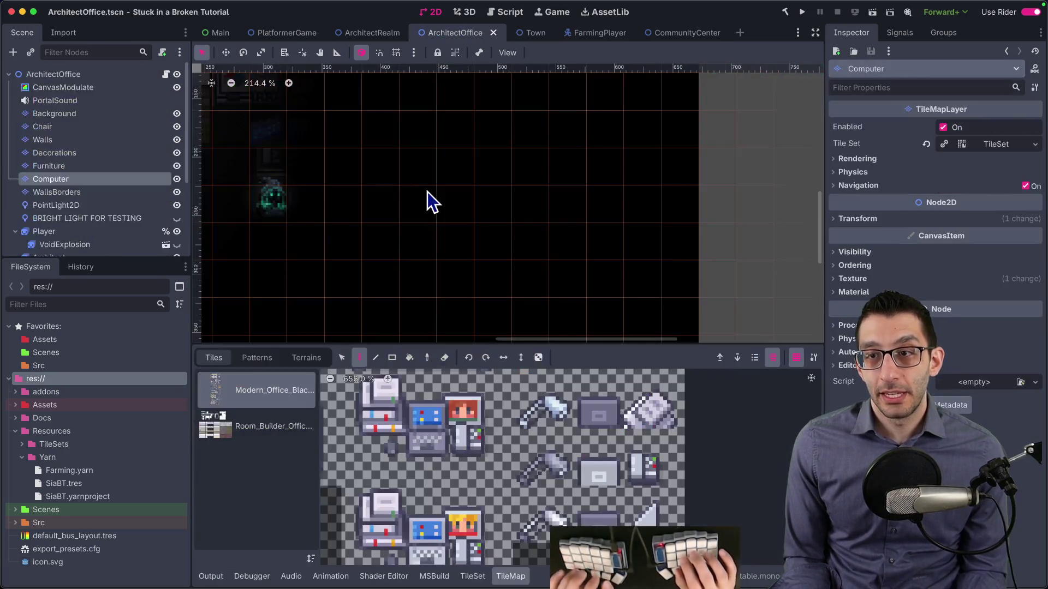
Step: Move the office PointLight2D around the player and tune it to texture scale 0.71 and energy 0.62
{"action": "scroll", "coordinate": [349, 197], "scroll_direction": "up", "scroll_amount": 6}
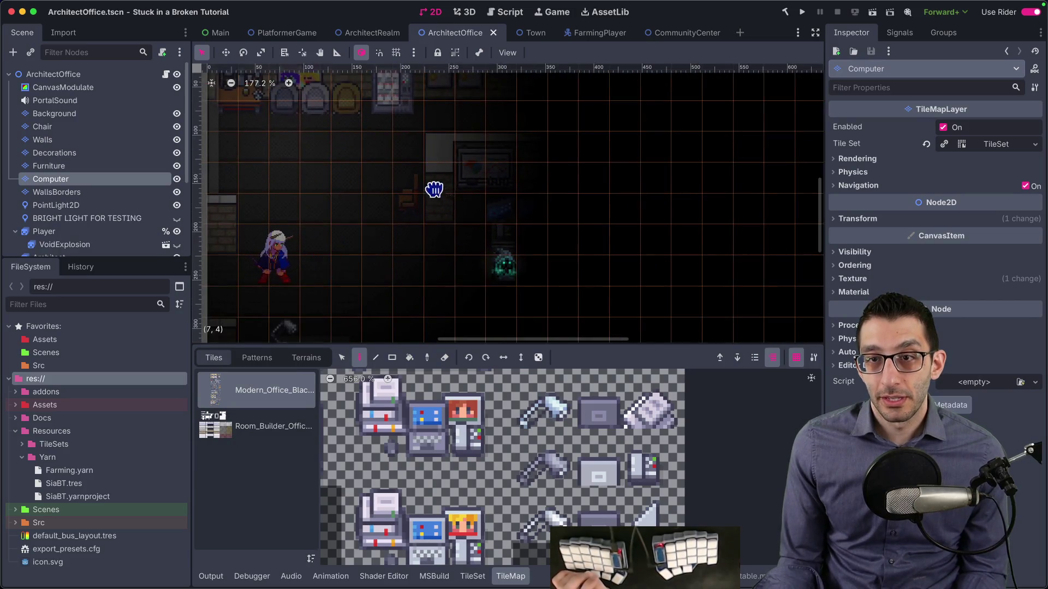
{"action": "scroll", "coordinate": [405, 208], "scroll_direction": "down", "scroll_amount": 2}
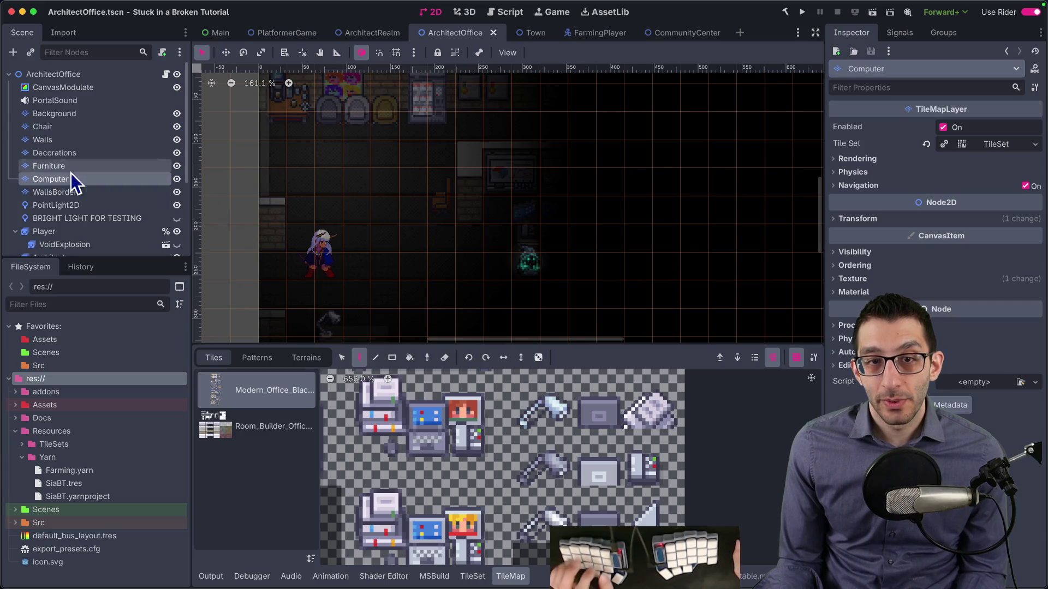
{"action": "left_click", "coordinate": [70, 205]}
{"action": "left_click_drag", "start_coordinate": [415, 197], "coordinate": [448, 298]}
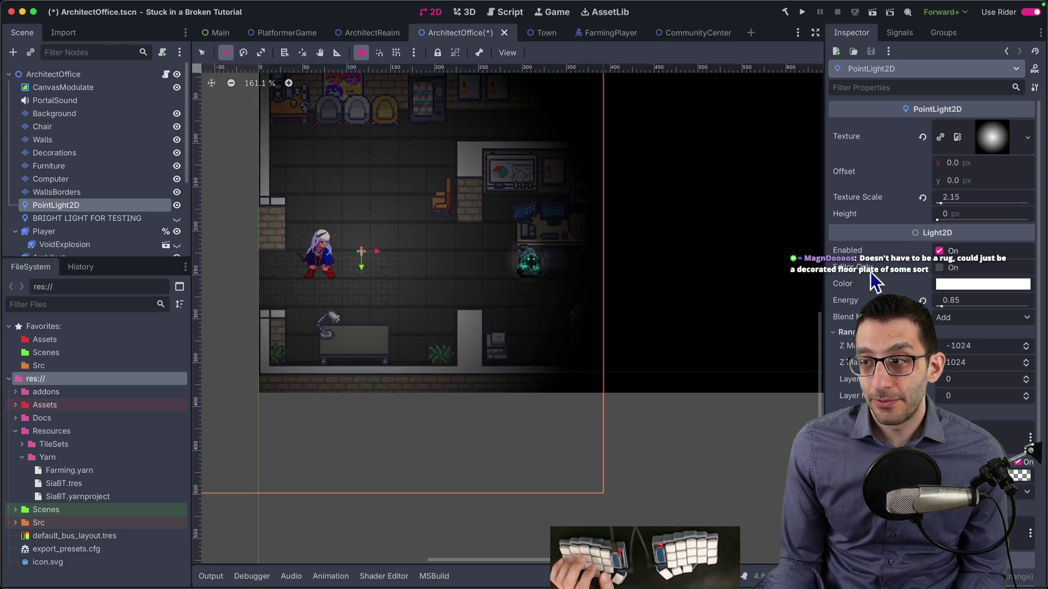
{"action": "left_click_drag", "start_coordinate": [940, 204], "coordinate": [938, 204]}
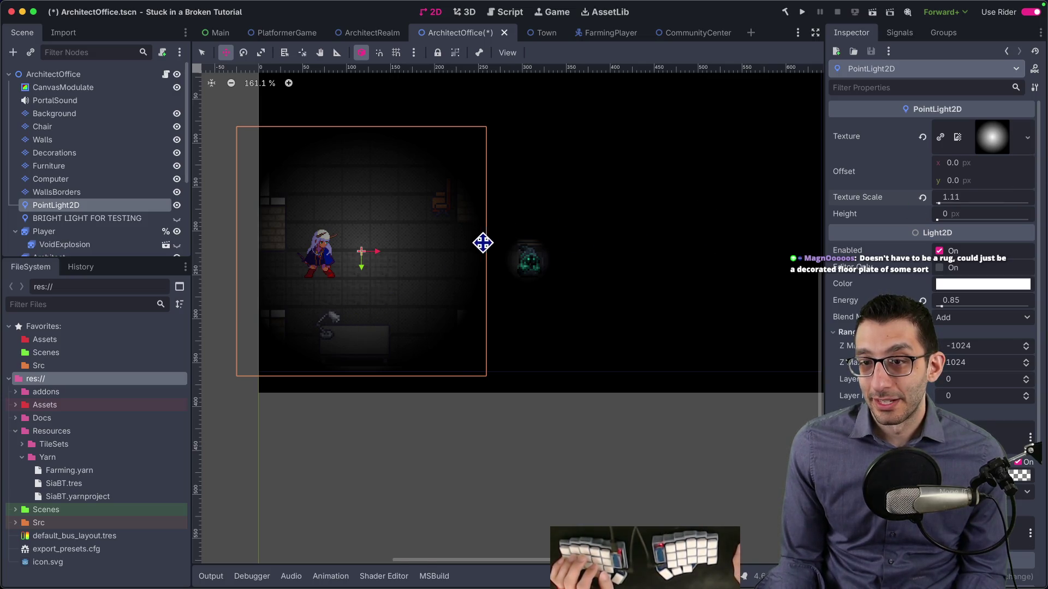
{"action": "mouse_move", "coordinate": [460, 250]}
{"action": "left_mouse_down"}
{"action": "mouse_move", "coordinate": [480, 228]}
{"action": "mouse_move", "coordinate": [440, 240]}
{"action": "mouse_move", "coordinate": [452, 238]}
{"action": "left_mouse_up"}
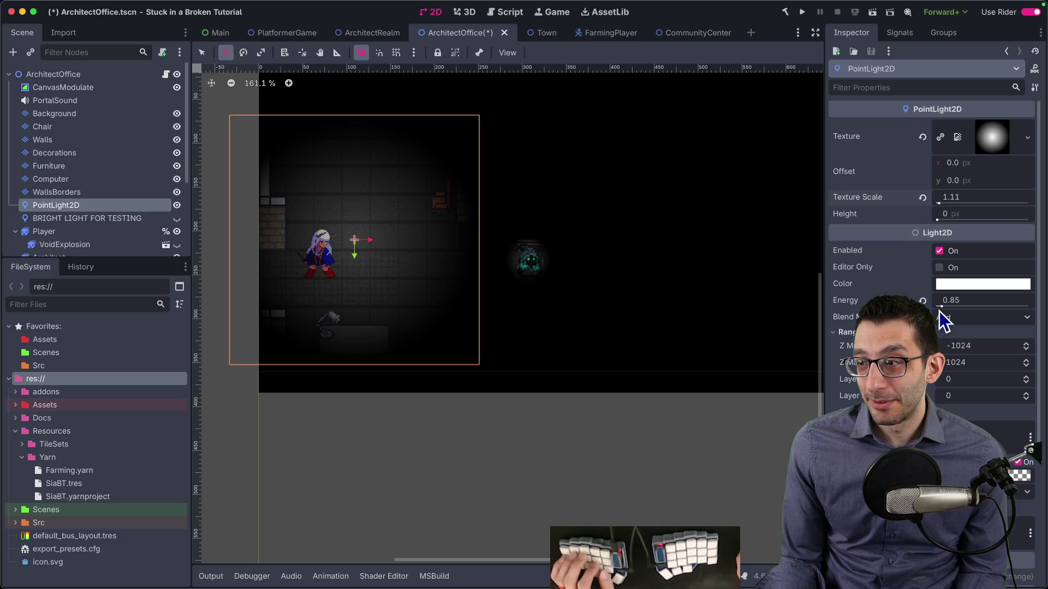
{"action": "left_click_drag", "start_coordinate": [941, 309], "coordinate": [940, 309]}
{"action": "left_click_drag", "start_coordinate": [417, 268], "coordinate": [386, 277]}
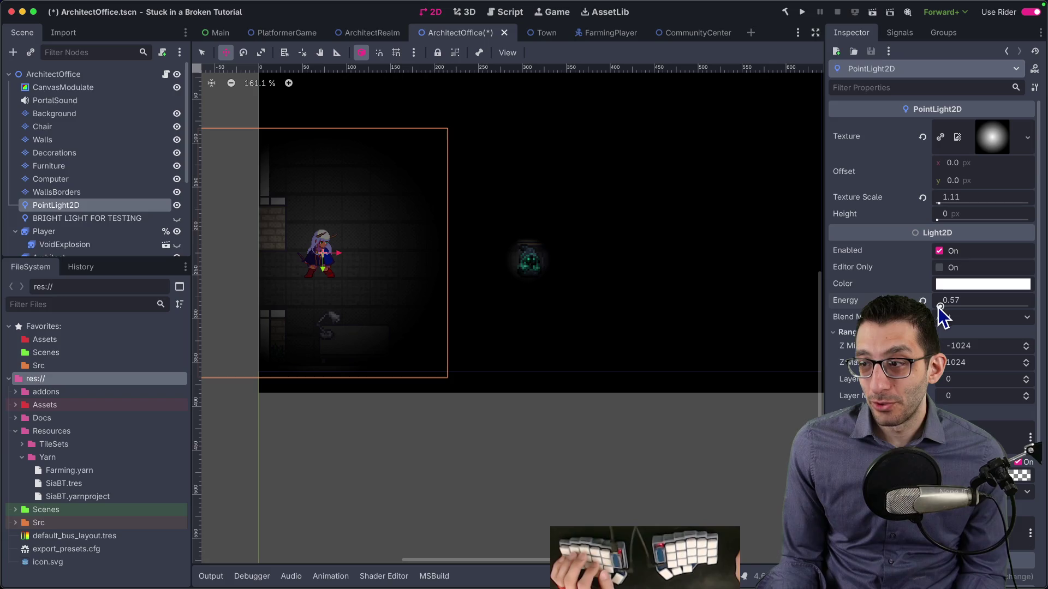
{"action": "left_click_drag", "start_coordinate": [940, 309], "coordinate": [936, 278]}
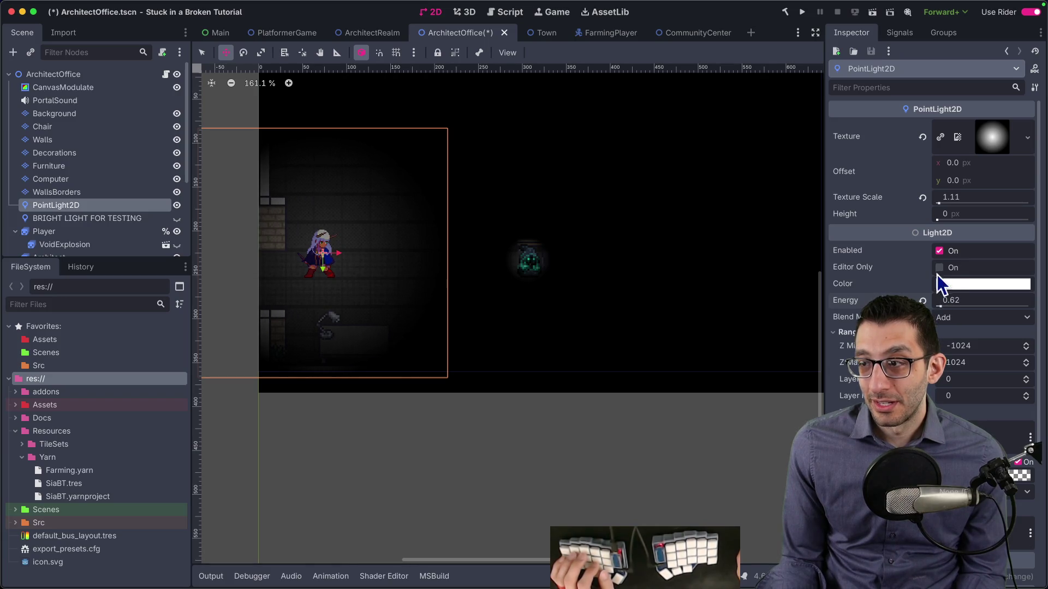
{"action": "key", "text": "Down"}
{"action": "key", "text": "Down"}
{"action": "key", "text": "Down"}
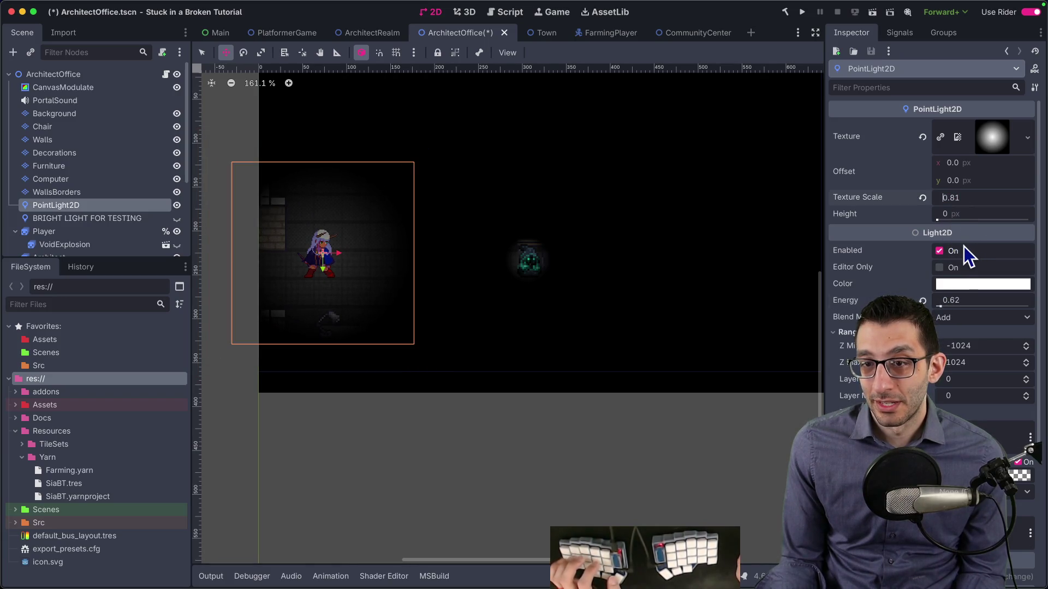
Step: Reframe the view on the lit player in the dark office, then save and run the game
{"action": "scroll", "coordinate": [428, 276], "scroll_direction": "up", "scroll_amount": 5}
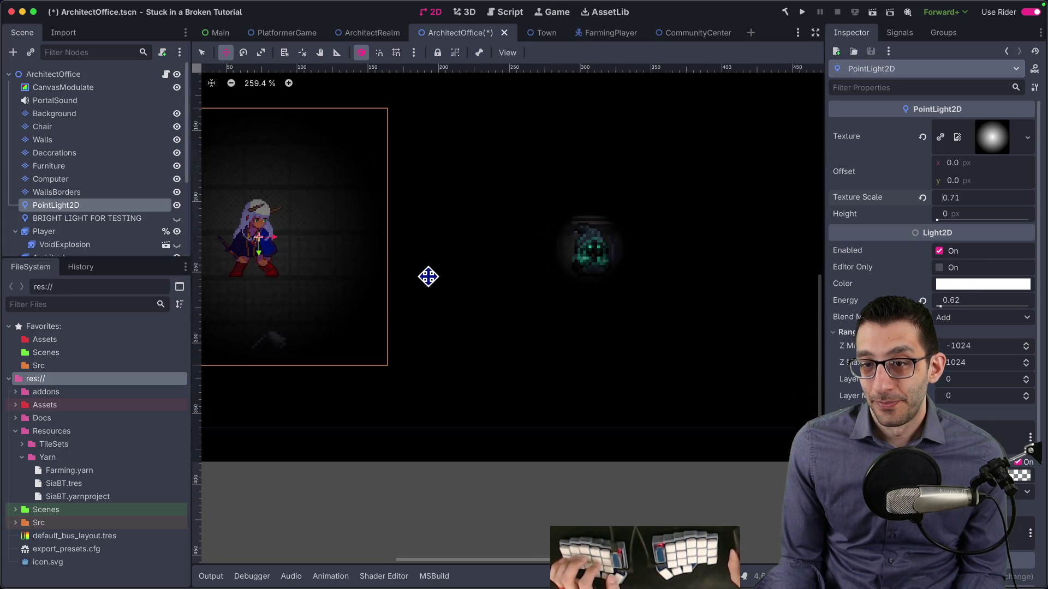
{"action": "left_click_drag", "start_coordinate": [557, 231], "coordinate": [500, 236]}
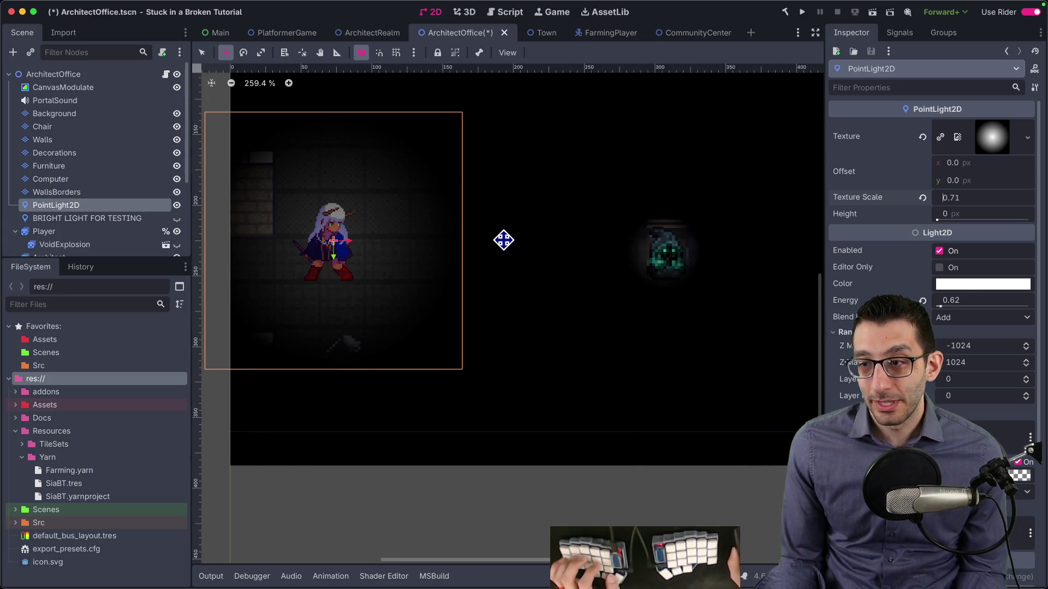
{"action": "scroll", "coordinate": [566, 248], "scroll_direction": "down", "scroll_amount": 3}
{"action": "left_click_drag", "start_coordinate": [566, 248], "coordinate": [493, 268]}
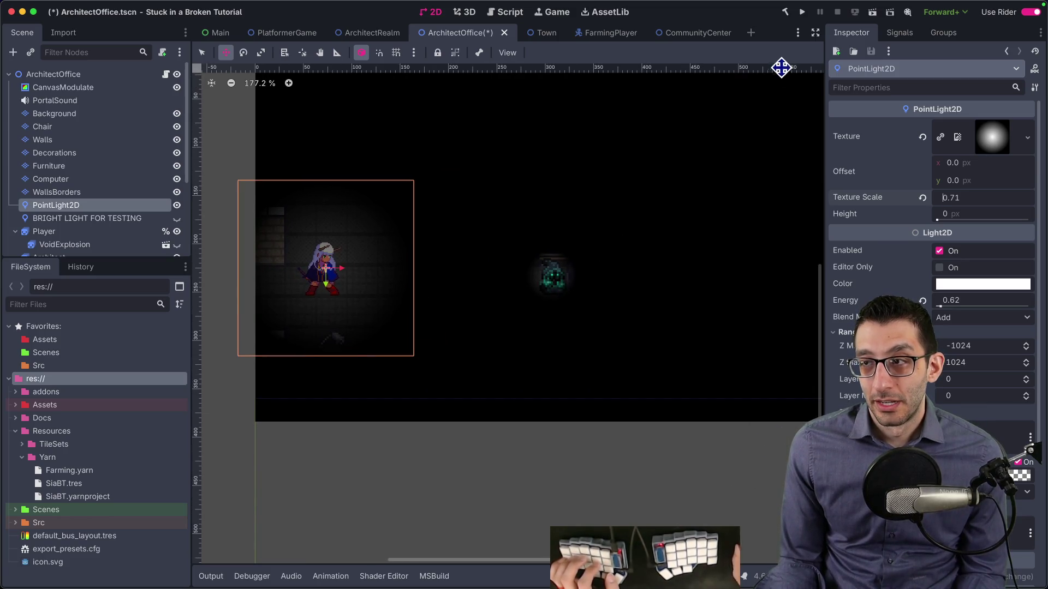
{"action": "left_click", "coordinate": [804, 13]}
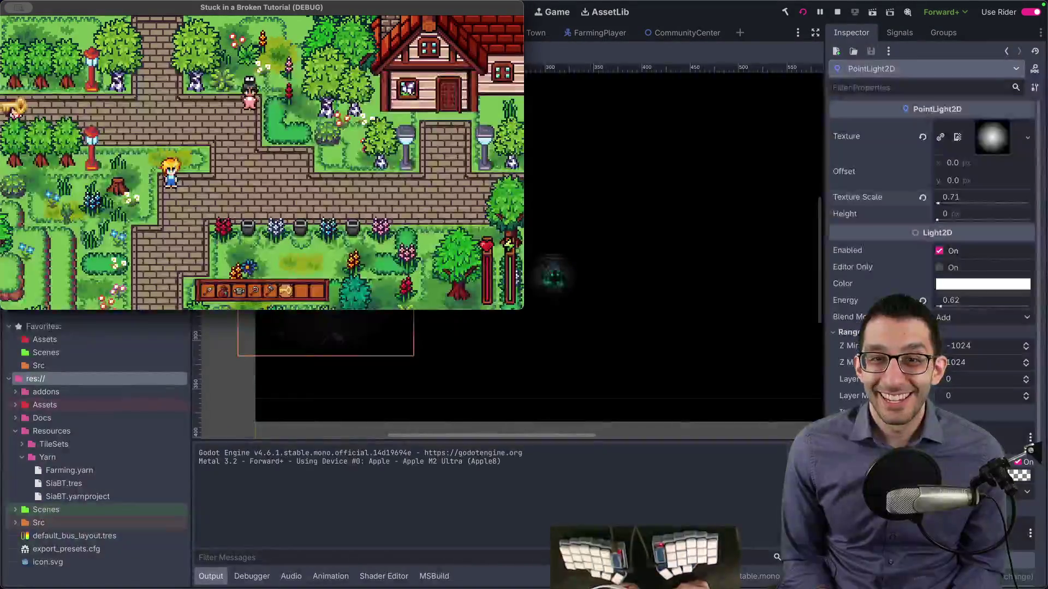
Step: Use the cheat menu to switch to the Platformer game and teleport beside the door, fullscreen
{"action": "key", "text": "grave"}
{"action": "key", "text": "Down"}
{"action": "key", "text": "Down"}
{"action": "key", "text": "Down"}
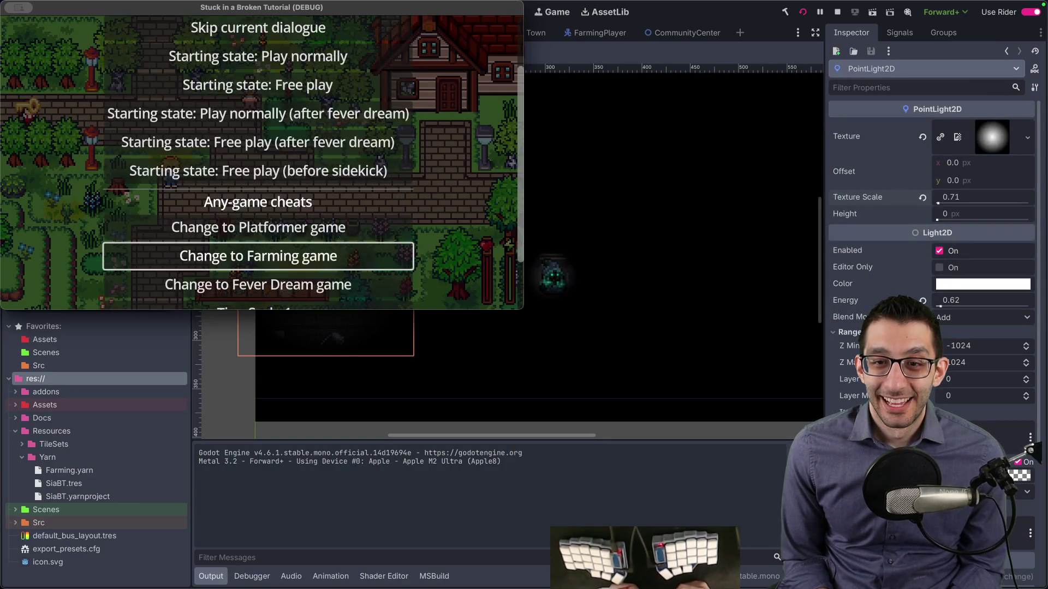
{"action": "key", "text": "Return"}
{"action": "key", "text": "grave"}
{"action": "key", "text": "Down"}
{"action": "key", "text": "Return"}
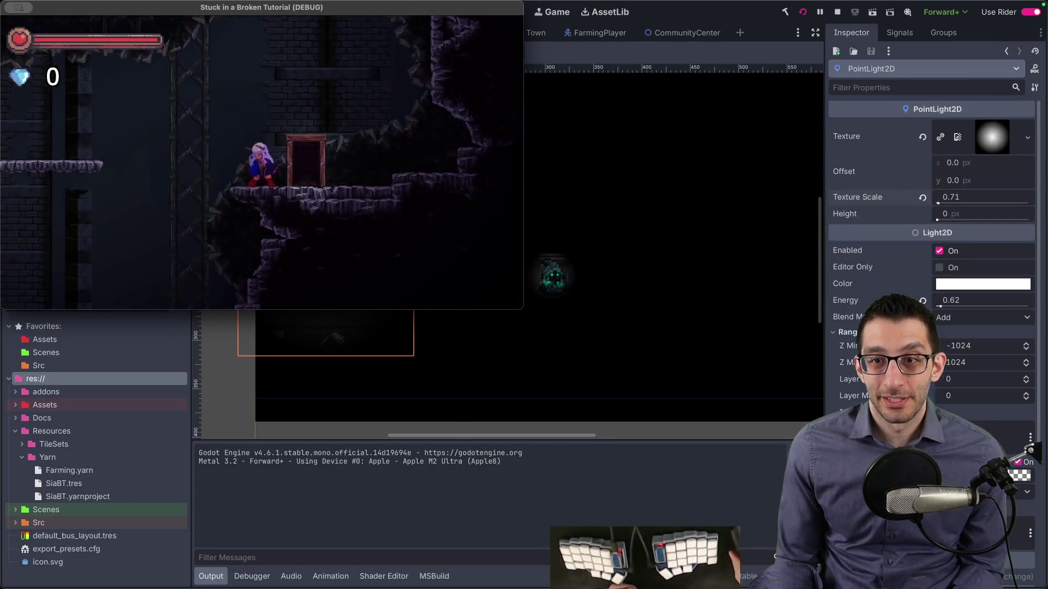
{"action": "key", "text": "F11"}
Step: Walk the character through the door to play the cutscene, then quit the game from the pause menu
{"action": "key", "text": "Left"}
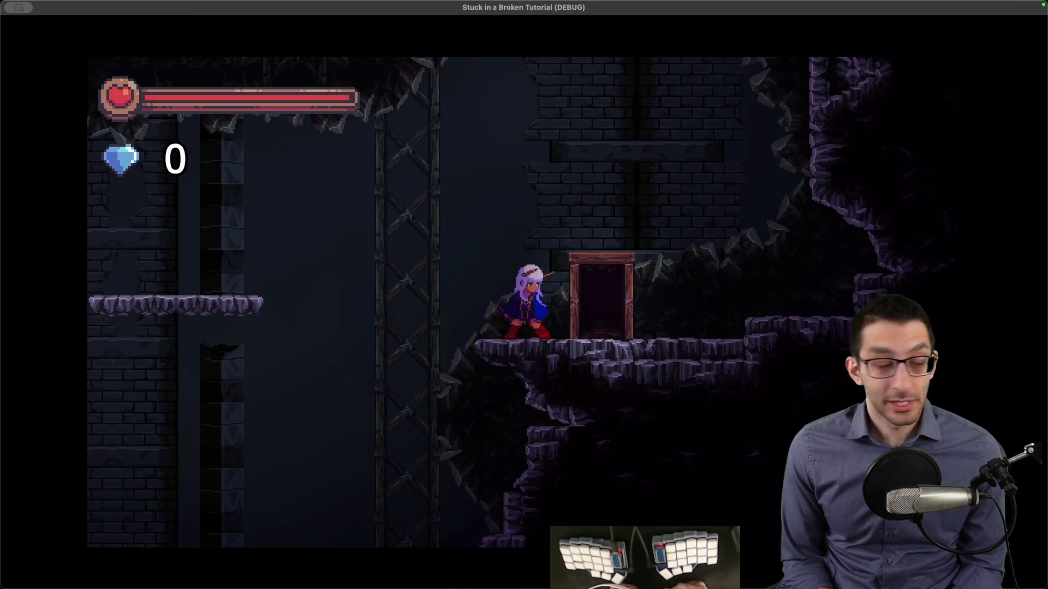
{"action": "key", "text": "space"}
{"action": "key", "text": "Left"}
{"action": "key", "text": "space"}
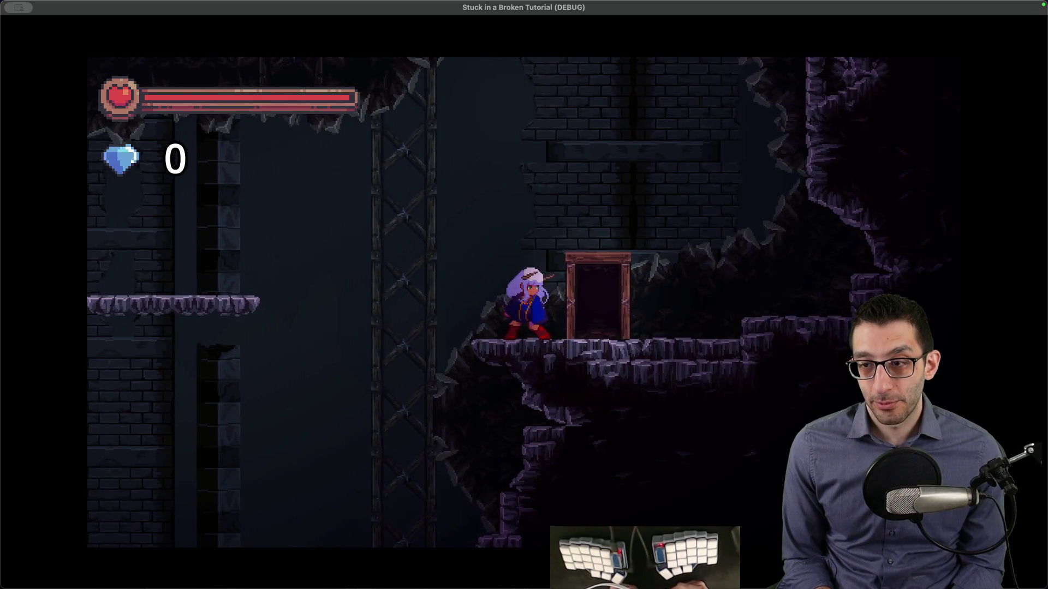
{"action": "key", "text": "Right"}
{"action": "key", "text": "Up"}
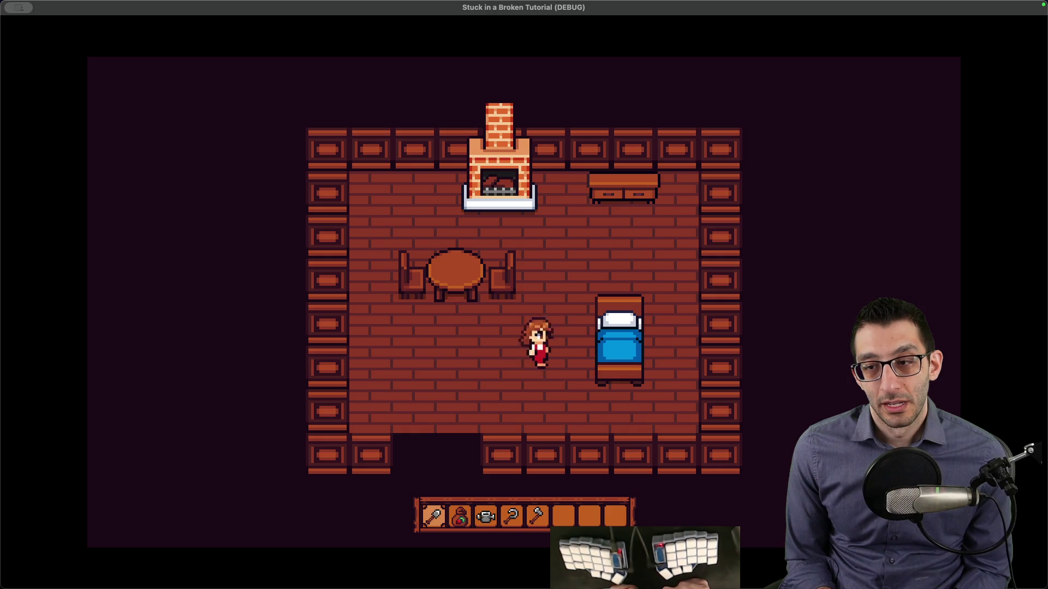
{"action": "key", "text": "Escape"}
{"action": "key", "text": "Up"}
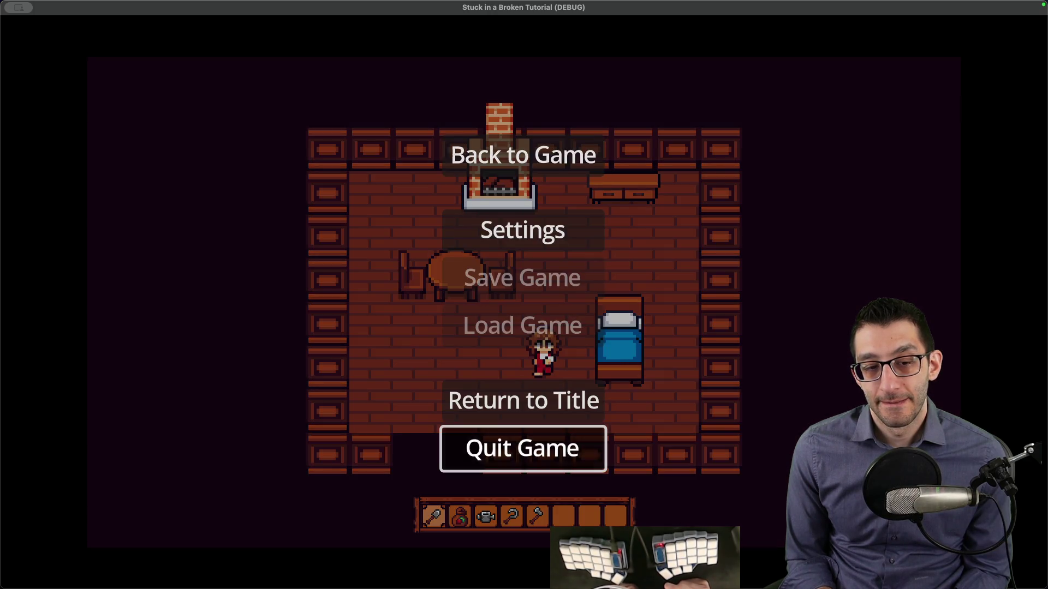
{"action": "key", "text": "Return"}
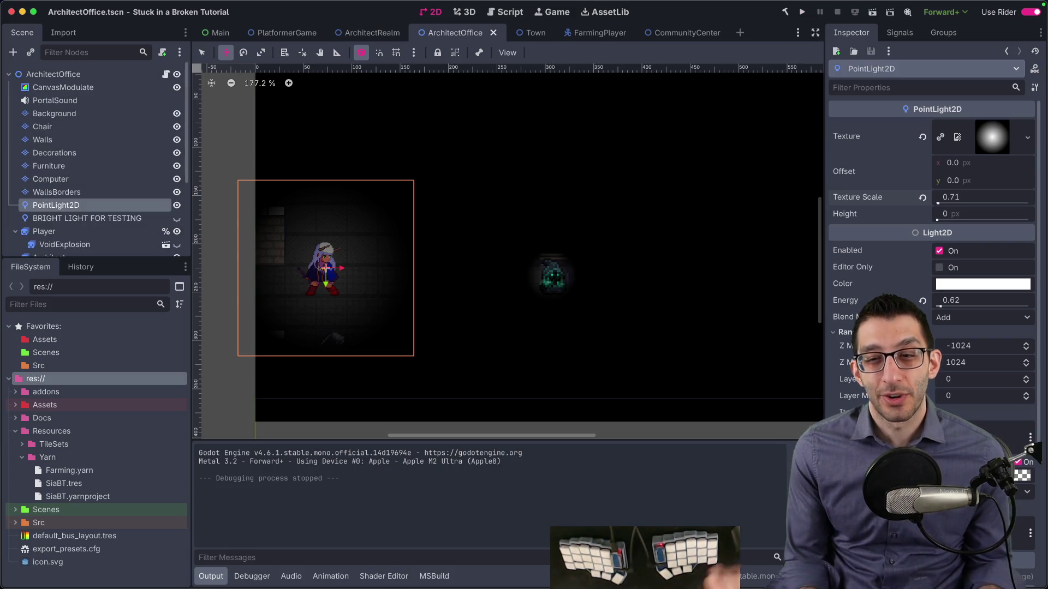
Step: Give the Architect's PointLight2D2 energy 0.76 and texture scale 0.31
{"action": "left_click", "coordinate": [176, 205]}
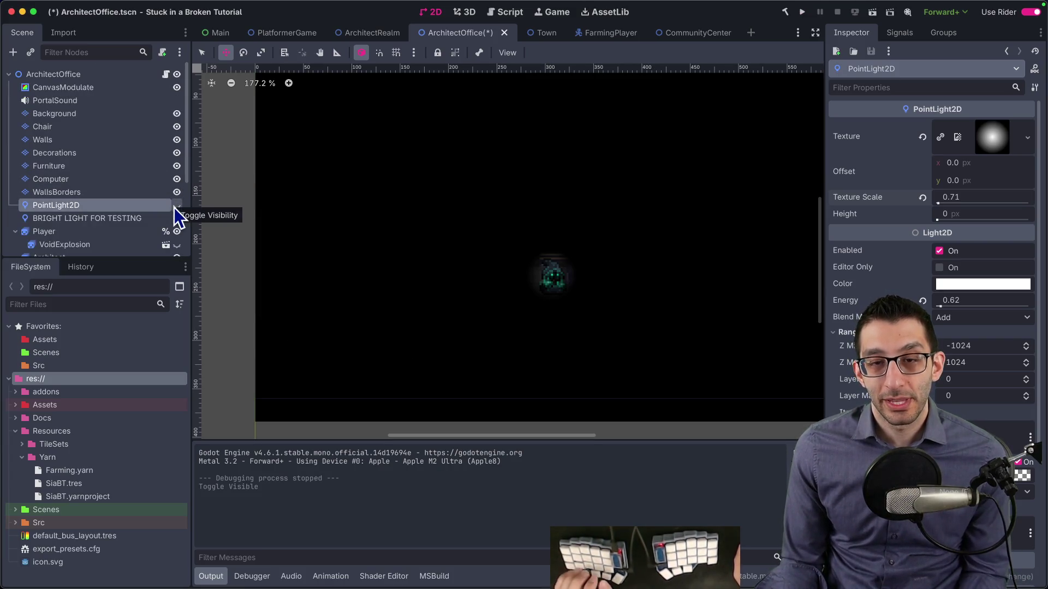
{"action": "left_click", "coordinate": [176, 206]}
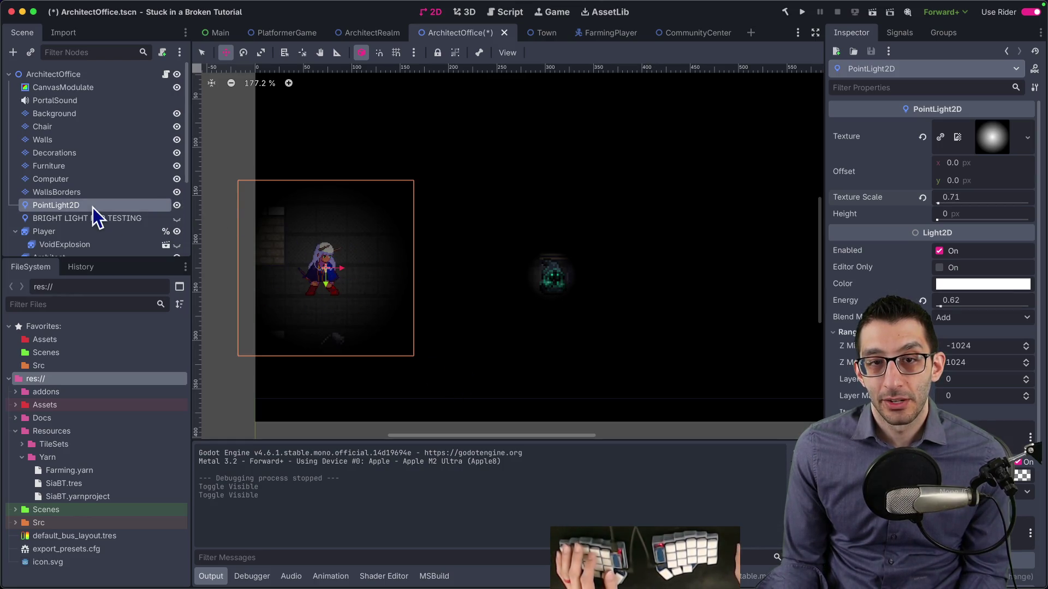
{"action": "scroll", "coordinate": [93, 207], "scroll_direction": "down", "scroll_amount": 5}
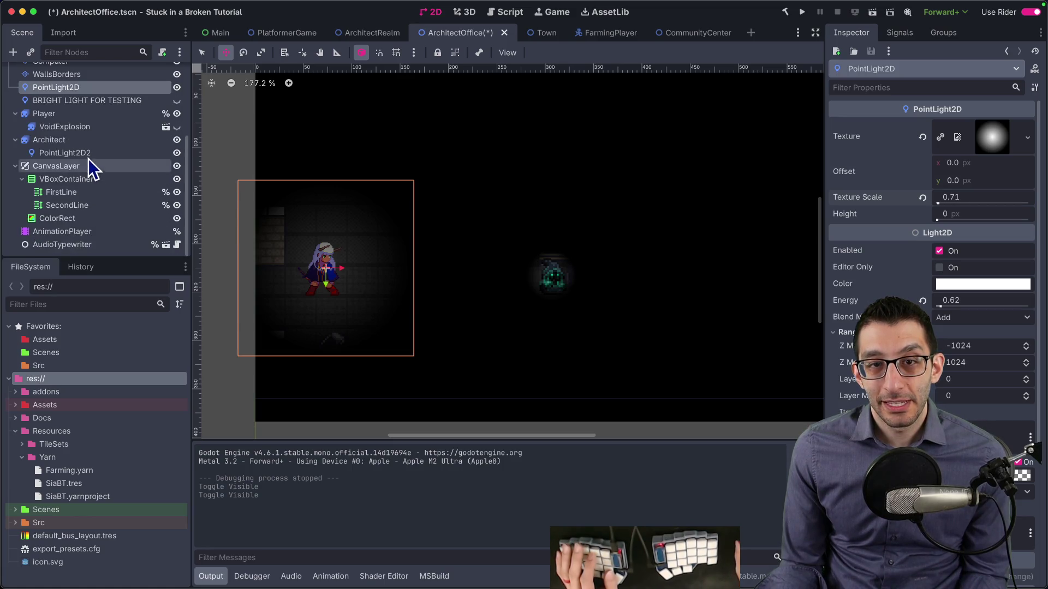
{"action": "left_click", "coordinate": [65, 153]}
{"action": "scroll", "coordinate": [601, 289], "scroll_direction": "up", "scroll_amount": 5}
{"action": "left_click_drag", "start_coordinate": [601, 289], "coordinate": [565, 289]}
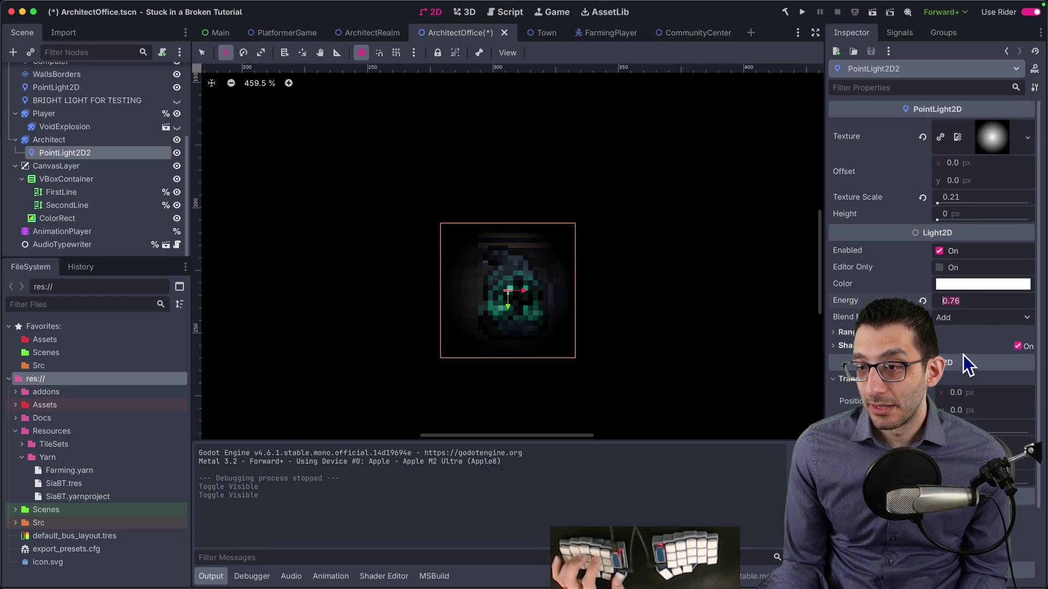
{"action": "key", "text": "Return"}
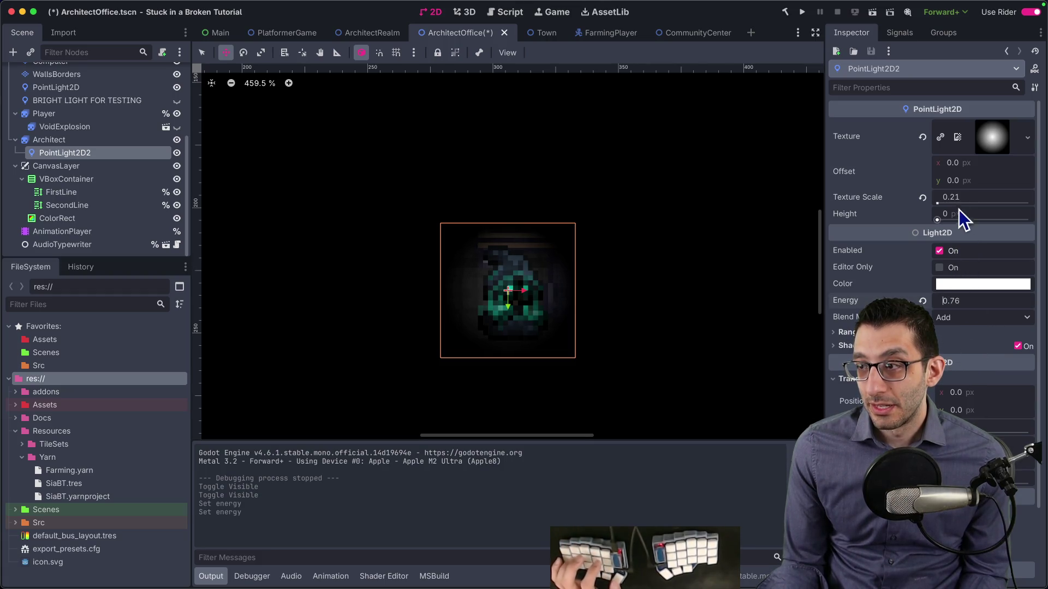
{"action": "type", "text": "0.31"}
{"action": "key", "text": "Return"}
Step: Compare the Architect's light with BRIGHT LIGHT FOR TESTING, leave the bright light hidden, and save
{"action": "scroll", "coordinate": [702, 358], "scroll_direction": "down", "scroll_amount": 5}
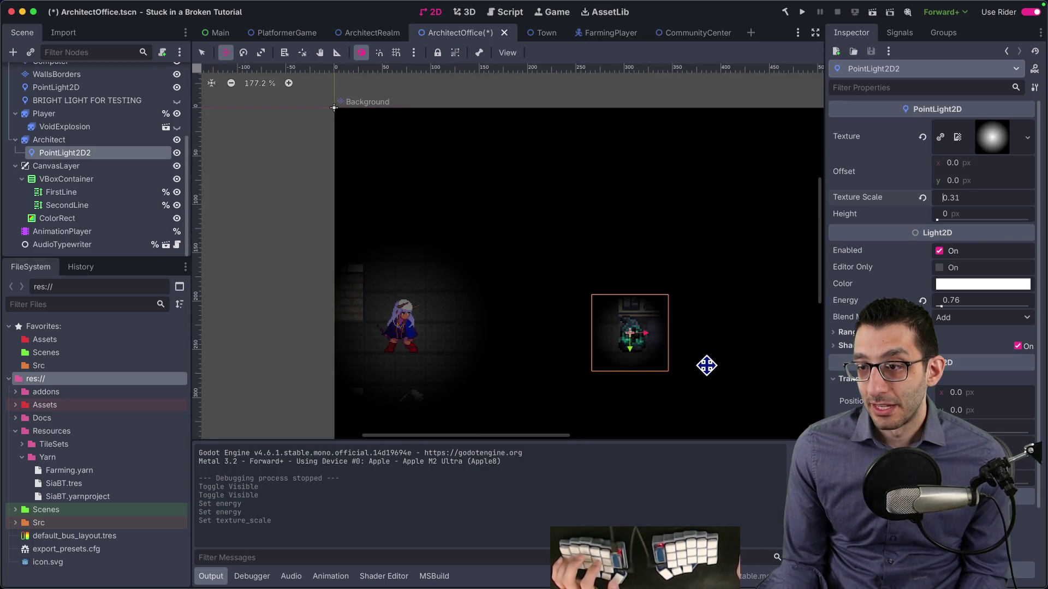
{"action": "scroll", "coordinate": [679, 341], "scroll_direction": "up", "scroll_amount": 3}
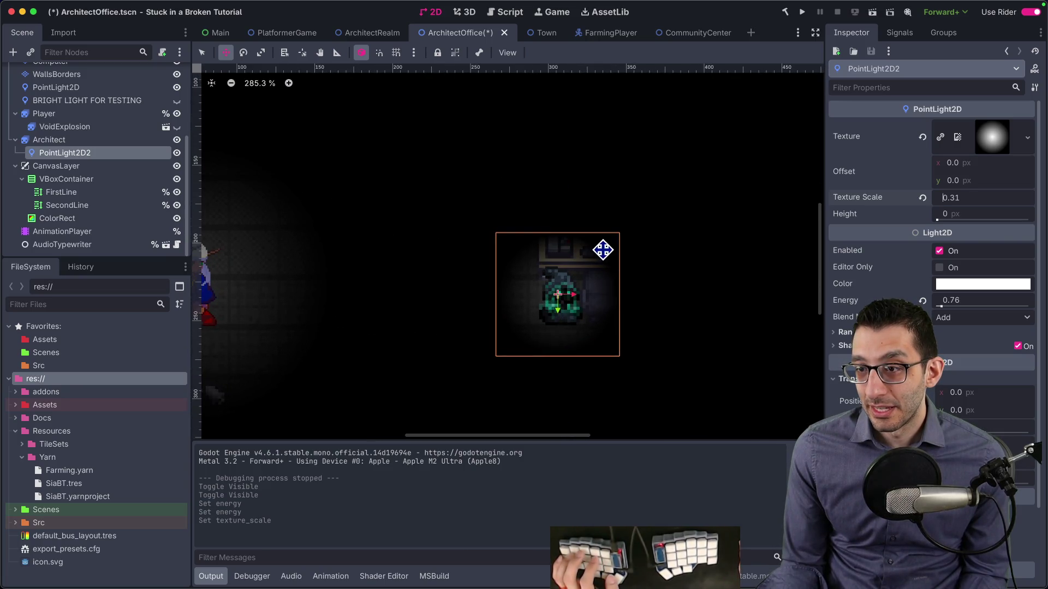
{"action": "scroll", "coordinate": [587, 319], "scroll_direction": "down", "scroll_amount": 6}
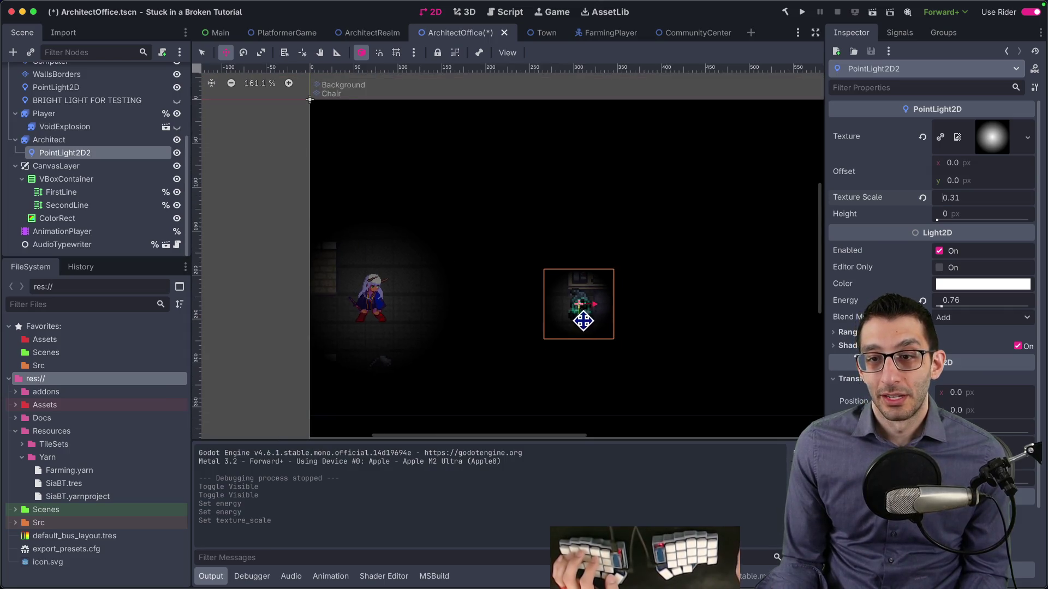
{"action": "left_click", "coordinate": [176, 100]}
{"action": "scroll", "coordinate": [487, 204], "scroll_direction": "right", "scroll_amount": 5}
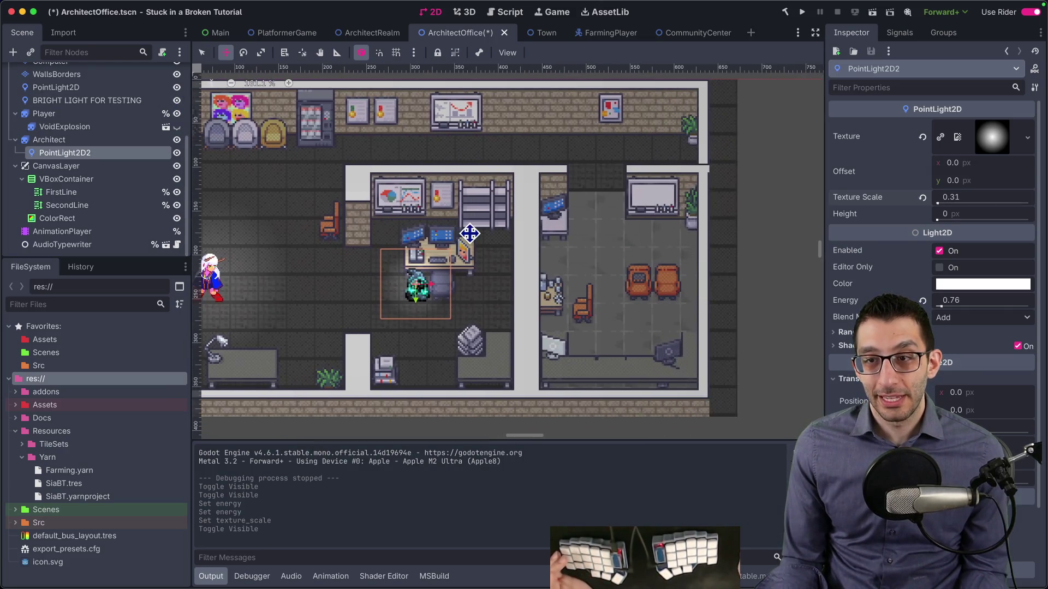
{"action": "scroll", "coordinate": [393, 137], "scroll_direction": "left", "scroll_amount": 3}
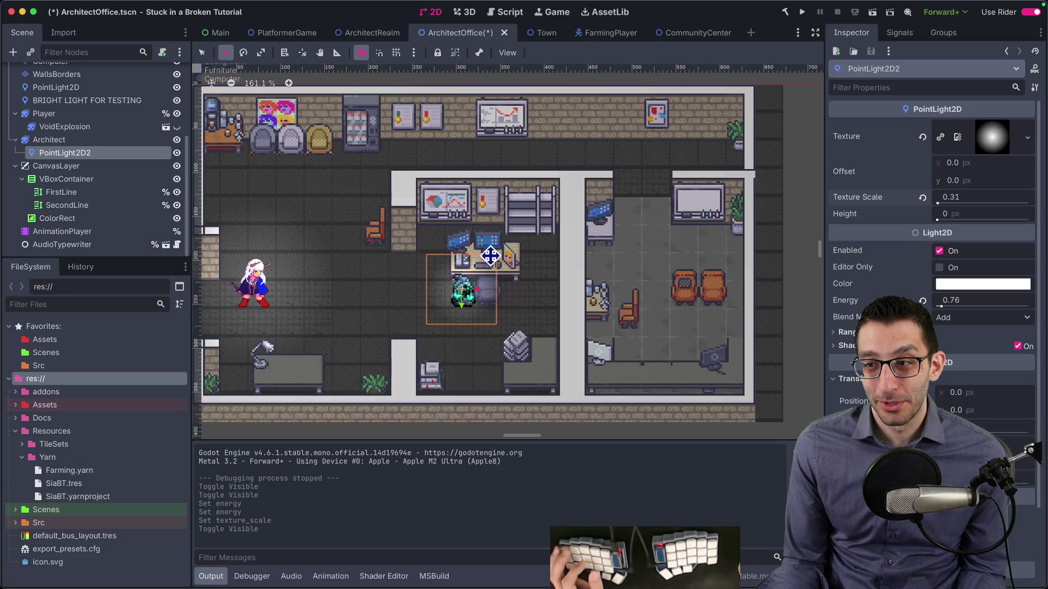
{"action": "left_click", "coordinate": [177, 153]}
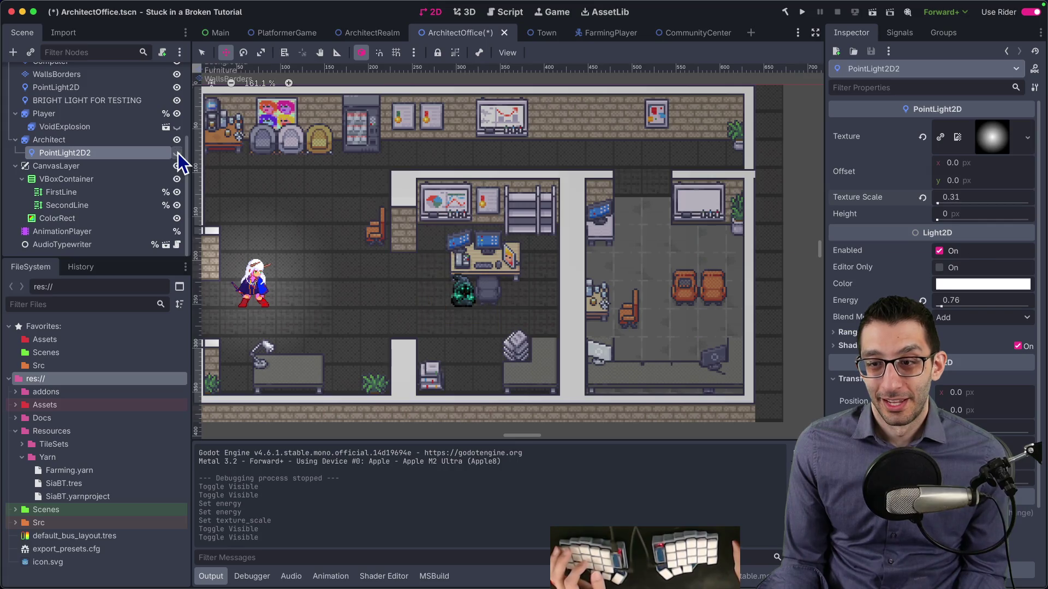
{"action": "left_click", "coordinate": [178, 153]}
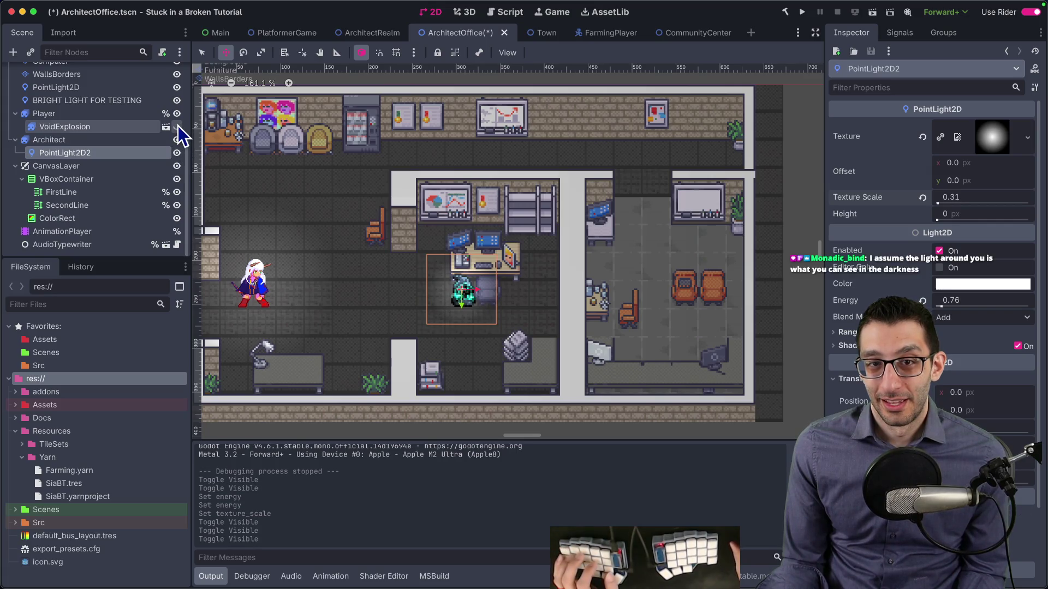
{"action": "left_click", "coordinate": [176, 101]}
{"action": "key", "text": "super+s"}
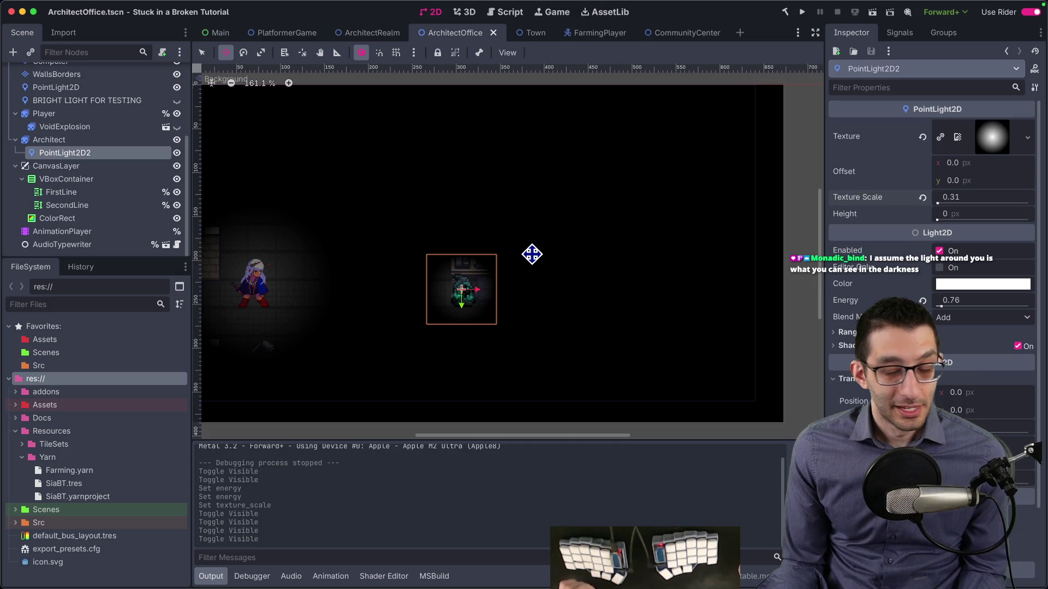
Step: Pan to the player character and select the light around the player
{"action": "scroll", "coordinate": [362, 278], "scroll_direction": "up", "scroll_amount": 3}
{"action": "scroll", "coordinate": [364, 282], "scroll_direction": "up", "scroll_amount": 2}
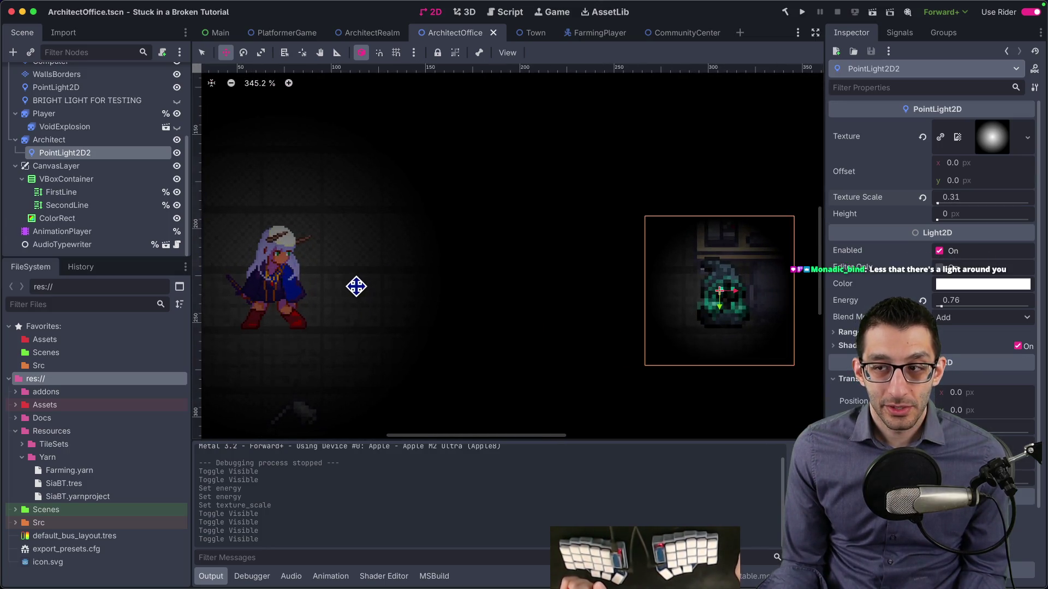
{"action": "left_click_drag", "start_coordinate": [354, 287], "coordinate": [403, 294]}
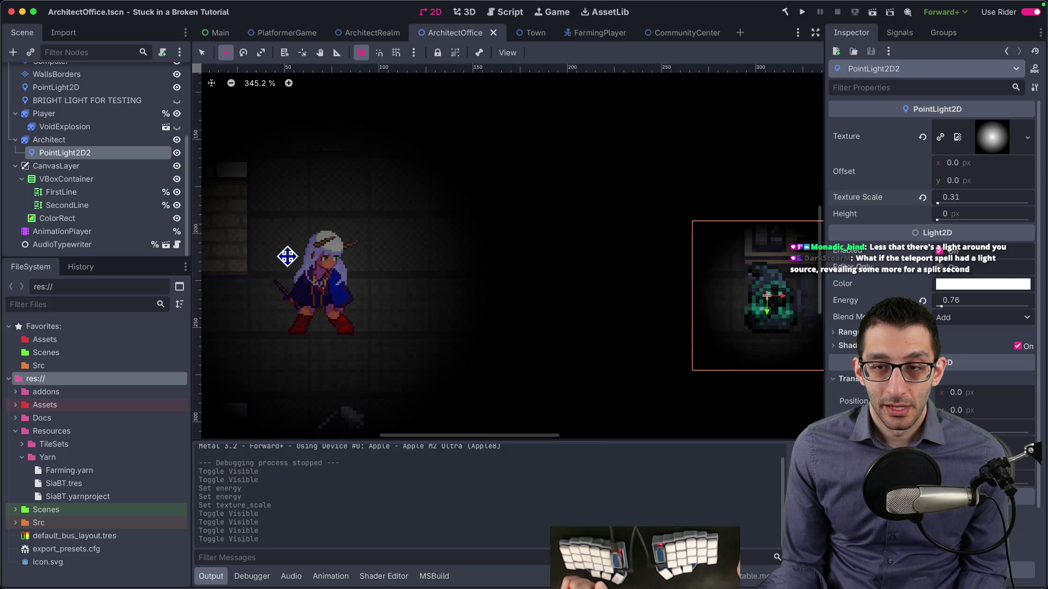
{"action": "scroll", "coordinate": [362, 251], "scroll_direction": "down", "scroll_amount": 3}
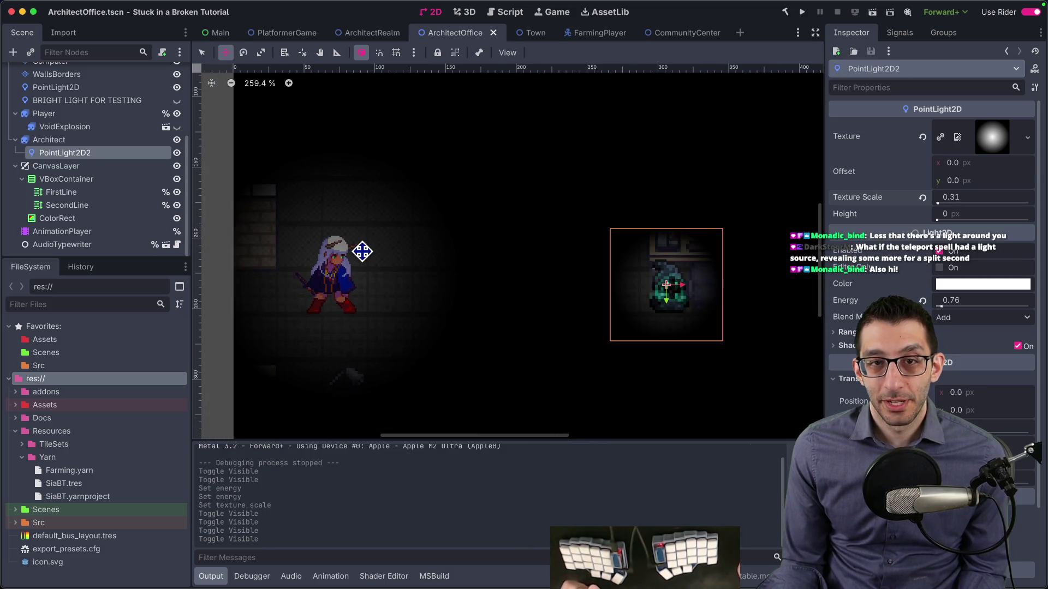
{"action": "scroll", "coordinate": [120, 190], "scroll_direction": "up", "scroll_amount": 2}
{"action": "left_click", "coordinate": [113, 119]}
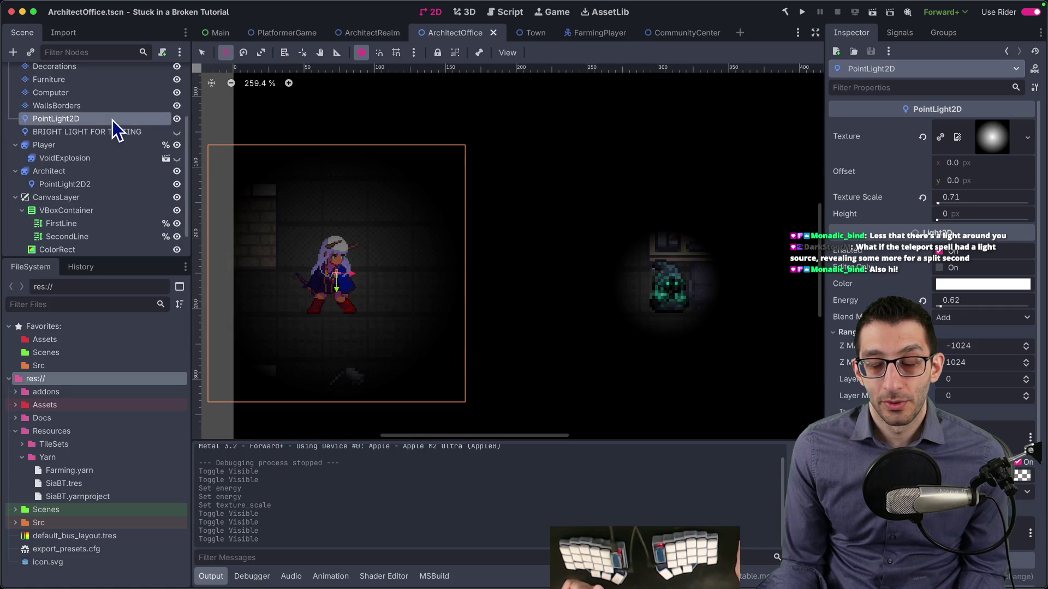
Step: Try a smaller texture scale on the player's light, return it to 0.71, and preview with the bright light
{"action": "left_click", "coordinate": [987, 191]}
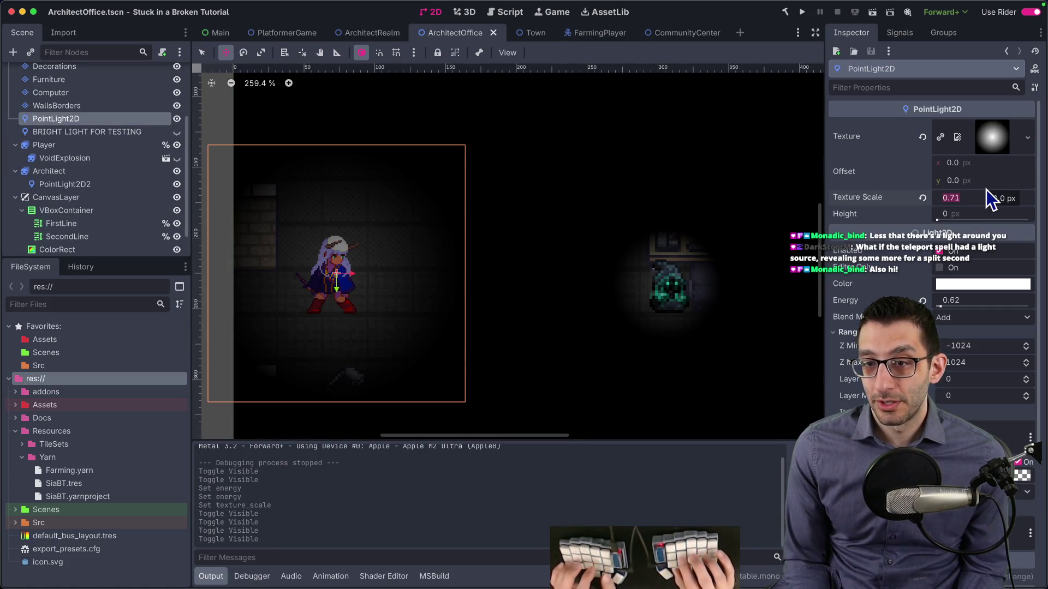
{"action": "key", "text": "Down"}
{"action": "key", "text": "Down"}
{"action": "key", "text": "Down"}
{"action": "key", "text": "Down"}
{"action": "key", "text": "Down"}
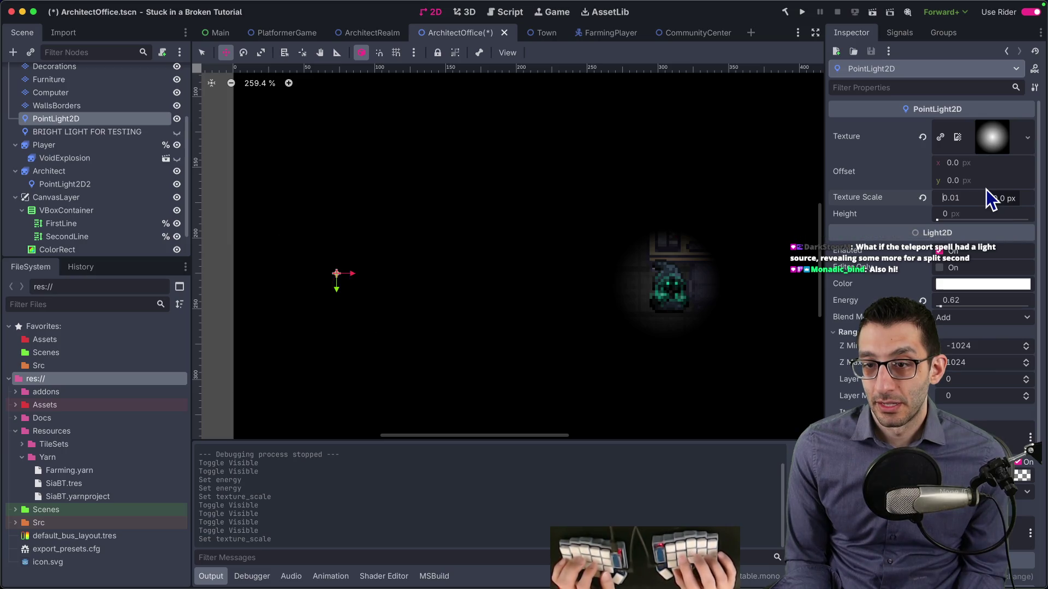
{"action": "key", "text": "Up"}
{"action": "key", "text": "Up"}
{"action": "key", "text": "Up"}
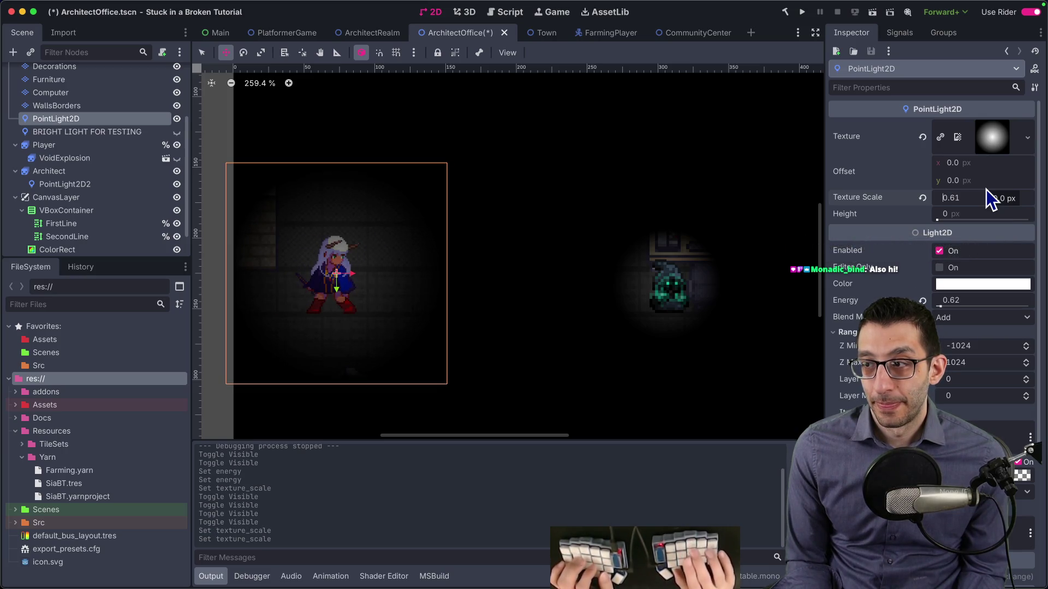
{"action": "scroll", "coordinate": [77, 210], "scroll_direction": "down", "scroll_amount": 2}
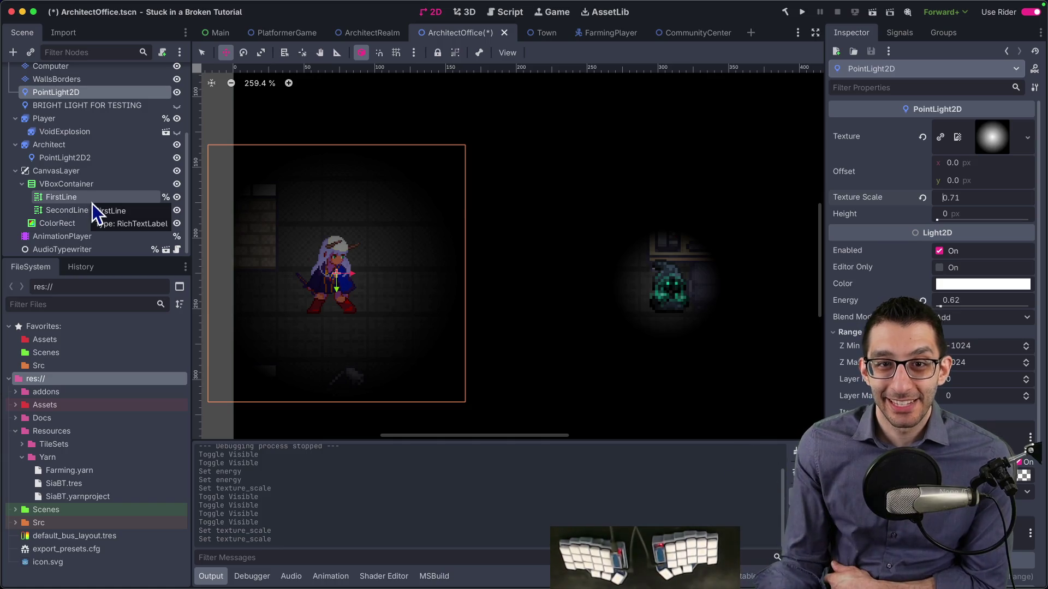
{"action": "left_click", "coordinate": [176, 105]}
{"action": "scroll", "coordinate": [562, 246], "scroll_direction": "down", "scroll_amount": 3}
{"action": "scroll", "coordinate": [565, 249], "scroll_direction": "right", "scroll_amount": 5}
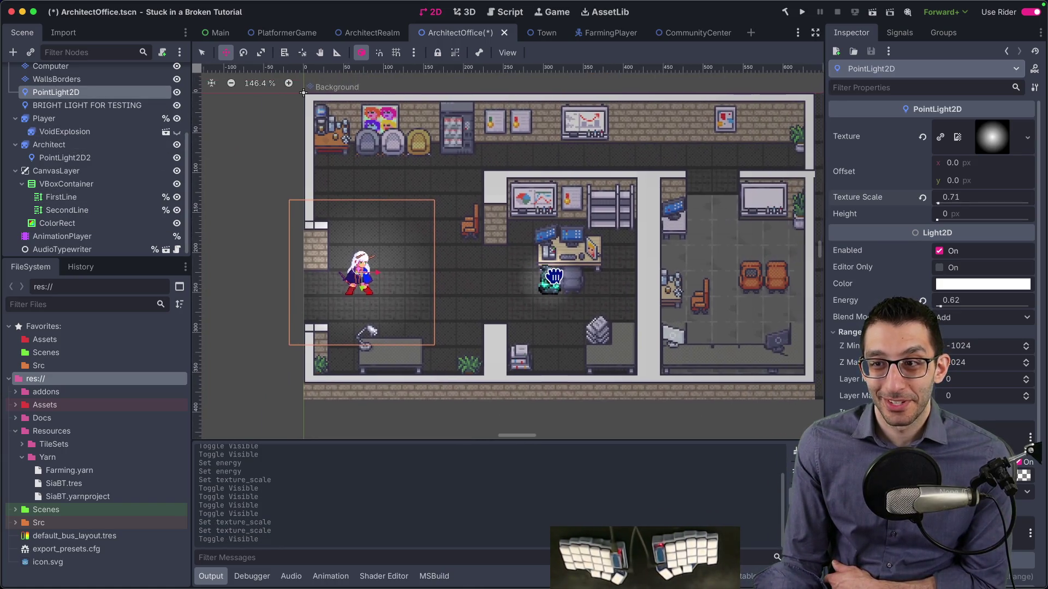
{"action": "left_click", "coordinate": [176, 107]}
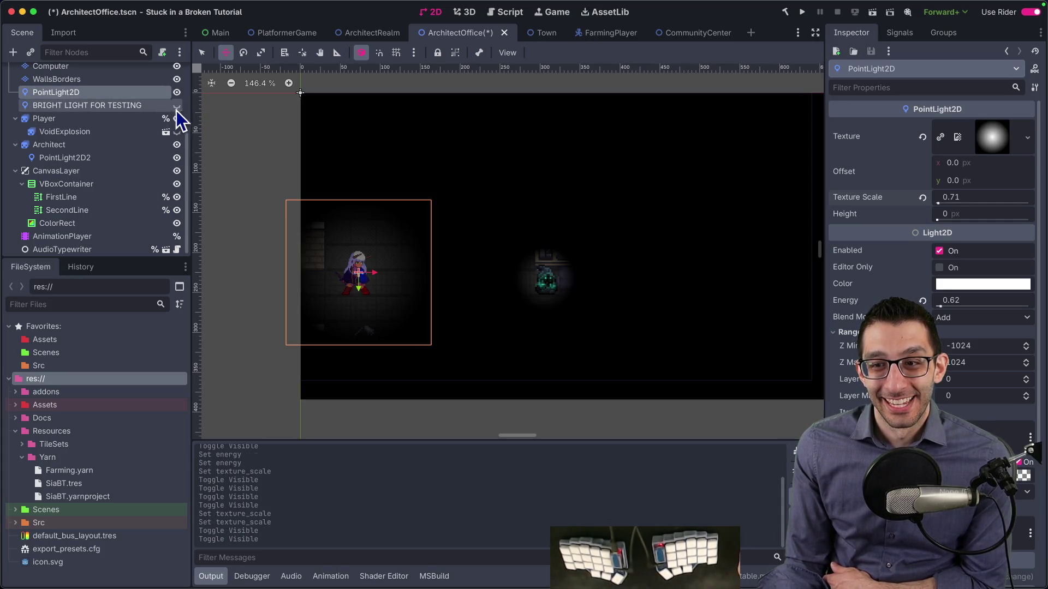
Step: Rename the light node to PlayerPointLight, save the scene, and select the AnimationPlayer
{"action": "double_click", "coordinate": [103, 90]}
{"action": "type", "text": "PlayerPointLight"}
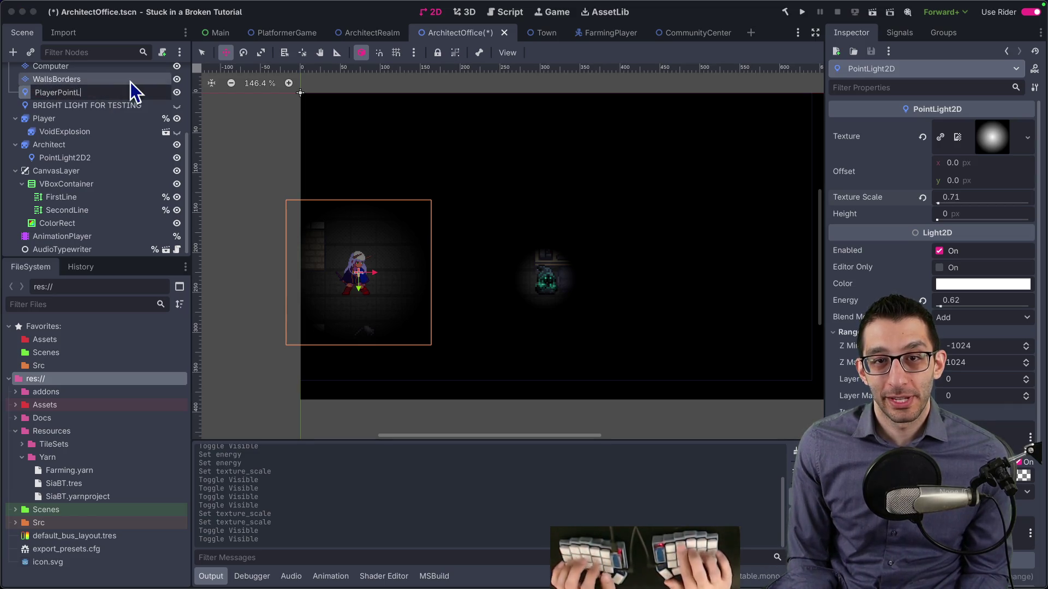
{"action": "key", "text": "Return"}
{"action": "key", "text": "ctrl+s"}
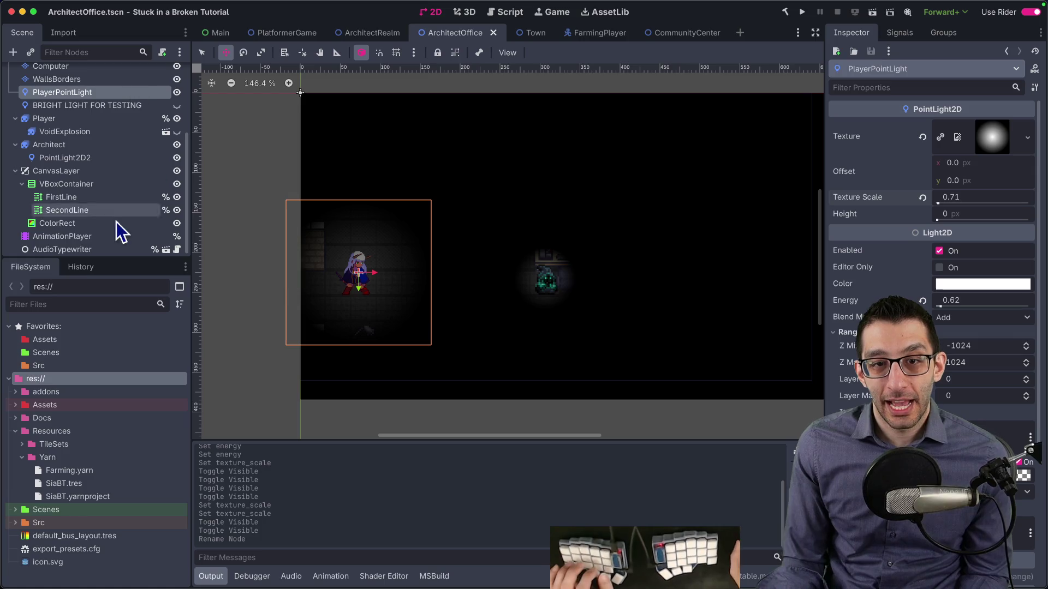
{"action": "left_click", "coordinate": [101, 249]}
{"action": "left_click", "coordinate": [82, 236]}
Step: Load banish_player, move the playhead to 2.8 s, and start a property track on the point light
{"action": "left_click", "coordinate": [490, 322]}
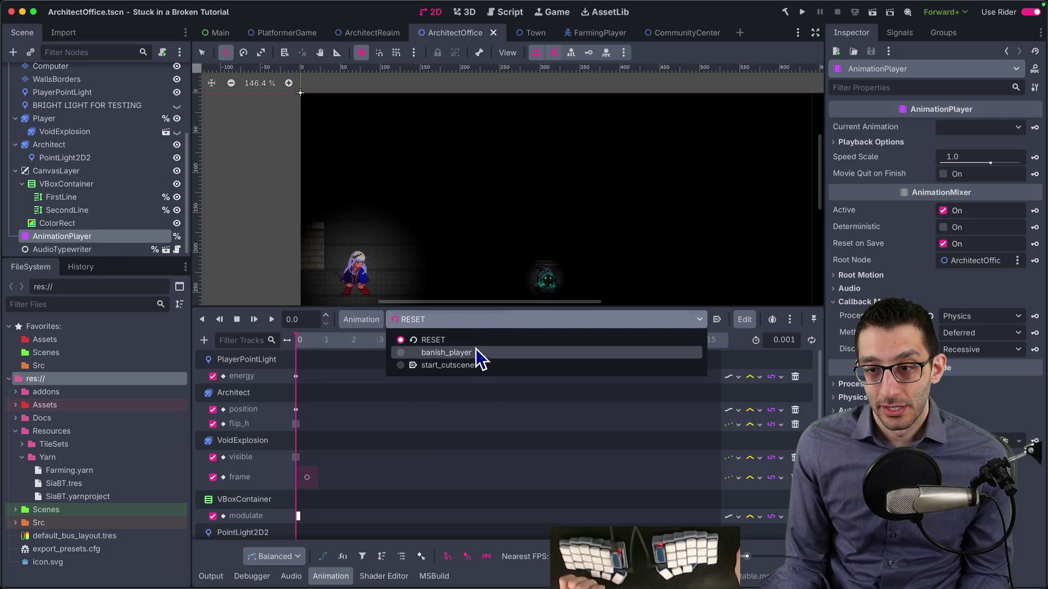
{"action": "left_click", "coordinate": [474, 353]}
{"action": "scroll", "coordinate": [533, 408], "scroll_direction": "down", "scroll_amount": 3}
{"action": "scroll", "coordinate": [444, 377], "scroll_direction": "down", "scroll_amount": 2}
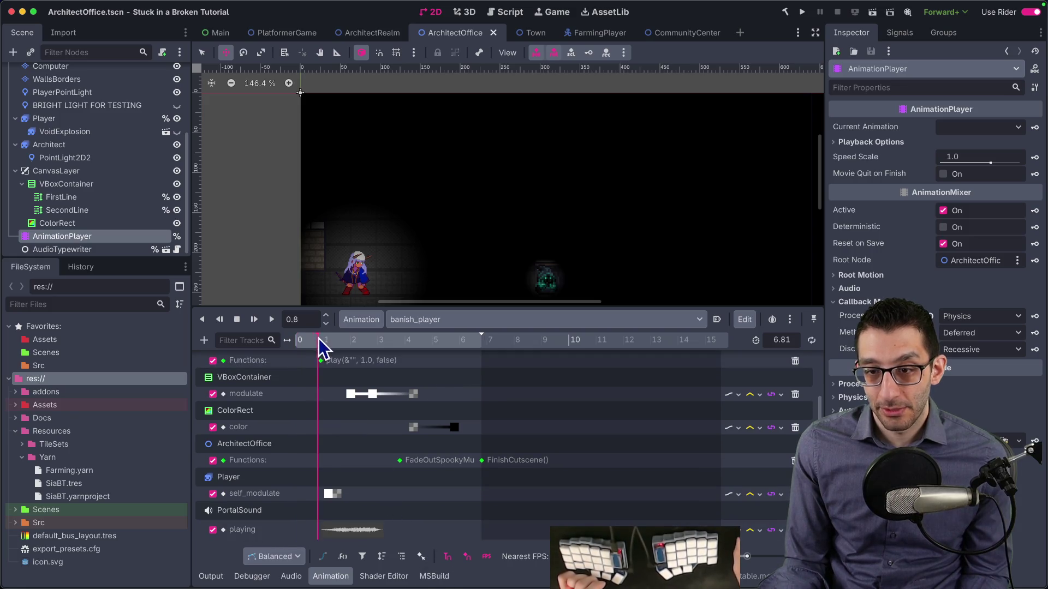
{"action": "left_click_drag", "start_coordinate": [333, 337], "coordinate": [347, 339]}
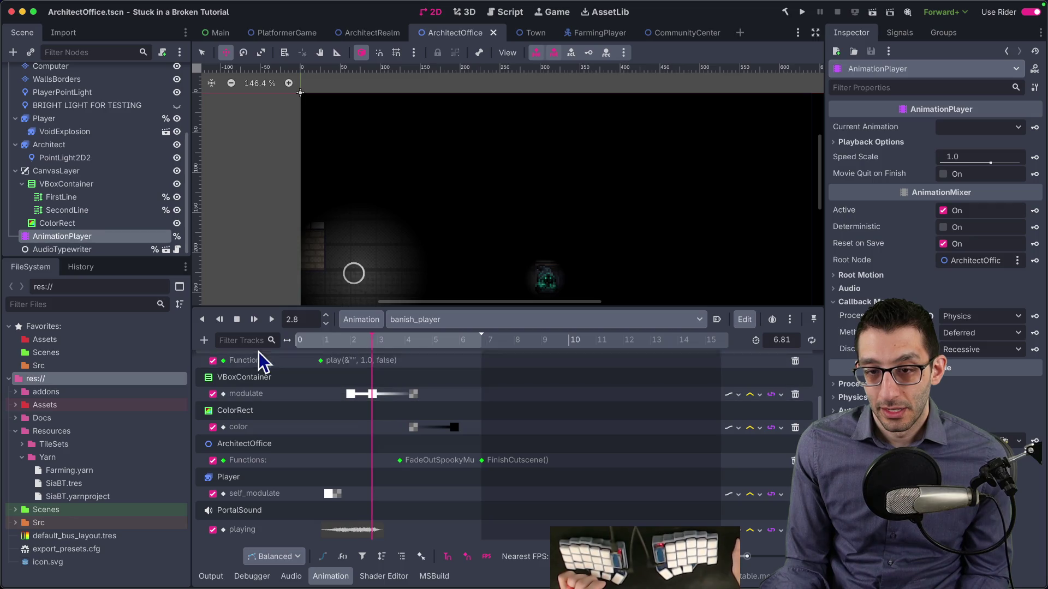
{"action": "left_click", "coordinate": [204, 340]}
{"action": "left_click", "coordinate": [234, 360]}
{"action": "type", "text": "pointlight"}
{"action": "key", "text": "Return"}
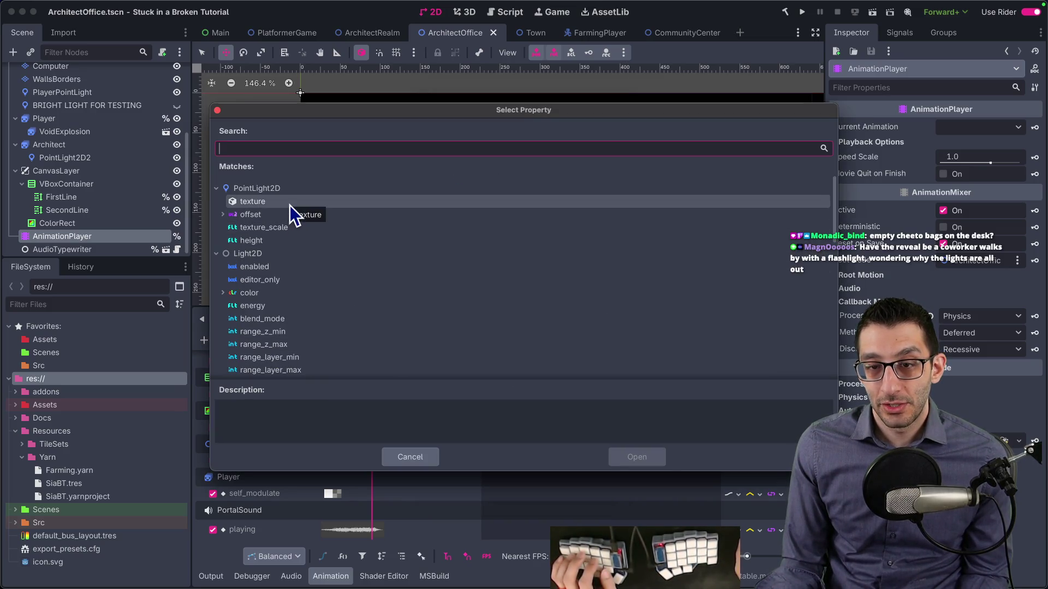
Step: Add a PlayerPointLight texture_scale track with its 3.2 s key set to 0.01, then save and run
{"action": "double_click", "coordinate": [289, 228]}
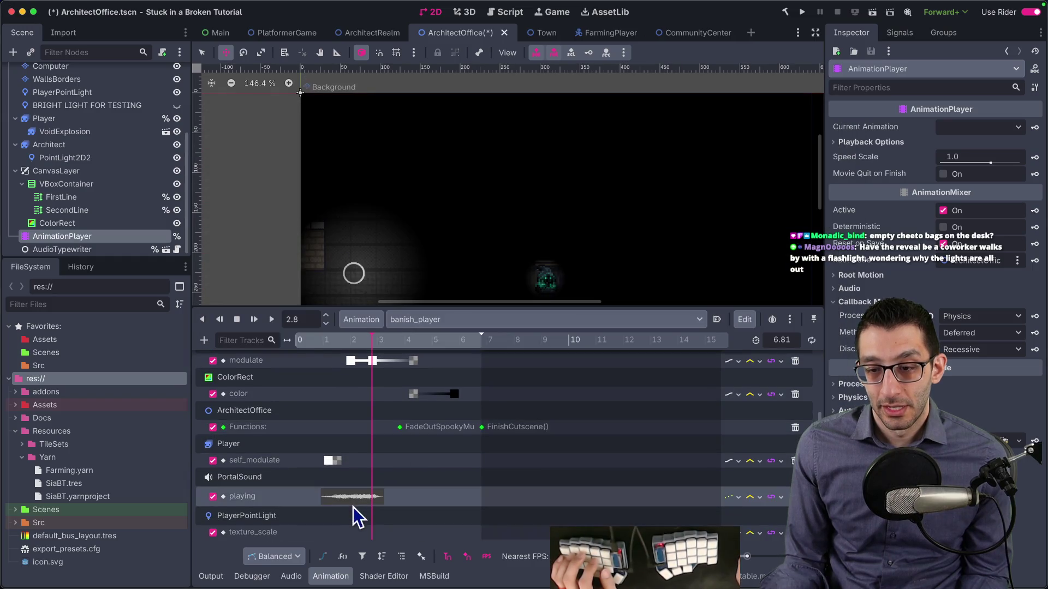
{"action": "right_click", "coordinate": [374, 533]}
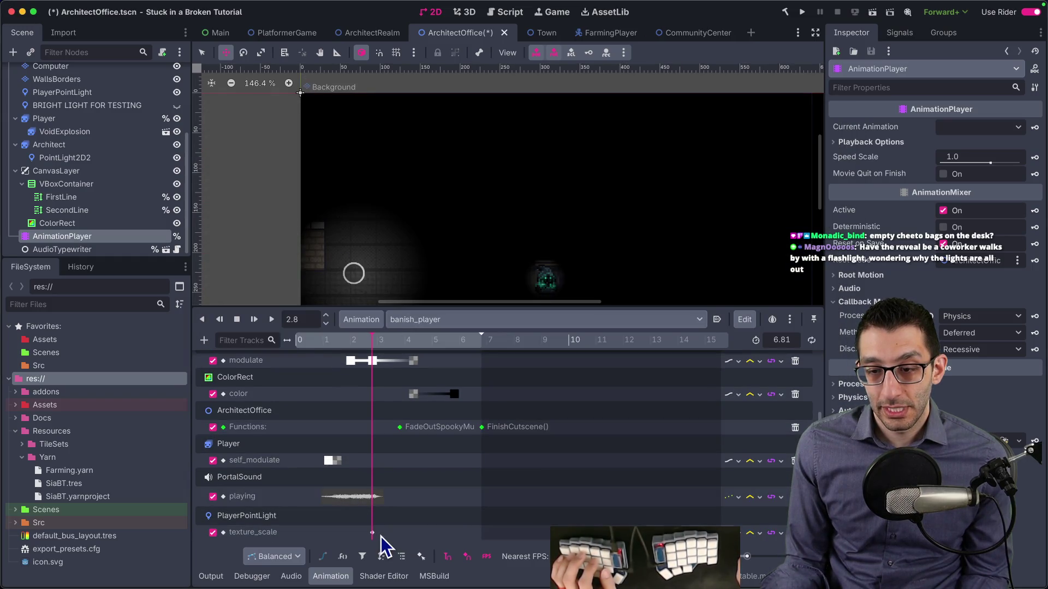
{"action": "left_click", "coordinate": [395, 543]}
{"action": "left_click", "coordinate": [384, 534]}
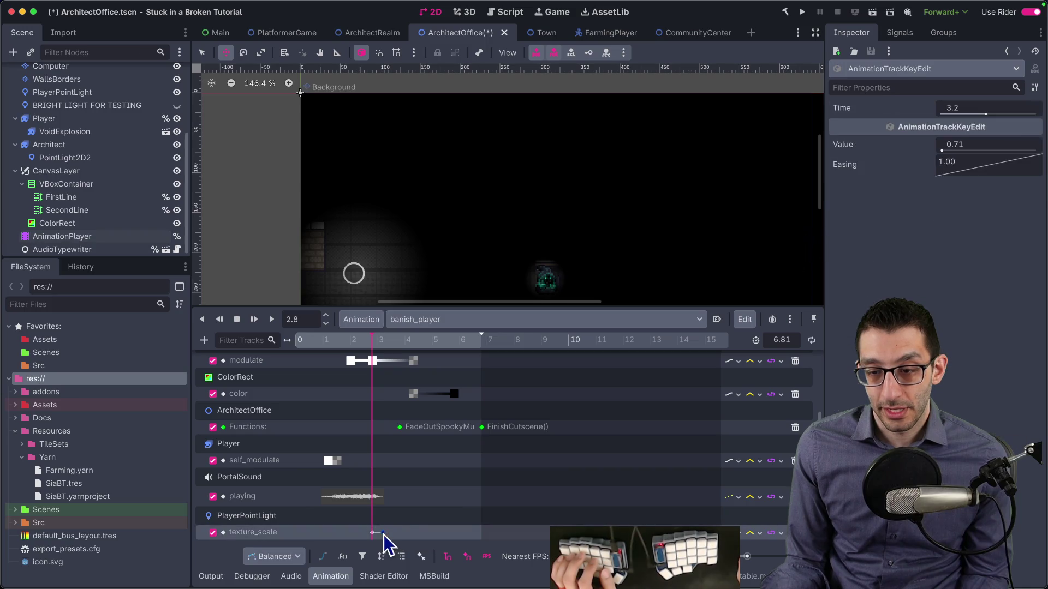
{"action": "left_click", "coordinate": [969, 144]}
{"action": "type", "text": "0.01"}
{"action": "key", "text": "Return"}
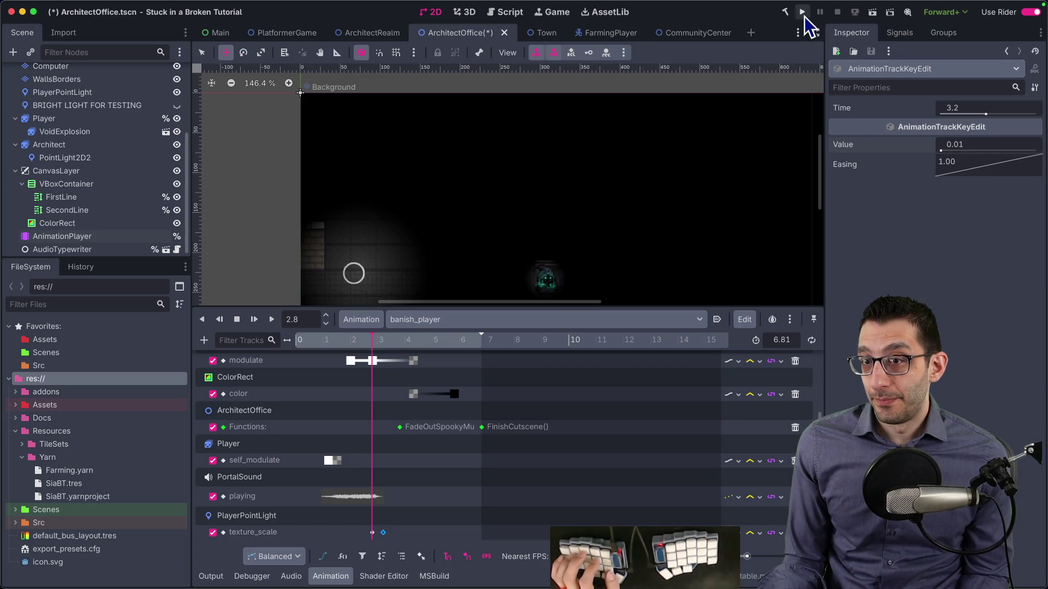
{"action": "left_click", "coordinate": [802, 11]}
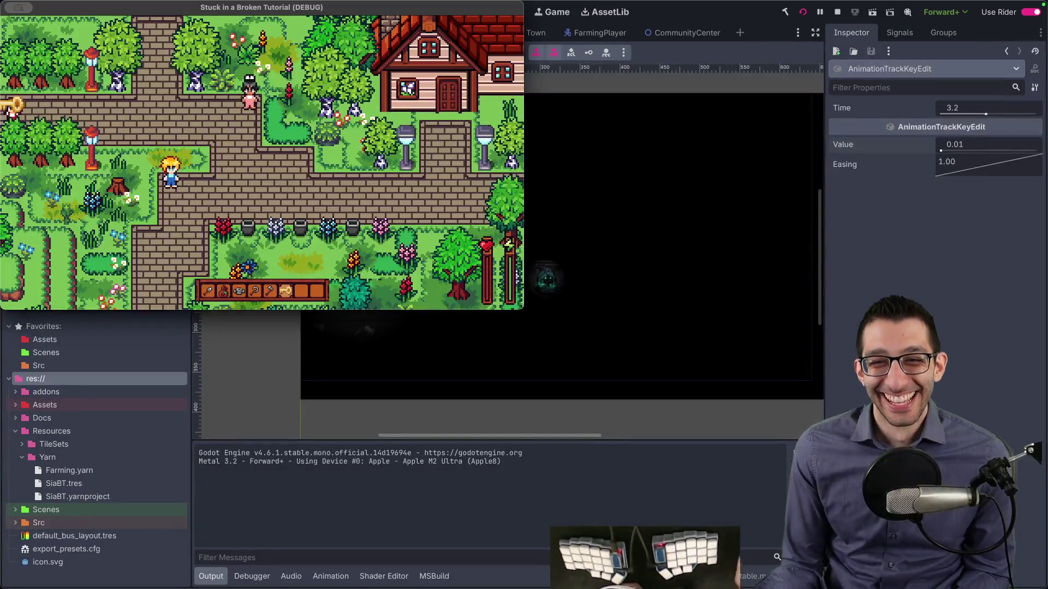
Step: Switch to the Platformer game and teleport to just before the office via the cheat menu
{"action": "key", "text": "F1"}
{"action": "key", "text": "Up"}
{"action": "key", "text": "Up"}
{"action": "key", "text": "Up"}
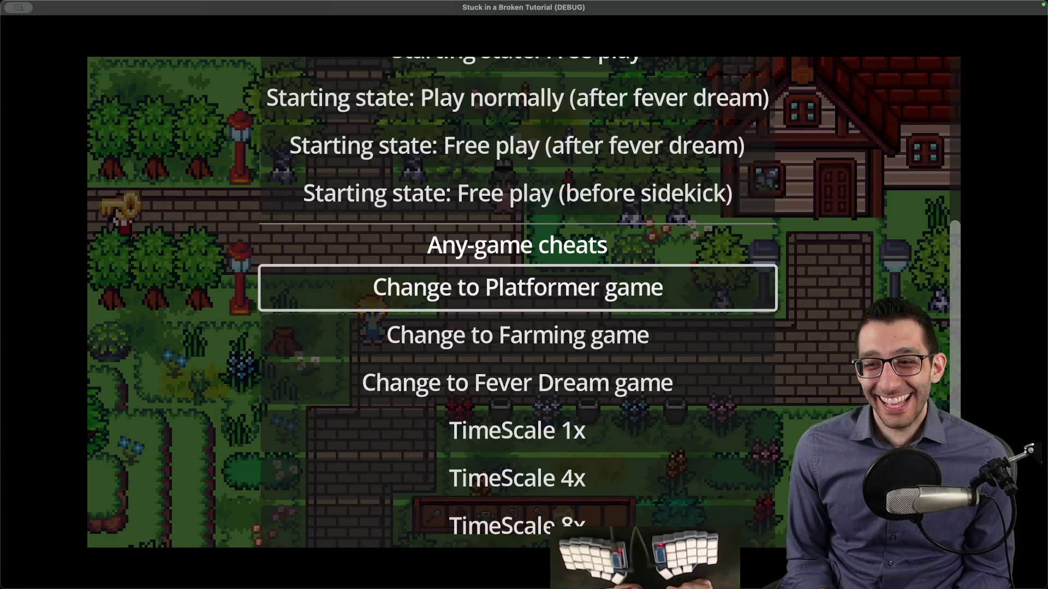
{"action": "key", "text": "Return"}
{"action": "key", "text": "F1"}
{"action": "key", "text": "Down"}
{"action": "key", "text": "Down"}
{"action": "key", "text": "Down"}
{"action": "key", "text": "Down"}
{"action": "key", "text": "Up"}
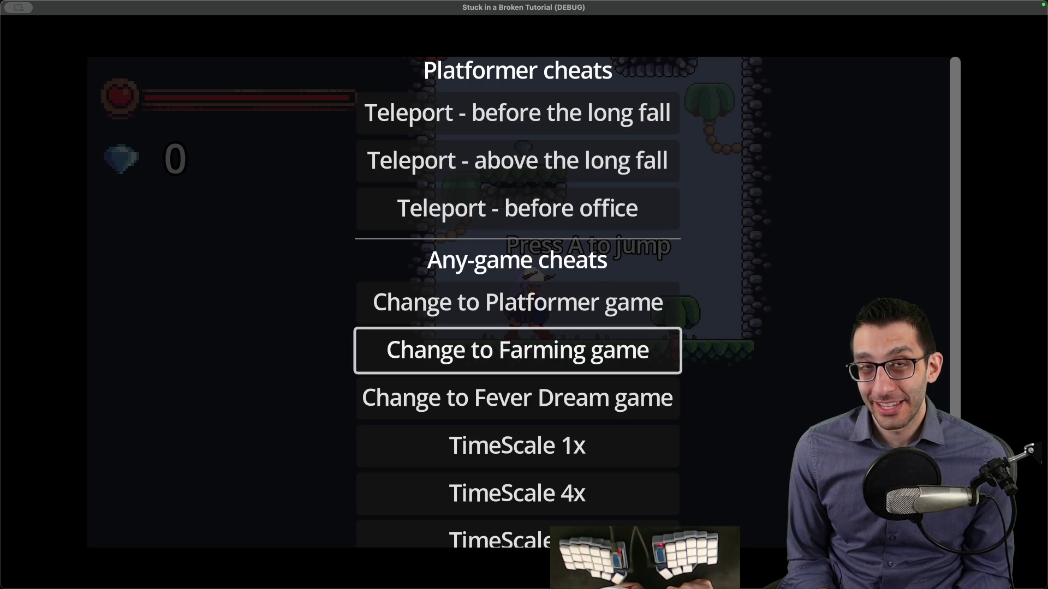
{"action": "key", "text": "Down"}
{"action": "key", "text": "Up"}
{"action": "key", "text": "Up"}
{"action": "key", "text": "Up"}
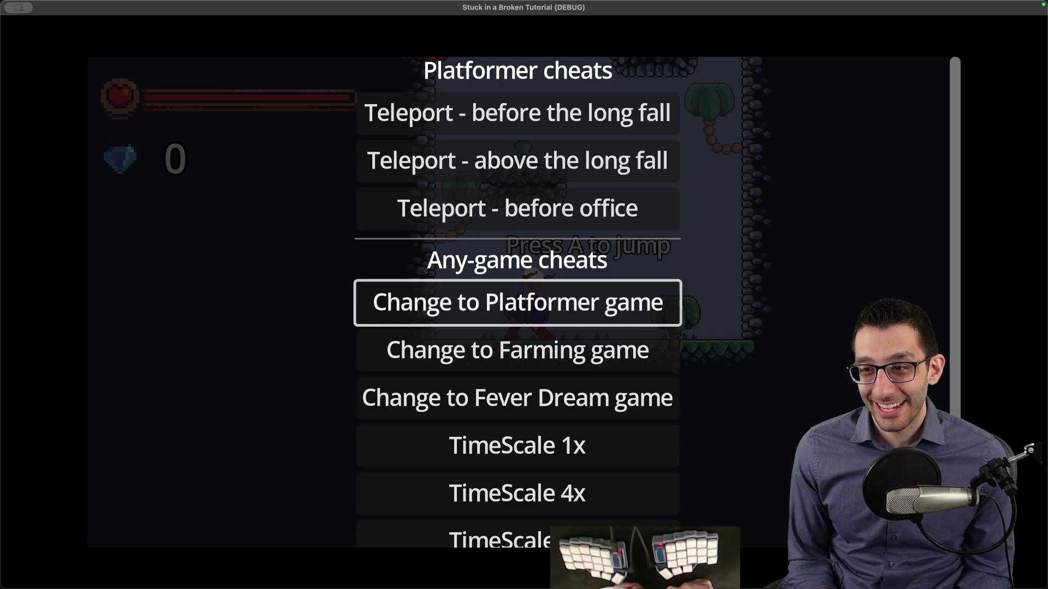
{"action": "key", "text": "Return"}
Step: Walk into the office to trigger the GET OUT cutscene, then quit back to the editor
{"action": "key", "text": "Right"}
{"action": "key", "text": "Up"}
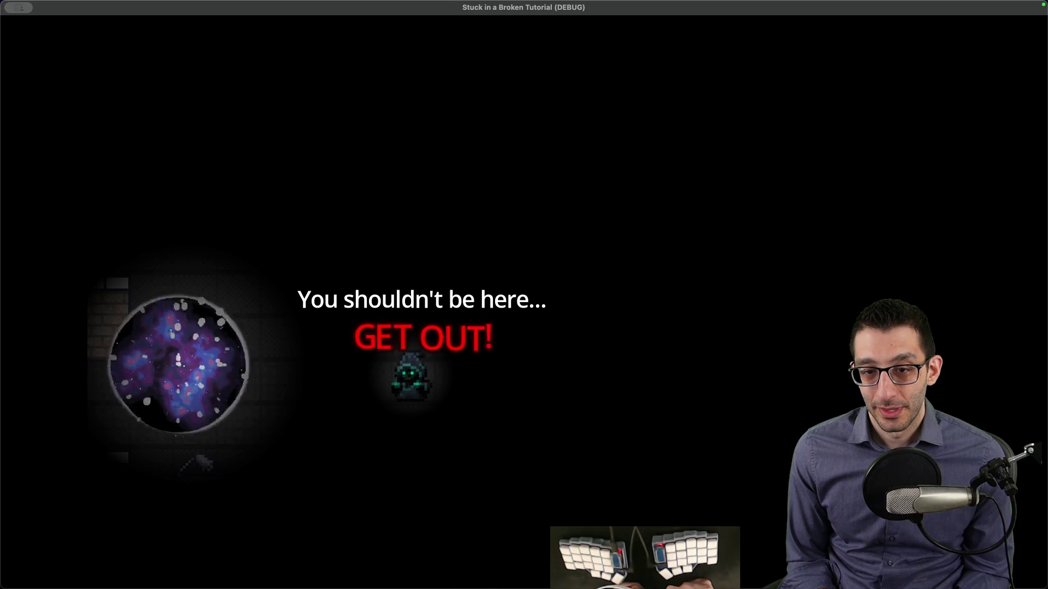
{"action": "key", "text": "Escape"}
{"action": "key", "text": "Return"}
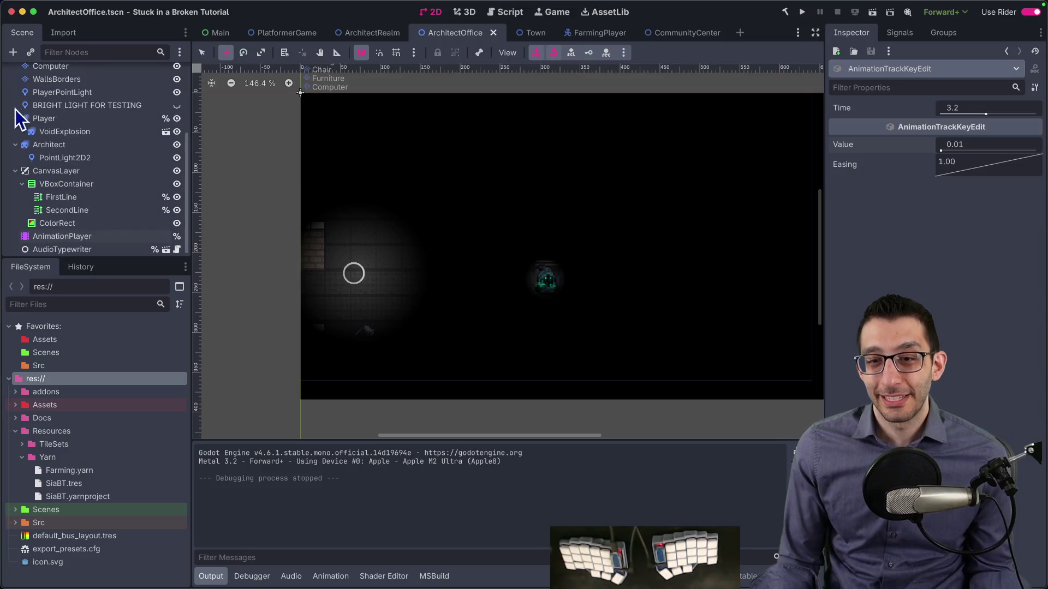
Step: Move banish_player's first PlayerPointLight texture_scale keyframe from 2.8 s to 2.6 s
{"action": "left_click", "coordinate": [71, 232]}
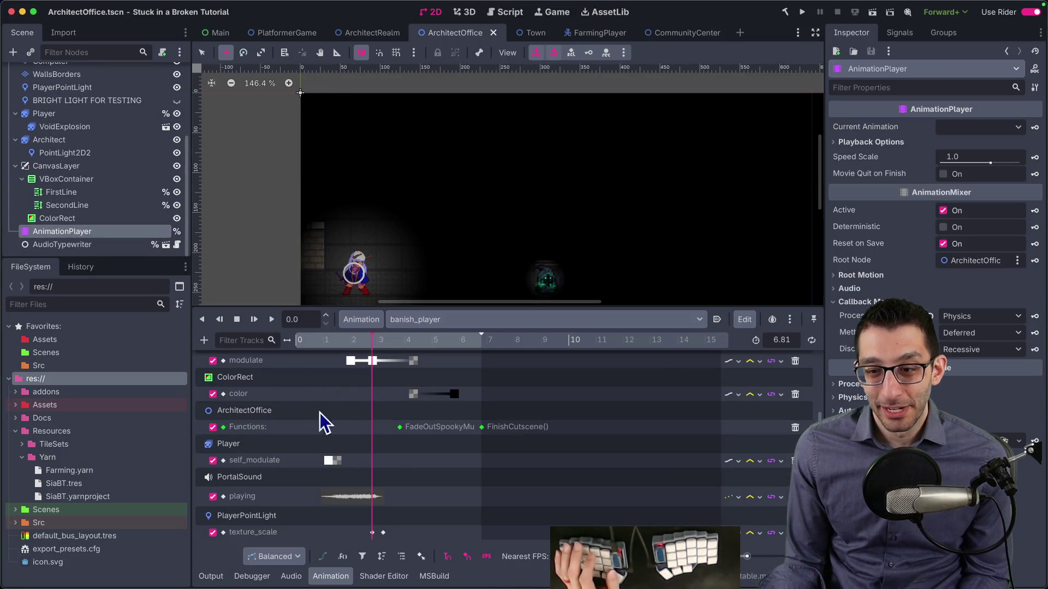
{"action": "left_click", "coordinate": [372, 532]}
{"action": "left_click_drag", "start_coordinate": [368, 533], "coordinate": [378, 536]}
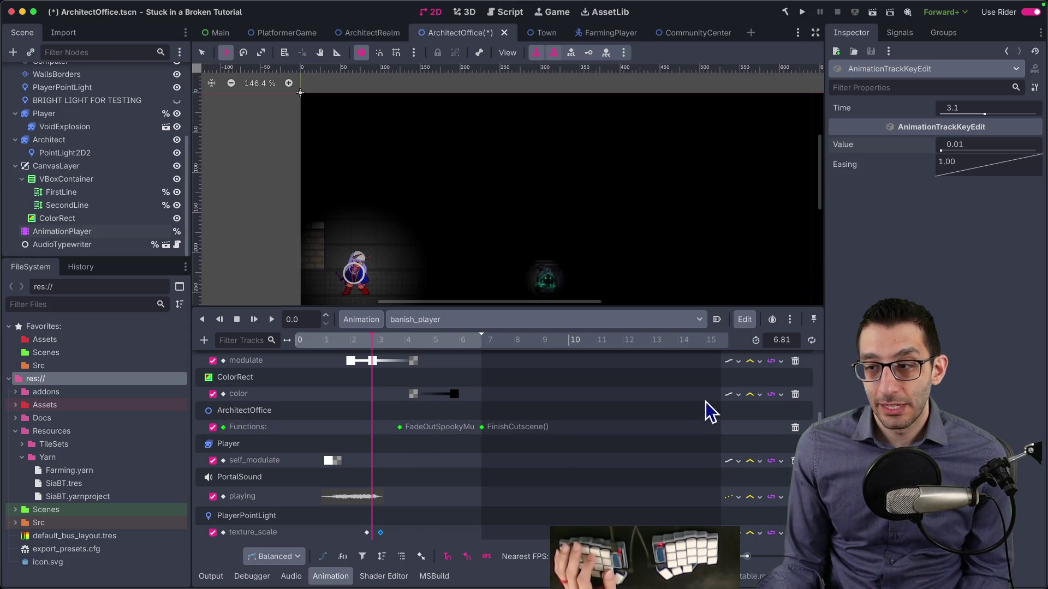
{"action": "left_click_drag", "start_coordinate": [751, 556], "coordinate": [756, 557]}
{"action": "scroll", "coordinate": [611, 469], "scroll_direction": "down", "scroll_amount": 1}
{"action": "left_click", "coordinate": [206, 340]}
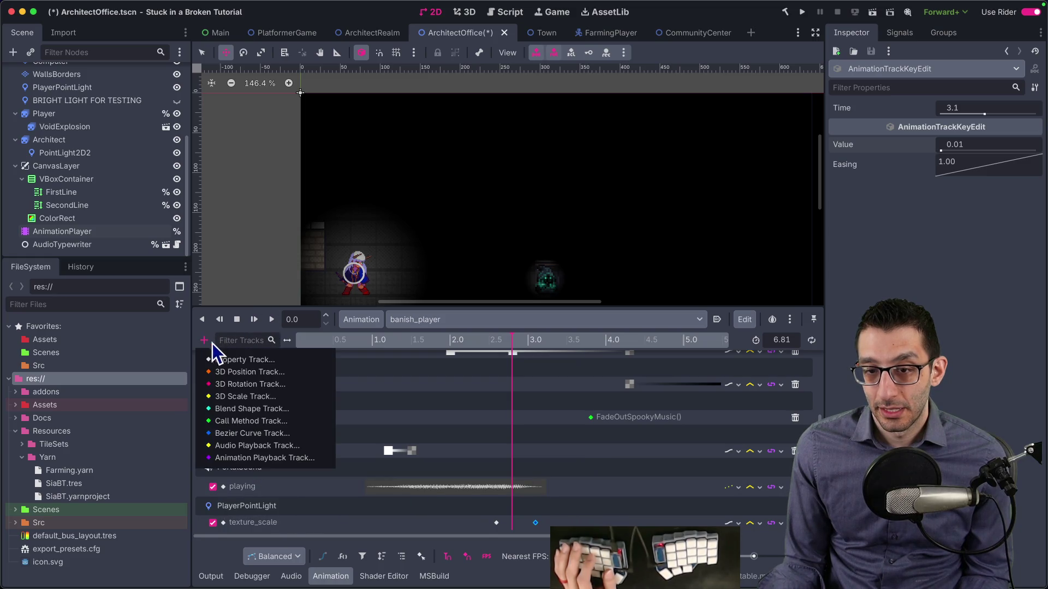
Step: Add a property track for PlayerPointLight's energy in banish_player
{"action": "left_click", "coordinate": [235, 356]}
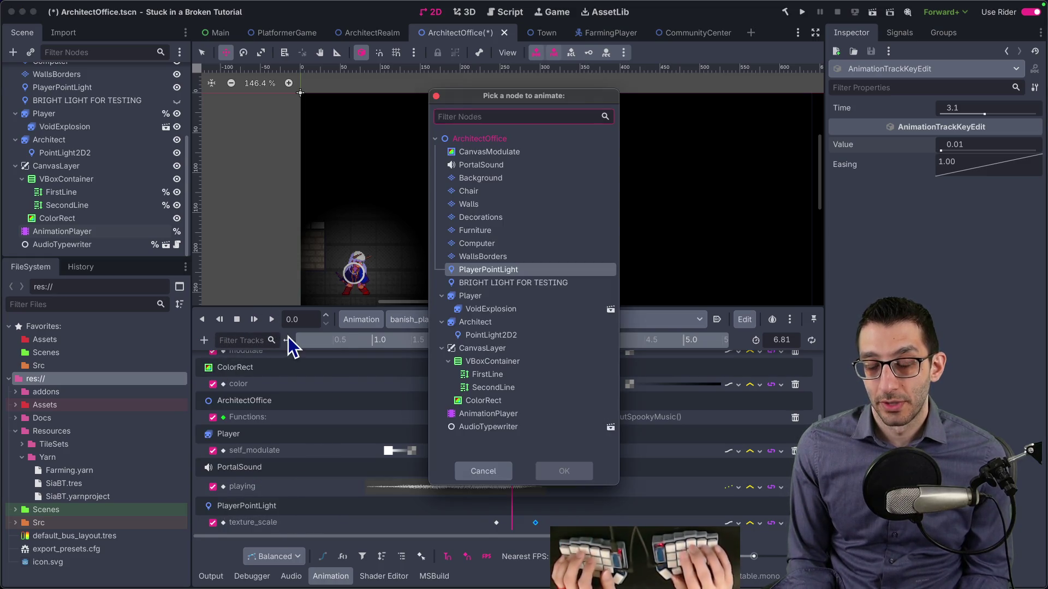
{"action": "type", "text": "play"}
{"action": "key", "text": "Return"}
{"action": "type", "text": "energy"}
{"action": "key", "text": "Return"}
Step: Key the energy at 0.85 at 2.6 s and 0 at 3.1 s, then save the scene
{"action": "scroll", "coordinate": [74, 135], "scroll_direction": "up", "scroll_amount": 5}
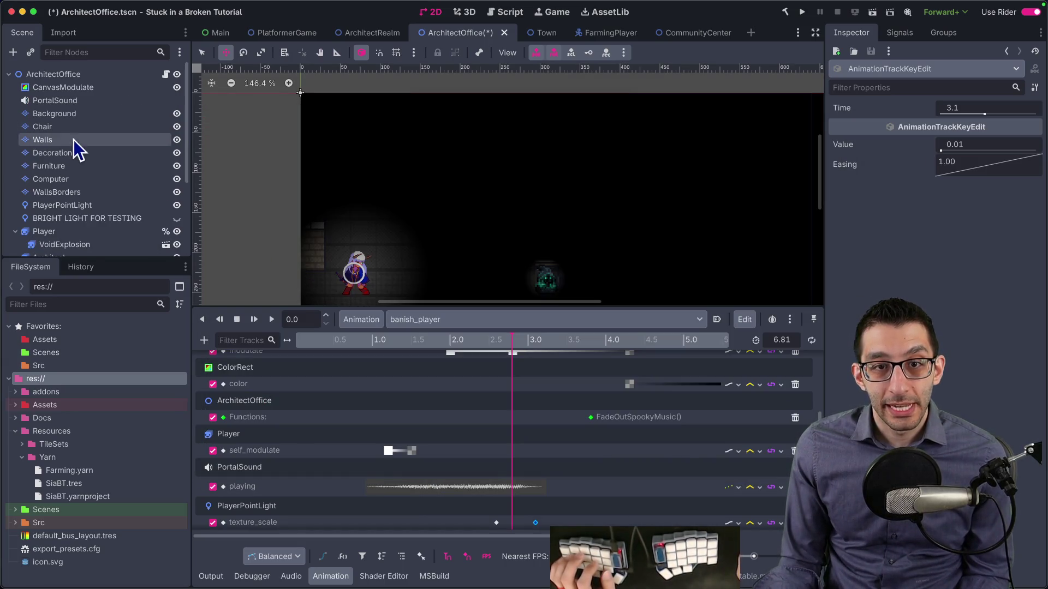
{"action": "left_click", "coordinate": [72, 206]}
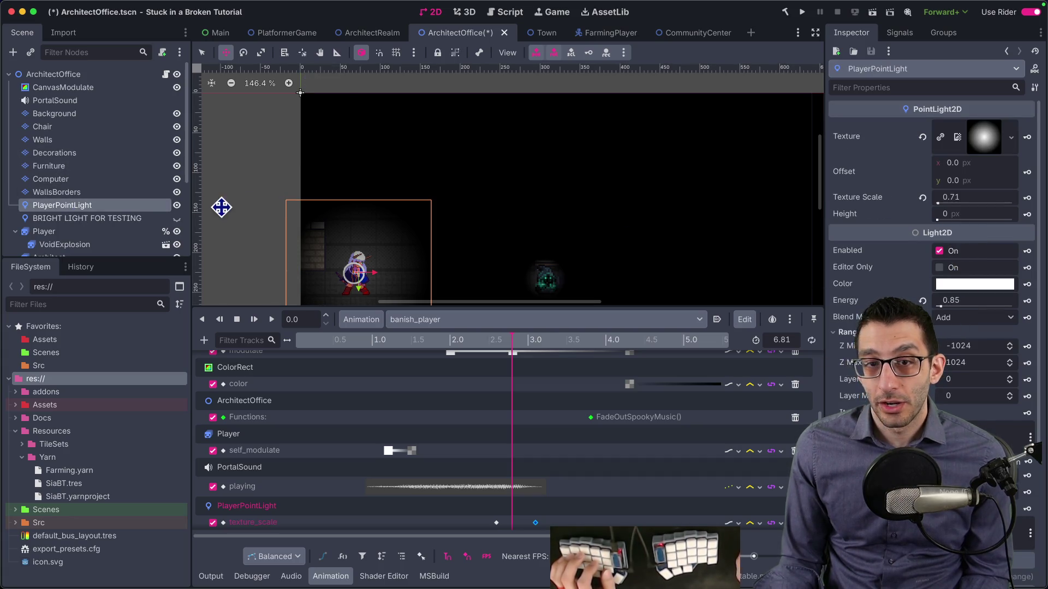
{"action": "scroll", "coordinate": [104, 240], "scroll_direction": "down", "scroll_amount": 5}
{"action": "left_click", "coordinate": [69, 229]}
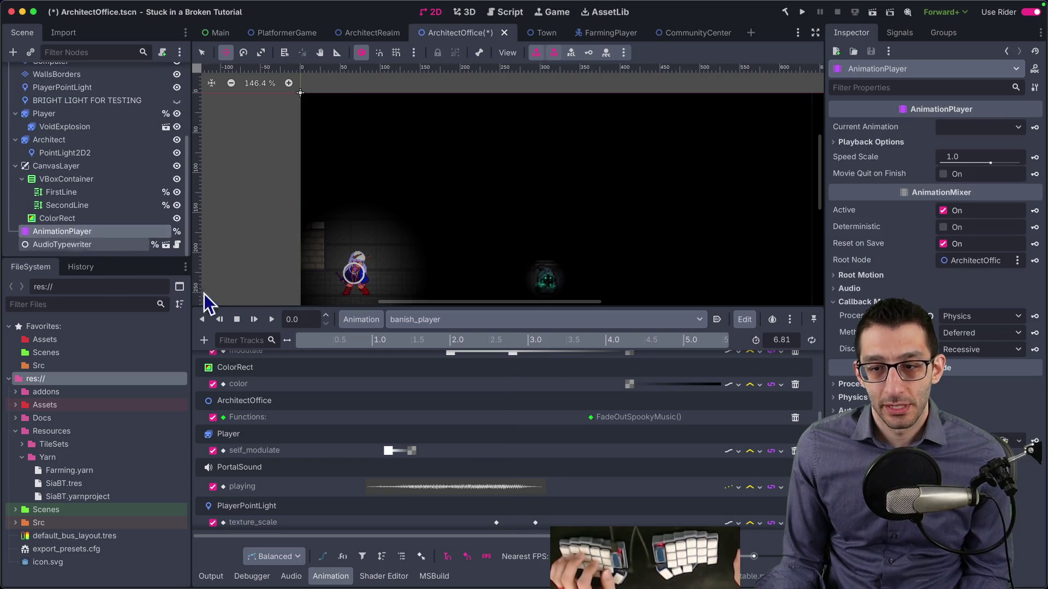
{"action": "scroll", "coordinate": [572, 502], "scroll_direction": "down", "scroll_amount": 1}
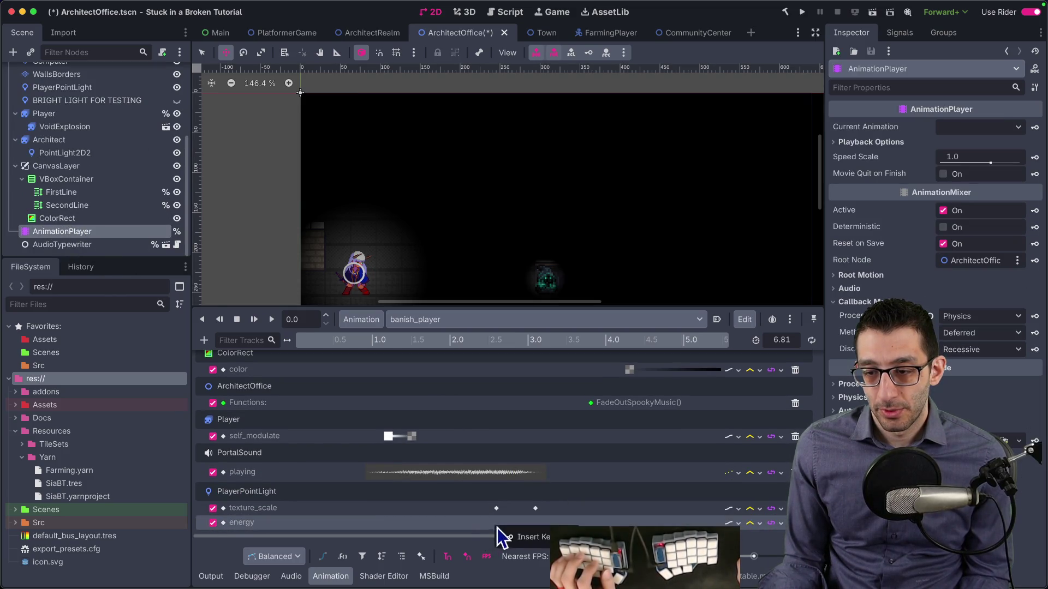
{"action": "left_click", "coordinate": [496, 510]}
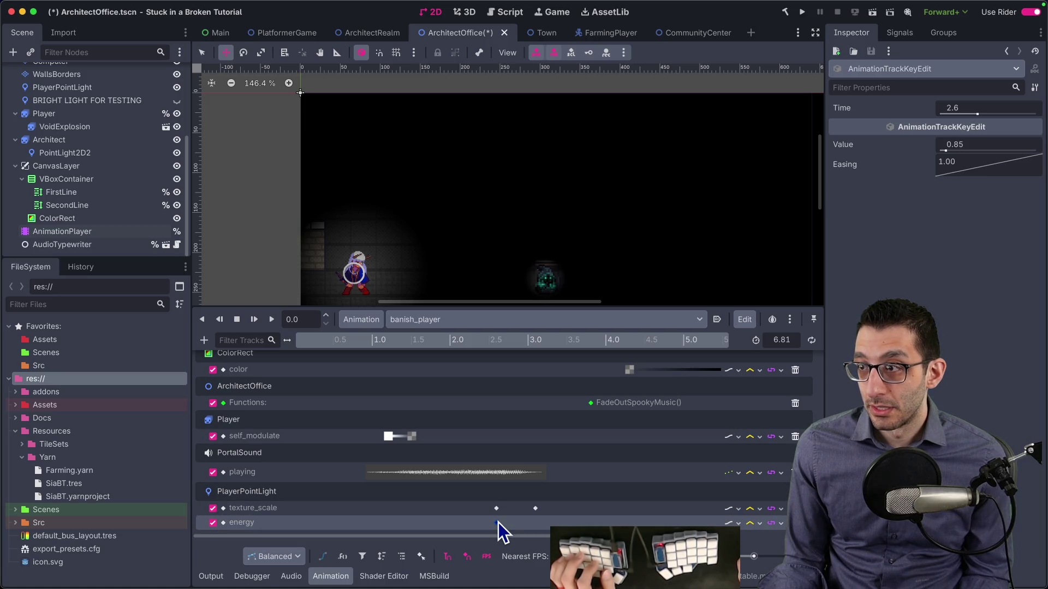
{"action": "left_click", "coordinate": [498, 522]}
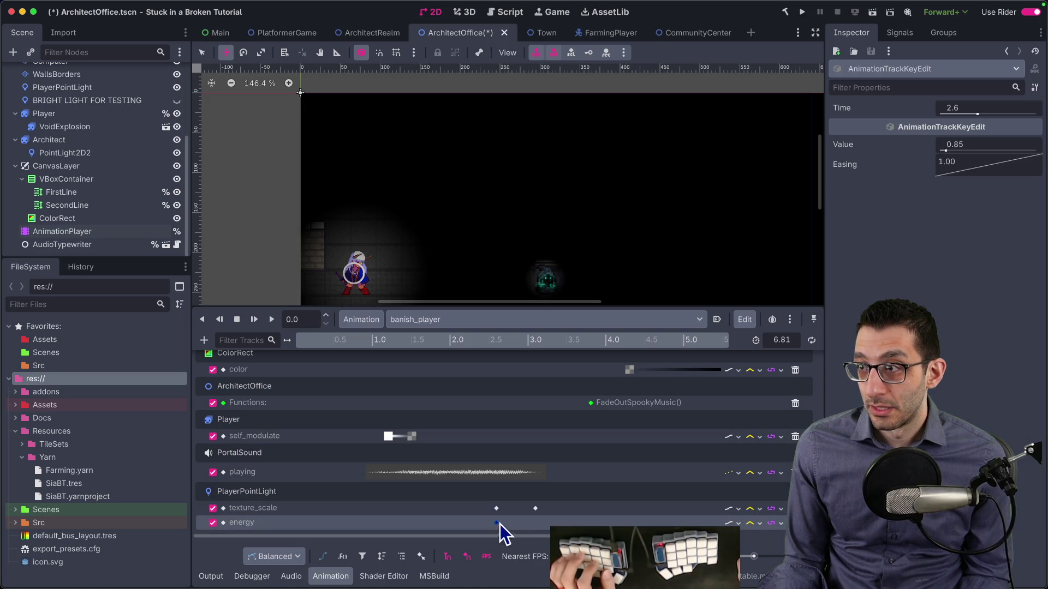
{"action": "right_click", "coordinate": [536, 525]}
{"action": "left_click", "coordinate": [555, 515]}
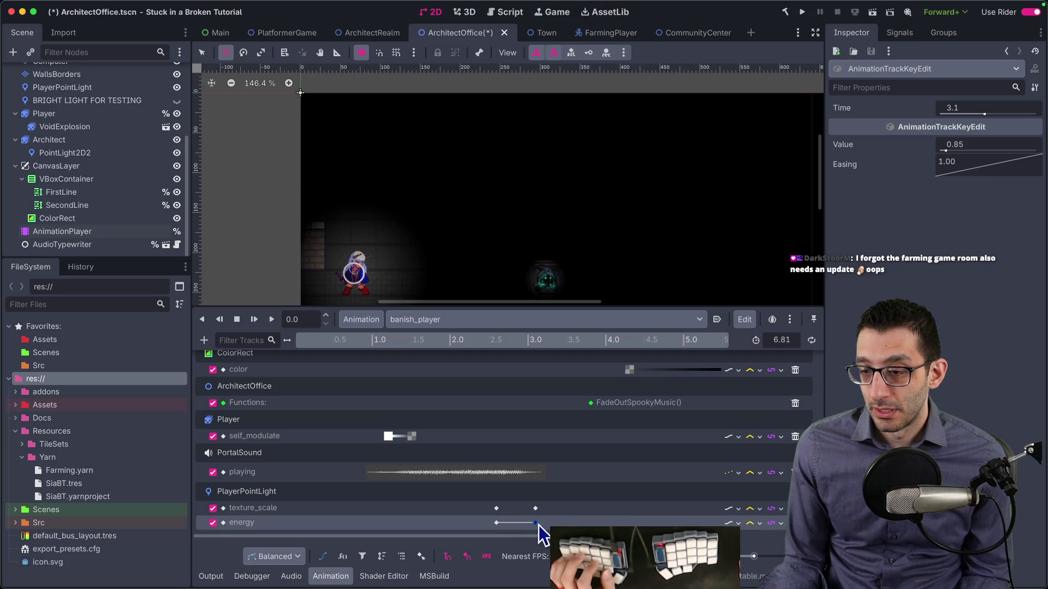
{"action": "type", "text": "0"}
{"action": "key", "text": "Return"}
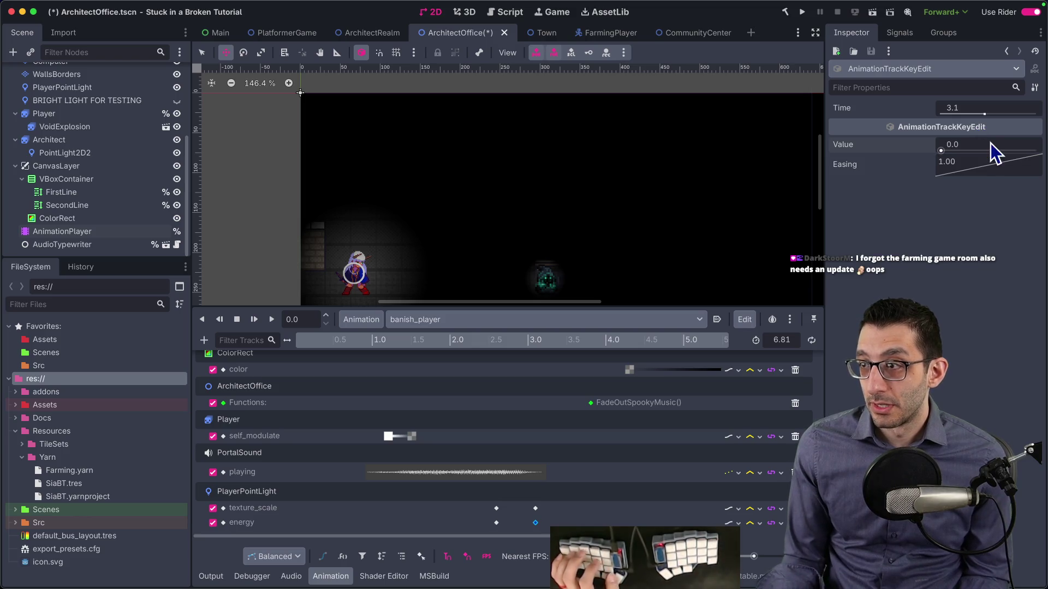
{"action": "key", "text": "super+s"}
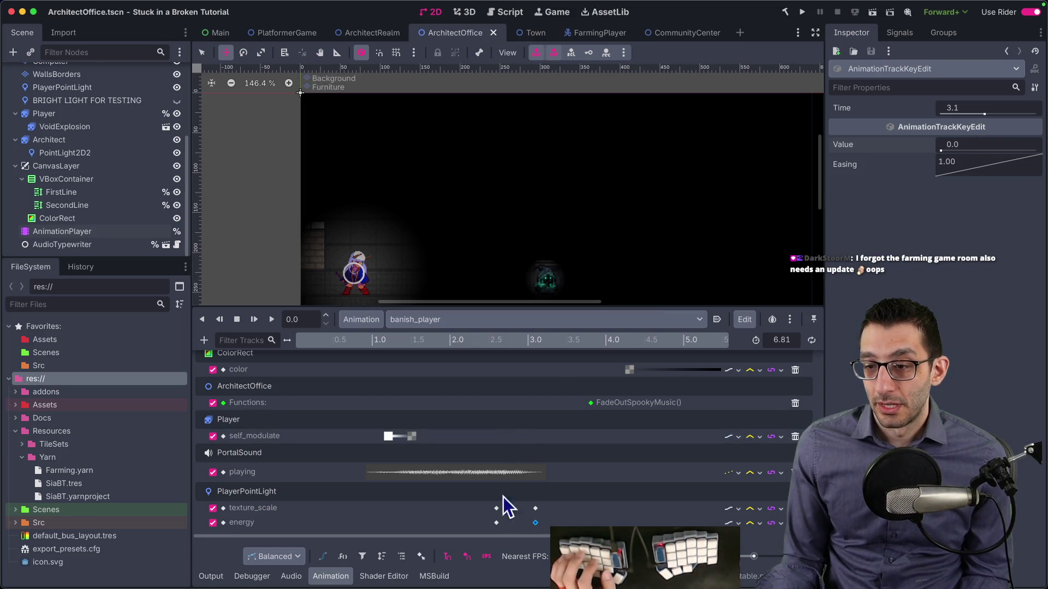
{"action": "scroll", "coordinate": [449, 234], "scroll_direction": "up", "scroll_amount": 3}
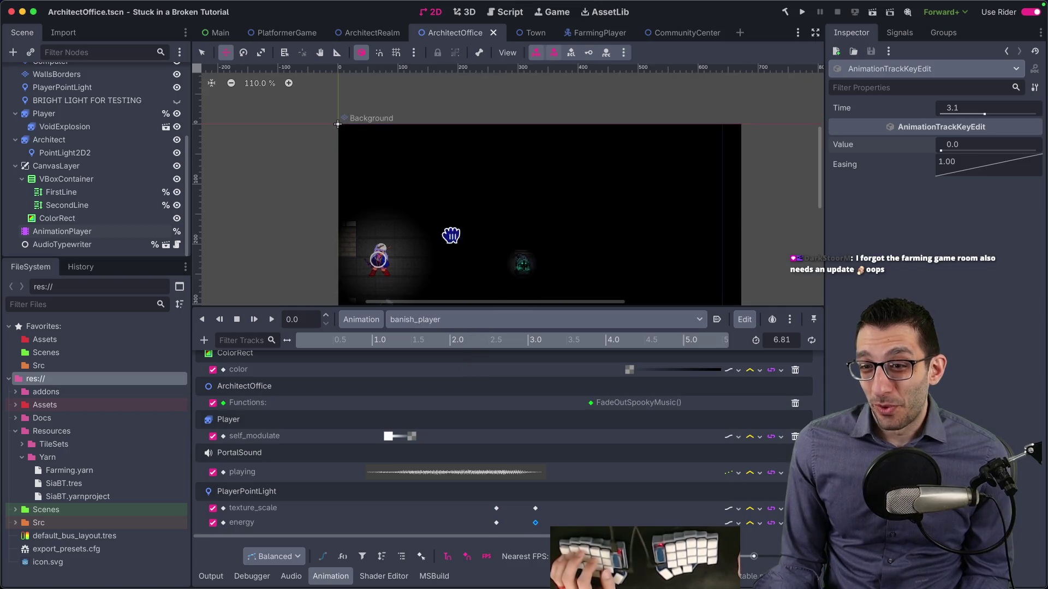
{"action": "left_click_drag", "start_coordinate": [492, 342], "coordinate": [539, 345]}
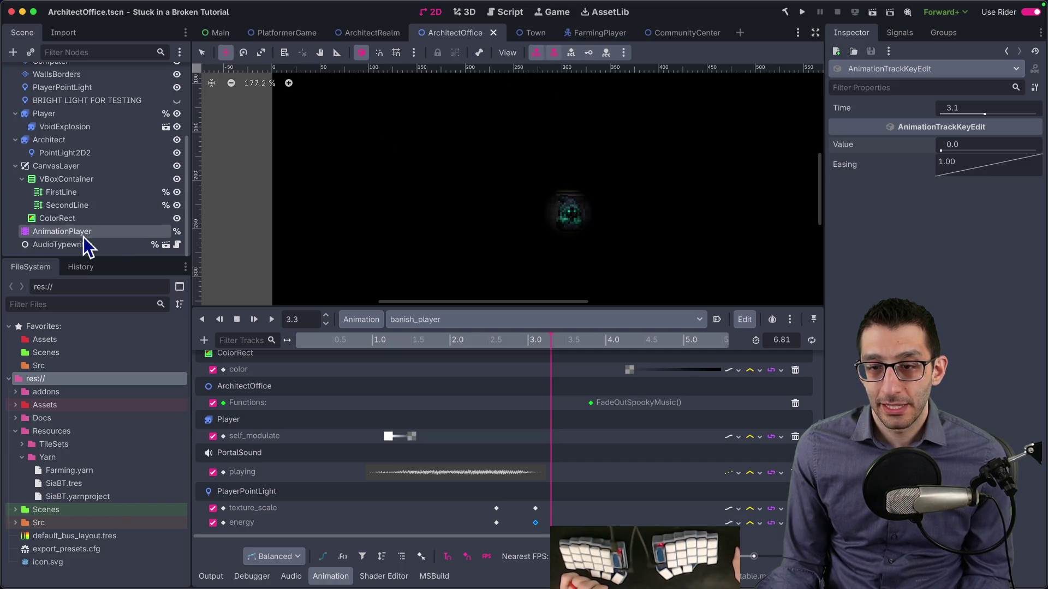
{"action": "scroll", "coordinate": [565, 225], "scroll_direction": "down", "scroll_amount": 5}
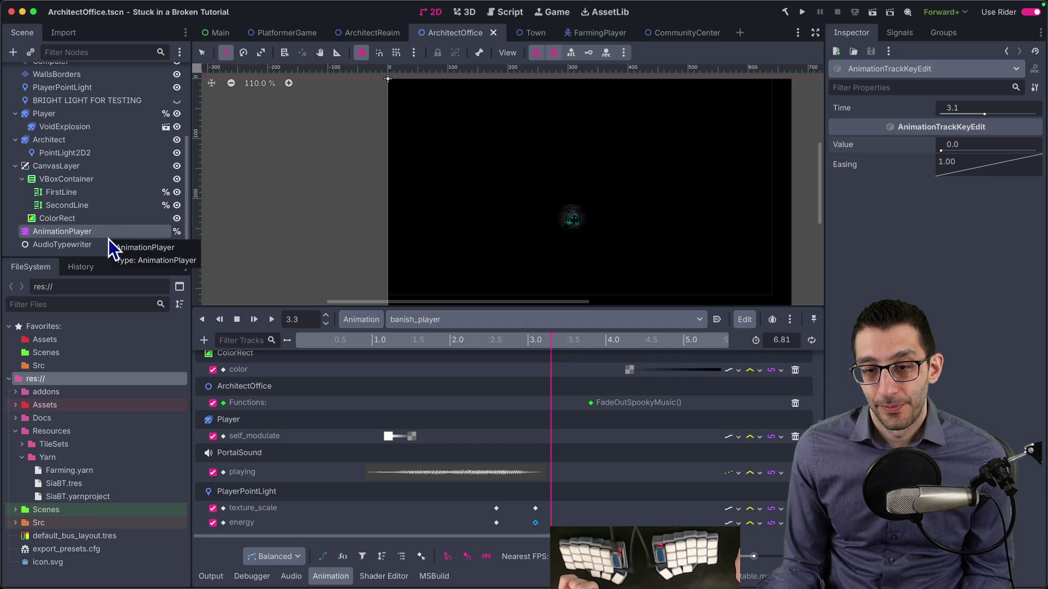
Step: Raise the Architect's PointLight2D2 texture scale from 0.21 to 0.31, save, and switch to Rider
{"action": "scroll", "coordinate": [90, 185], "scroll_direction": "up", "scroll_amount": 1}
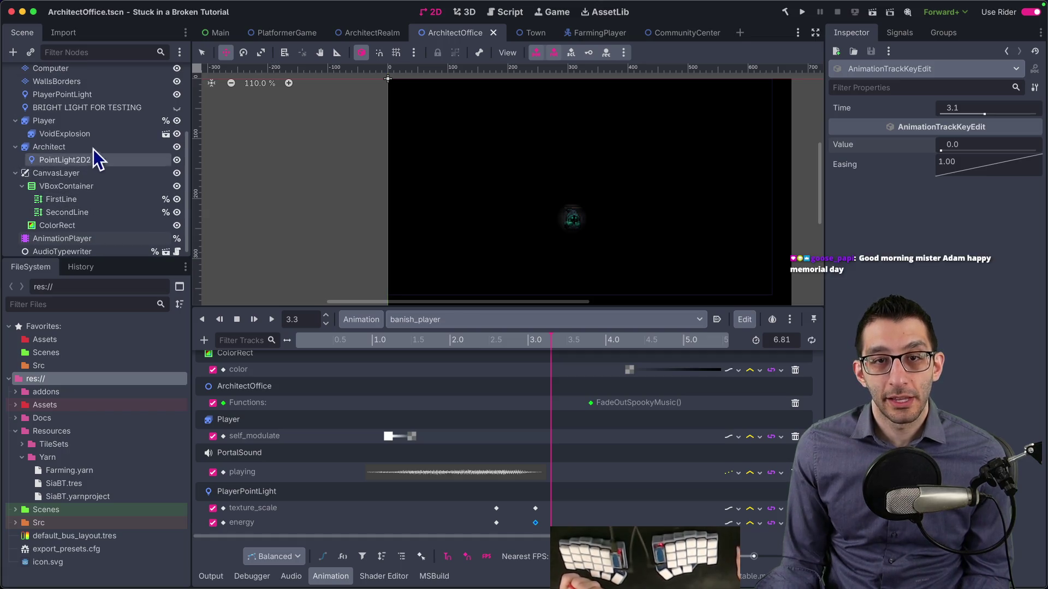
{"action": "left_click", "coordinate": [89, 158]}
{"action": "scroll", "coordinate": [568, 223], "scroll_direction": "up", "scroll_amount": 8}
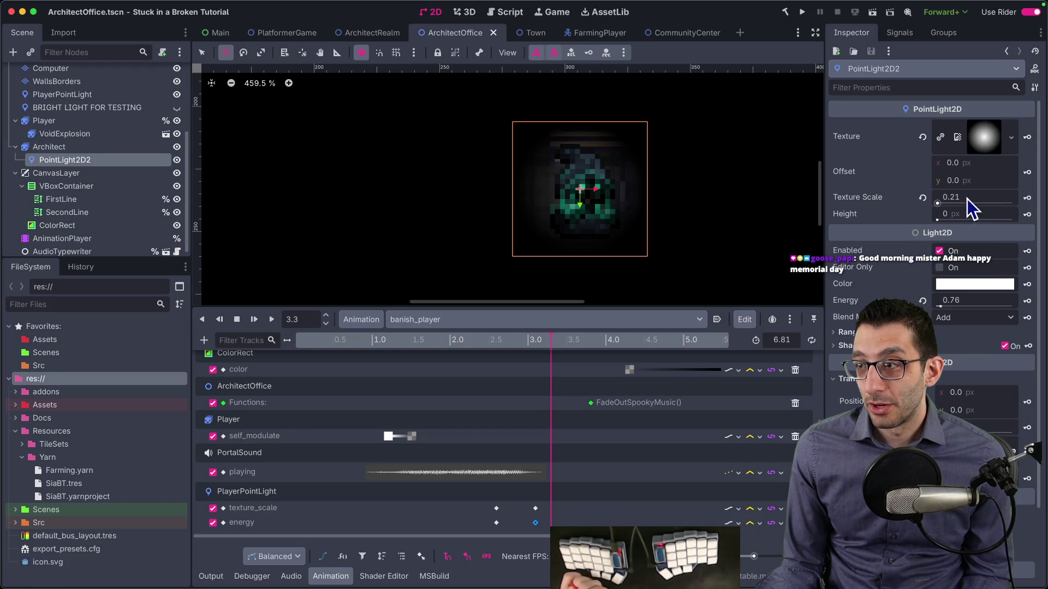
{"action": "type", "text": "0.31"}
{"action": "key", "text": "Return"}
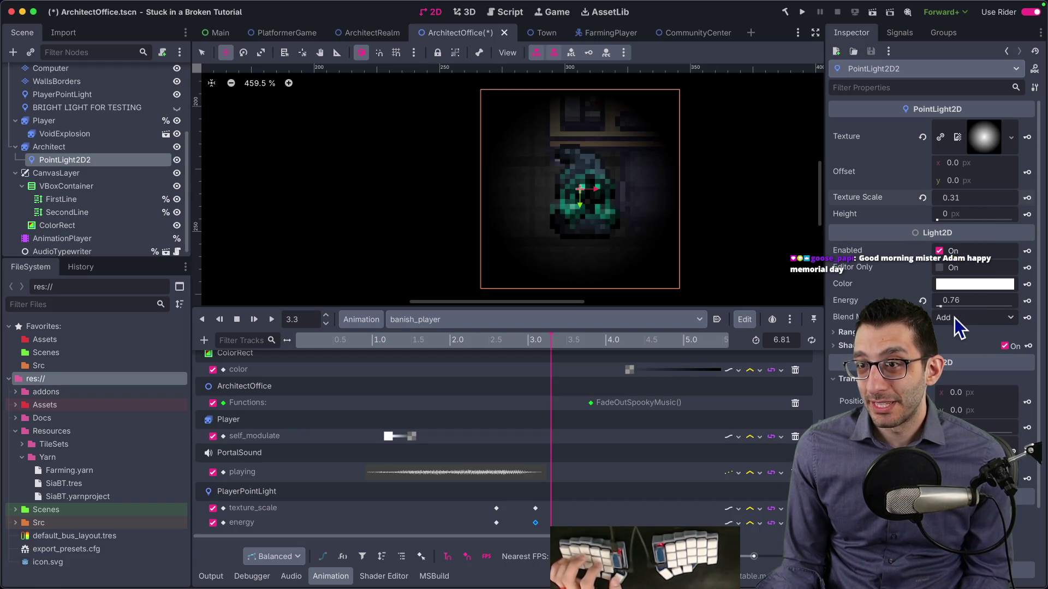
{"action": "scroll", "coordinate": [778, 236], "scroll_direction": "down", "scroll_amount": 4}
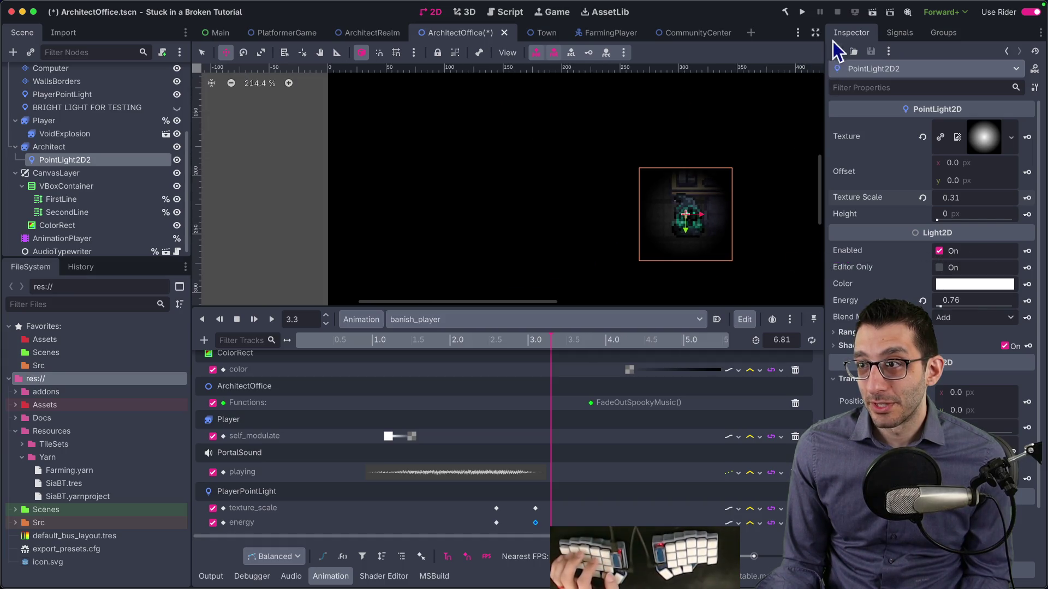
{"action": "key", "text": "super+s"}
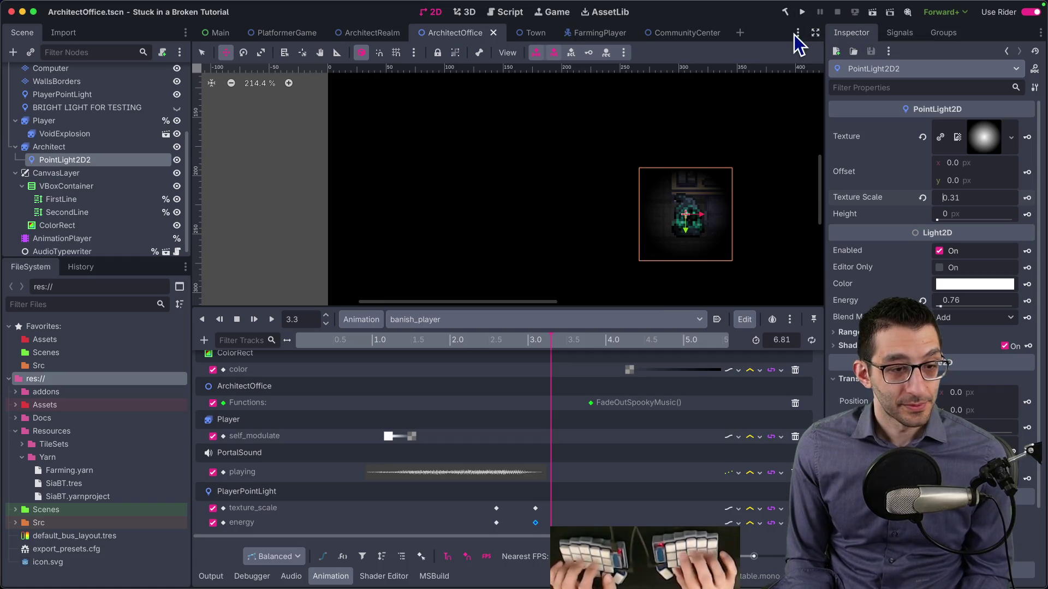
{"action": "key", "text": "super+Tab"}
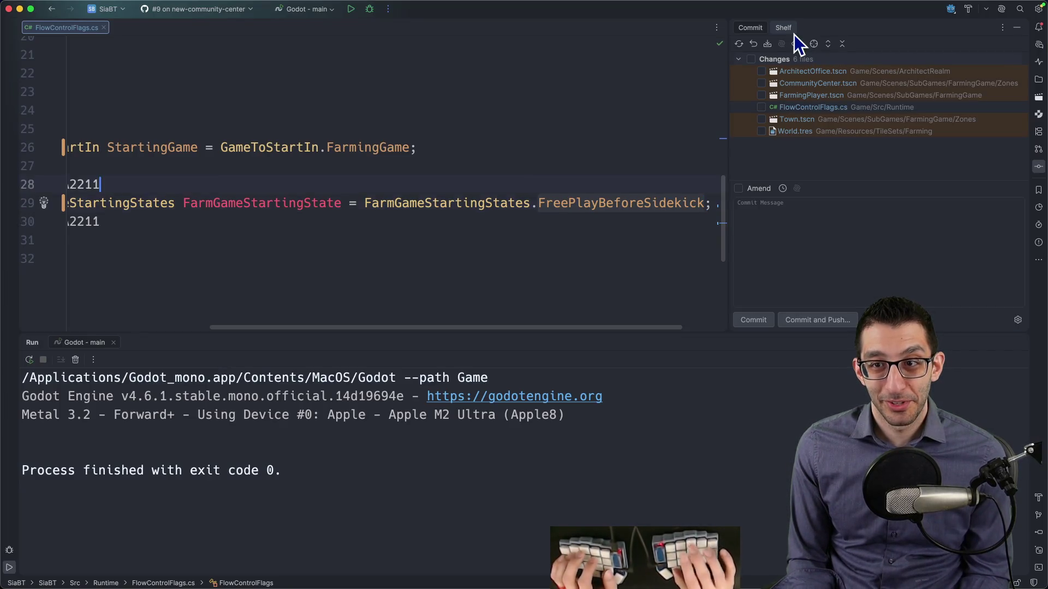
Step: Change StartingGame from FarmingGame to Platformer in FlowControlFlags.cs
{"action": "key", "text": "Up"}
{"action": "key", "text": "Up"}
{"action": "key", "text": "alt+BackSpace"}
{"action": "type", "text": "Pl"}
{"action": "key", "text": "Return"}
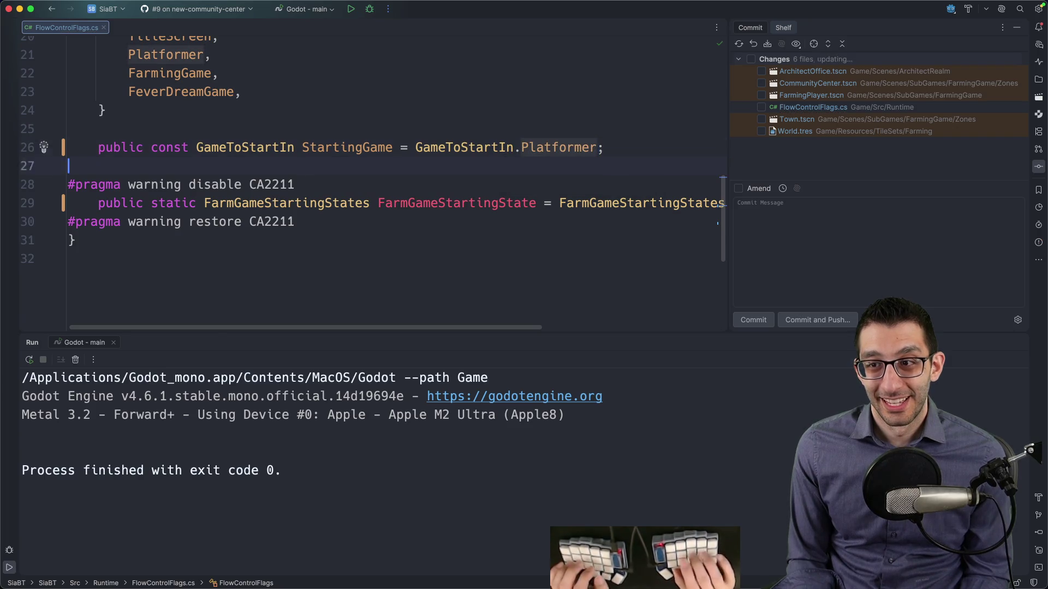
Step: Replace FreePlayBeforeSidekick with PlayNormally for FarmGameStartingState, then return to Godot
{"action": "key", "text": "Down"}
{"action": "key", "text": "Down"}
{"action": "key", "text": "End"}
{"action": "key", "text": "Left"}
{"action": "key", "text": "alt+BackSpace"}
{"action": "type", "text": "Play"}
{"action": "key", "text": "Return"}
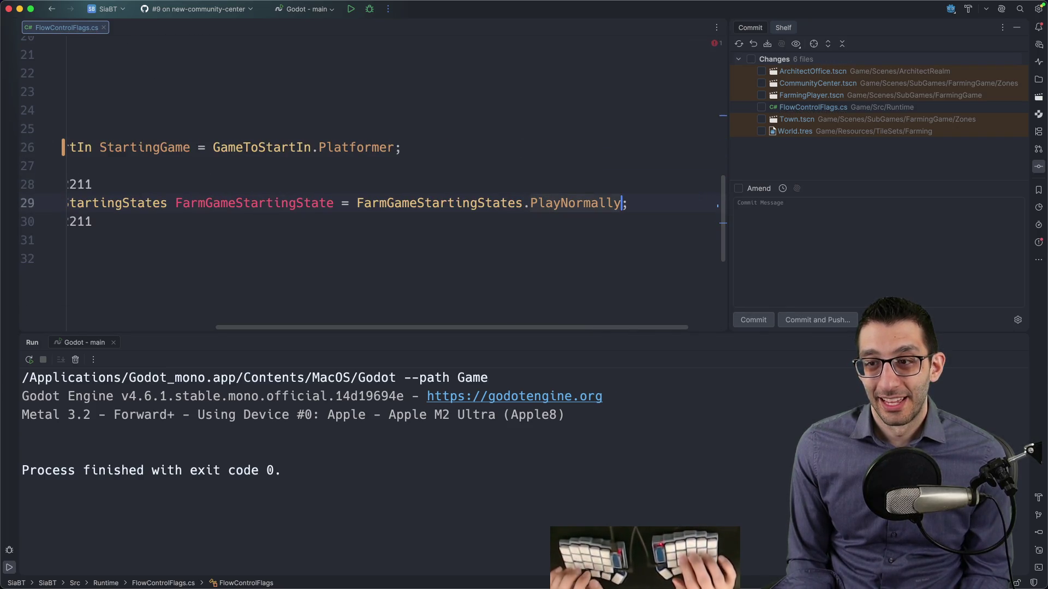
{"action": "key", "text": "super+Tab"}
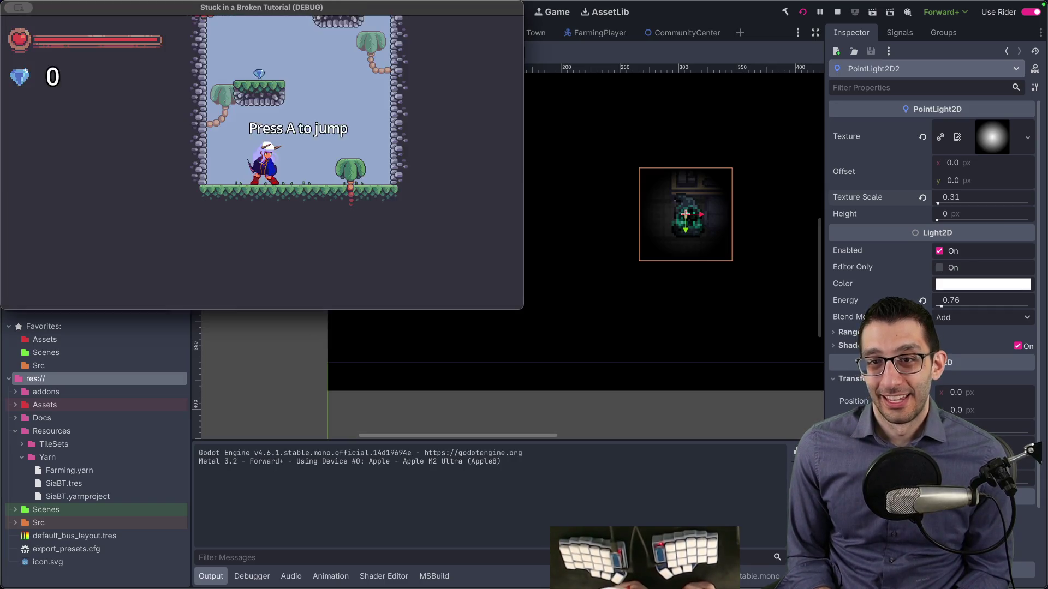
Step: Go fullscreen, open the pause menu's Settings screen and close it, then quit the game
{"action": "key", "text": "Escape"}
{"action": "key", "text": "Escape"}
{"action": "key", "text": "F11"}
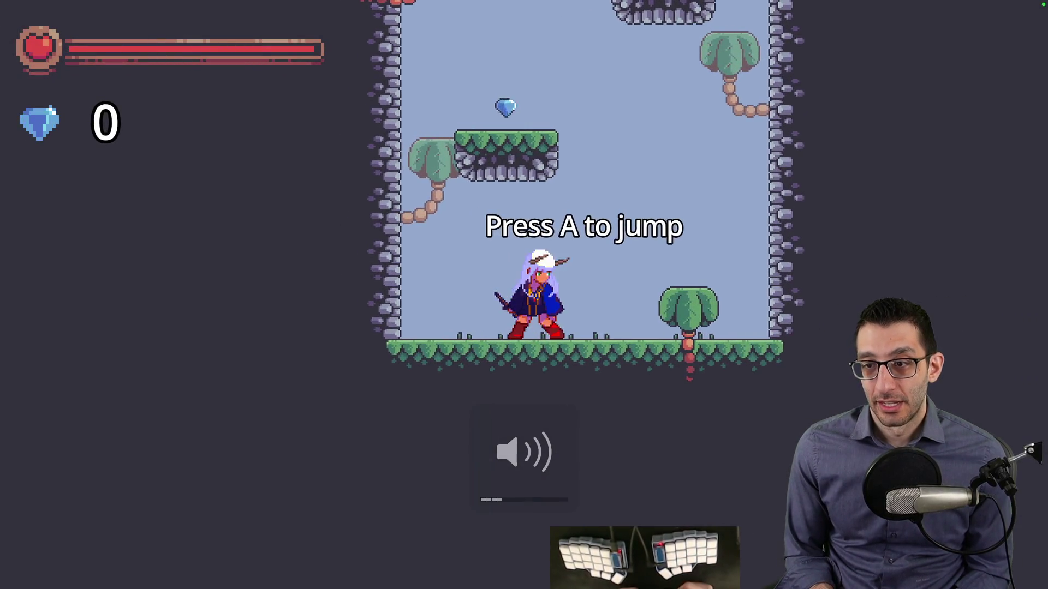
{"action": "key", "text": "Escape"}
{"action": "key", "text": "Down"}
{"action": "key", "text": "Return"}
{"action": "key", "text": "Escape"}
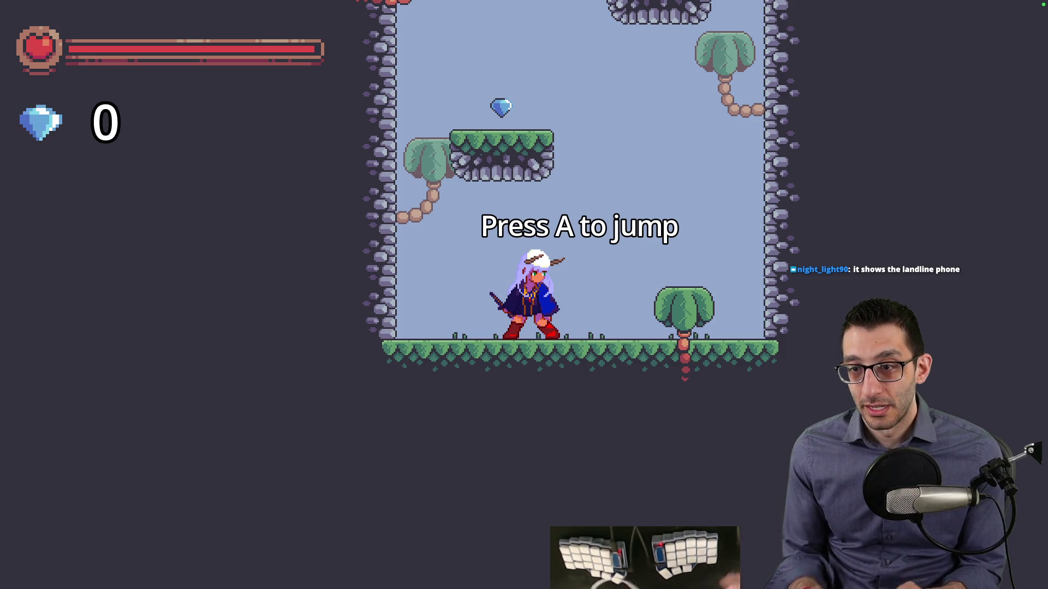
{"action": "mouse_move", "coordinate": [481, 585]}
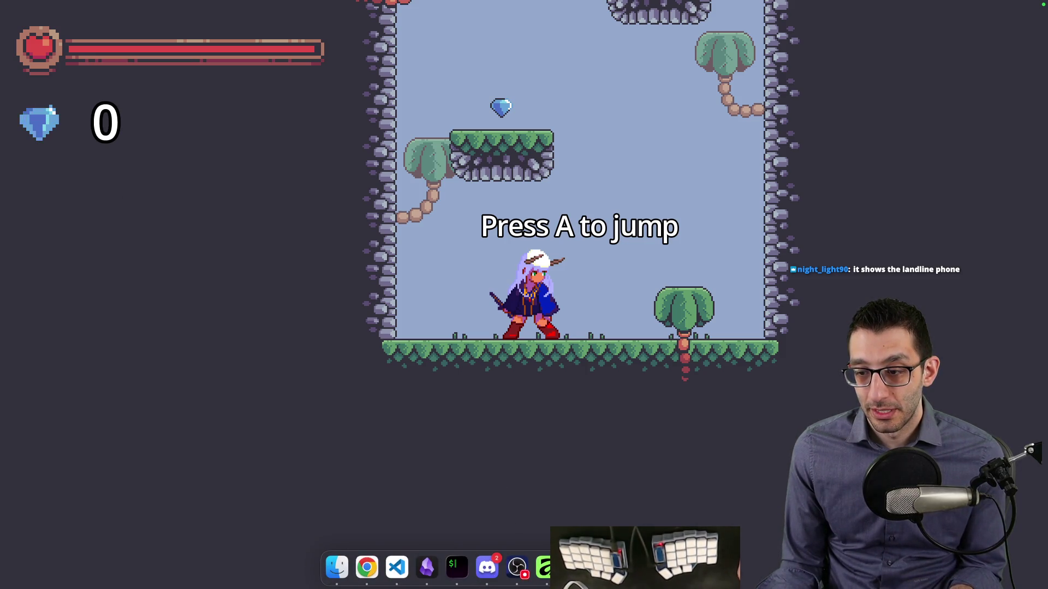
{"action": "key", "text": "super+q"}
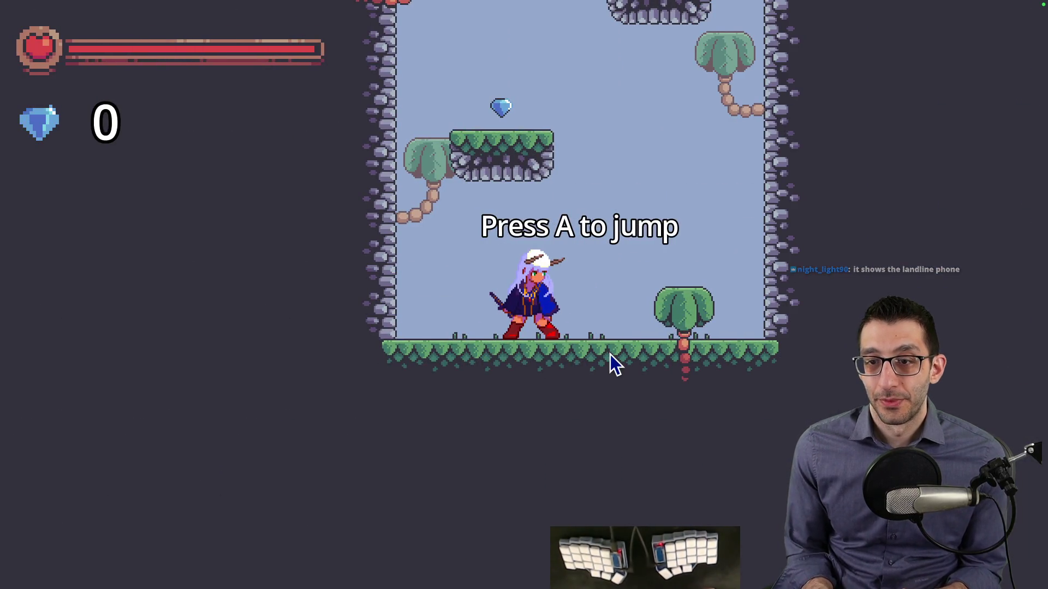
{"action": "key", "text": "super+q"}
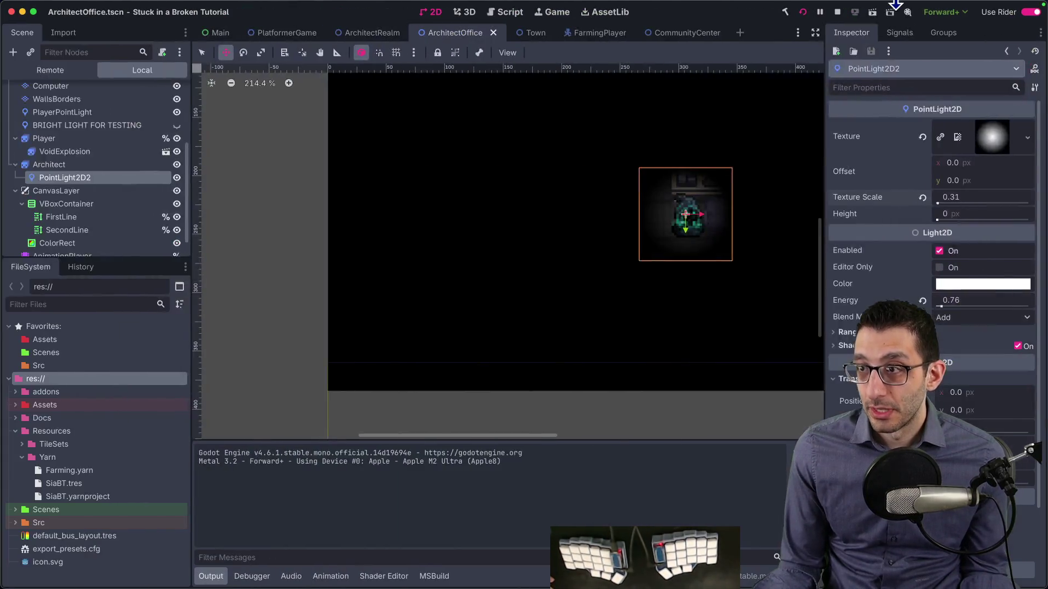
Step: Relaunch the game, walk right, recheck the Settings screen, then go to the TODO document
{"action": "left_click", "coordinate": [802, 12]}
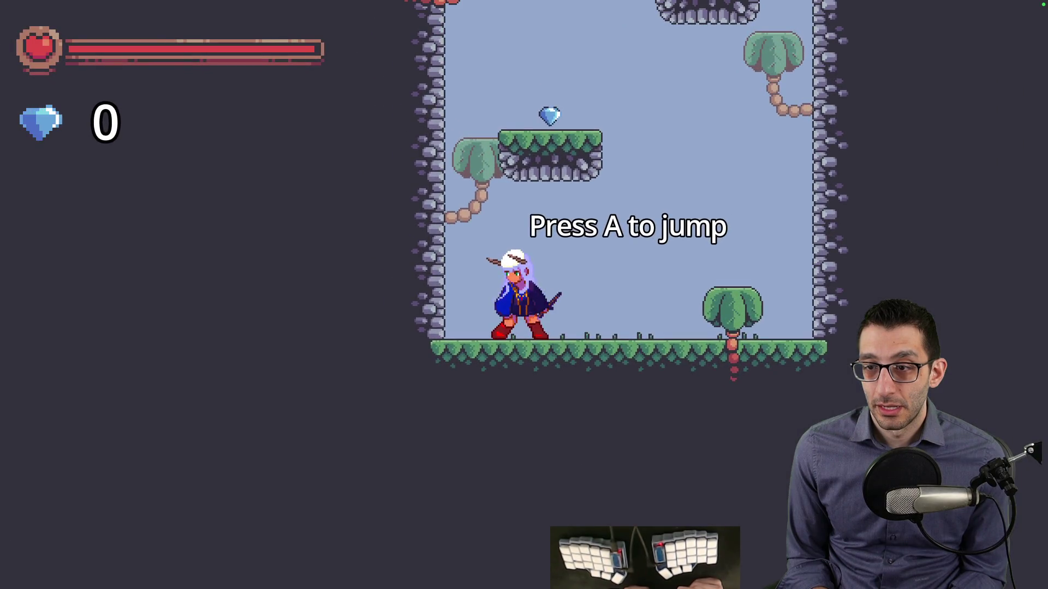
{"action": "key", "text": "Right"}
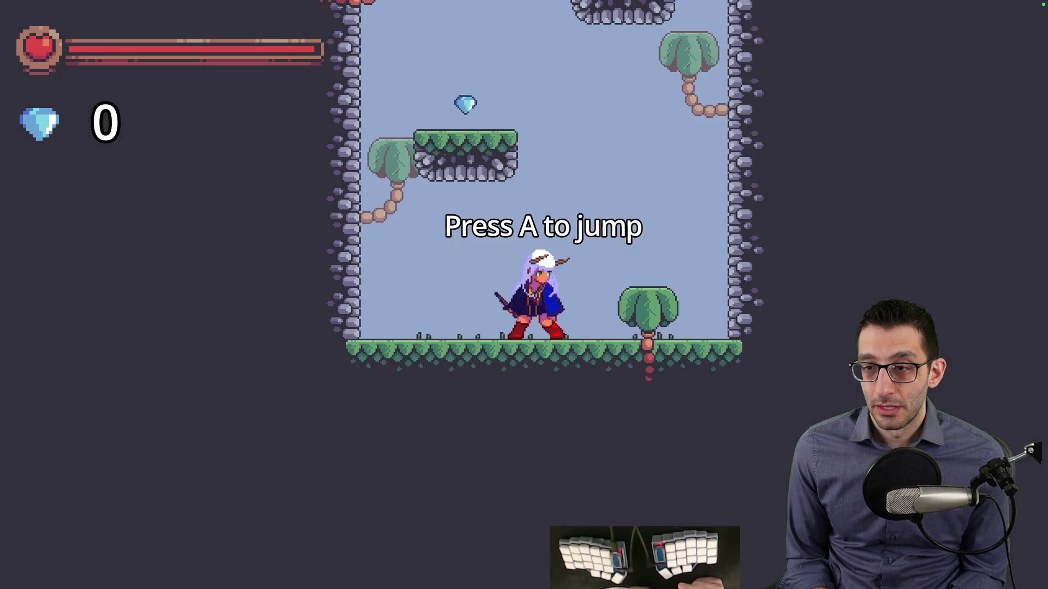
{"action": "key", "text": "Escape"}
{"action": "key", "text": "Down"}
{"action": "key", "text": "Return"}
{"action": "key", "text": "Escape"}
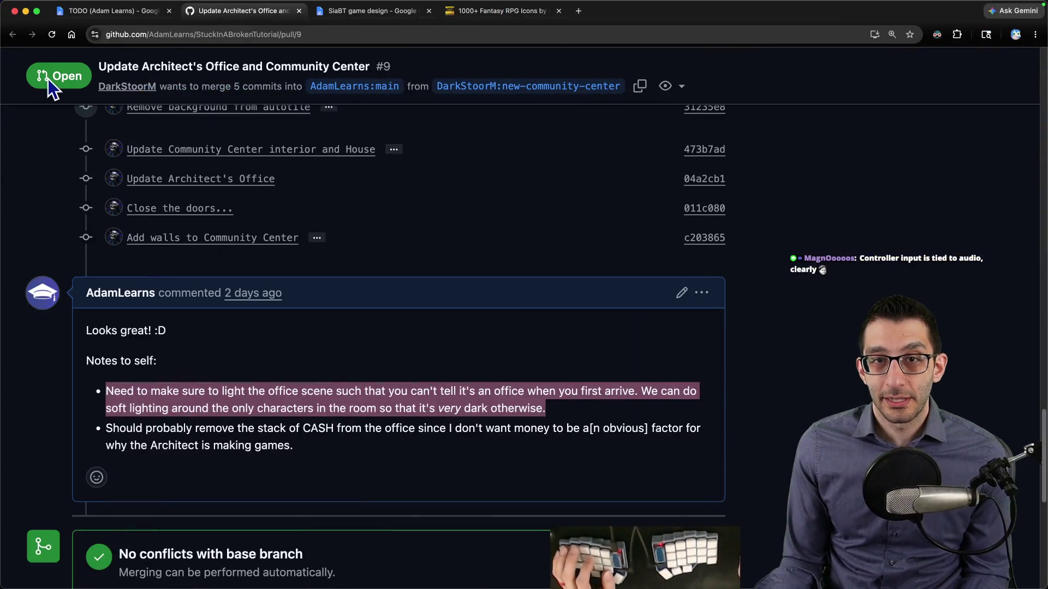
{"action": "left_click", "coordinate": [82, 13]}
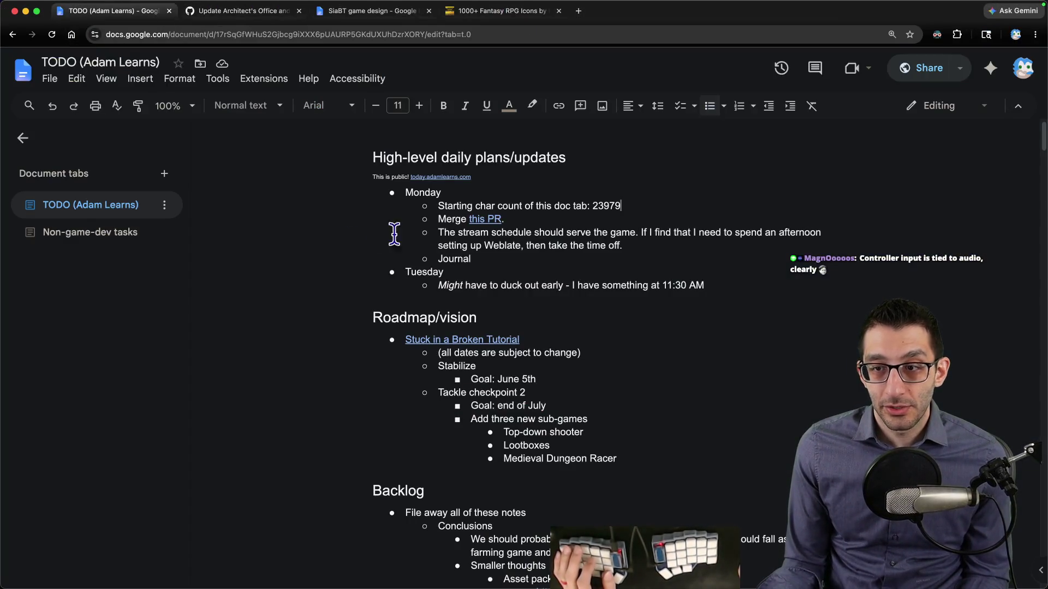
Step: Add a bullet above Easy afternoon tasks: settings screen soft-locks when the left stick is pressed
{"action": "scroll", "coordinate": [729, 249], "scroll_direction": "down", "scroll_amount": 15}
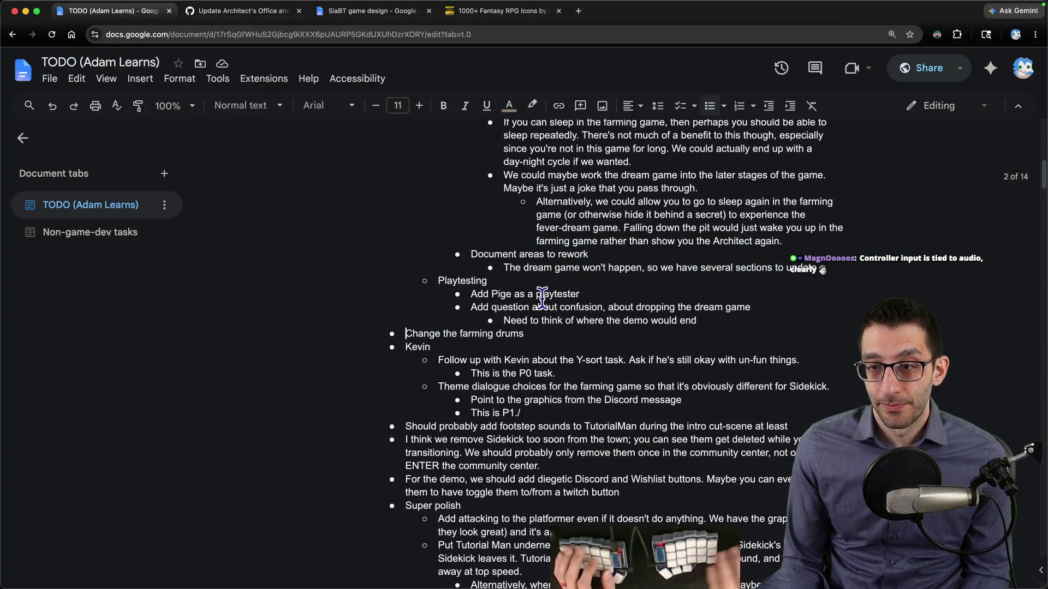
{"action": "key", "text": "Up"}
{"action": "key", "text": "Down"}
{"action": "key", "text": "Down"}
{"action": "key", "text": "Down"}
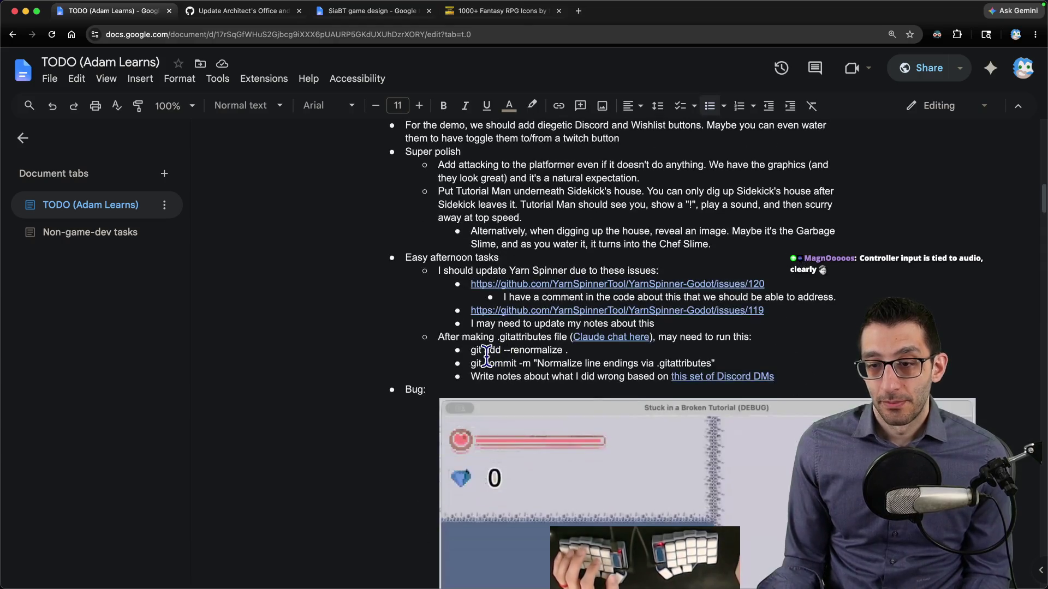
{"action": "key", "text": "Return"}
{"action": "key", "text": "Up"}
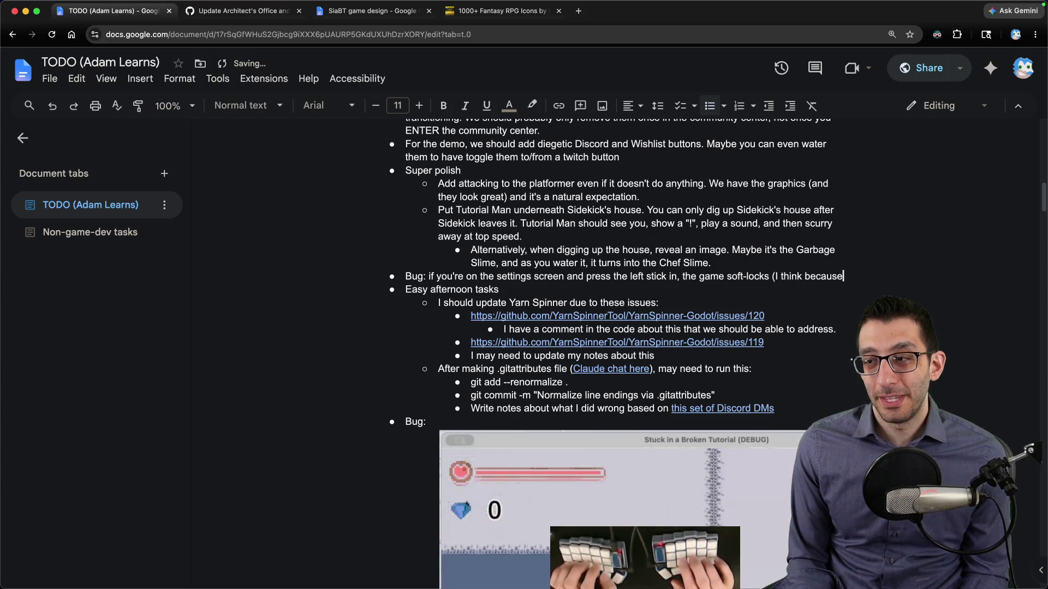
{"action": "type", "text": "it"}
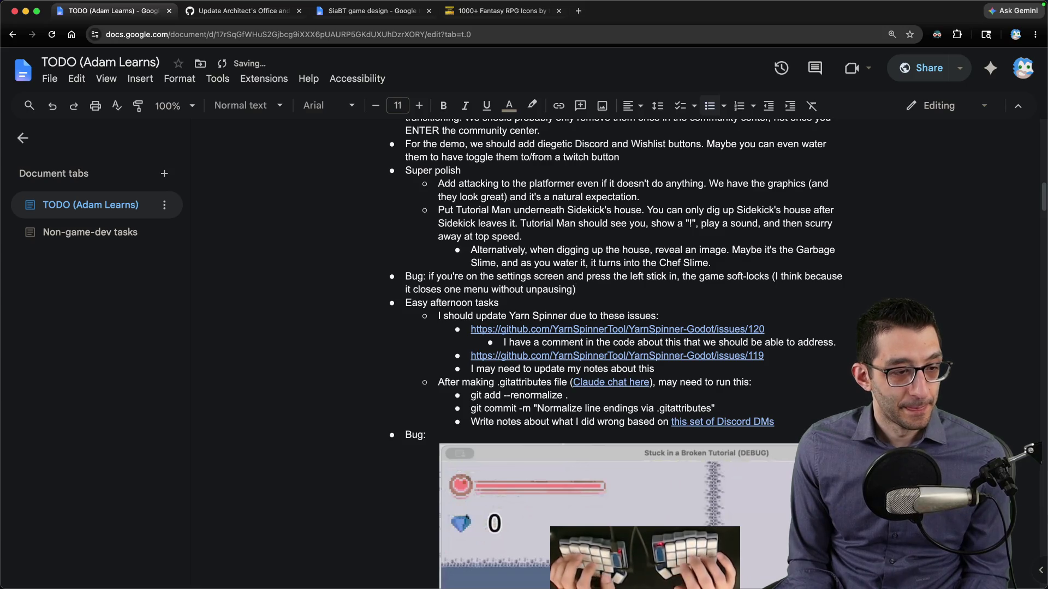
{"action": "key", "text": "super+Tab"}
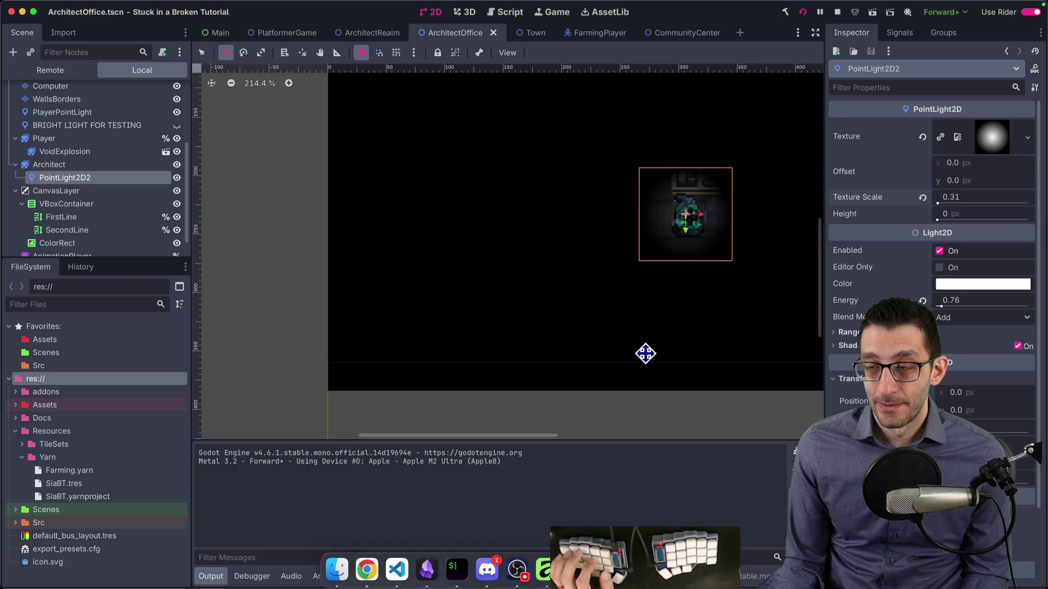
Step: Relaunch the game, teleport with the cheat menu, enter the office for the cutscene, then quit
{"action": "left_click", "coordinate": [802, 15]}
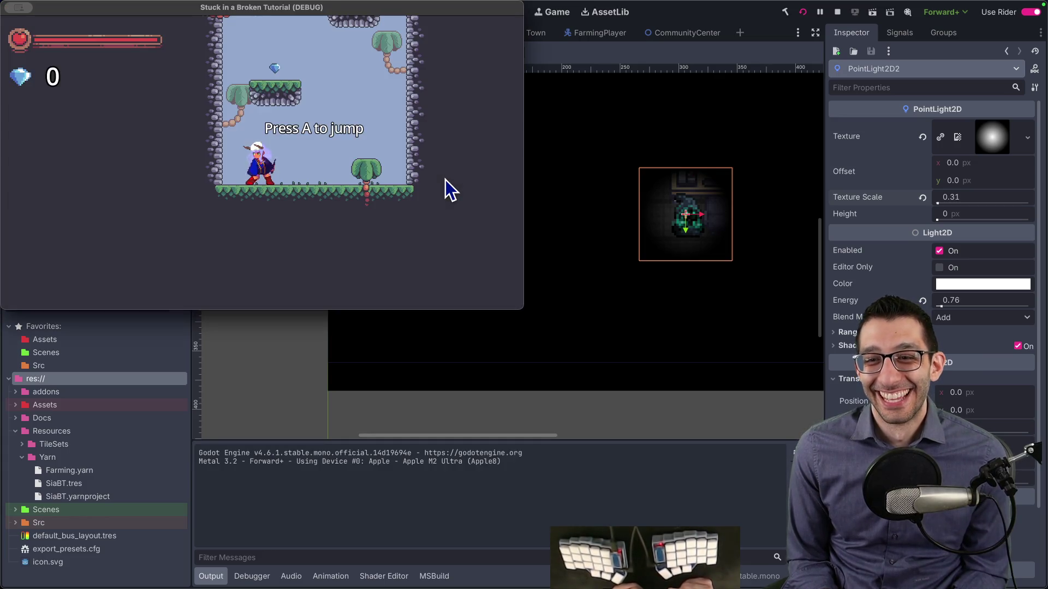
{"action": "key", "text": "Right"}
{"action": "key", "text": "Left"}
{"action": "key", "text": "grave"}
{"action": "key", "text": "Down"}
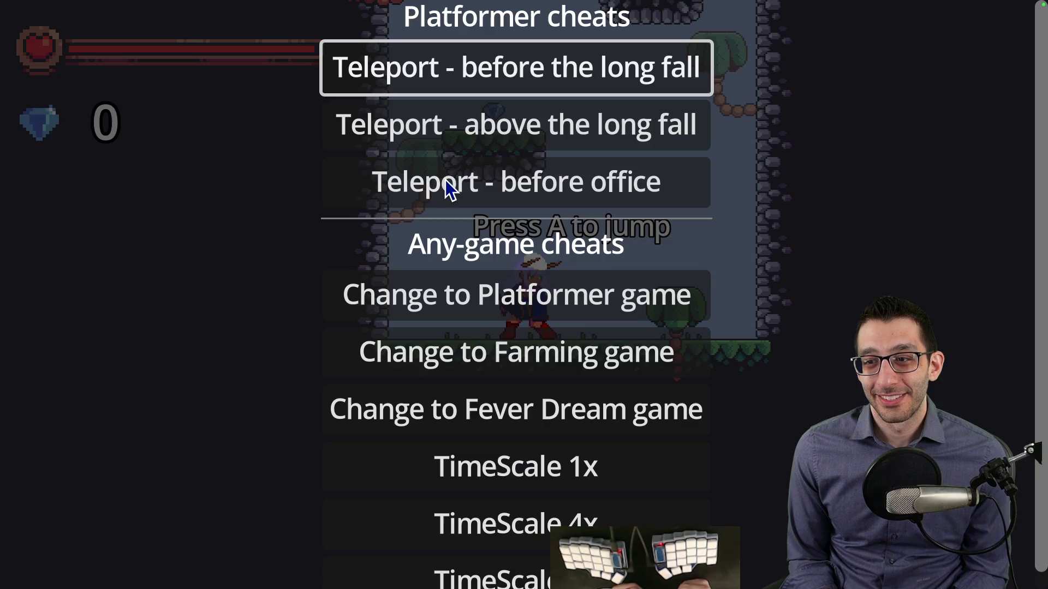
{"action": "key", "text": "Return"}
{"action": "key", "text": "Right"}
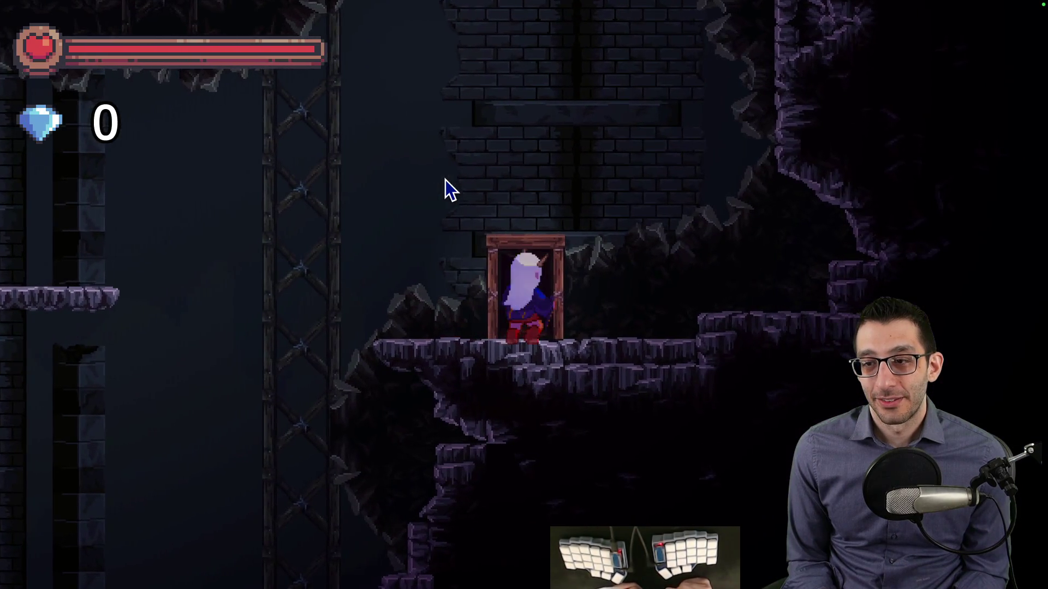
{"action": "key", "text": "Up"}
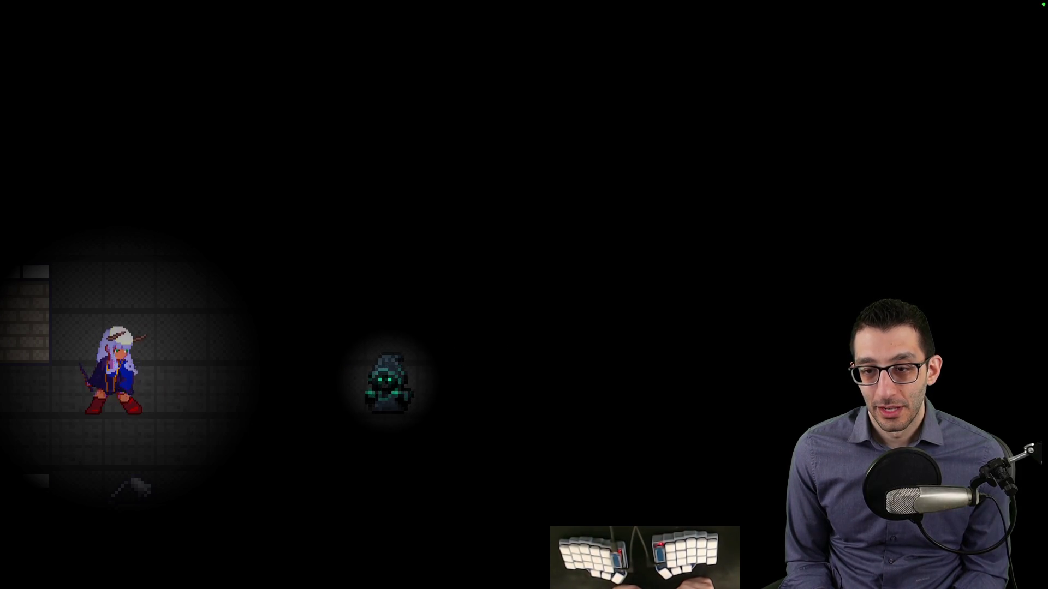
{"action": "key", "text": "Escape"}
{"action": "key", "text": "Return"}
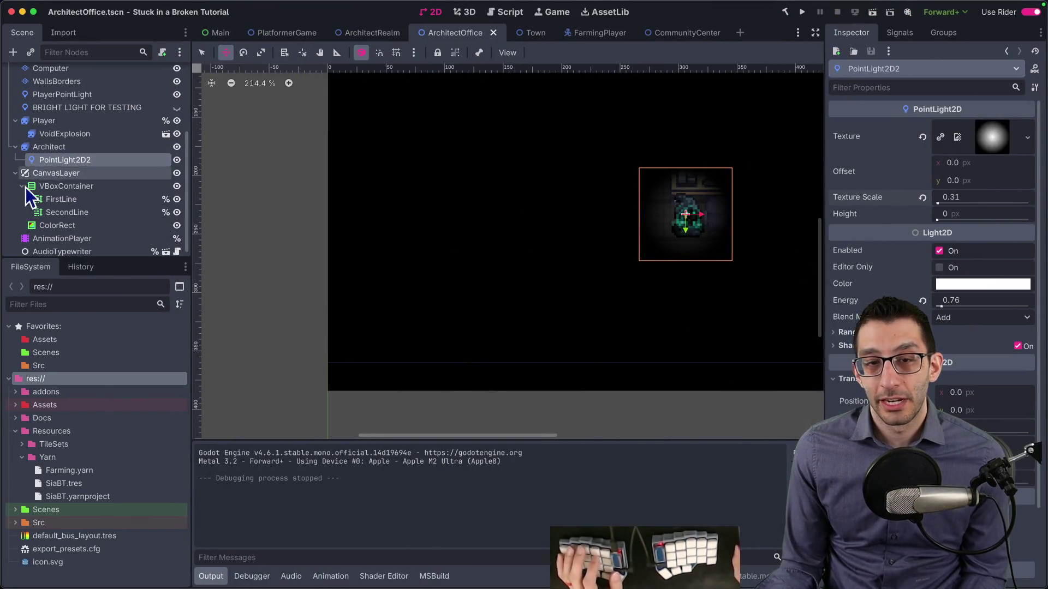
Step: Open the AnimationPlayer's banish_player animation and scroll through its tracks
{"action": "left_click", "coordinate": [53, 239]}
{"action": "left_click", "coordinate": [467, 322]}
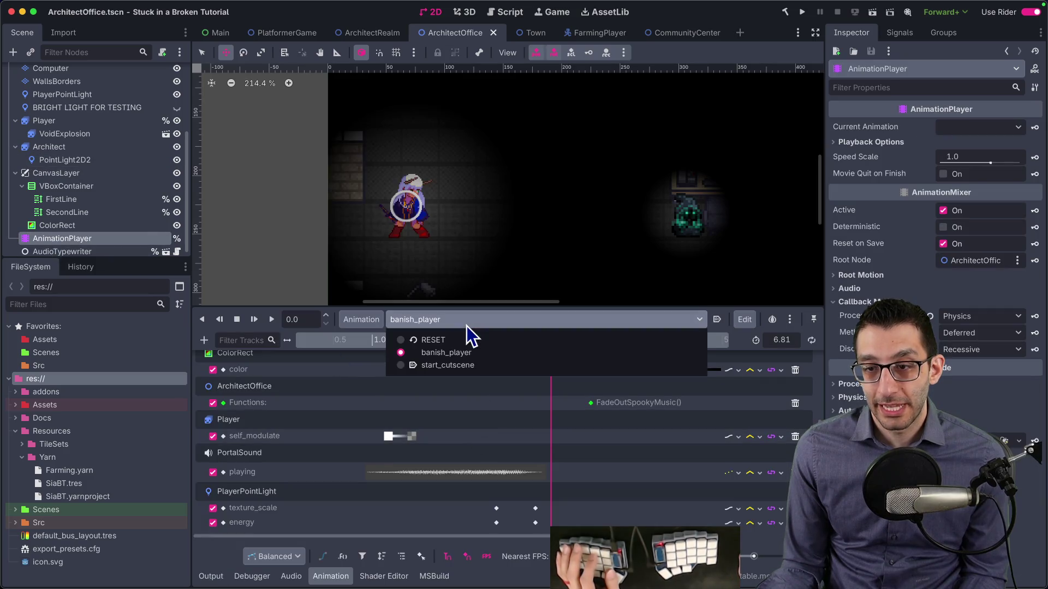
{"action": "left_click", "coordinate": [459, 355]}
{"action": "scroll", "coordinate": [388, 410], "scroll_direction": "up", "scroll_amount": 3}
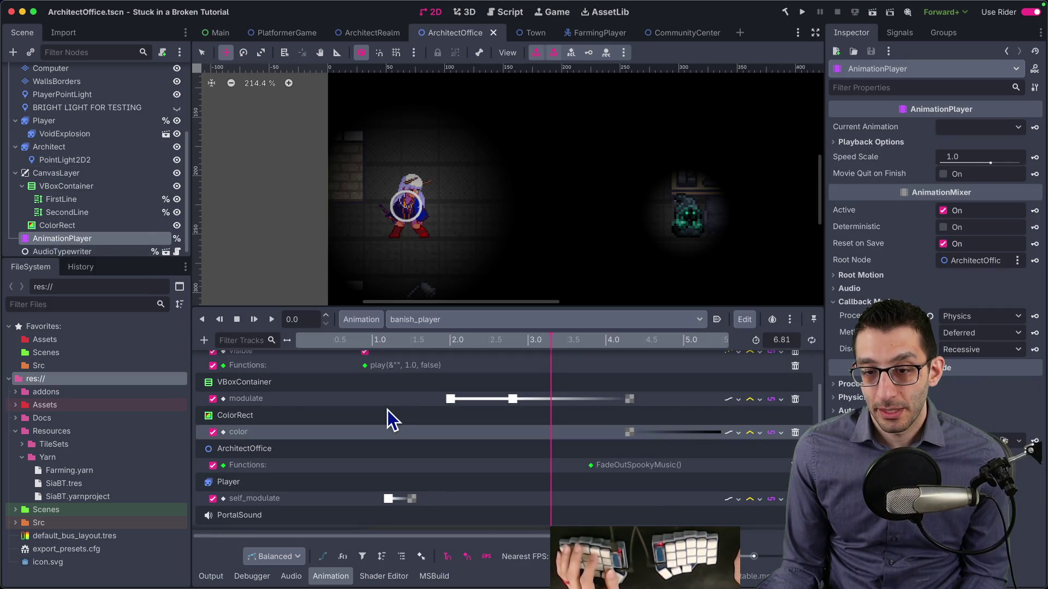
{"action": "scroll", "coordinate": [387, 411], "scroll_direction": "up", "scroll_amount": 3}
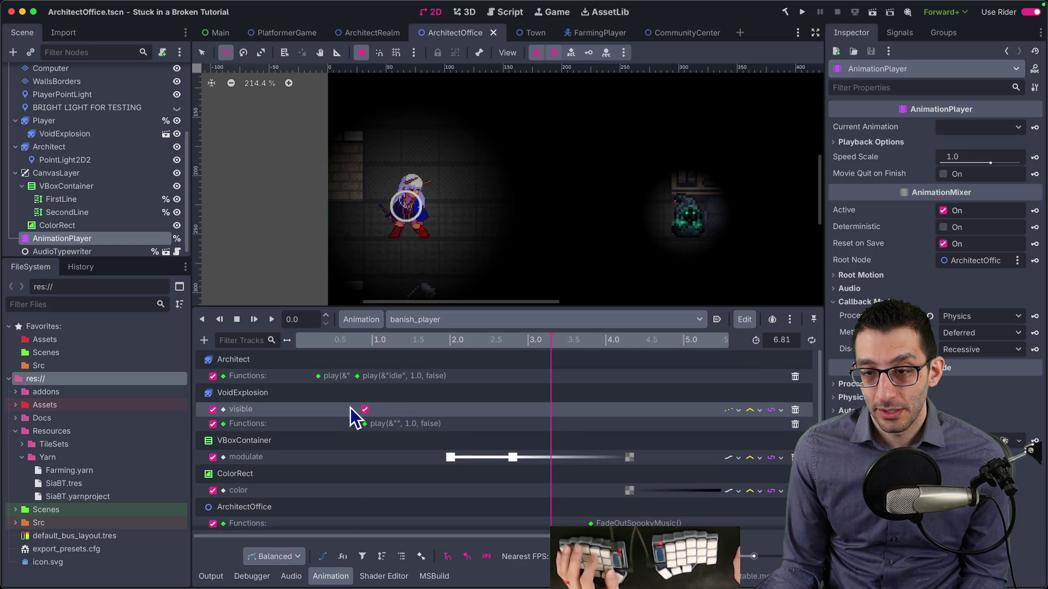
{"action": "scroll", "coordinate": [349, 407], "scroll_direction": "down", "scroll_amount": 6}
{"action": "scroll", "coordinate": [349, 406], "scroll_direction": "up", "scroll_amount": 6}
Step: Select PointLight2D2 and switch the Animation panel to start_cutscene
{"action": "left_click", "coordinate": [145, 160]}
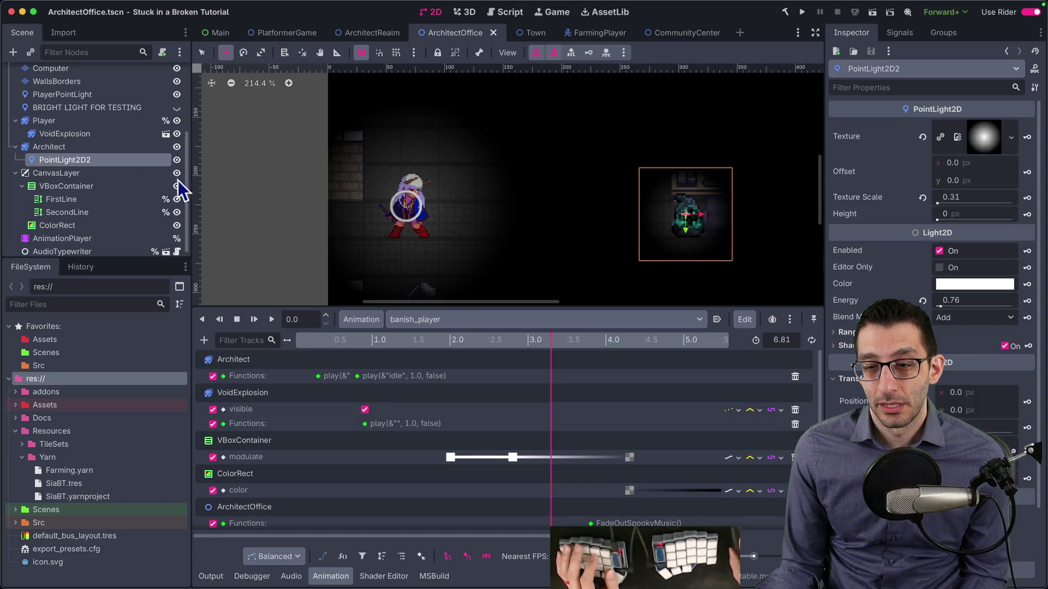
{"action": "left_click", "coordinate": [453, 319]}
{"action": "left_click", "coordinate": [451, 365]}
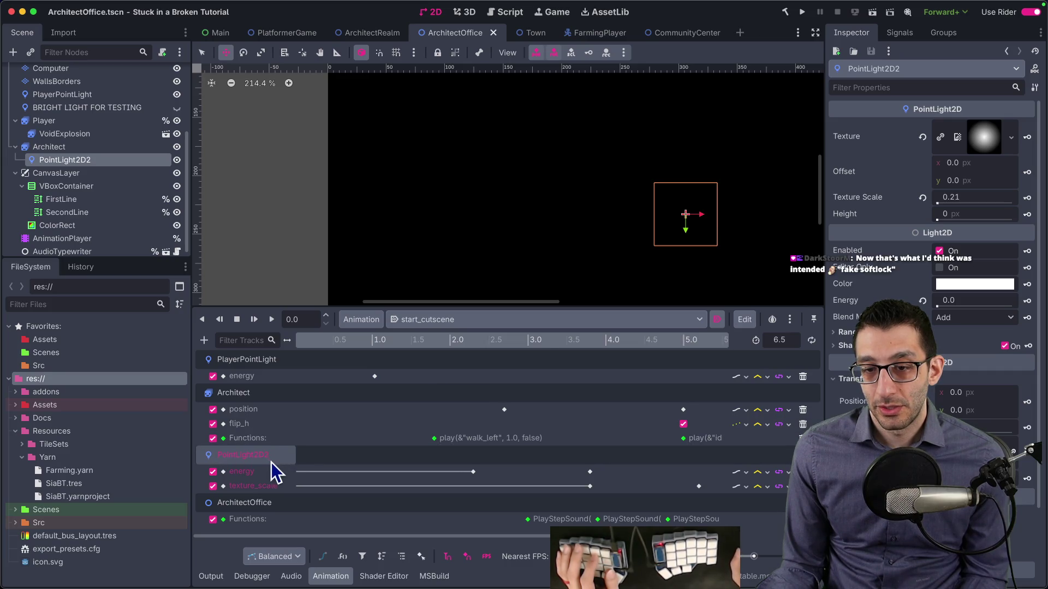
Step: Inspect the light's energy and texture_scale keys and preview the cutscene from 2.3 to 4.1 s
{"action": "left_click", "coordinate": [473, 471]}
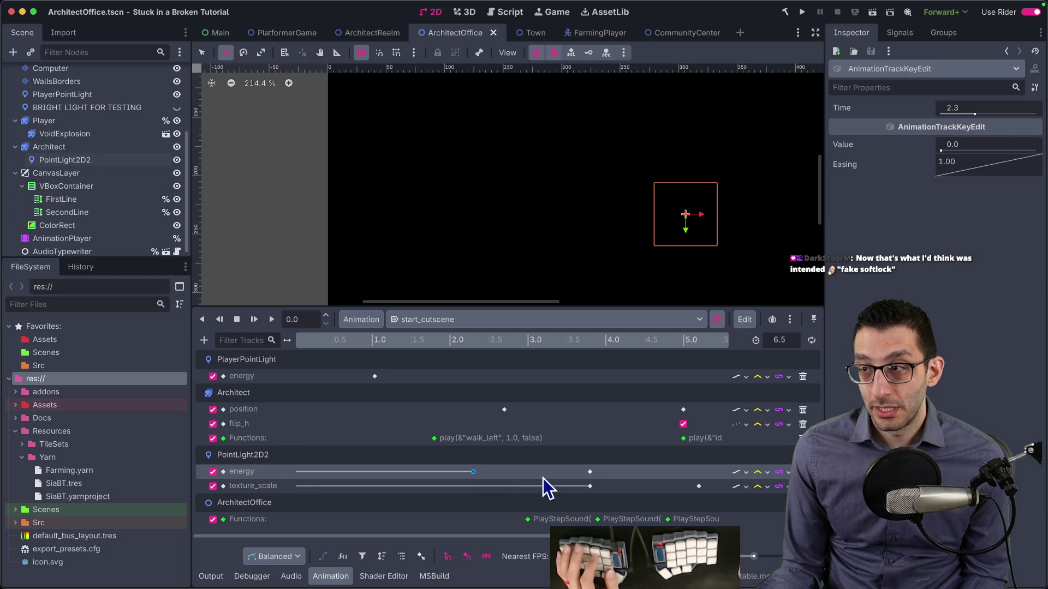
{"action": "left_click", "coordinate": [592, 485]}
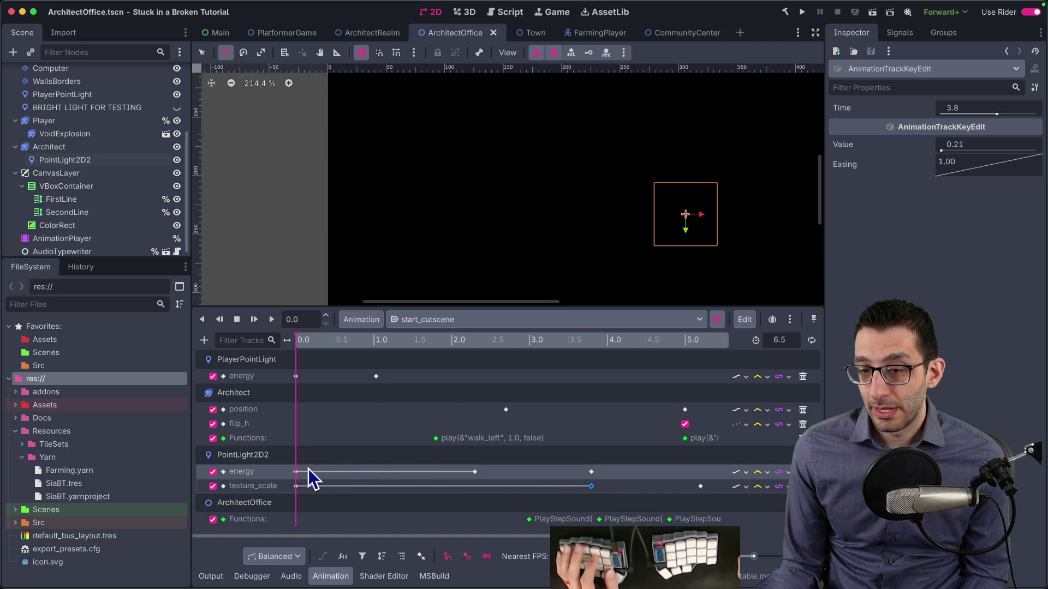
{"action": "scroll", "coordinate": [581, 463], "scroll_direction": "right", "scroll_amount": 5}
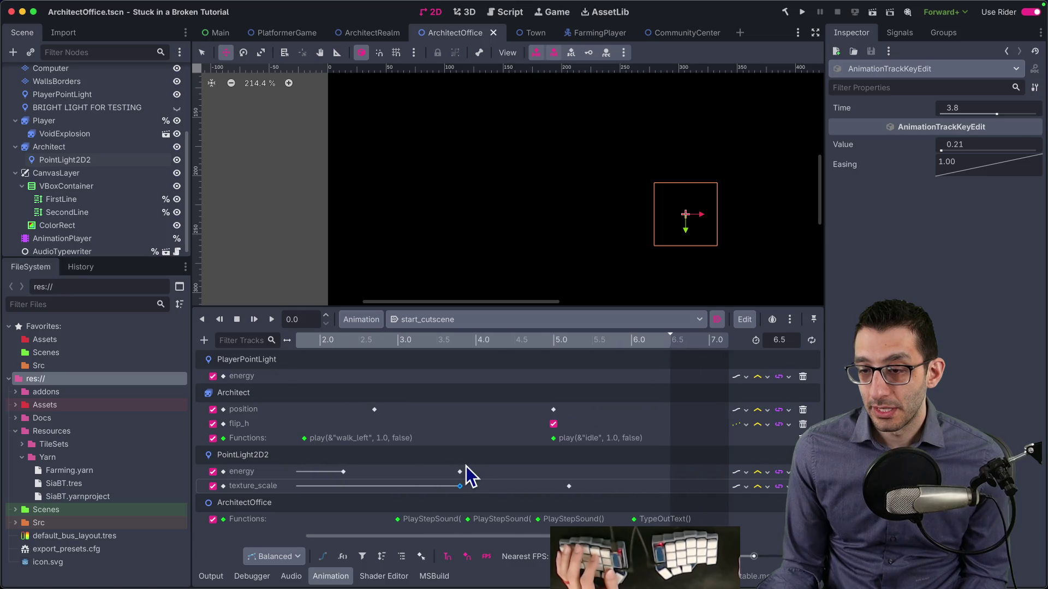
{"action": "mouse_move", "coordinate": [344, 472]}
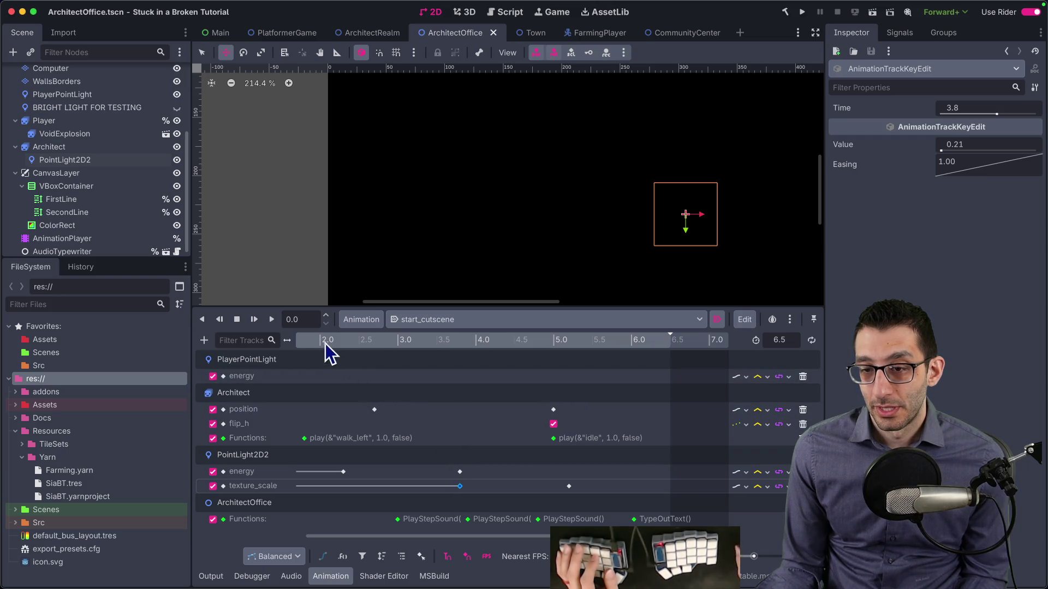
{"action": "left_click", "coordinate": [345, 343]}
{"action": "mouse_move", "coordinate": [380, 346]}
{"action": "left_mouse_down"}
{"action": "mouse_move", "coordinate": [566, 361]}
{"action": "mouse_move", "coordinate": [363, 367]}
{"action": "mouse_move", "coordinate": [460, 380]}
{"action": "left_mouse_up"}
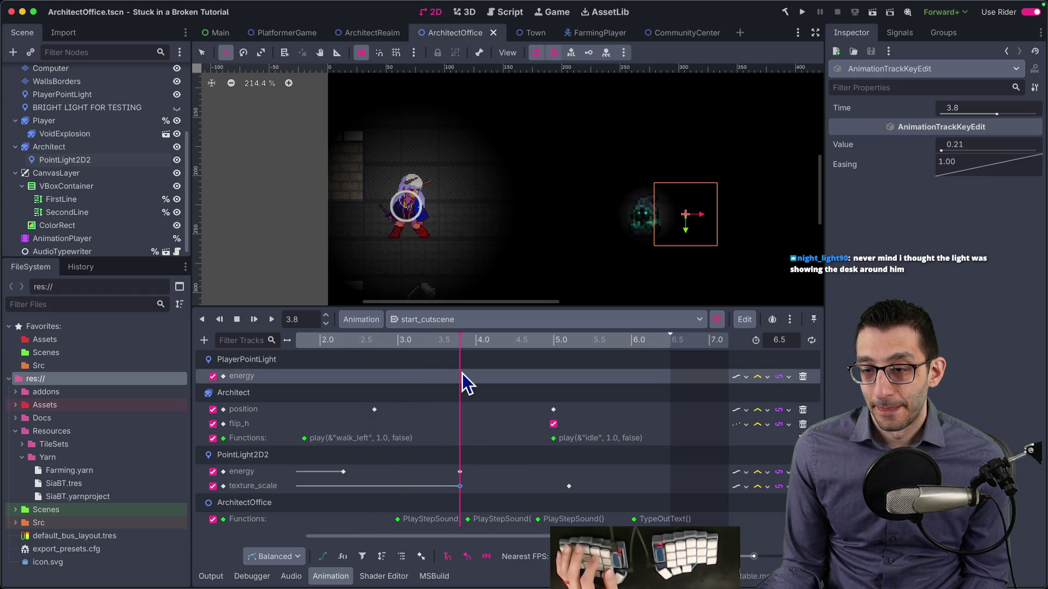
Step: Set PointLight2D2's energy key at 3.8 s to 0.86
{"action": "left_click", "coordinate": [460, 472]}
{"action": "left_click", "coordinate": [1018, 144]}
{"action": "type", "text": "0.86"}
{"action": "key", "text": "Return"}
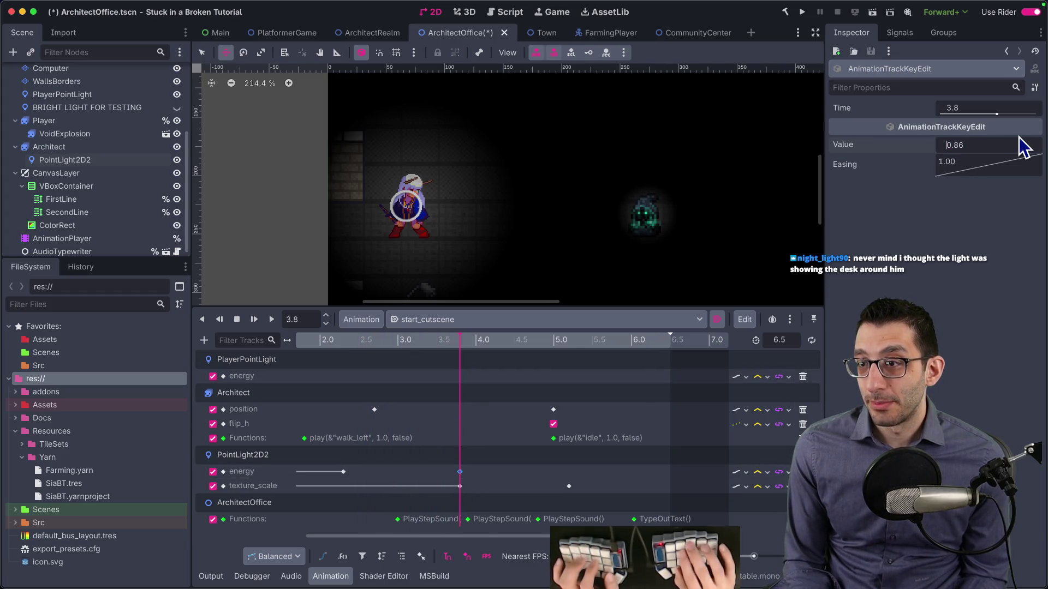
Step: Set the texture_scale key at 5.2 s to 0.46 and rerun the game
{"action": "left_click", "coordinate": [568, 487]}
{"action": "left_click", "coordinate": [569, 345]}
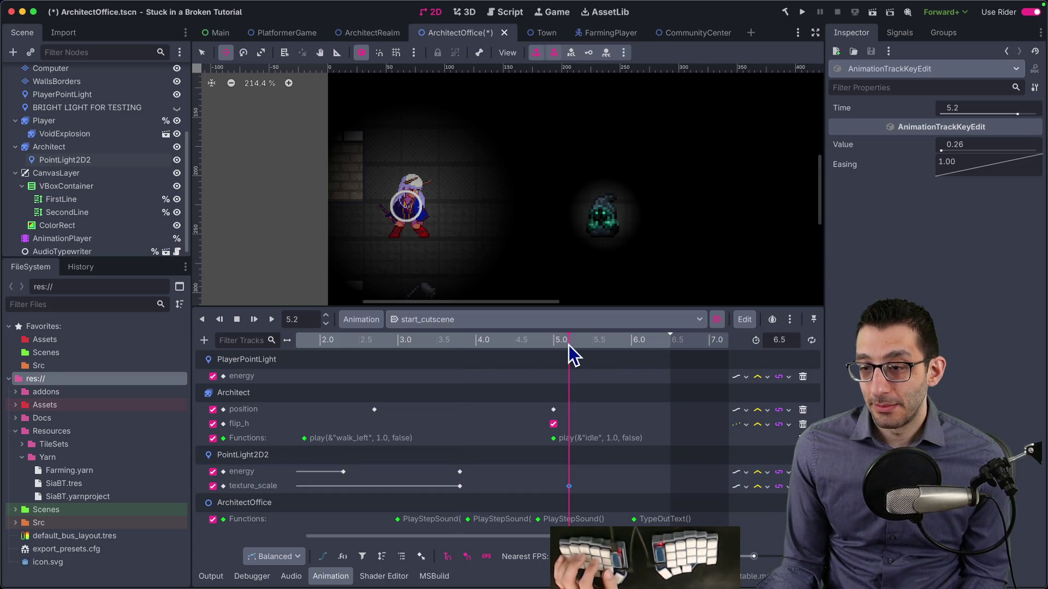
{"action": "left_click", "coordinate": [984, 146]}
{"action": "type", "text": "0.46"}
{"action": "key", "text": "Return"}
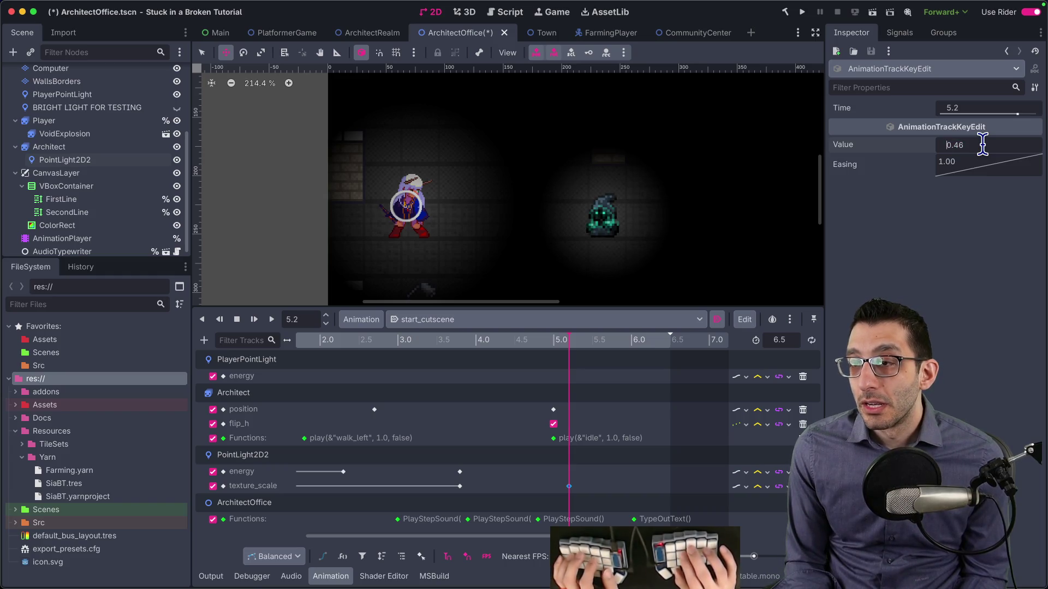
{"action": "left_click", "coordinate": [802, 12]}
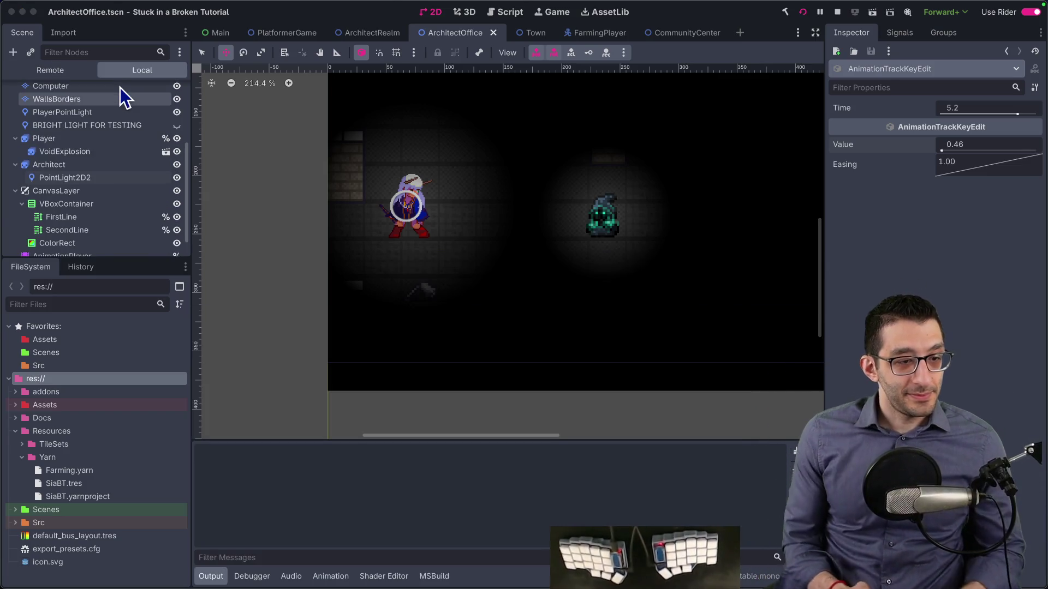
Step: Teleport to the dark office via the F1 cheat menu, watch the glow swell, quit, and reselect AnimationPlayer
{"action": "key", "text": "Escape"}
{"action": "key", "text": "Escape"}
{"action": "key", "text": "F11"}
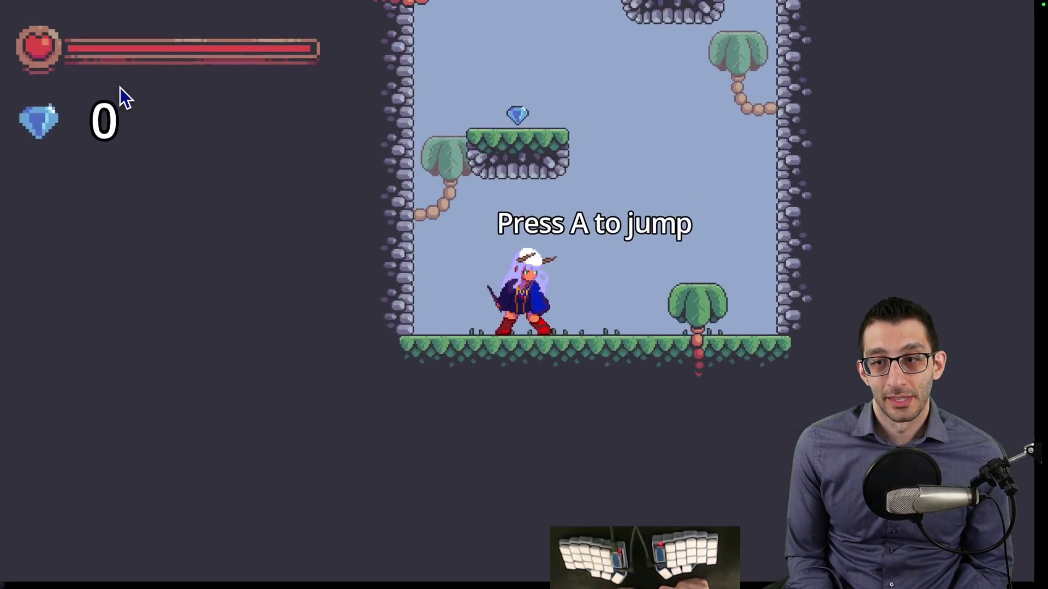
{"action": "key", "text": "F1"}
{"action": "key", "text": "Return"}
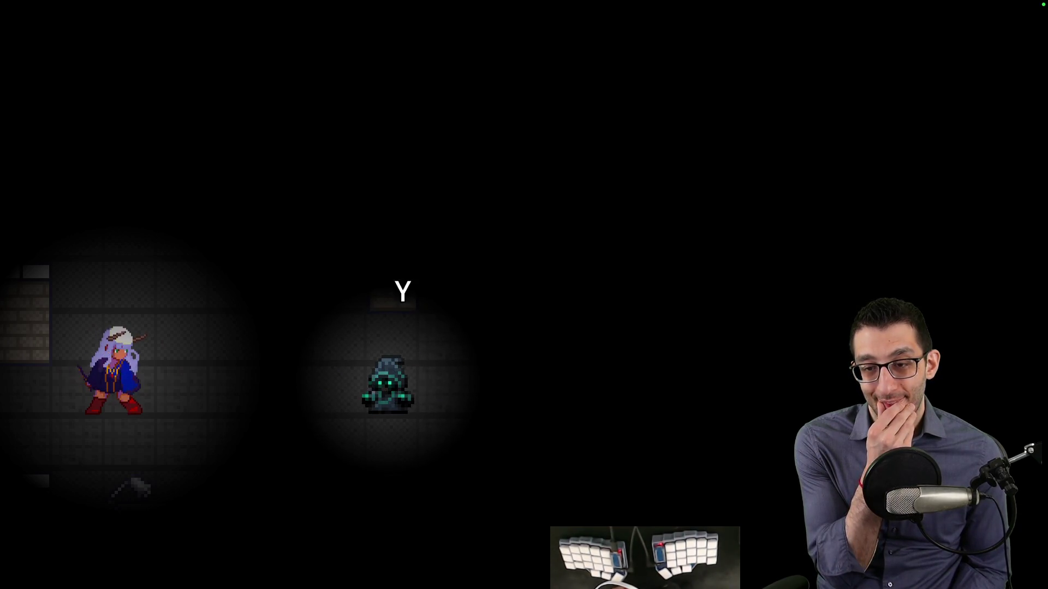
{"action": "key", "text": "Escape"}
{"action": "key", "text": "Up"}
{"action": "key", "text": "Return"}
{"action": "left_click", "coordinate": [94, 237]}
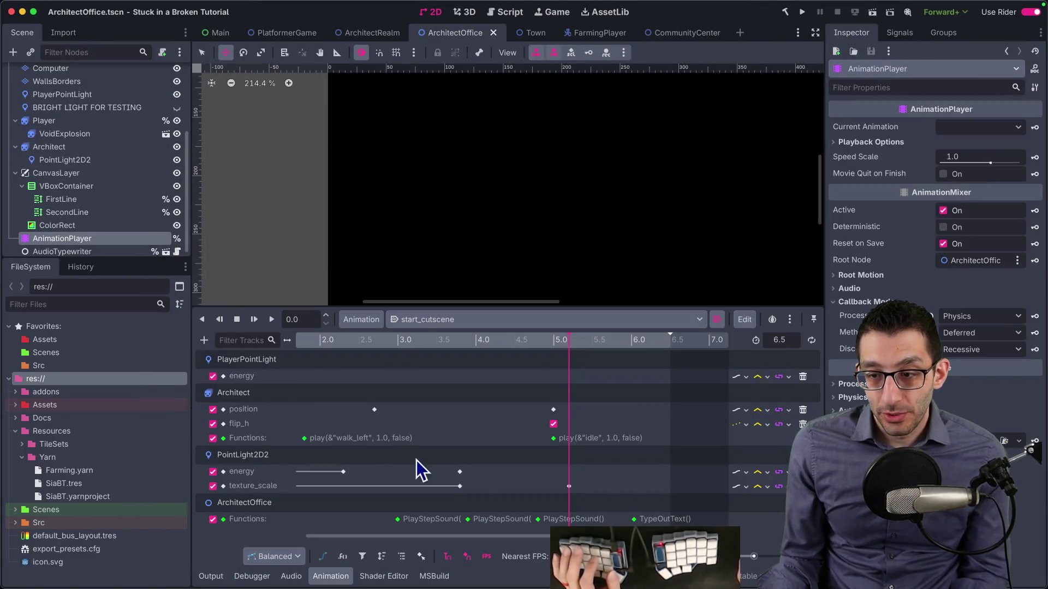
{"action": "left_click_drag", "start_coordinate": [459, 489], "coordinate": [344, 489]}
{"action": "key", "text": "ctrl+z"}
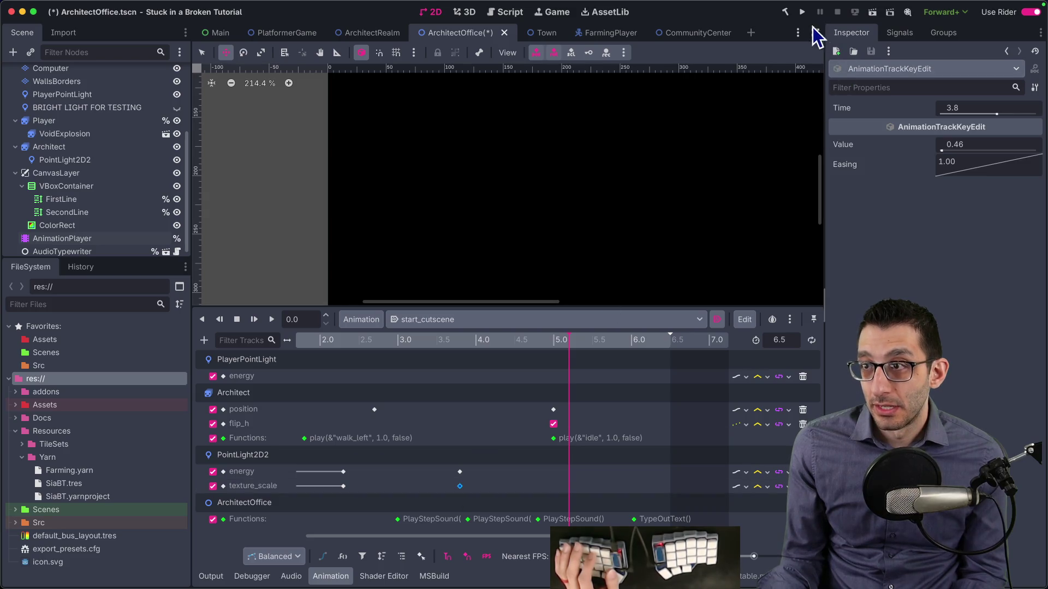
{"action": "left_click", "coordinate": [802, 17]}
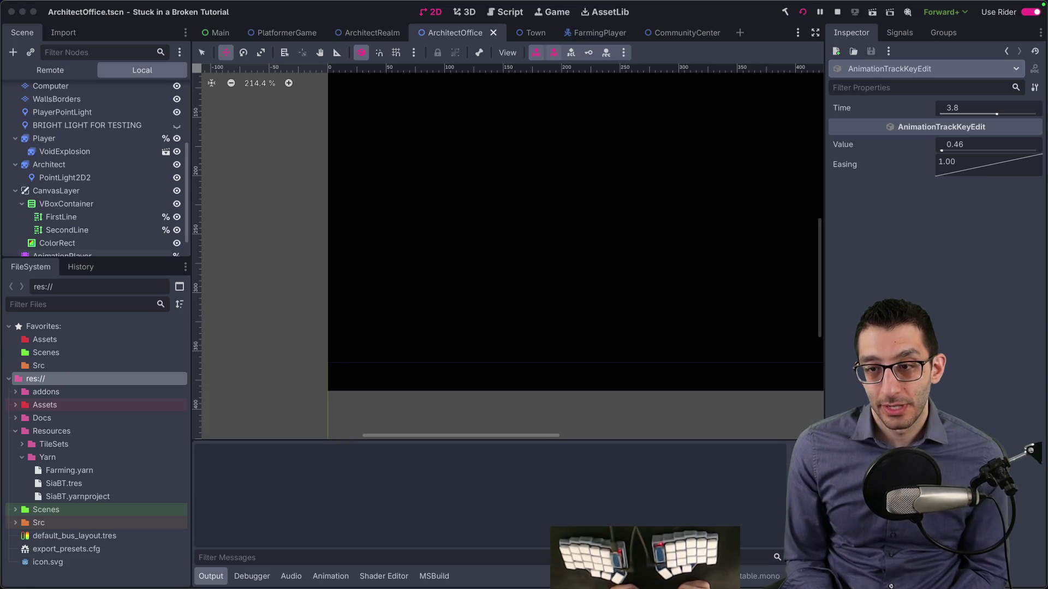
{"action": "key", "text": "grave"}
{"action": "key", "text": "Down"}
{"action": "key", "text": "Down"}
{"action": "key", "text": "Return"}
{"action": "key", "text": "Escape"}
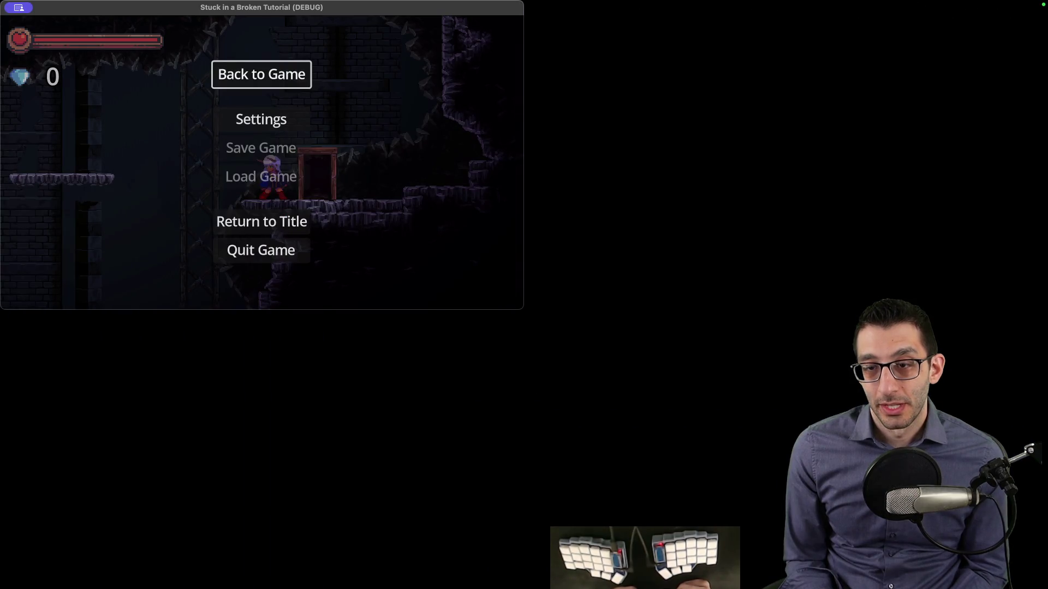
{"action": "key", "text": "Escape"}
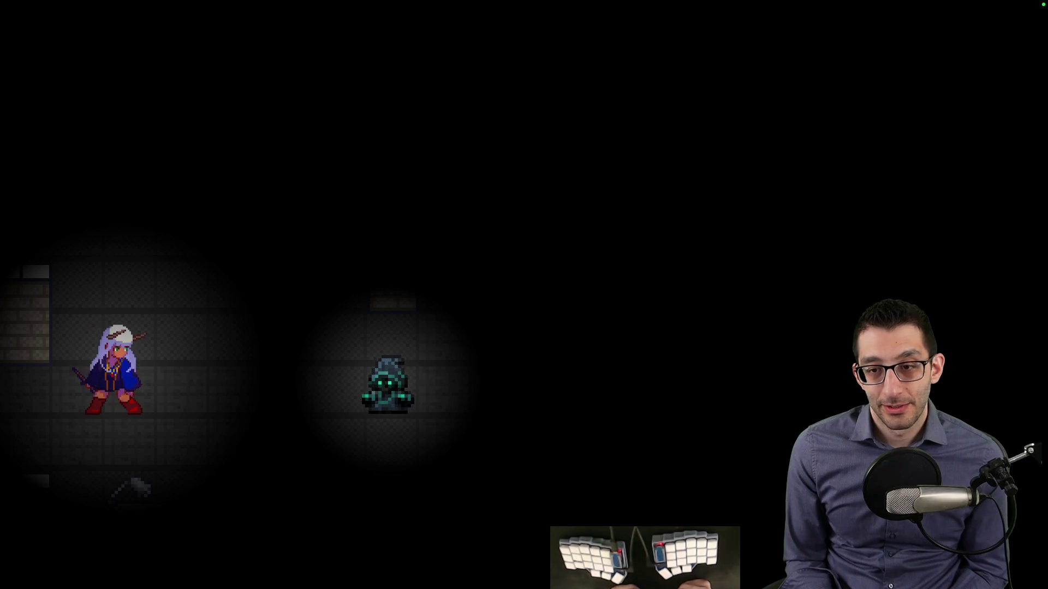
{"action": "key", "text": "Escape"}
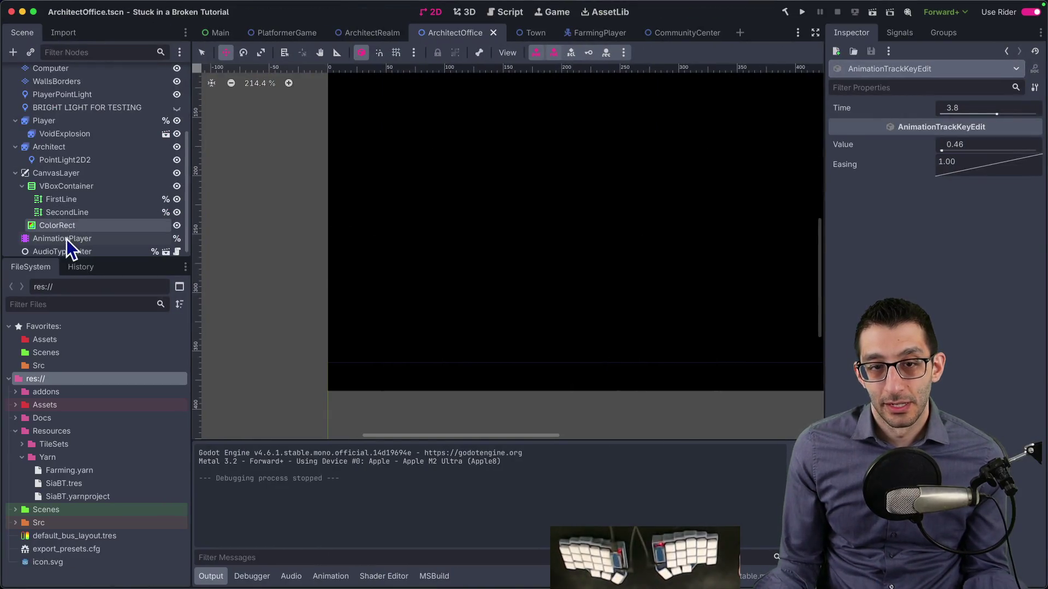
{"action": "left_click", "coordinate": [66, 239]}
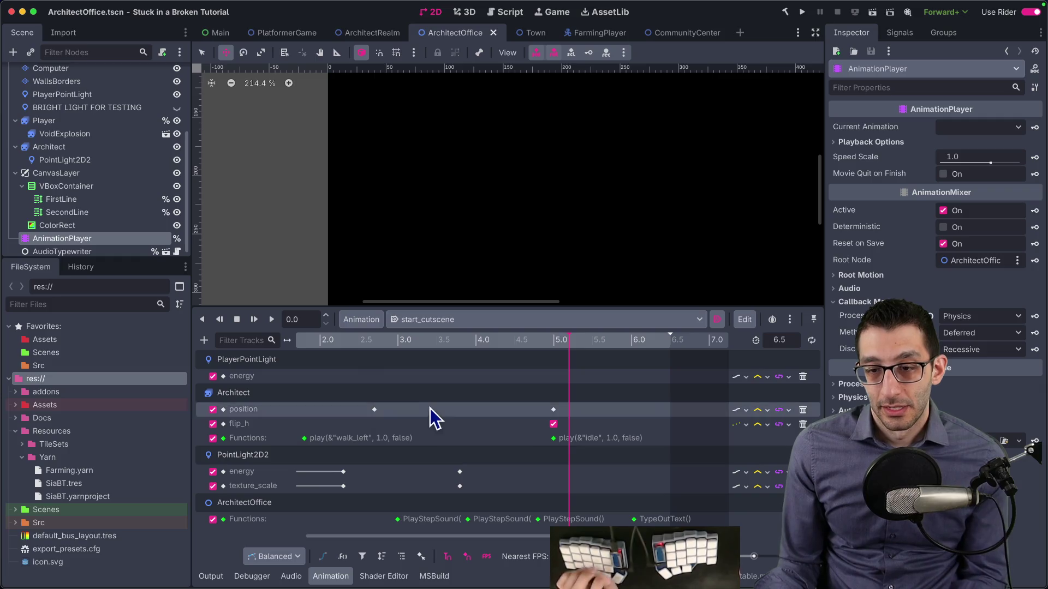
{"action": "scroll", "coordinate": [383, 421], "scroll_direction": "left", "scroll_amount": 2}
{"action": "scroll", "coordinate": [388, 418], "scroll_direction": "left", "scroll_amount": 1}
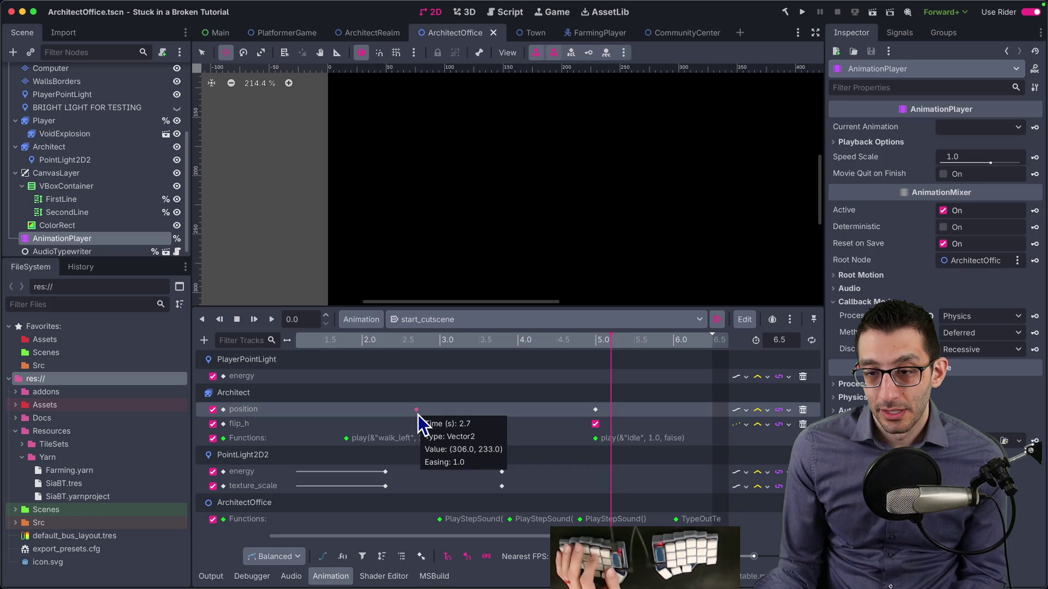
{"action": "left_click", "coordinate": [417, 410]}
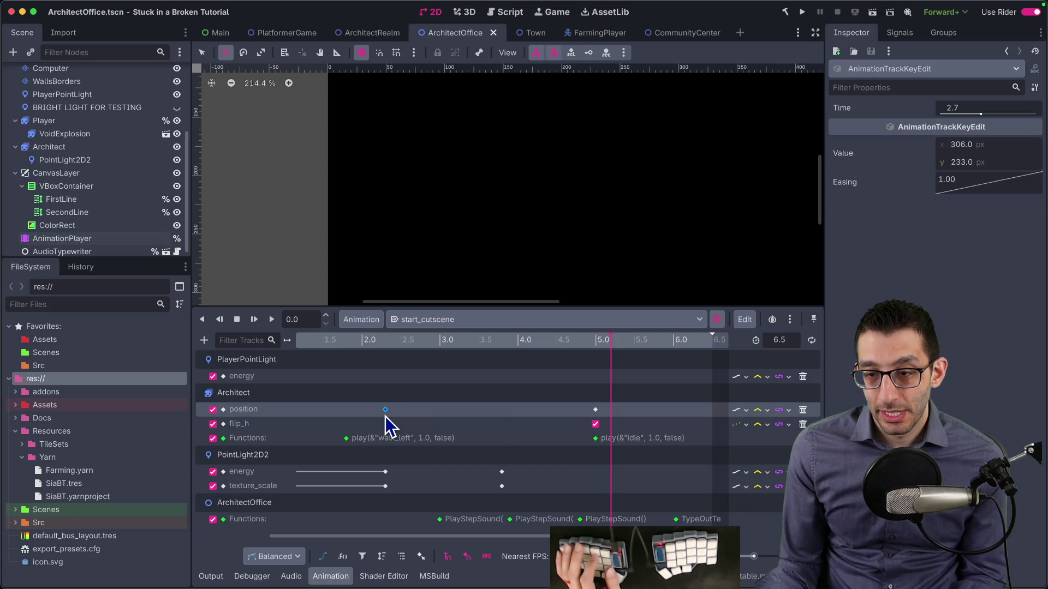
{"action": "left_click_drag", "start_coordinate": [385, 417], "coordinate": [385, 417]}
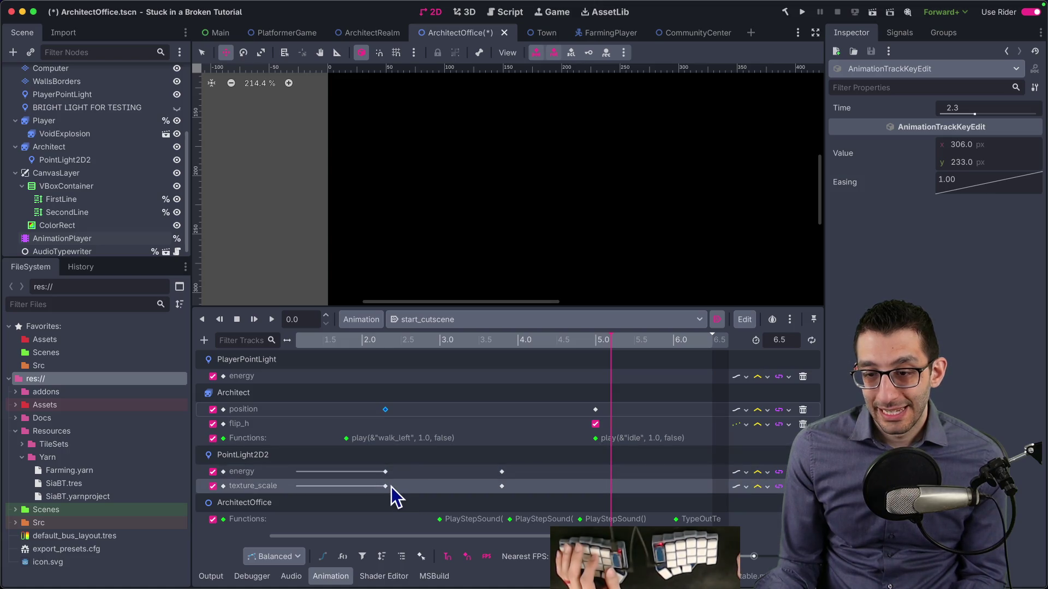
{"action": "mouse_move", "coordinate": [389, 487]}
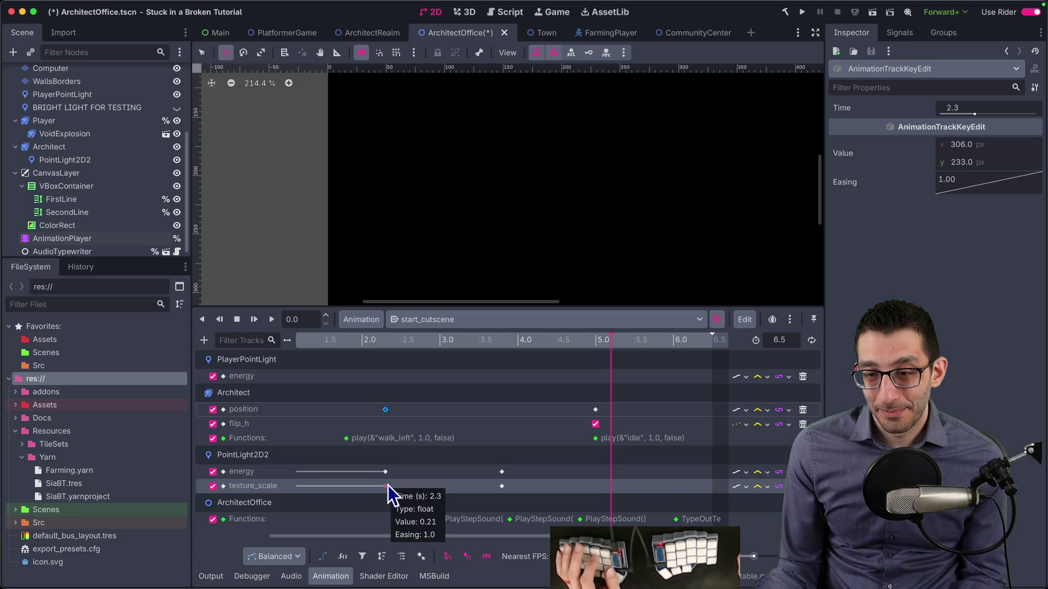
{"action": "left_click", "coordinate": [370, 339]}
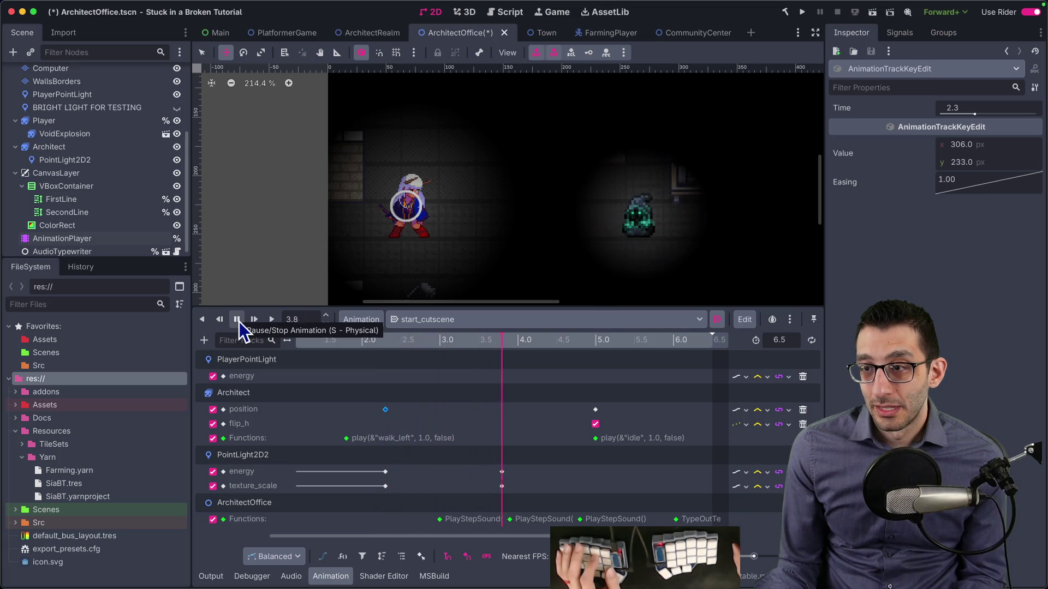
{"action": "left_click", "coordinate": [240, 322]}
{"action": "left_click", "coordinate": [391, 341]}
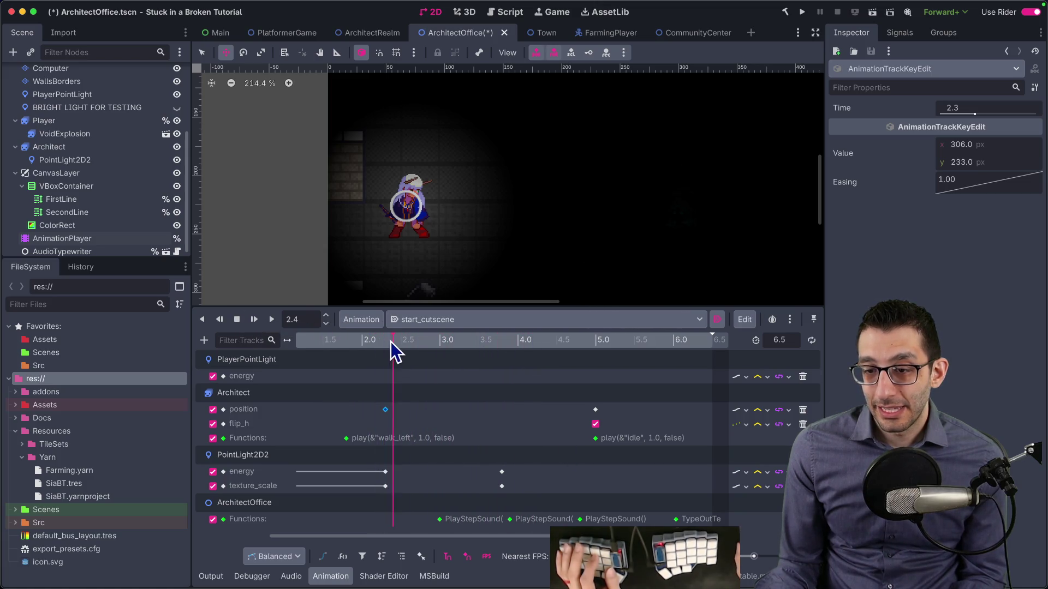
{"action": "left_click_drag", "start_coordinate": [417, 343], "coordinate": [434, 342]}
{"action": "mouse_move", "coordinate": [395, 453]}
{"action": "left_mouse_down"}
{"action": "mouse_move", "coordinate": [386, 496]}
{"action": "mouse_move", "coordinate": [410, 477]}
{"action": "left_mouse_up"}
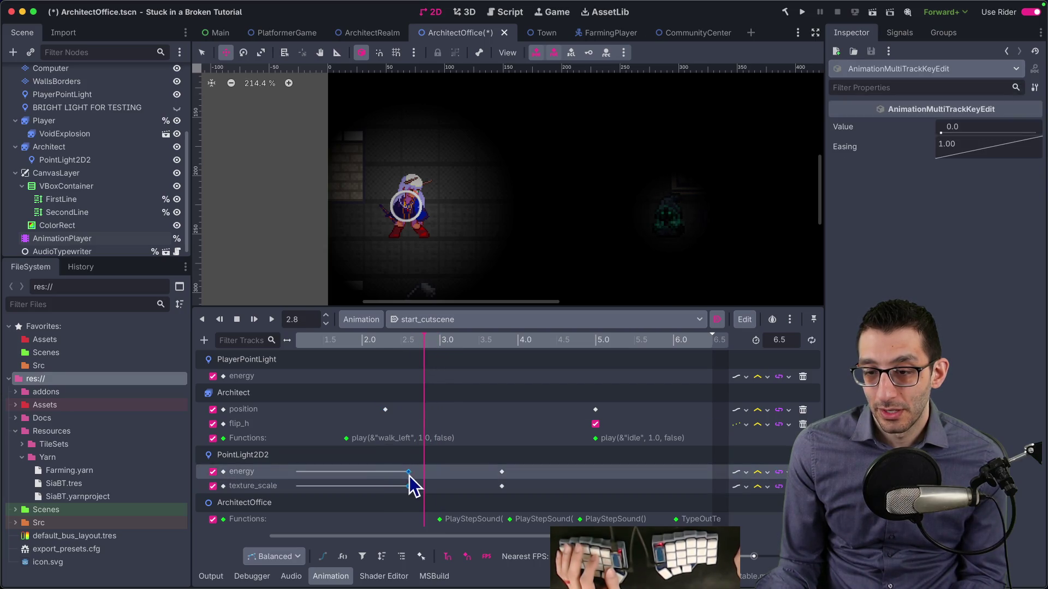
{"action": "left_click", "coordinate": [344, 342]}
{"action": "left_click", "coordinate": [275, 318]}
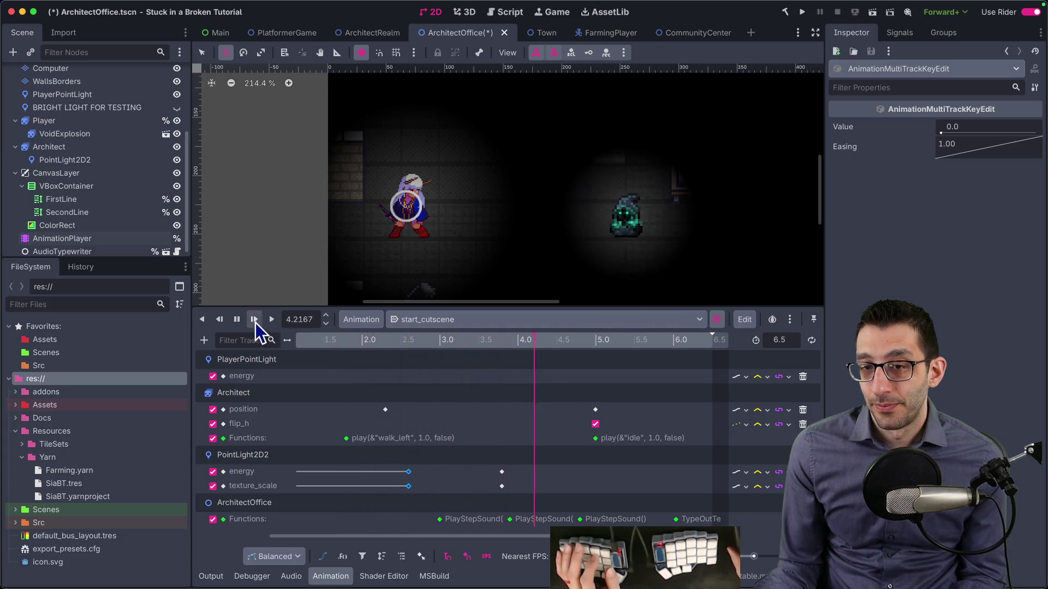
{"action": "key", "text": "ctrl+z"}
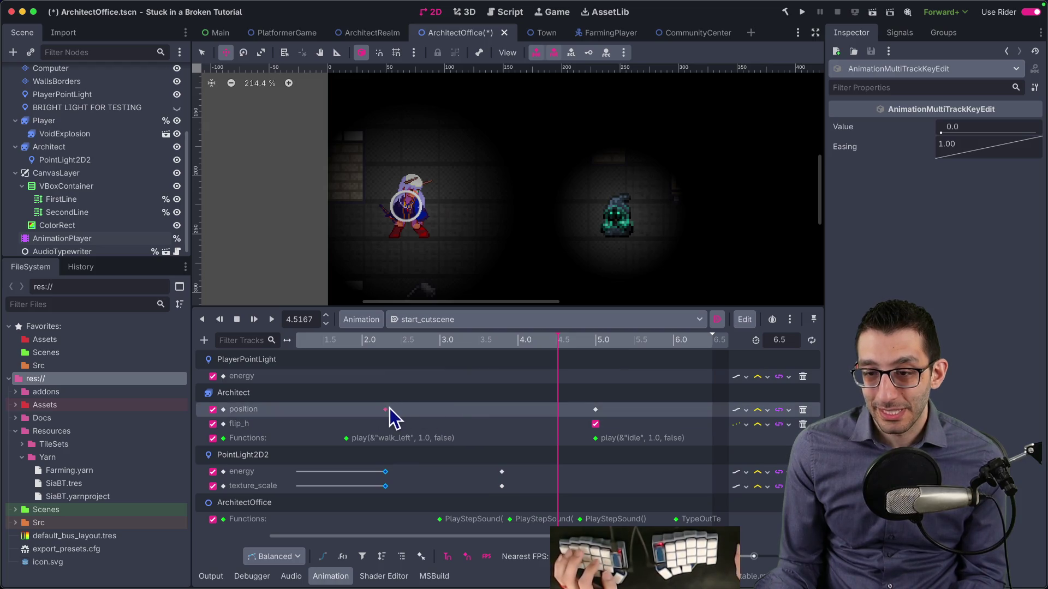
{"action": "mouse_move", "coordinate": [386, 411]}
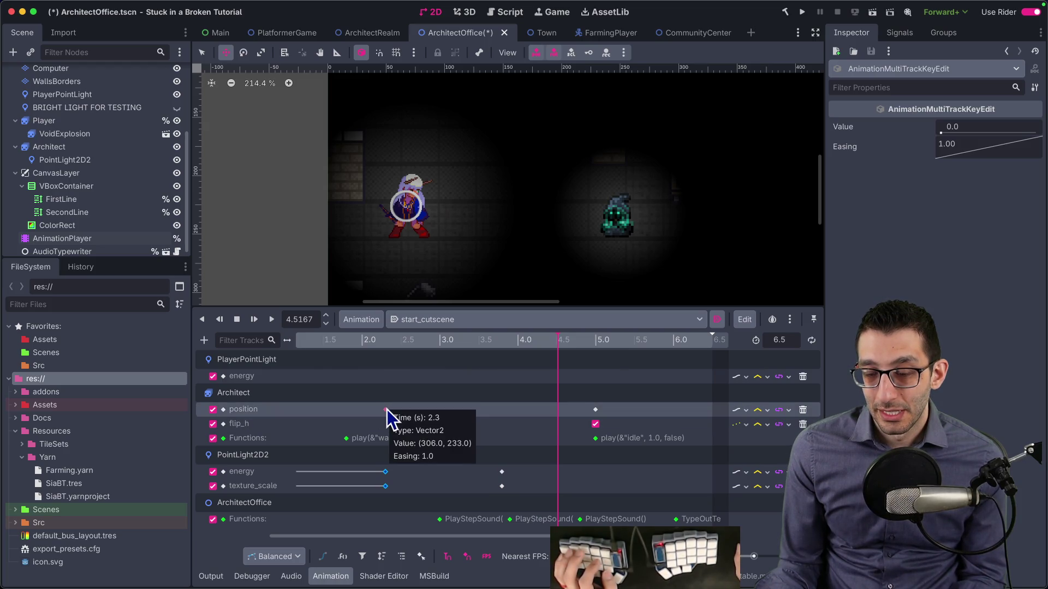
{"action": "key", "text": "ctrl+z"}
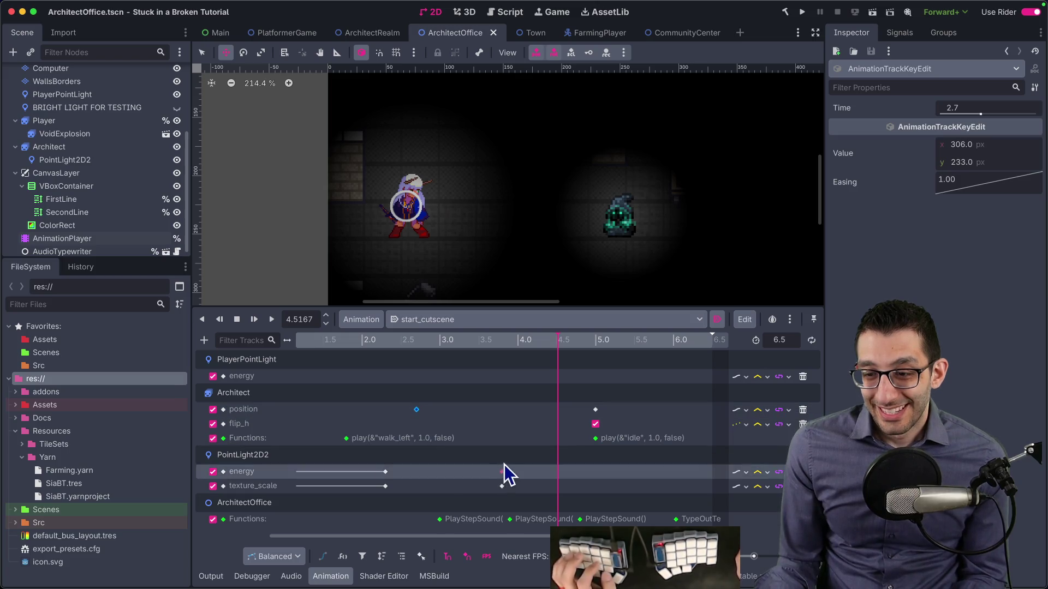
{"action": "mouse_move", "coordinate": [503, 465]}
{"action": "left_mouse_down"}
{"action": "mouse_move", "coordinate": [505, 478]}
{"action": "mouse_move", "coordinate": [483, 476]}
{"action": "left_mouse_up"}
{"action": "left_click", "coordinate": [362, 341]}
{"action": "left_click", "coordinate": [273, 319]}
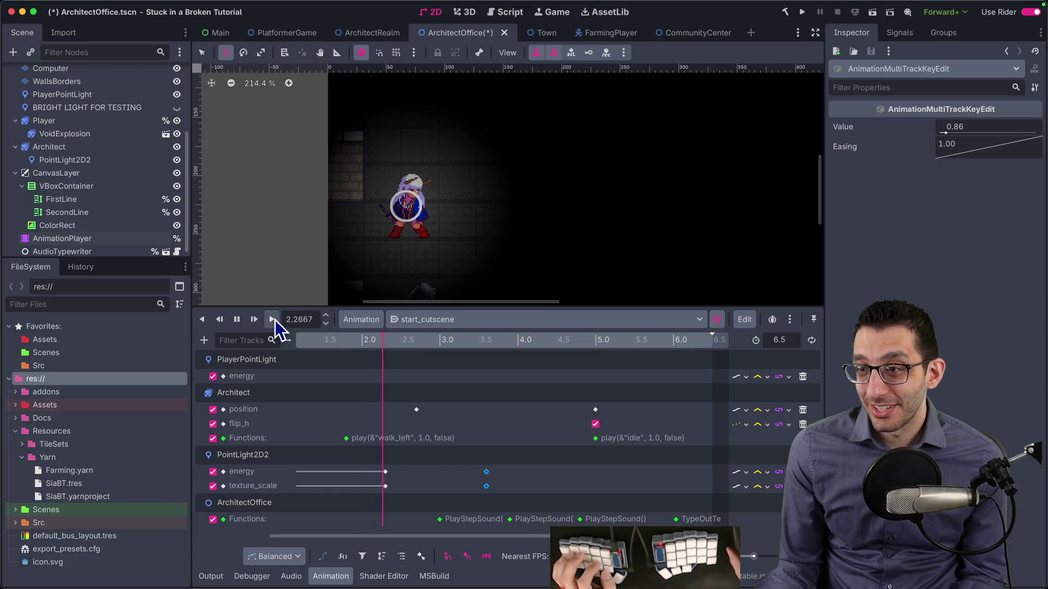
{"action": "left_click", "coordinate": [238, 320]}
{"action": "left_click_drag", "start_coordinate": [476, 473], "coordinate": [462, 473]}
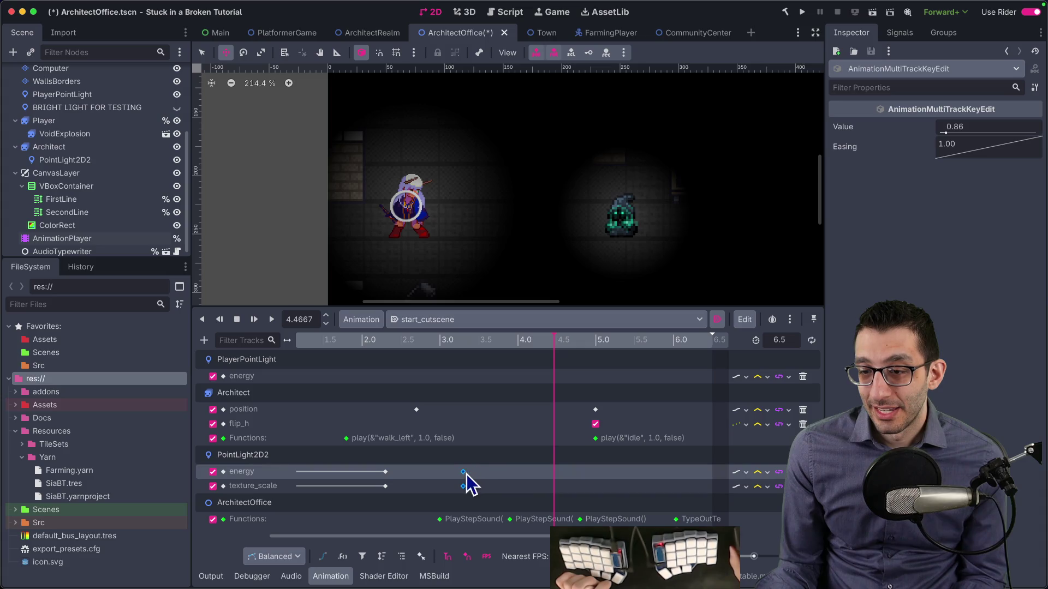
{"action": "left_click", "coordinate": [346, 341]}
{"action": "left_click", "coordinate": [271, 320]}
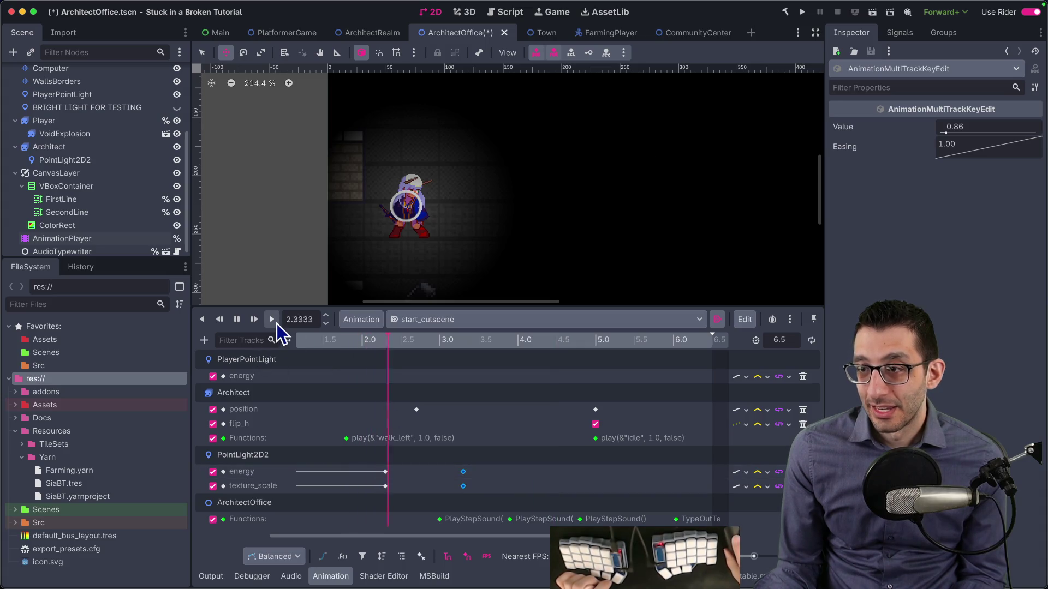
{"action": "left_click", "coordinate": [236, 320]}
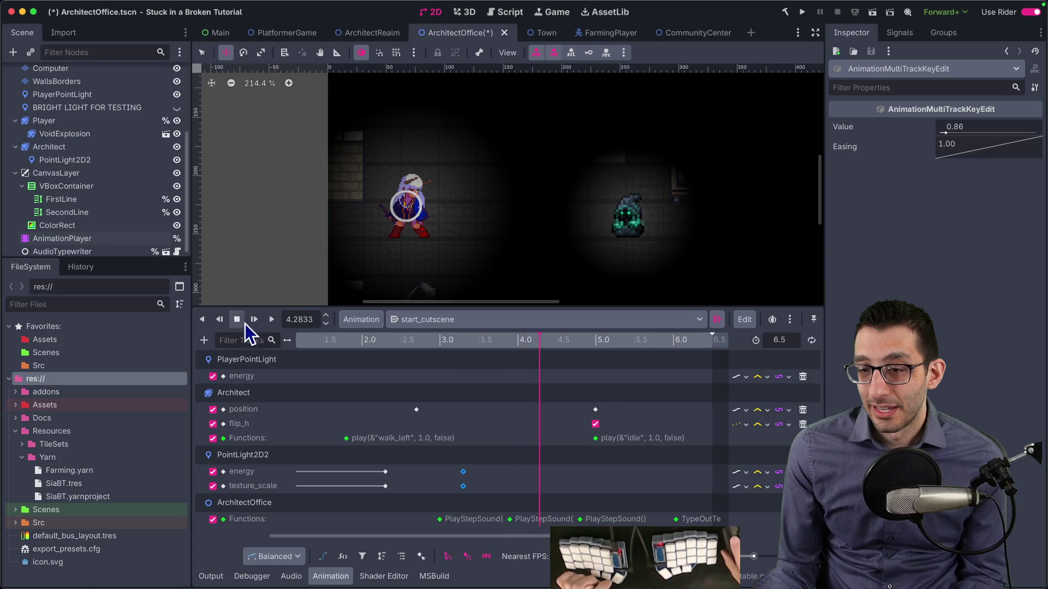
{"action": "left_click_drag", "start_coordinate": [476, 482], "coordinate": [437, 490]}
{"action": "left_click", "coordinate": [369, 343]}
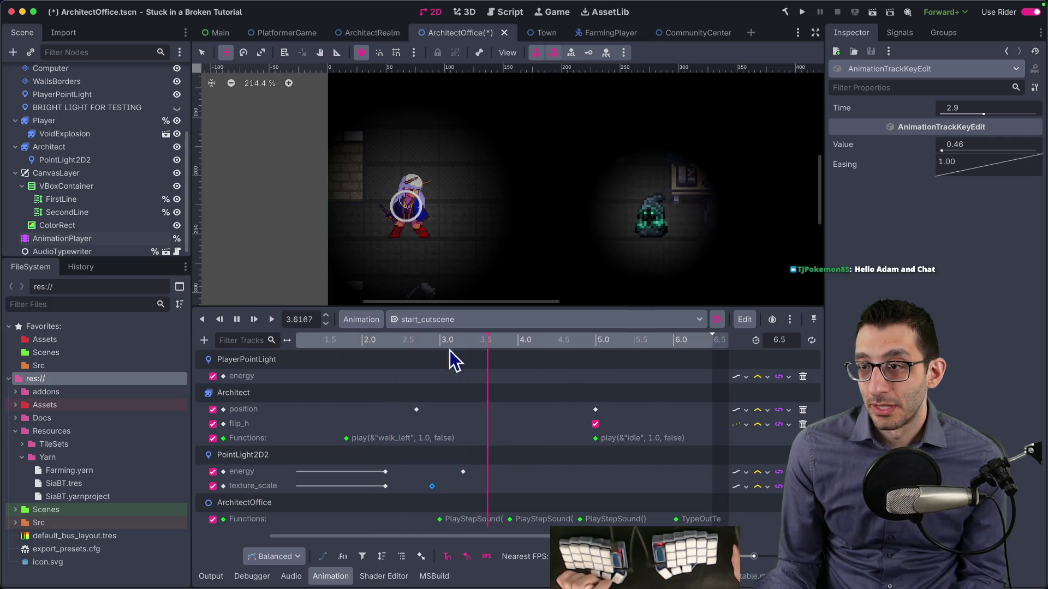
{"action": "left_click", "coordinate": [237, 320]}
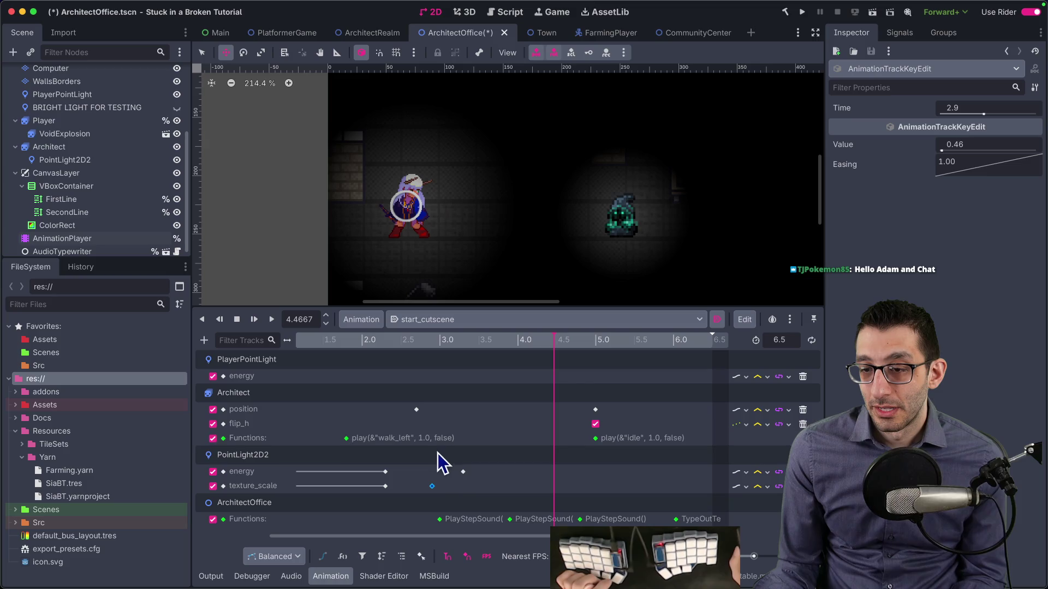
{"action": "left_click", "coordinate": [346, 341]}
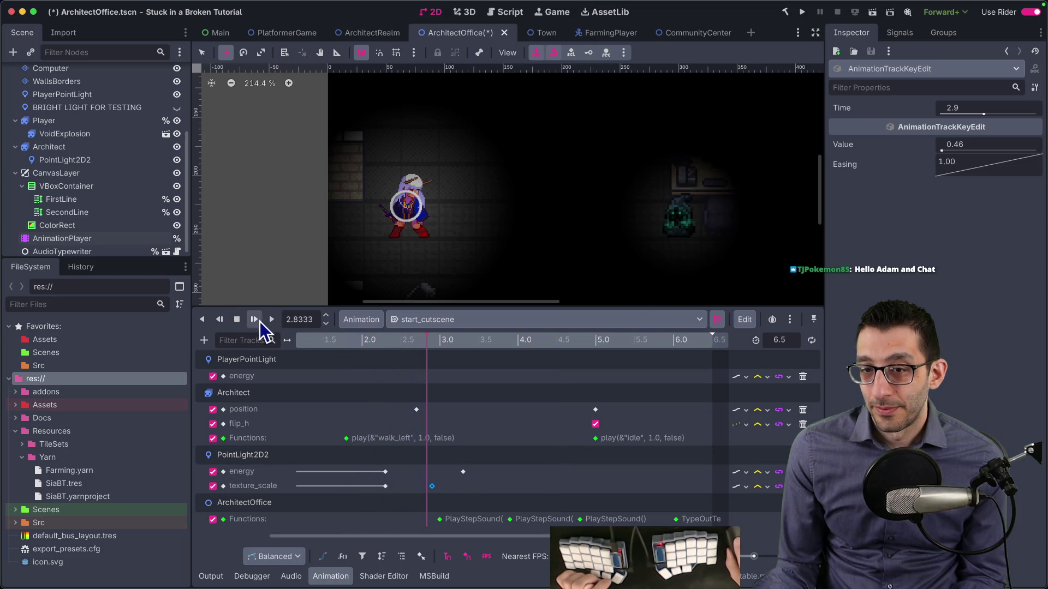
{"action": "left_click", "coordinate": [376, 343]}
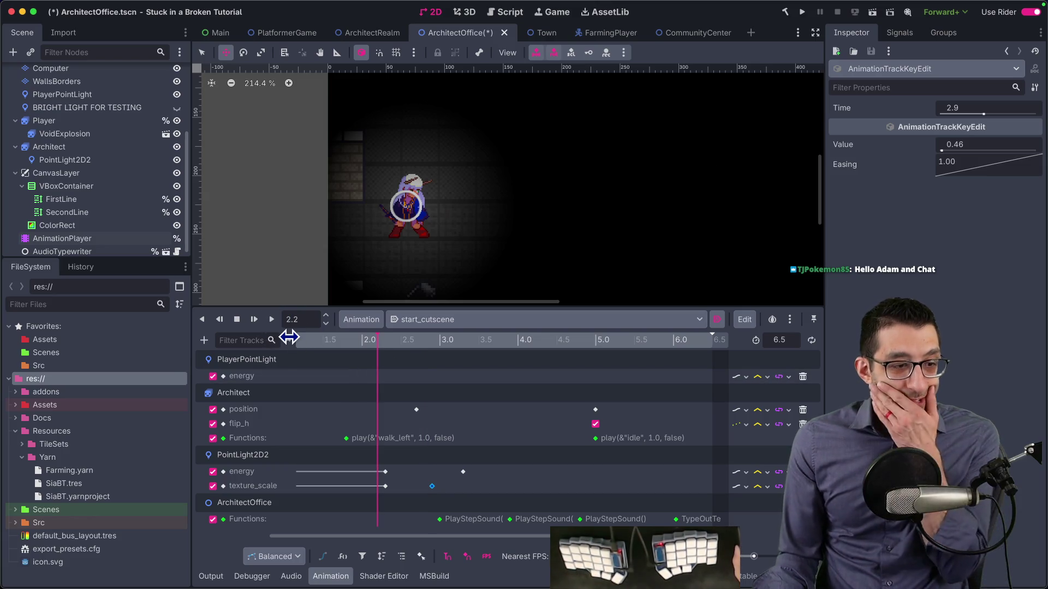
{"action": "left_click", "coordinate": [272, 320]}
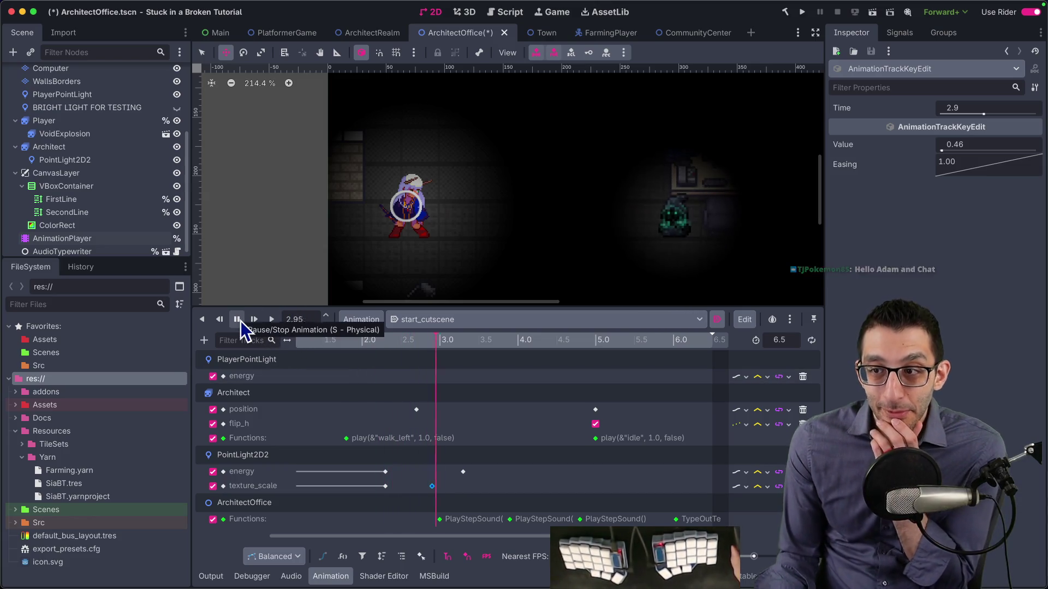
{"action": "left_click", "coordinate": [376, 340]}
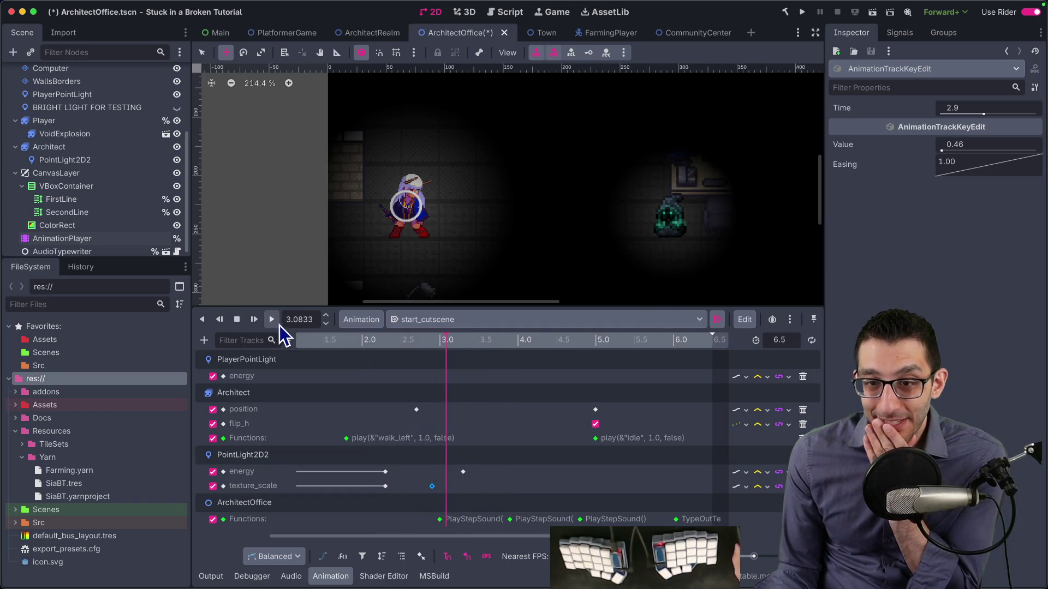
{"action": "left_click", "coordinate": [370, 347]}
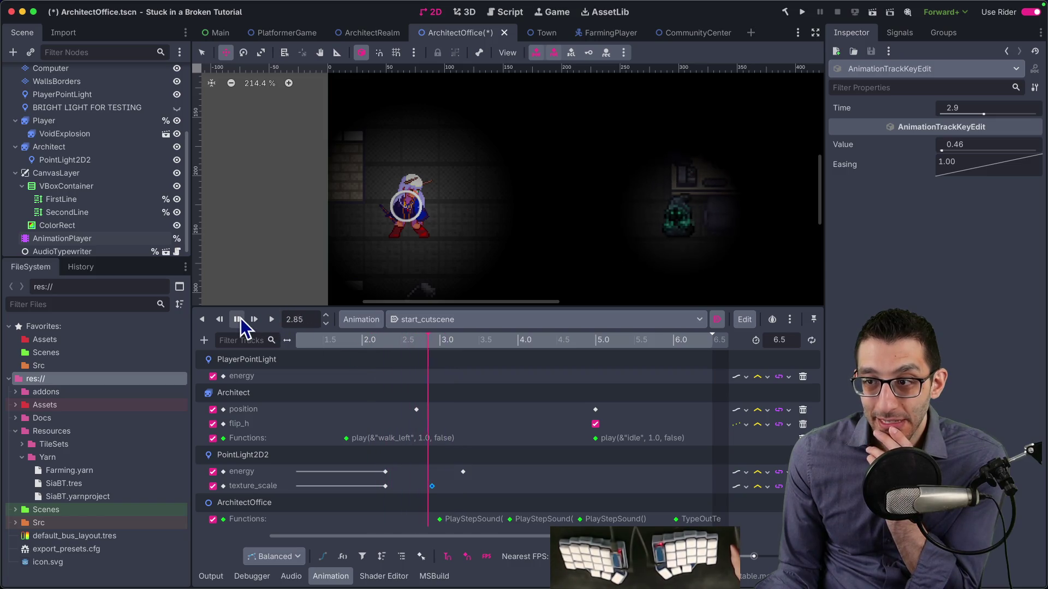
{"action": "left_click_drag", "start_coordinate": [370, 344], "coordinate": [438, 352]}
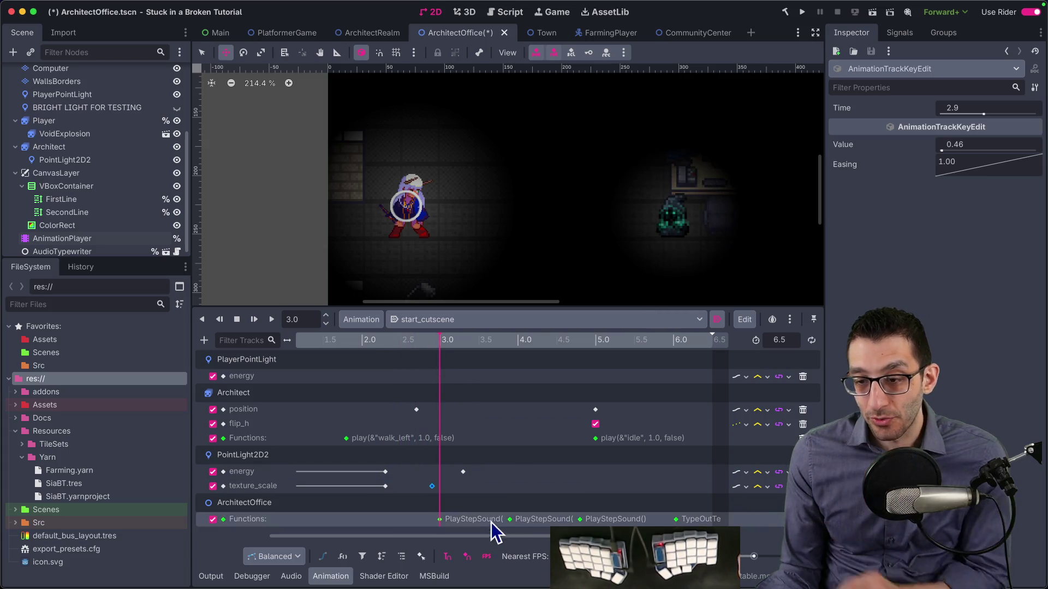
Step: Move the first PlayStepSound key to 2.1 seconds
{"action": "left_click", "coordinate": [510, 519]}
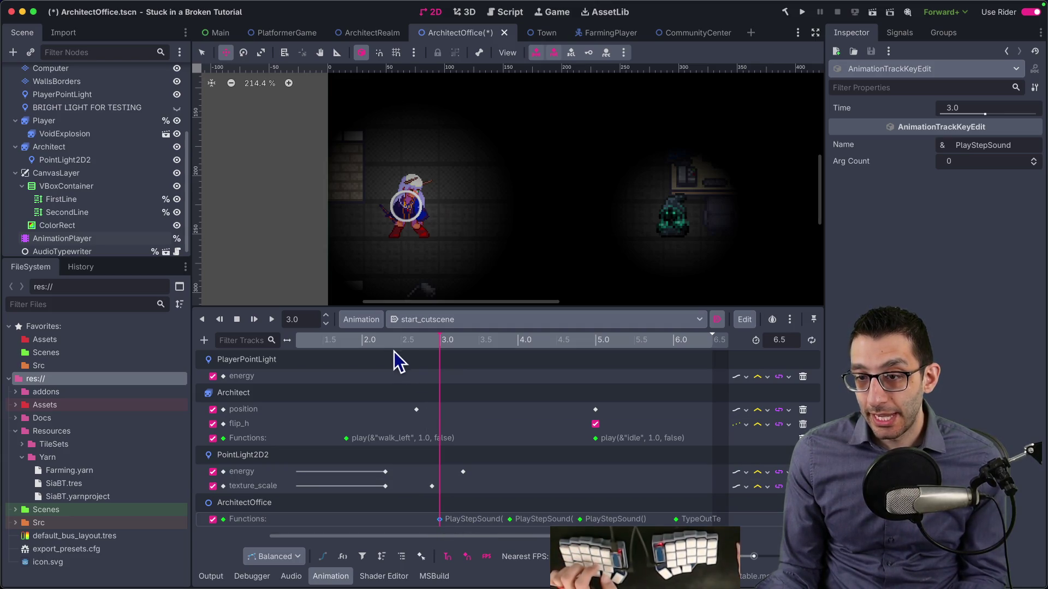
{"action": "left_click", "coordinate": [373, 346]}
{"action": "key", "text": "bracketleft"}
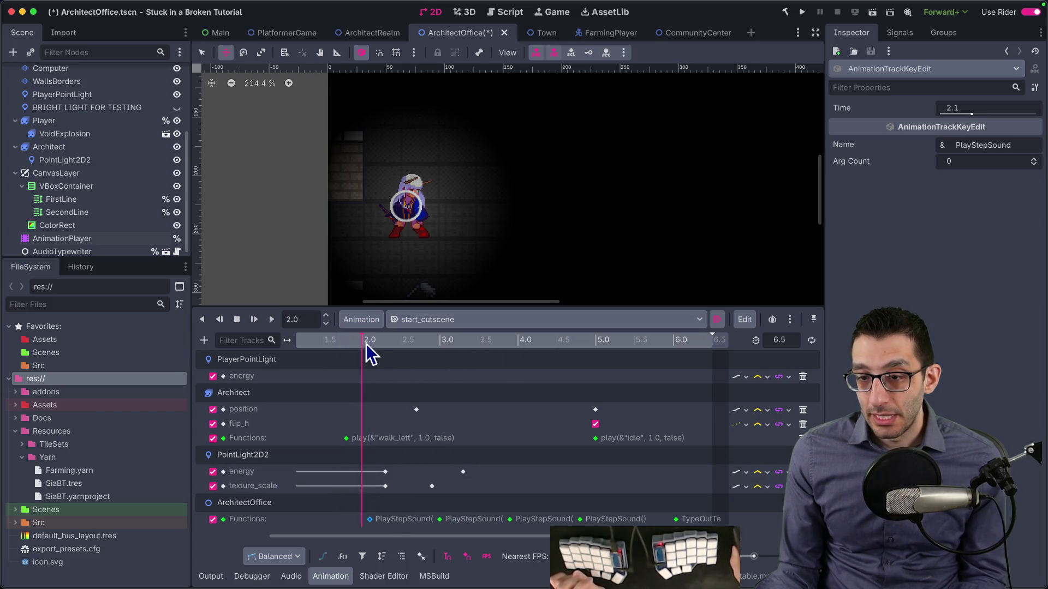
Step: Drag the Architect's first position key to 2.1 s, preview it, and save and run
{"action": "left_click_drag", "start_coordinate": [417, 410], "coordinate": [370, 411]}
{"action": "left_click", "coordinate": [349, 344]}
{"action": "left_click_drag", "start_coordinate": [367, 346], "coordinate": [459, 356]}
{"action": "key", "text": "super+b"}
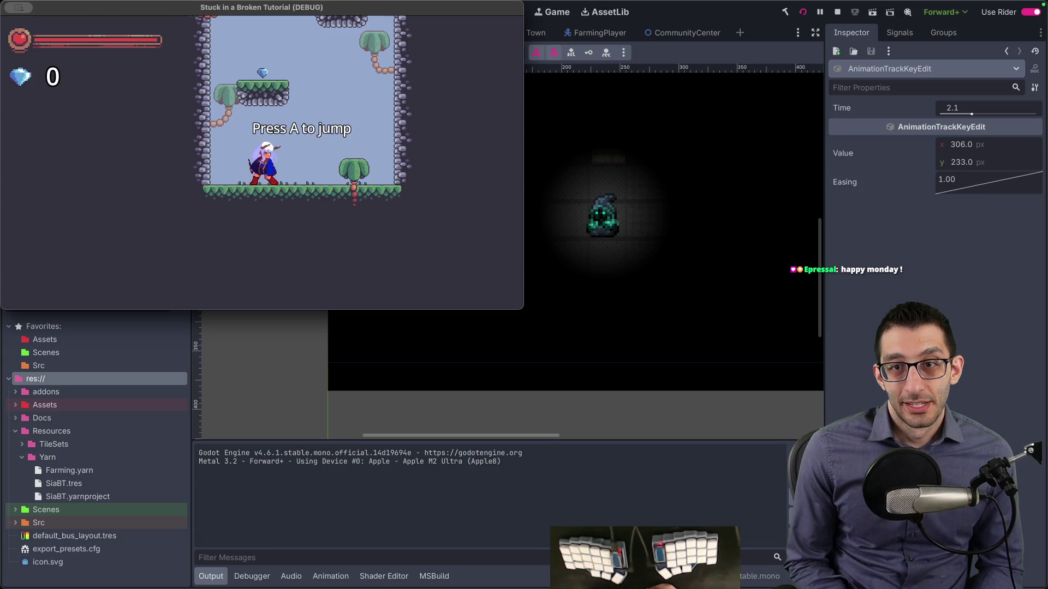
Step: Go fullscreen and teleport above the long fall with the F1 cheat menu
{"action": "key", "text": "Escape"}
{"action": "key", "text": "F11"}
{"action": "key", "text": "Escape"}
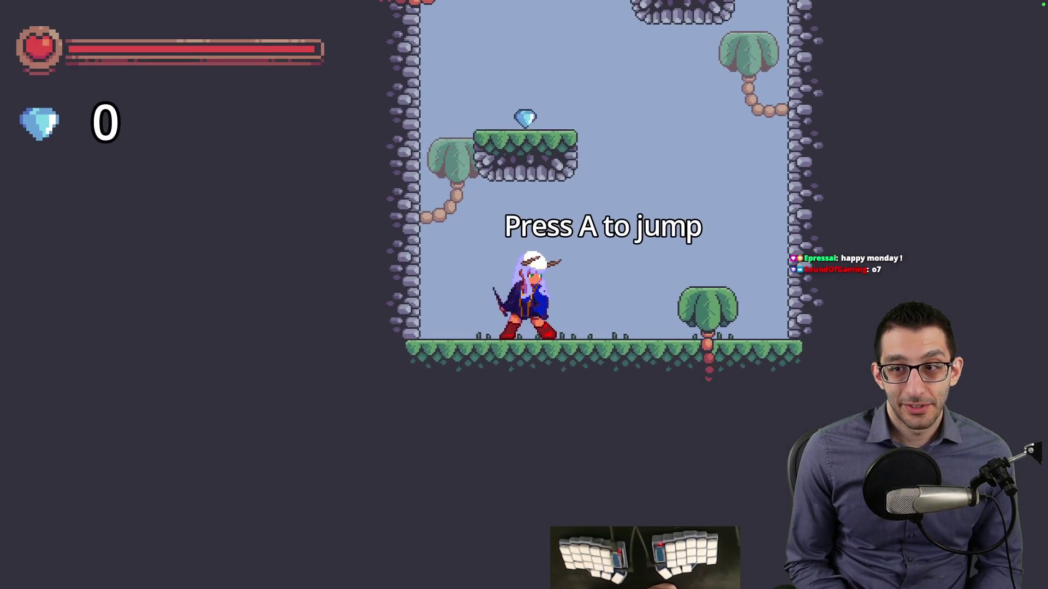
{"action": "key", "text": "F1"}
{"action": "key", "text": "Down"}
{"action": "key", "text": "Return"}
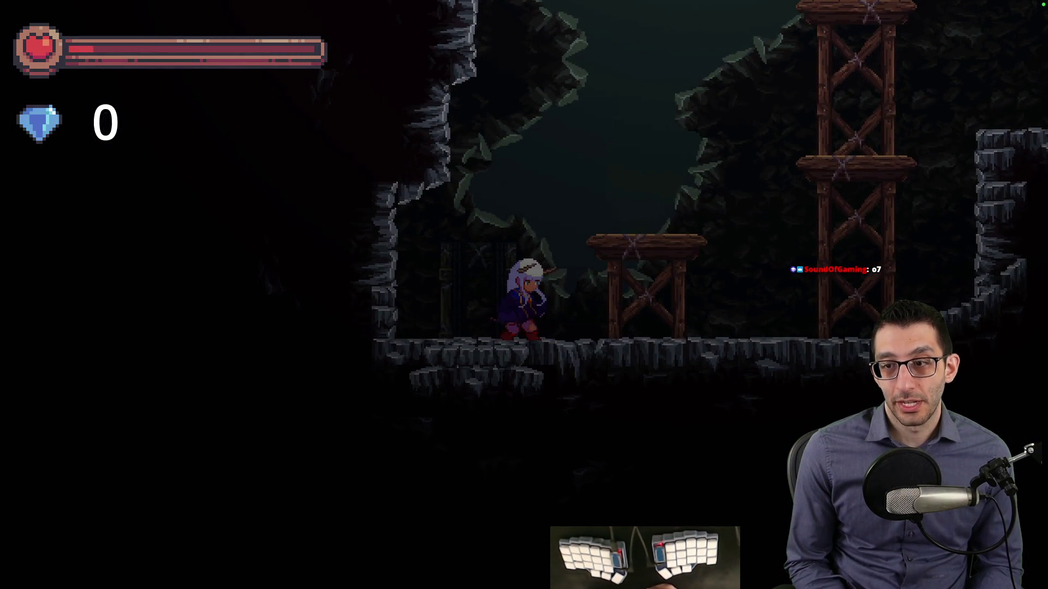
Step: Run and jump right into the Architect's office, watch the cutscene through 'GET OUT!', then quit
{"action": "key", "text": "Right"}
{"action": "key", "text": "XF86AudioLowerVolume"}
{"action": "key", "text": "space"}
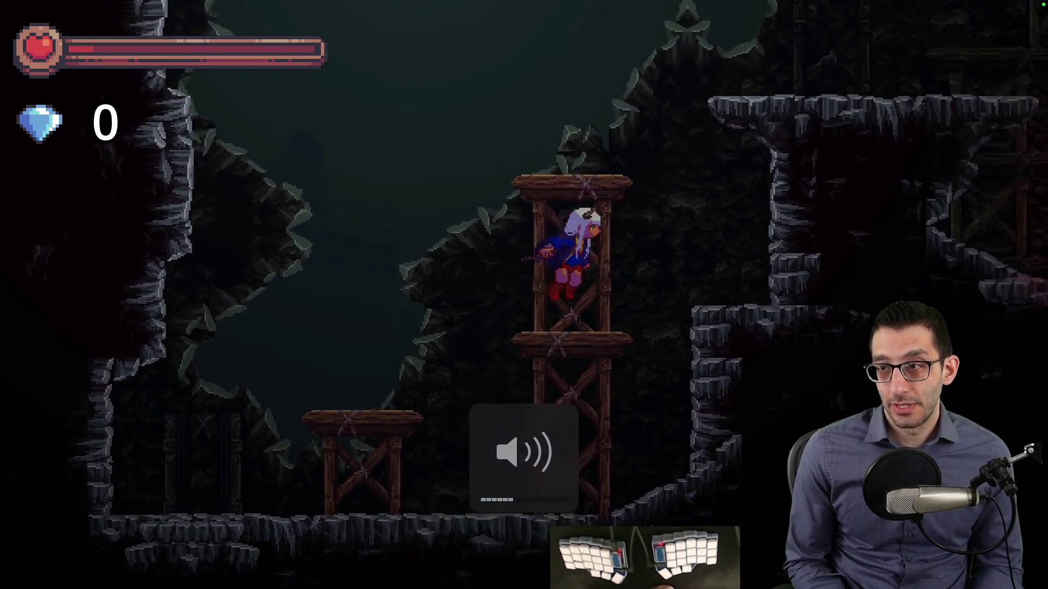
{"action": "key", "text": "Right"}
{"action": "key", "text": "space"}
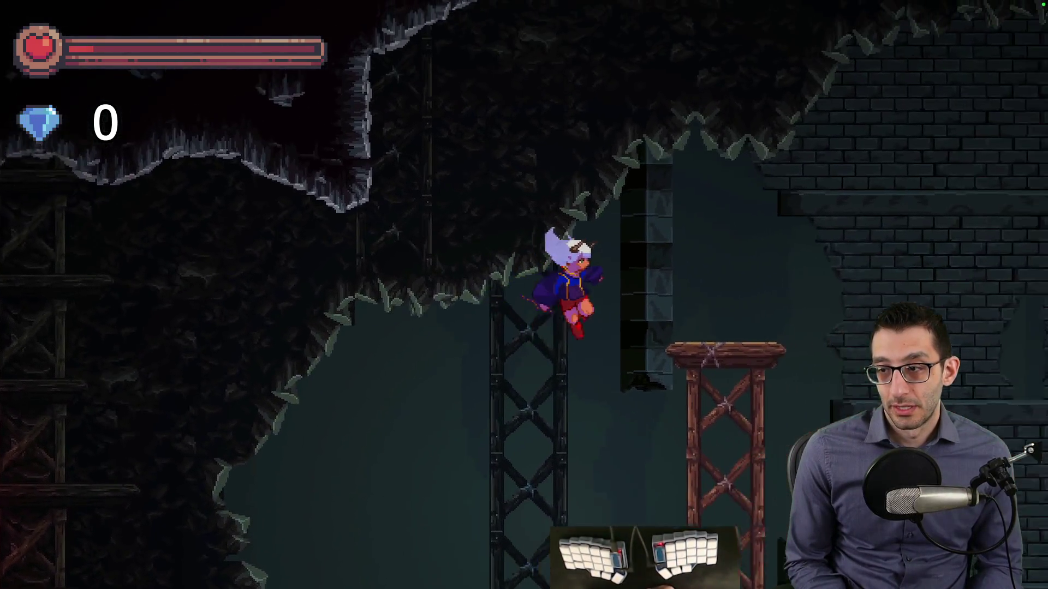
{"action": "key", "text": "Right"}
{"action": "key", "text": "space"}
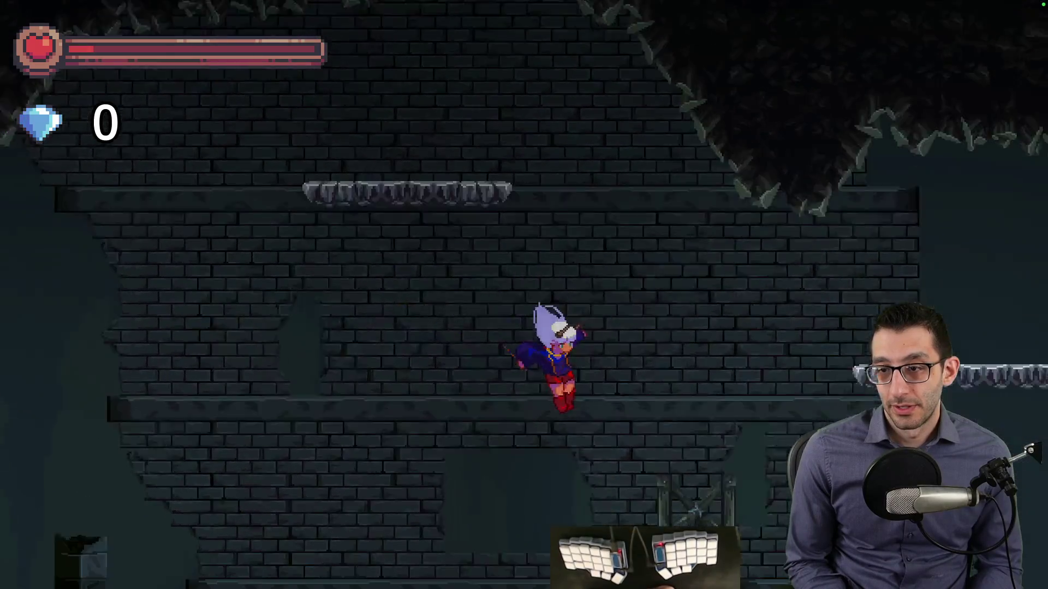
{"action": "key", "text": "Right"}
{"action": "key", "text": "space"}
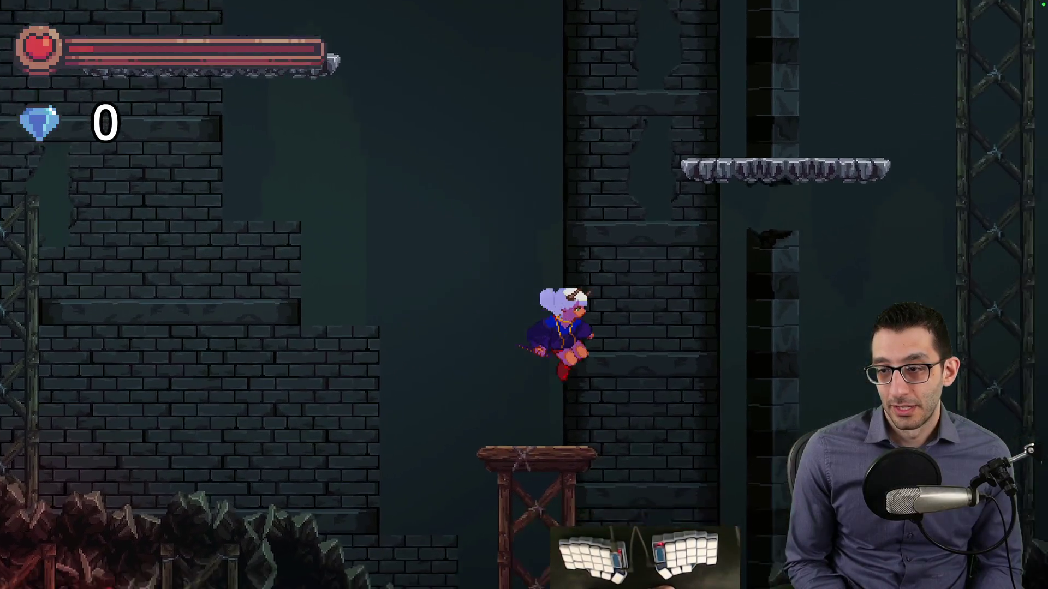
{"action": "key", "text": "Right"}
{"action": "key", "text": "space"}
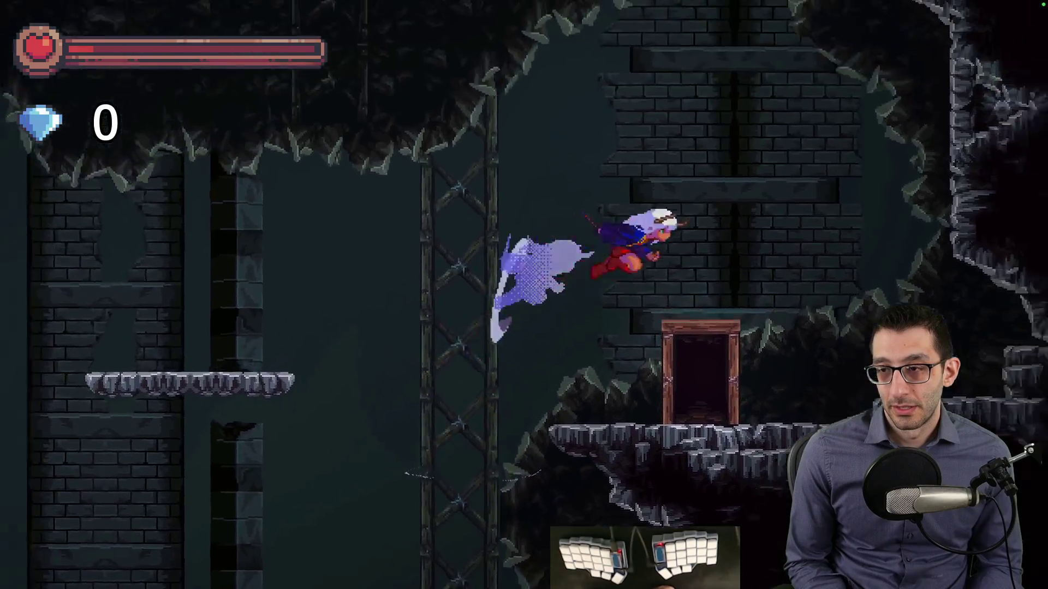
{"action": "key", "text": "Right"}
{"action": "key", "text": "Up"}
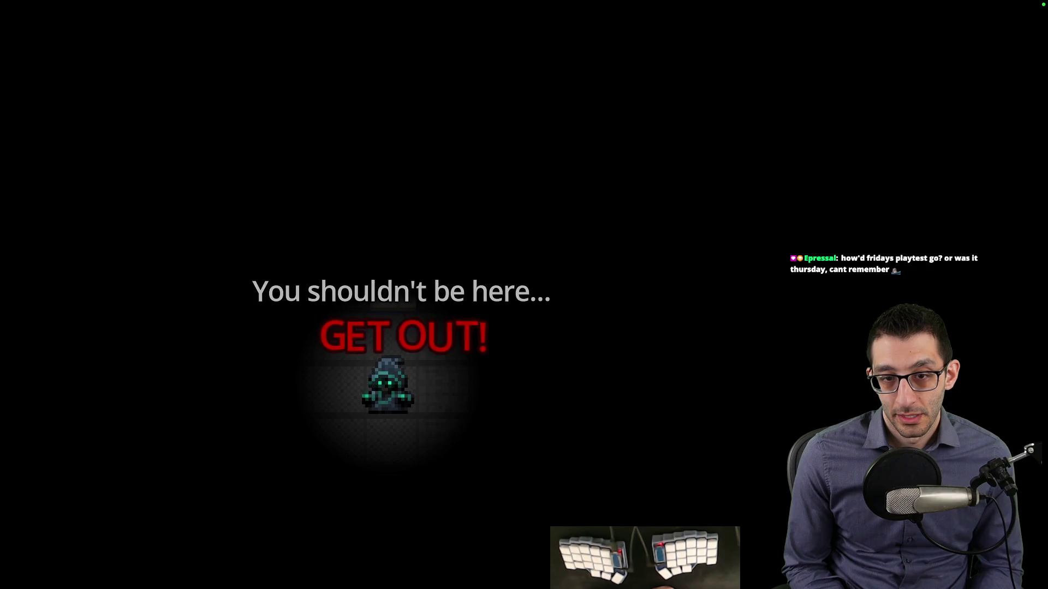
{"action": "key", "text": "Escape"}
{"action": "left_click", "coordinate": [521, 470]}
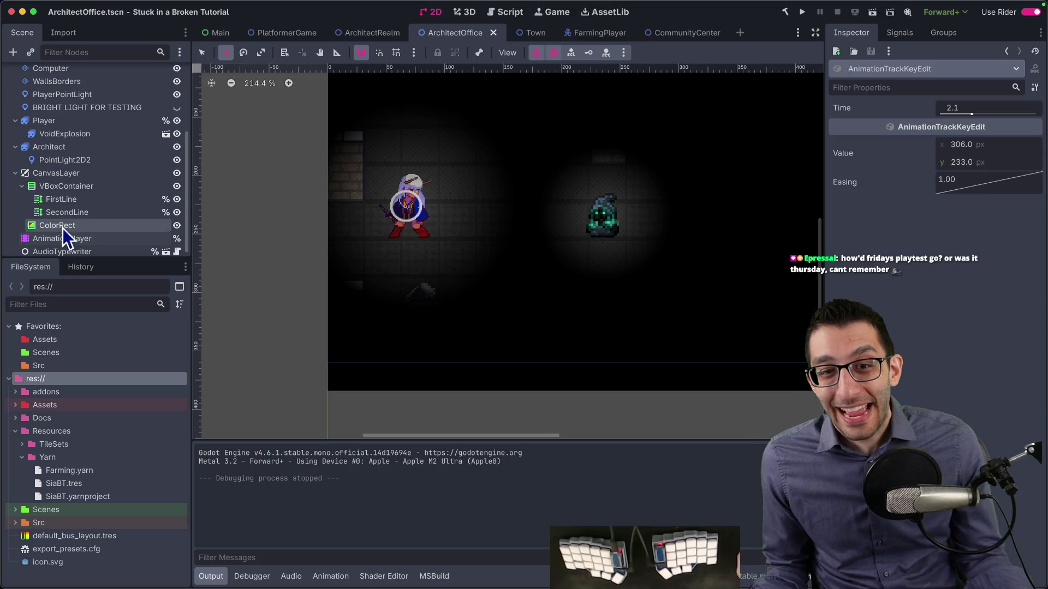
Step: Load banish_player, zoom the timeline to 2.5–3.7 s, and inspect the PlayerPointLight keys near 2.6 s
{"action": "left_click", "coordinate": [64, 238]}
{"action": "left_click", "coordinate": [464, 319]}
{"action": "left_click", "coordinate": [455, 352]}
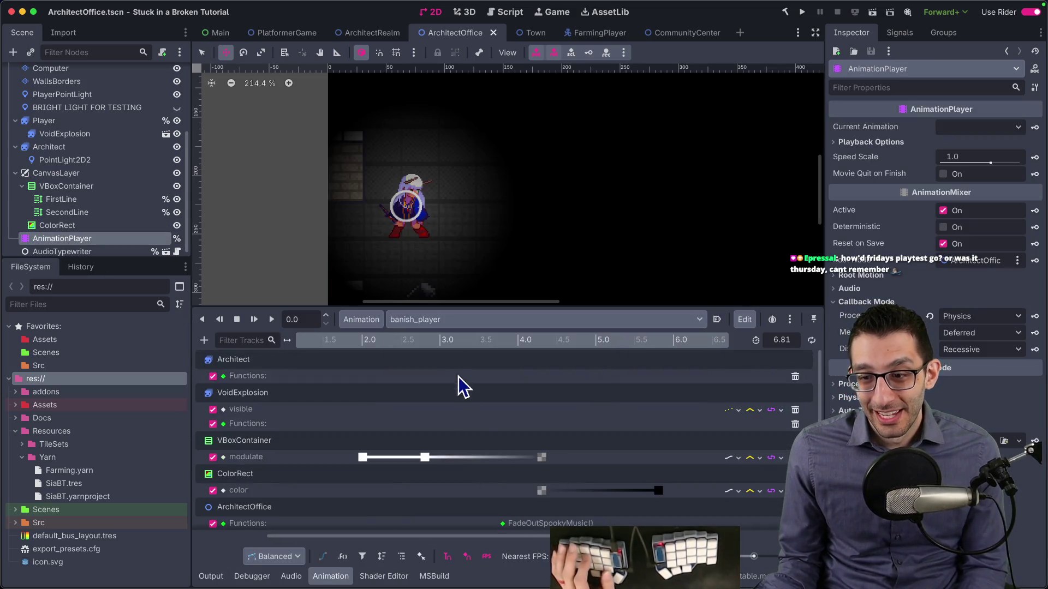
{"action": "scroll", "coordinate": [525, 431], "scroll_direction": "down", "scroll_amount": 5}
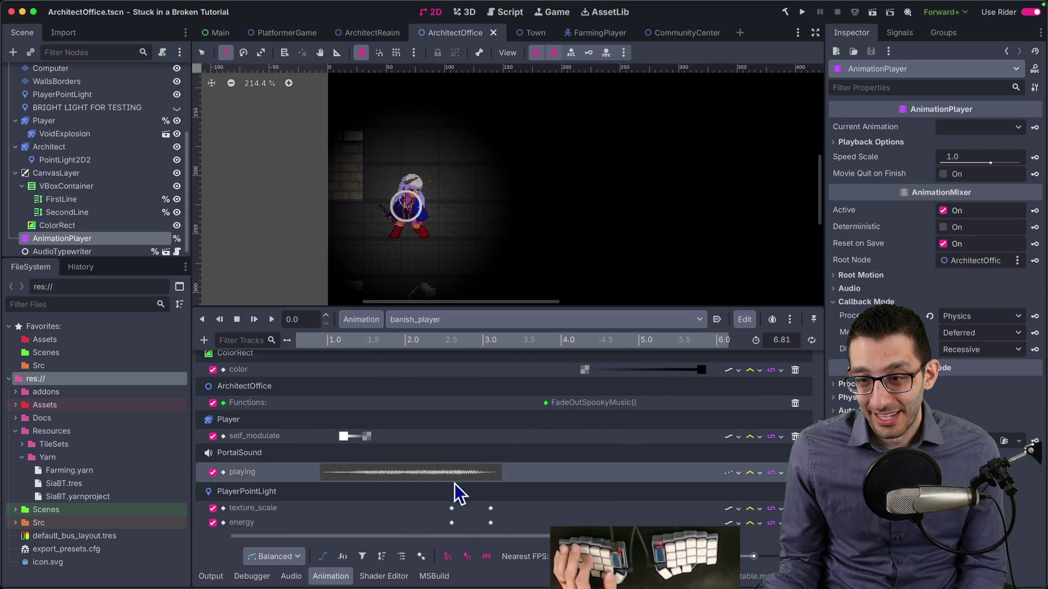
{"action": "left_click_drag", "start_coordinate": [754, 557], "coordinate": [765, 557]}
{"action": "scroll", "coordinate": [624, 441], "scroll_direction": "left", "scroll_amount": 1}
{"action": "left_click_drag", "start_coordinate": [487, 505], "coordinate": [474, 531]}
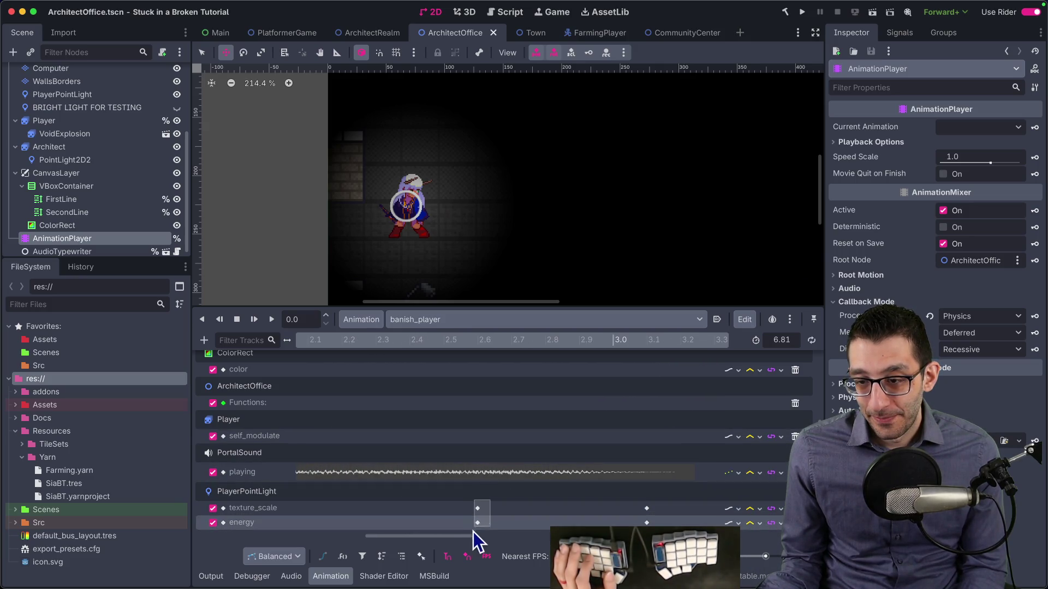
{"action": "left_click", "coordinate": [960, 127]}
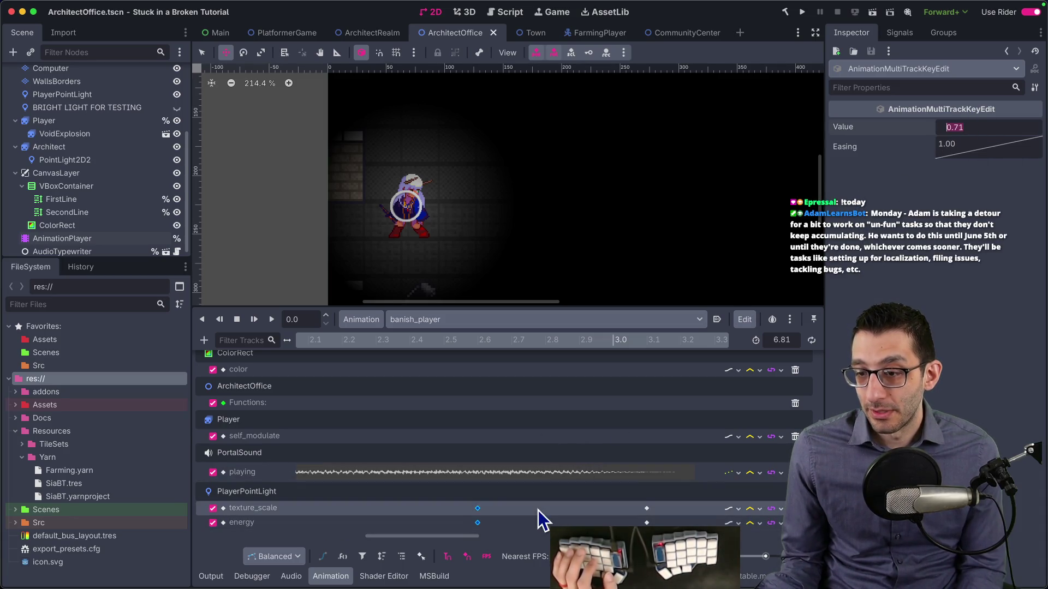
Step: Move the PlayerPointLight texture_scale and energy keys from 2.6 to 2.55 s
{"action": "left_click", "coordinate": [479, 509]}
{"action": "left_click", "coordinate": [1020, 105]}
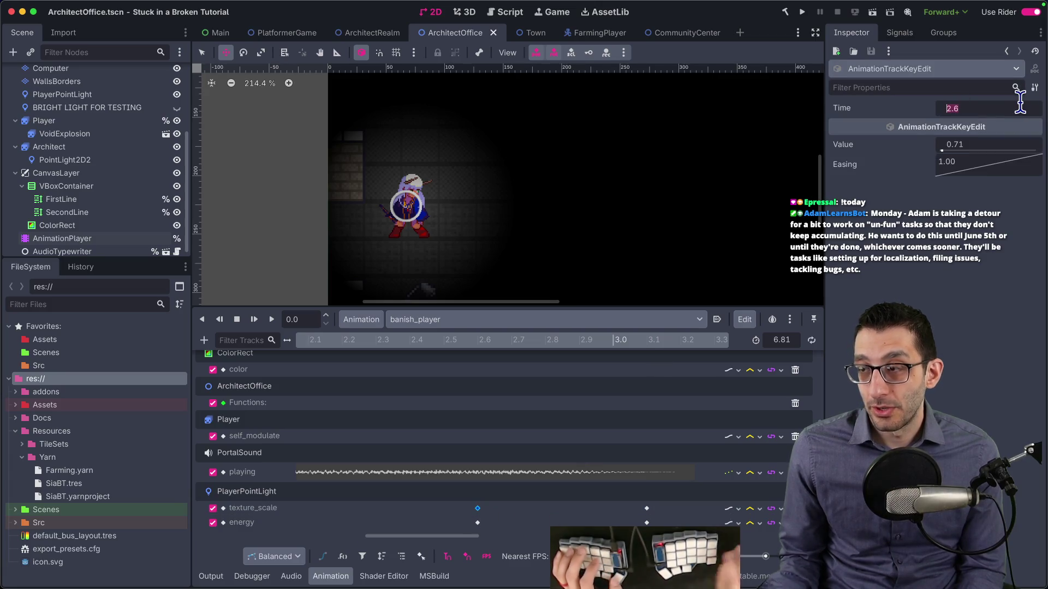
{"action": "type", "text": "2.55"}
{"action": "key", "text": "Return"}
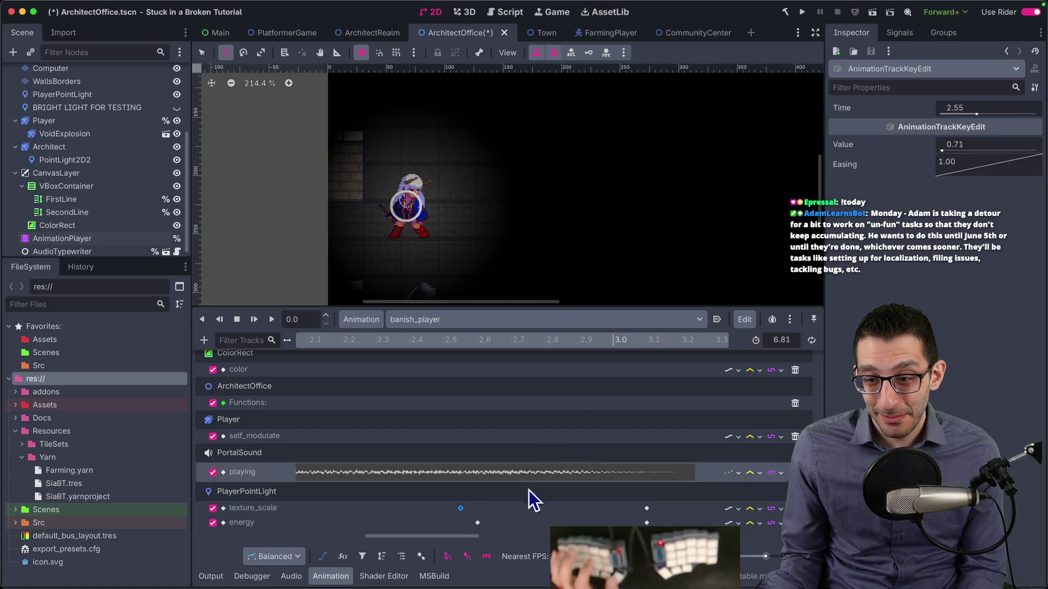
{"action": "left_click", "coordinate": [478, 523]}
{"action": "left_click", "coordinate": [986, 108]}
{"action": "type", "text": "2.55"}
{"action": "key", "text": "Return"}
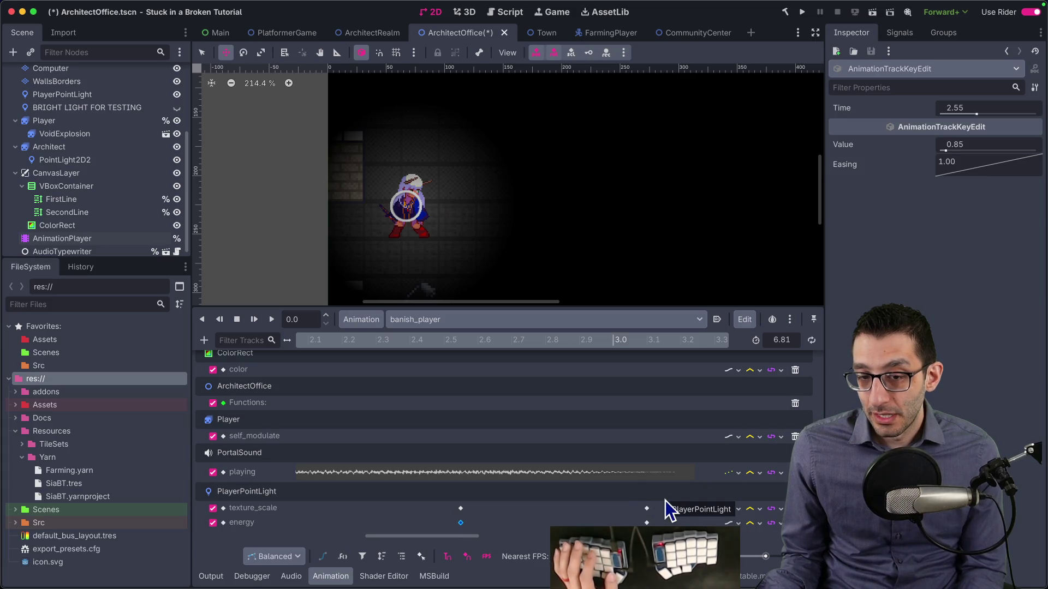
Step: Move the texture_scale and energy keys from 3.1 to 3.05 s and save ArchitectOffice
{"action": "left_click_drag", "start_coordinate": [657, 502], "coordinate": [647, 531]}
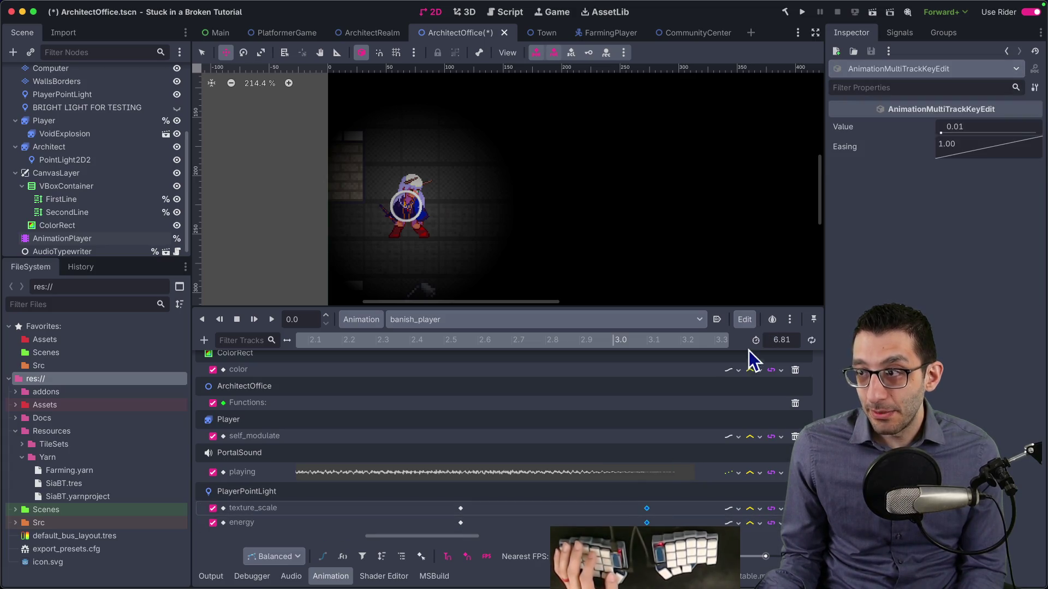
{"action": "left_click", "coordinate": [647, 510]}
{"action": "left_click", "coordinate": [647, 509]}
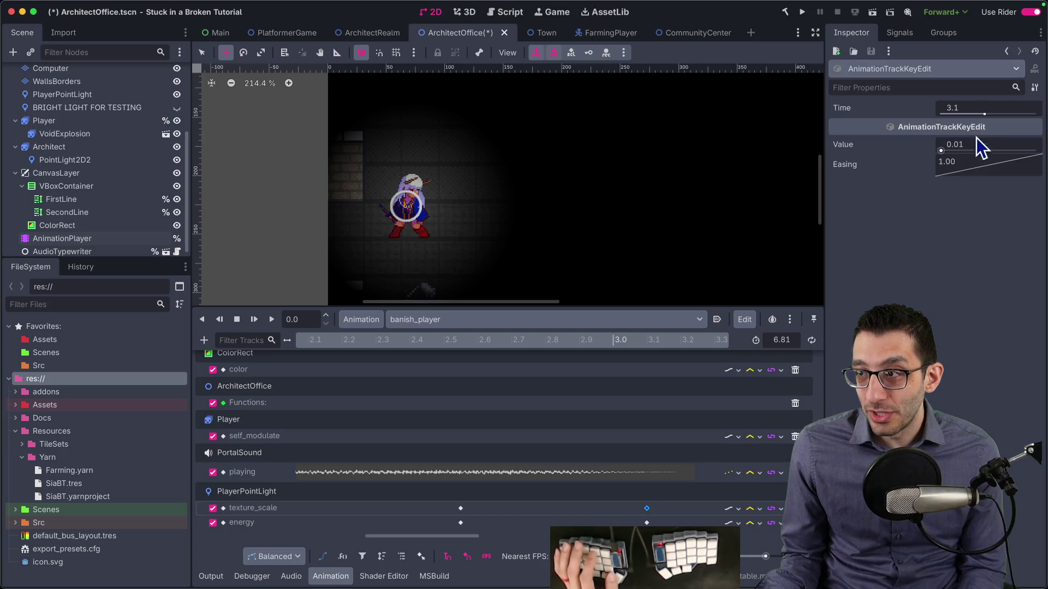
{"action": "type", "text": "3.05"}
{"action": "key", "text": "Return"}
{"action": "left_click", "coordinate": [647, 523]}
{"action": "left_click", "coordinate": [991, 110]}
{"action": "type", "text": "3.05"}
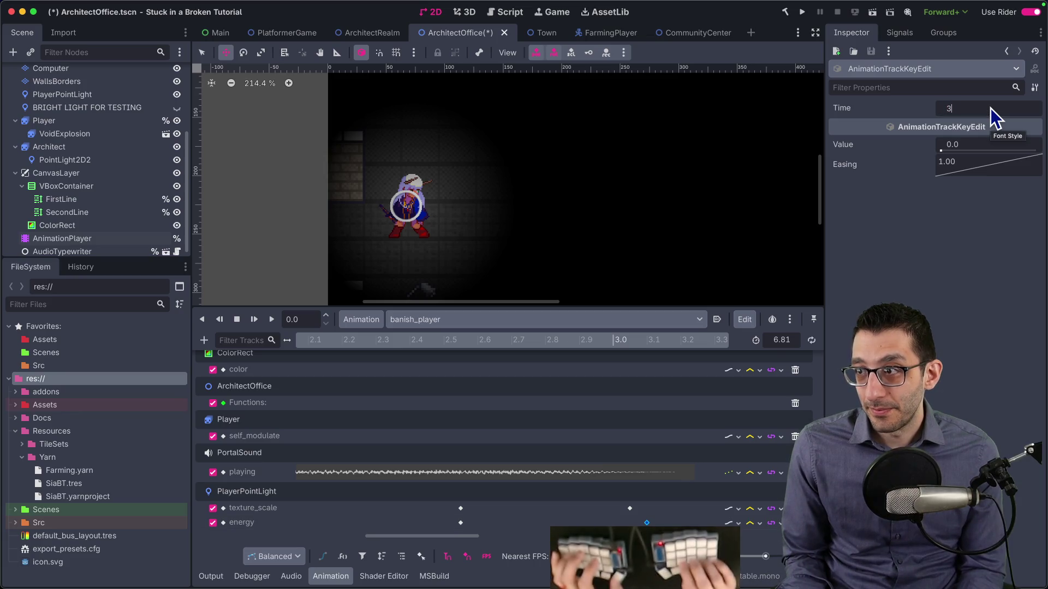
{"action": "key", "text": "Return"}
{"action": "key", "text": "ctrl+s"}
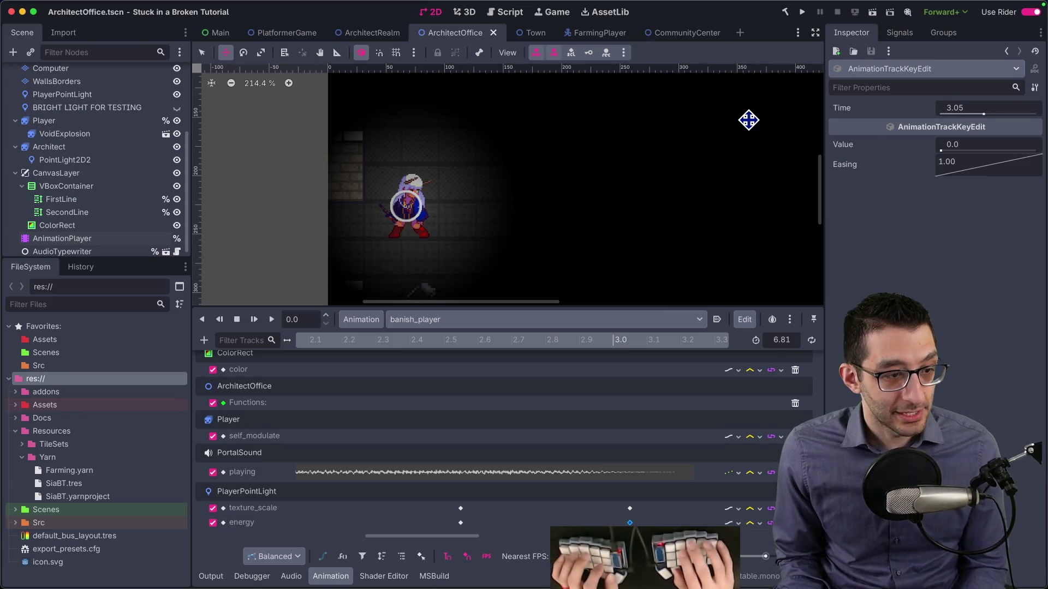
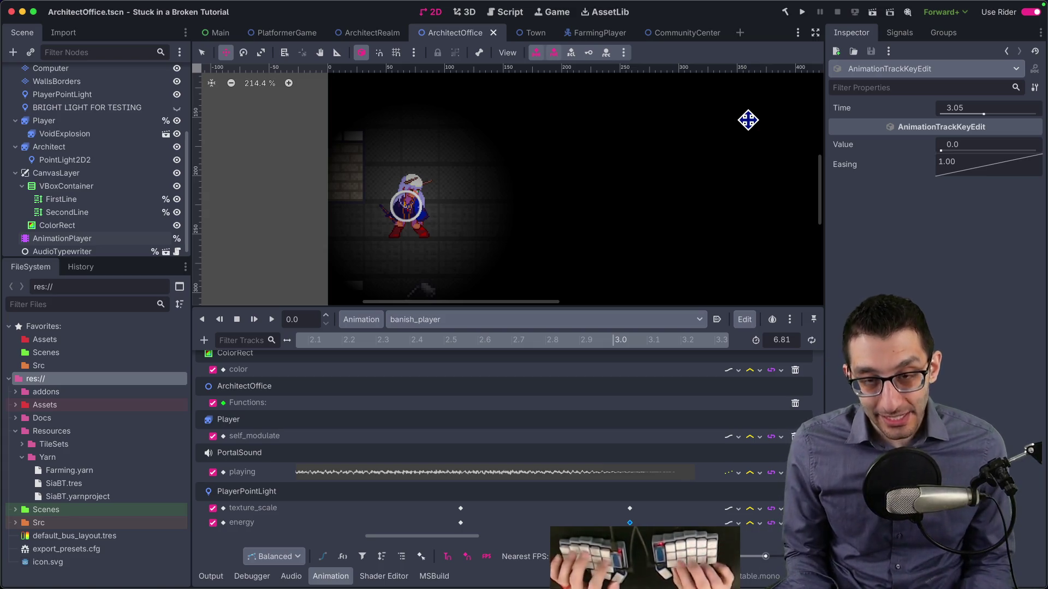
Step: Switch from Godot to the 'did you have fun' notes in Visual Studio Code
{"action": "key", "text": "super+Tab"}
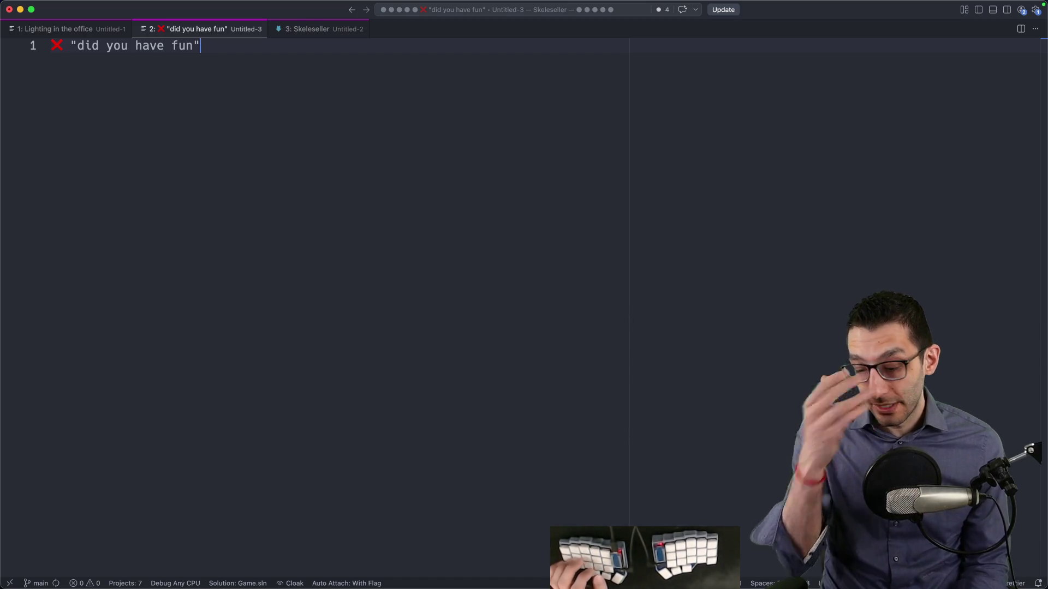
Step: Add an 'asking' outline listing confusion, intrigue, feelings about plans and desired play length
{"action": "key", "text": "Return"}
{"action": "key", "text": "Return"}
{"action": "key", "text": "Return"}
{"action": "type", "text": "confusion"}
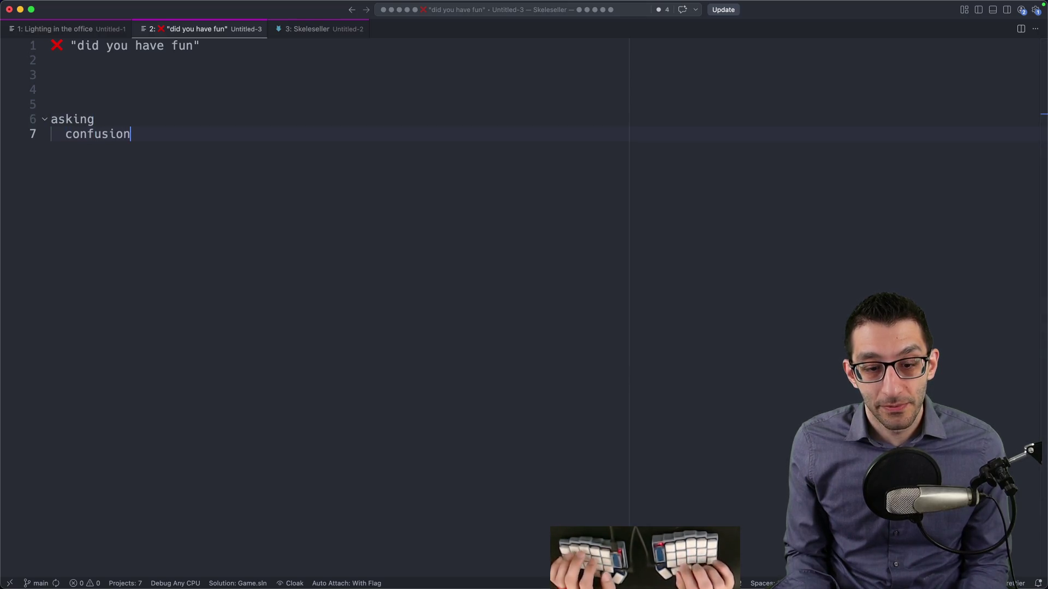
{"action": "key", "text": "Return"}
{"action": "type", "text": "intrigue"}
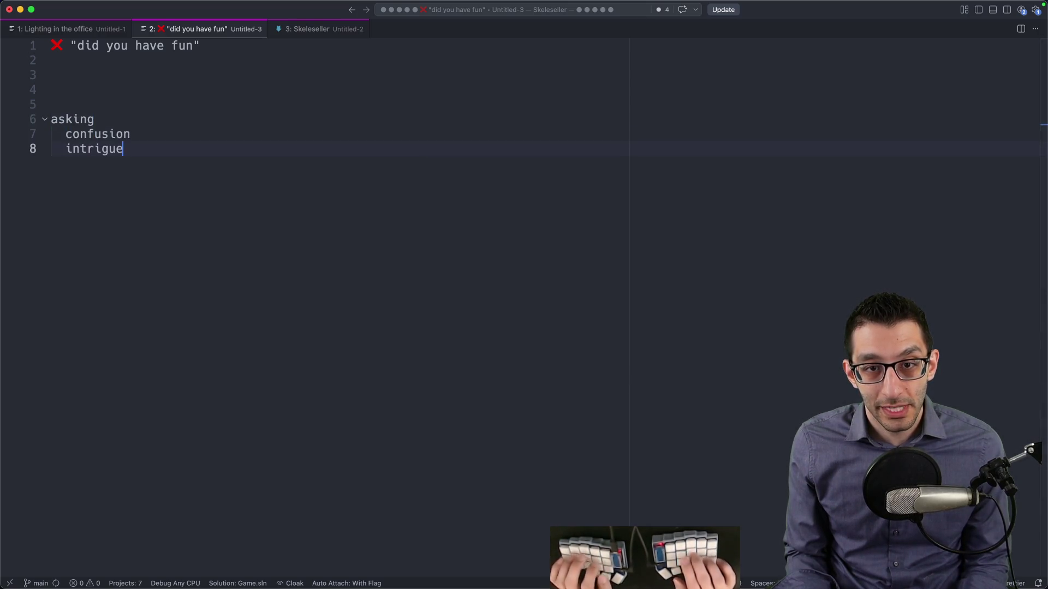
{"action": "key", "text": "Return"}
{"action": "type", "text": "how dot"}
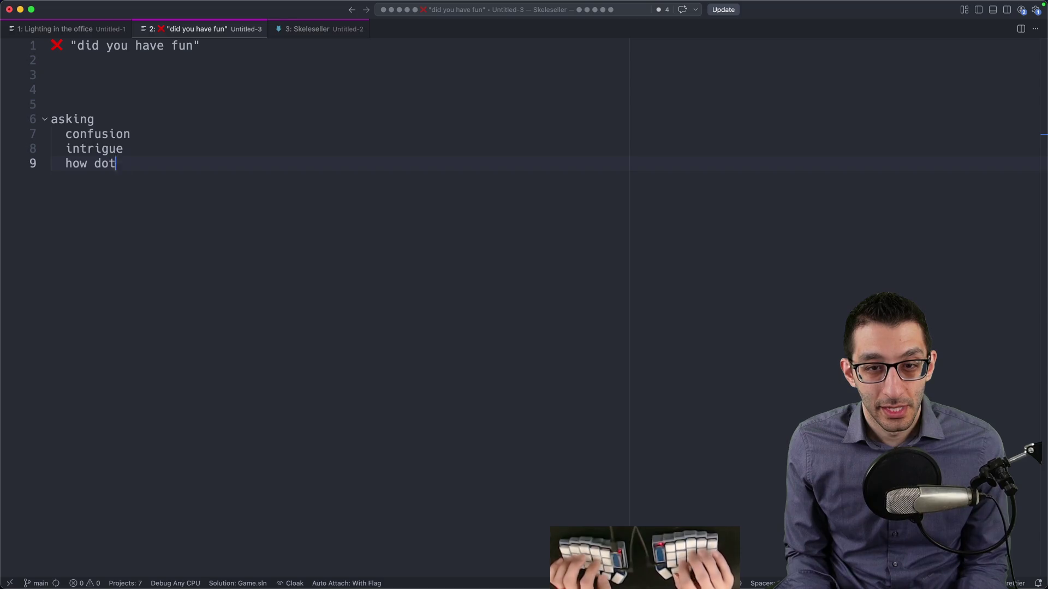
{"action": "type", "text": "hey"}
{"action": "key", "text": "Escape"}
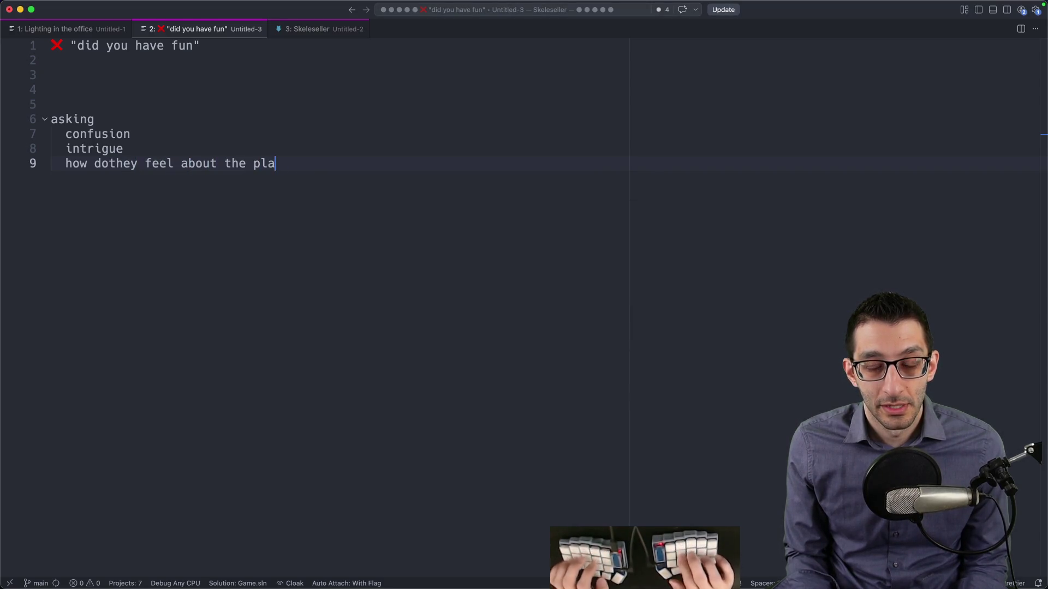
{"action": "key", "text": "End"}
{"action": "key", "text": "Return"}
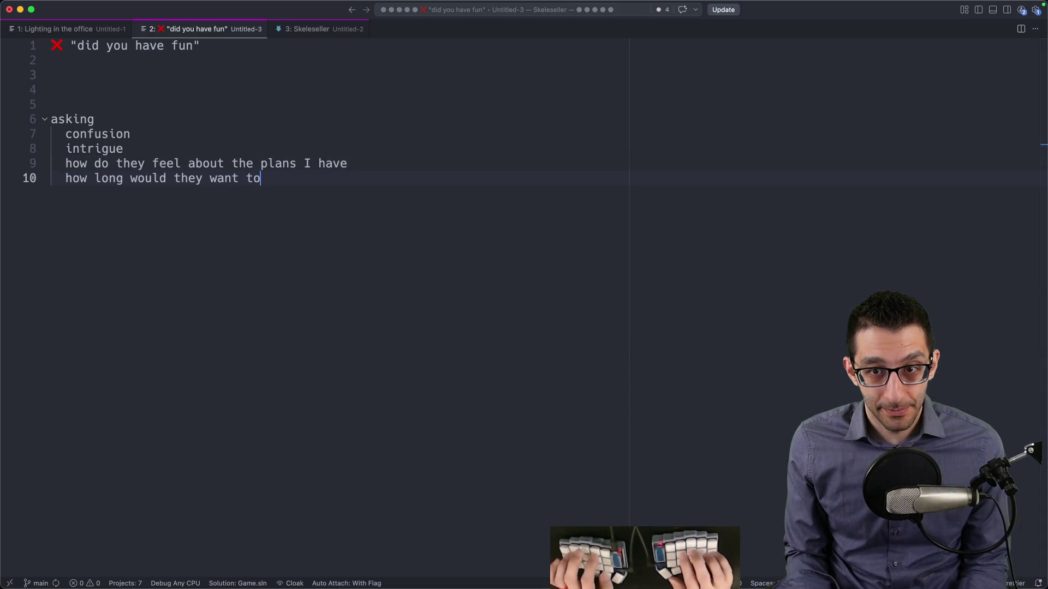
{"action": "type", "text": " play"}
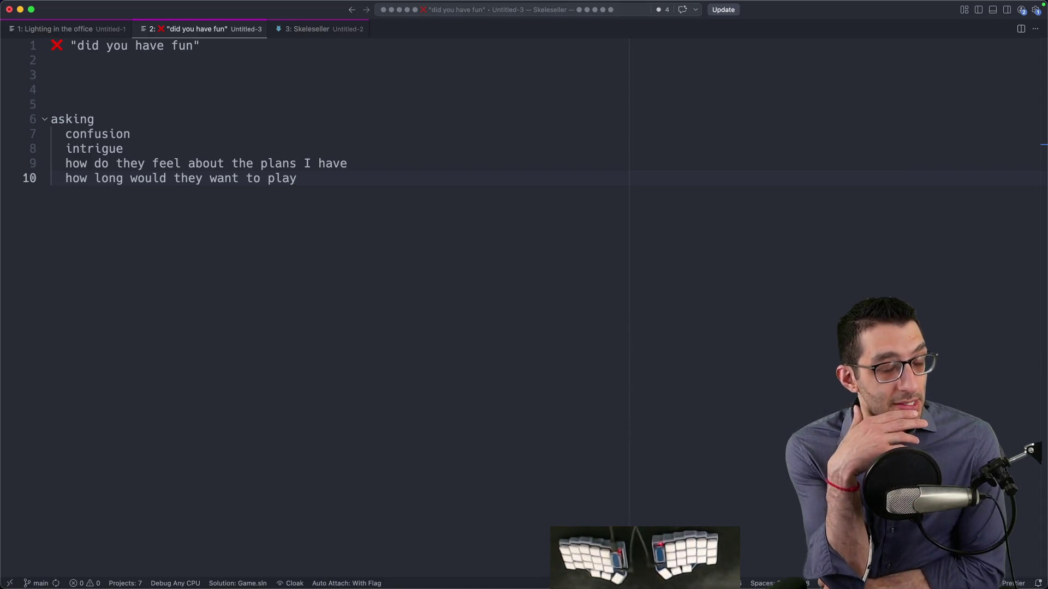
Step: Add an indented 'target length: 2-6 hours' line beneath the asking list
{"action": "key", "text": "Return"}
{"action": "key", "text": "Return"}
{"action": "key", "text": "Return"}
{"action": "key", "text": "Tab"}
{"action": "type", "text": "target"}
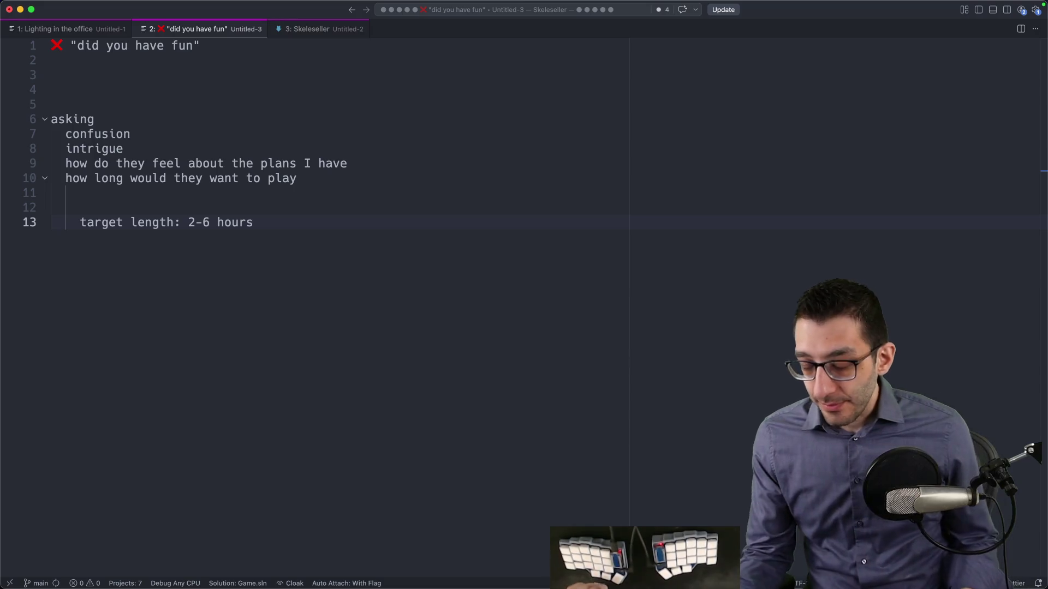
{"action": "double_click", "coordinate": [95, 134]}
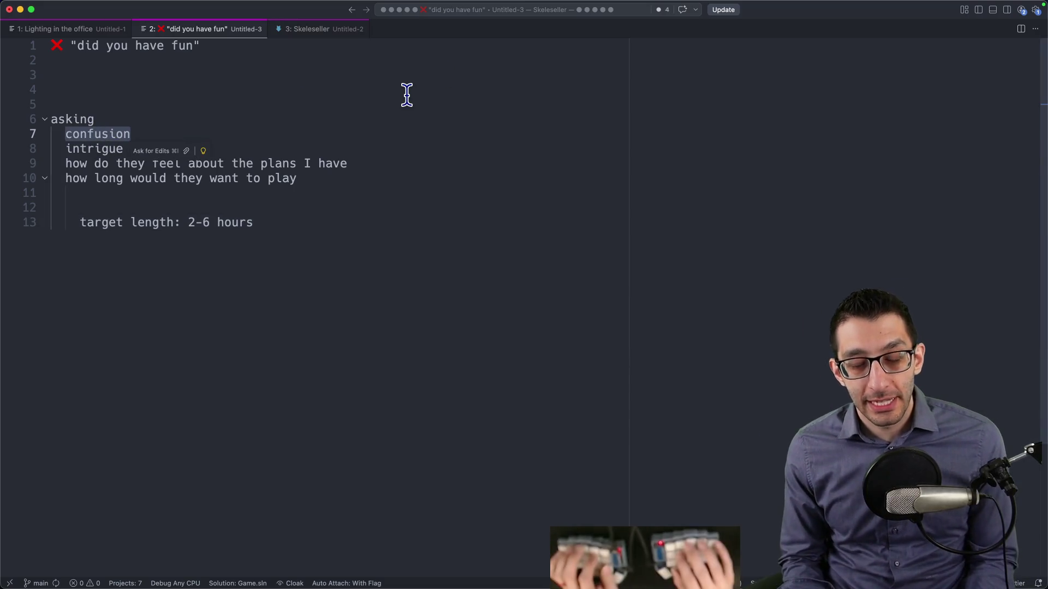
Step: Note 'fever-dream game' under confusion, with an indented platformer sequence line below it
{"action": "key", "text": "Right"}
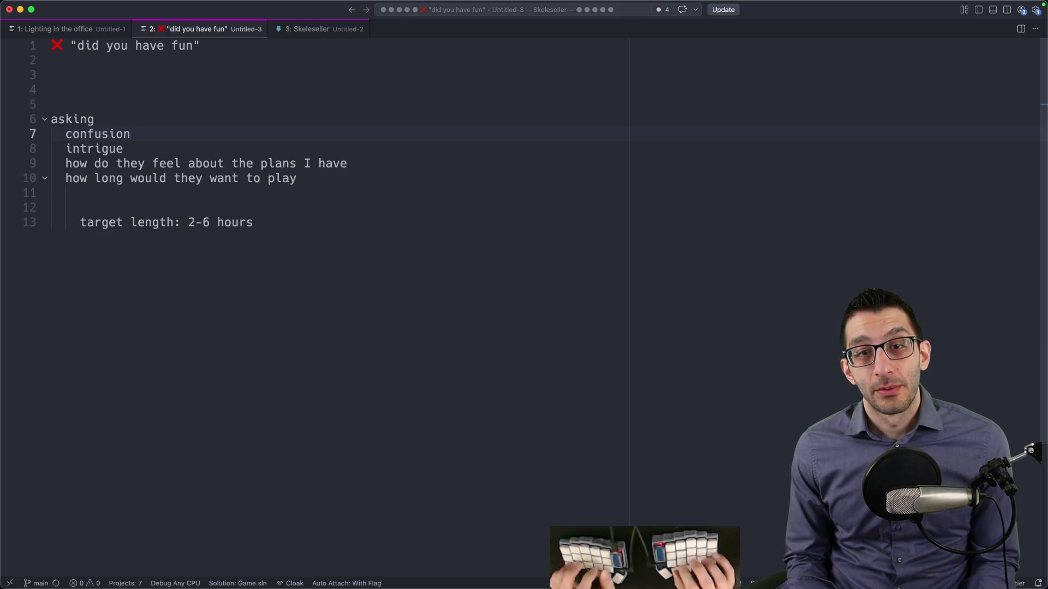
{"action": "key", "text": "Return"}
{"action": "key", "text": "Tab"}
{"action": "type", "text": "fever-dr"}
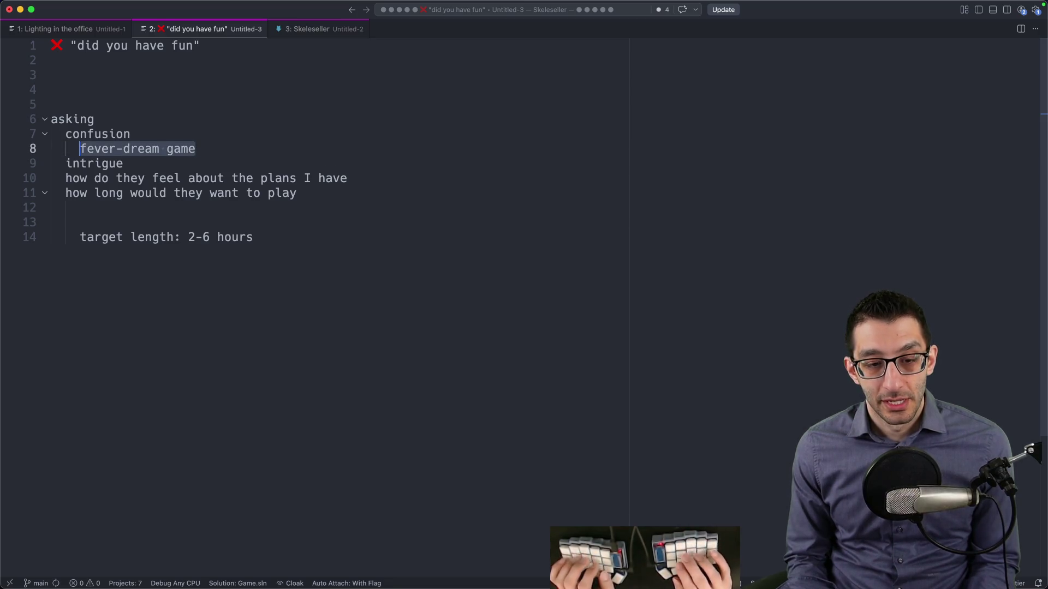
{"action": "key", "text": "Right"}
{"action": "key", "text": "Return"}
{"action": "key", "text": "Tab"}
{"action": "type", "text": "platfor"}
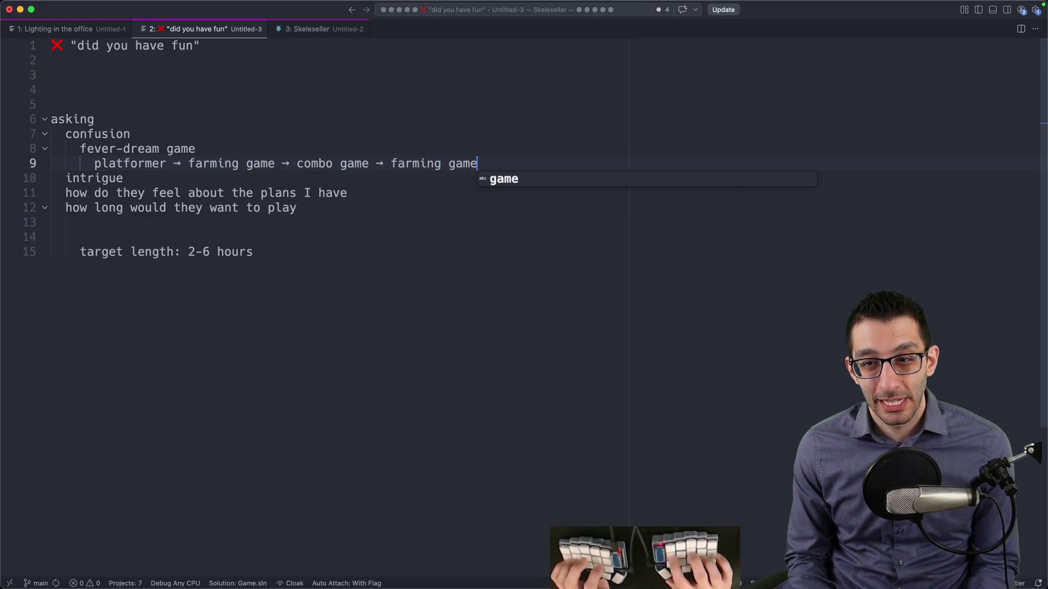
Step: Remove 'combo game →' from the sequence so it ends platformer → farming game → top-down shooter
{"action": "left_click_drag", "start_coordinate": [88, 169], "coordinate": [491, 164]}
{"action": "left_click", "coordinate": [491, 164]}
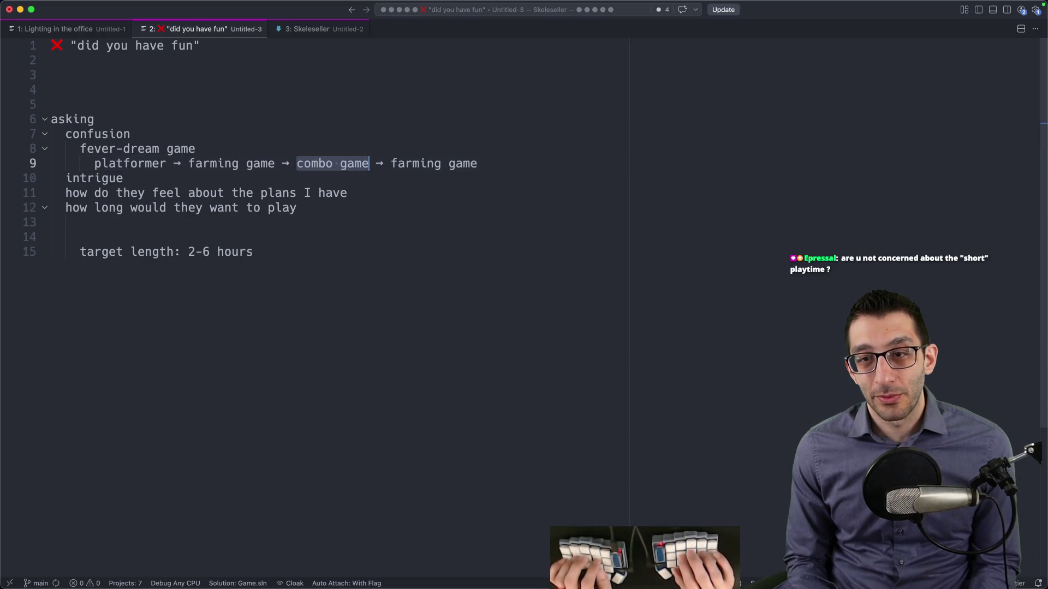
{"action": "key", "text": "shift+Right"}
{"action": "key", "text": "shift+Right"}
{"action": "key", "text": "BackSpace"}
{"action": "key", "text": "BackSpace"}
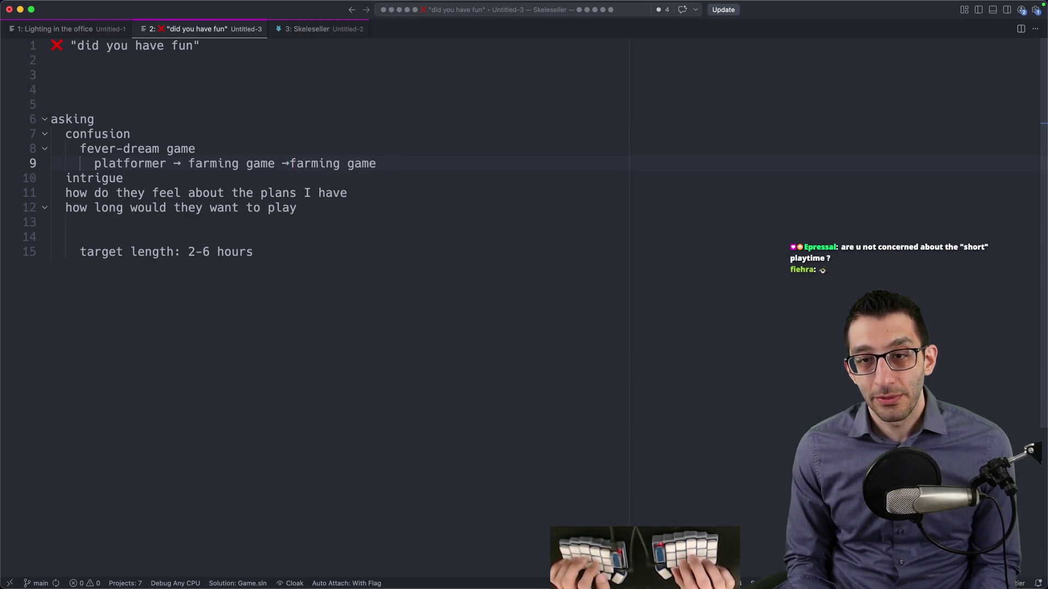
{"action": "type", "text": "top-down shoote"}
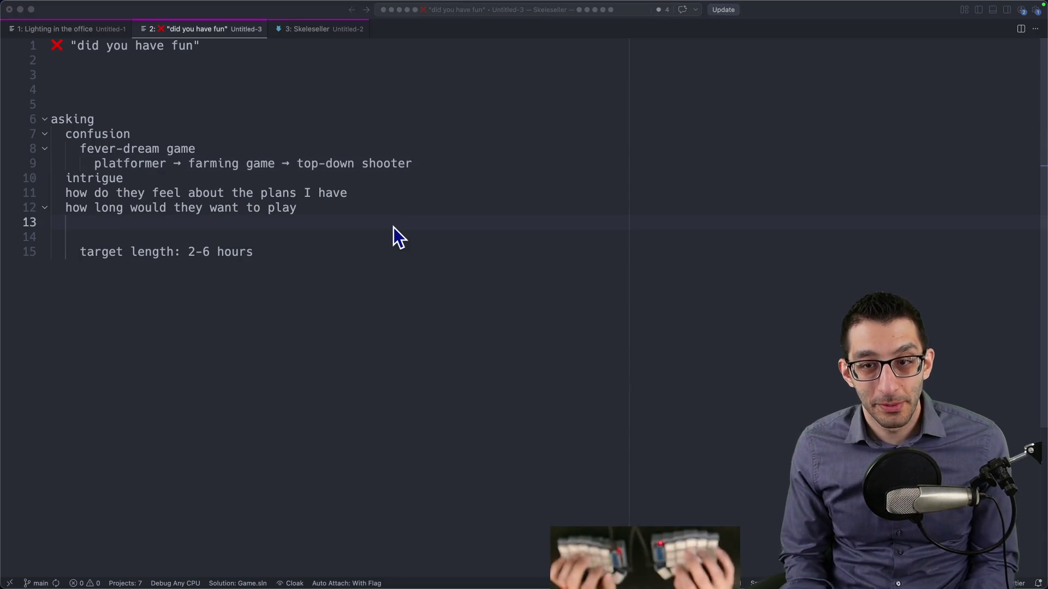
{"action": "key", "text": "super+Tab"}
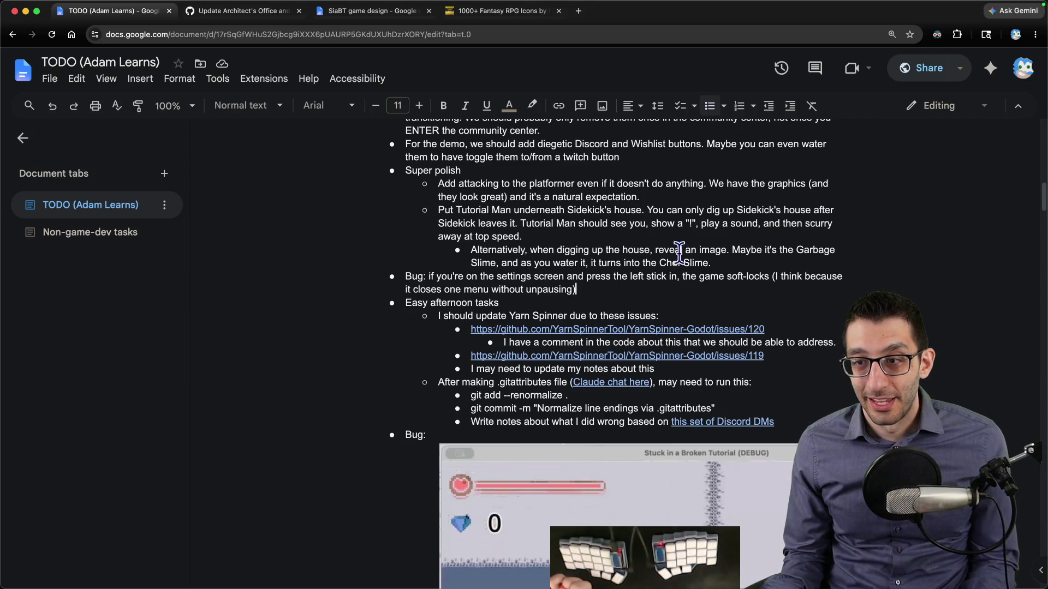
Step: Jump to the top of the TODO document, then build and run the game from Godot
{"action": "key", "text": "super+Up"}
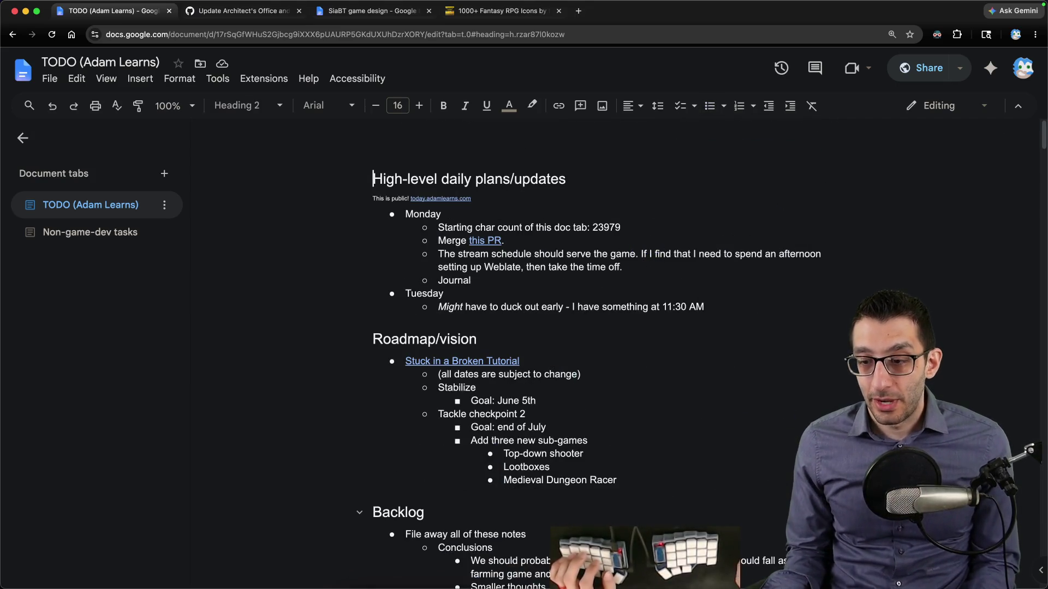
{"action": "key", "text": "super+Tab"}
{"action": "key", "text": "super+b"}
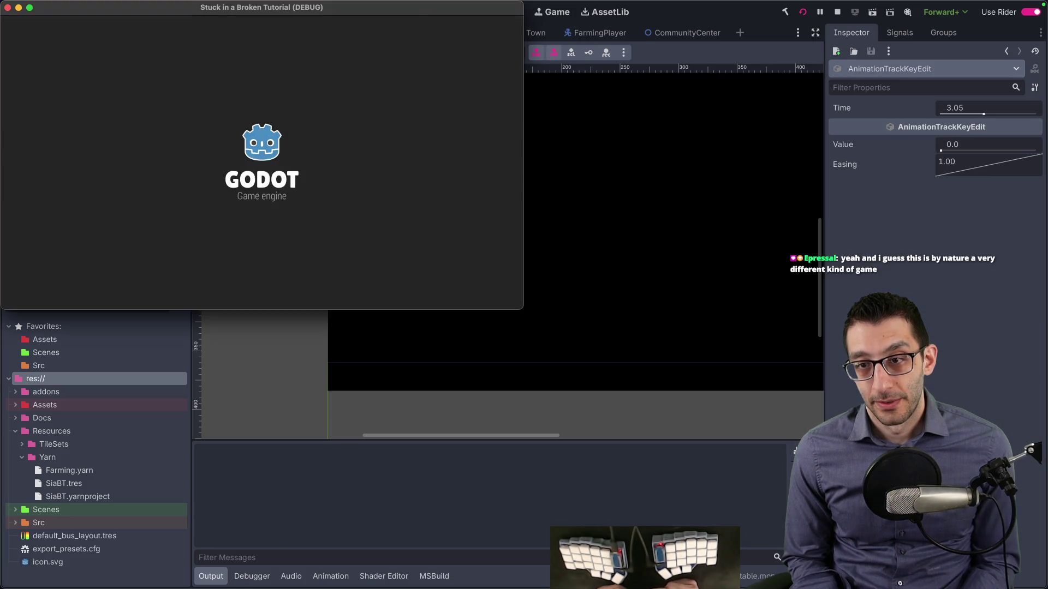
Step: Make the game fullscreen, teleport ahead with the platformer cheats and set TimeScale to 4x
{"action": "key", "text": "Escape"}
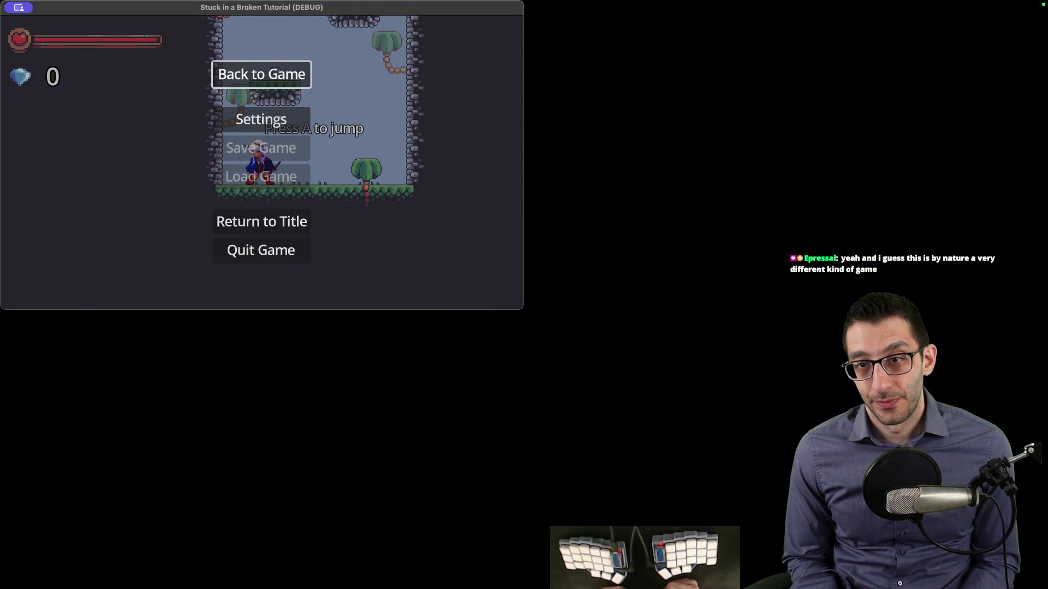
{"action": "key", "text": "Escape"}
{"action": "key", "text": "Escape"}
{"action": "key", "text": "grave"}
{"action": "key", "text": "Return"}
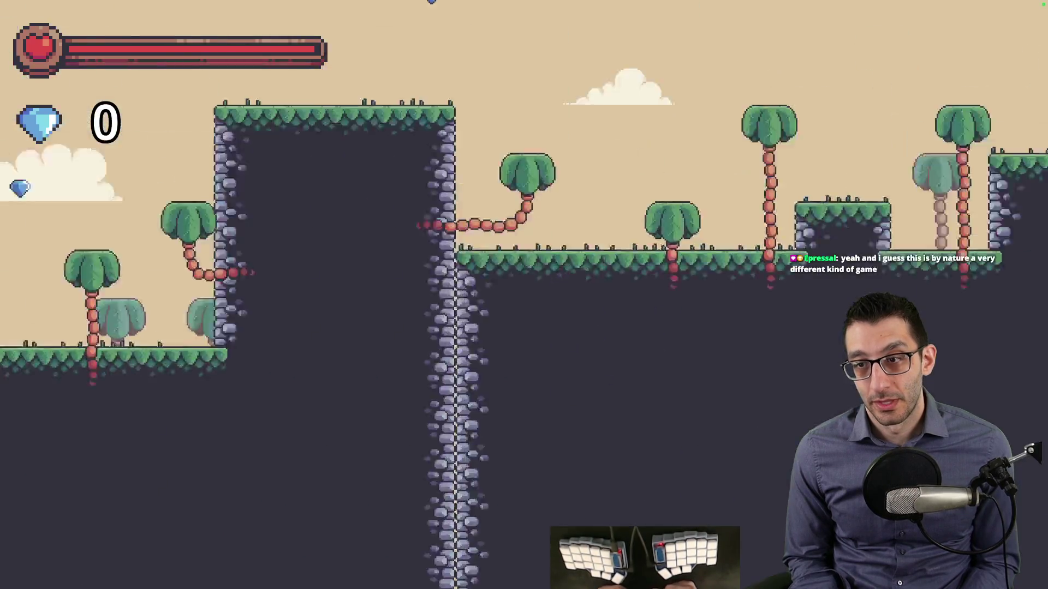
{"action": "key", "text": "grave"}
{"action": "key", "text": "Down"}
{"action": "key", "text": "Down"}
{"action": "key", "text": "Down"}
{"action": "key", "text": "Return"}
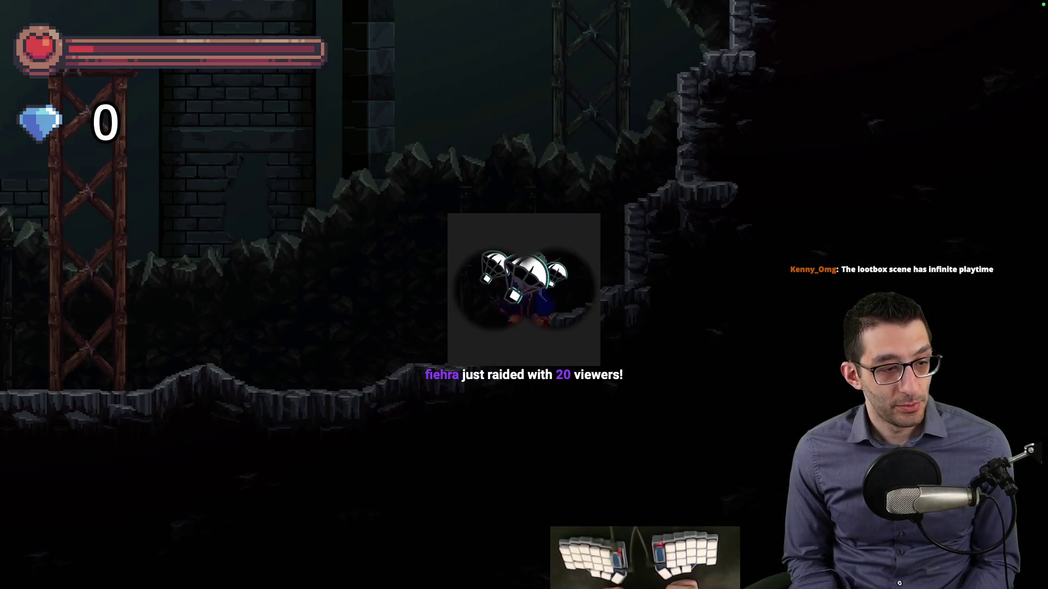
Step: Pause the game and open the Settings dialog from the pause menu
{"action": "key", "text": "Escape"}
{"action": "key", "text": "Down"}
{"action": "key", "text": "Up"}
{"action": "key", "text": "Down"}
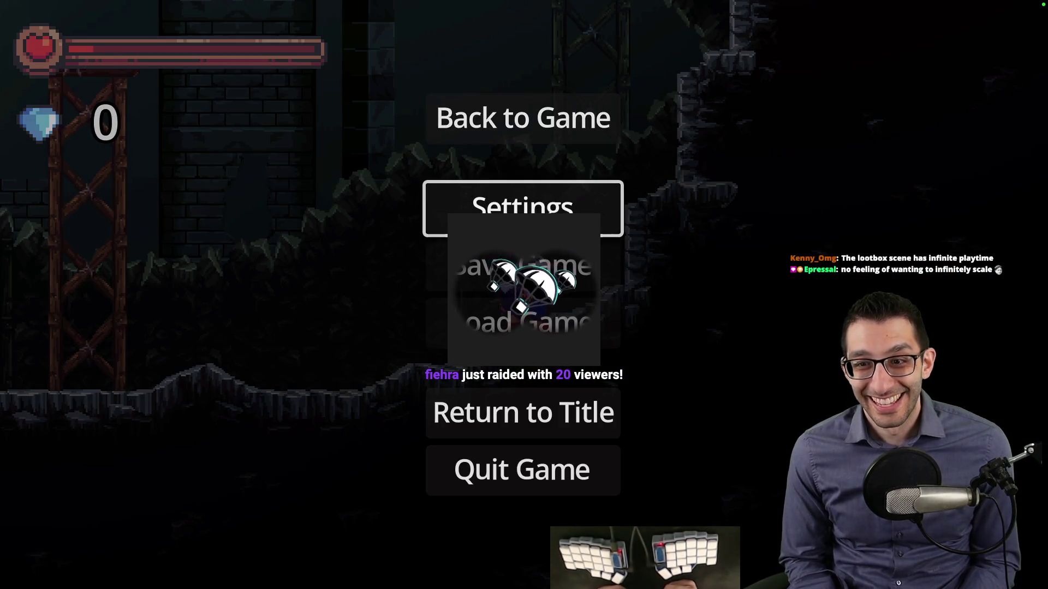
{"action": "key", "text": "Up"}
{"action": "key", "text": "Down"}
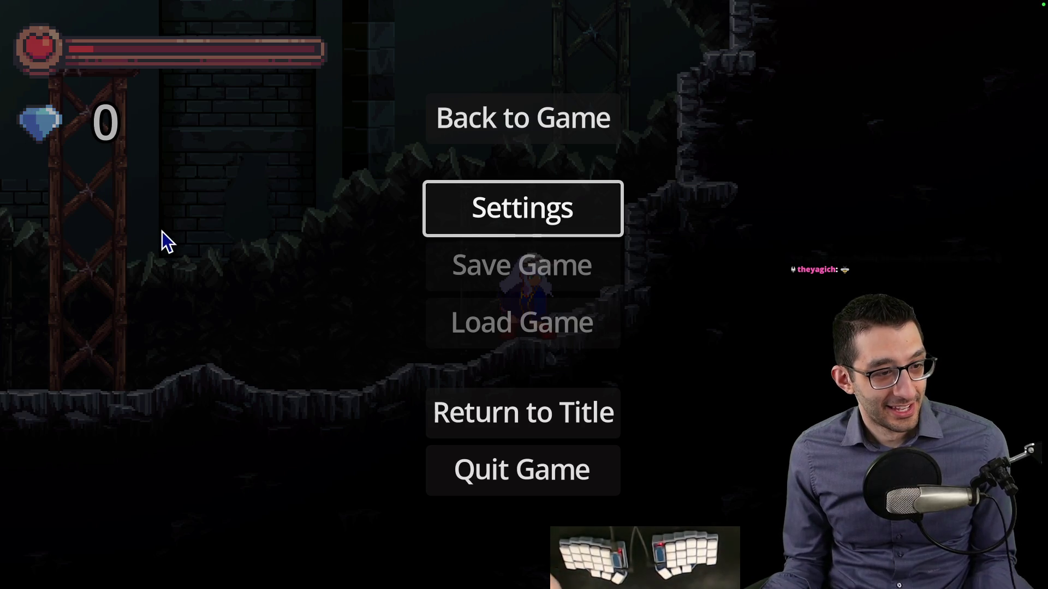
{"action": "key", "text": "Return"}
Step: Close Settings, resume the game and reapply the 4x TimeScale cheat
{"action": "key", "text": "Down"}
{"action": "key", "text": "Up"}
{"action": "key", "text": "Down"}
{"action": "key", "text": "Down"}
{"action": "key", "text": "Down"}
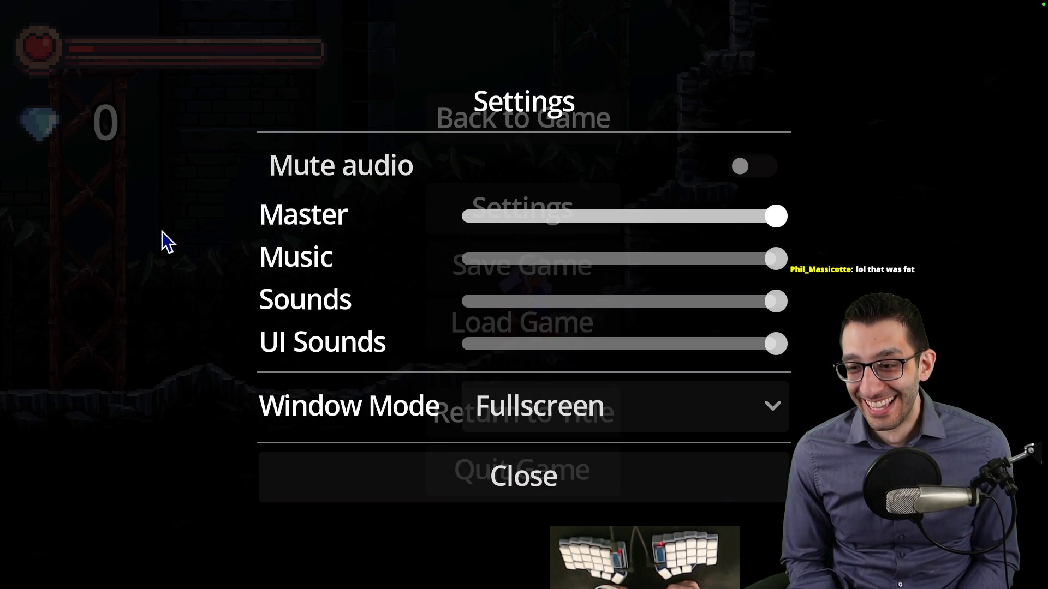
{"action": "key", "text": "Return"}
{"action": "key", "text": "Up"}
{"action": "key", "text": "Up"}
{"action": "key", "text": "Up"}
{"action": "key", "text": "Return"}
{"action": "key", "text": "grave"}
{"action": "key", "text": "Down"}
{"action": "key", "text": "Down"}
{"action": "key", "text": "Down"}
{"action": "key", "text": "Return"}
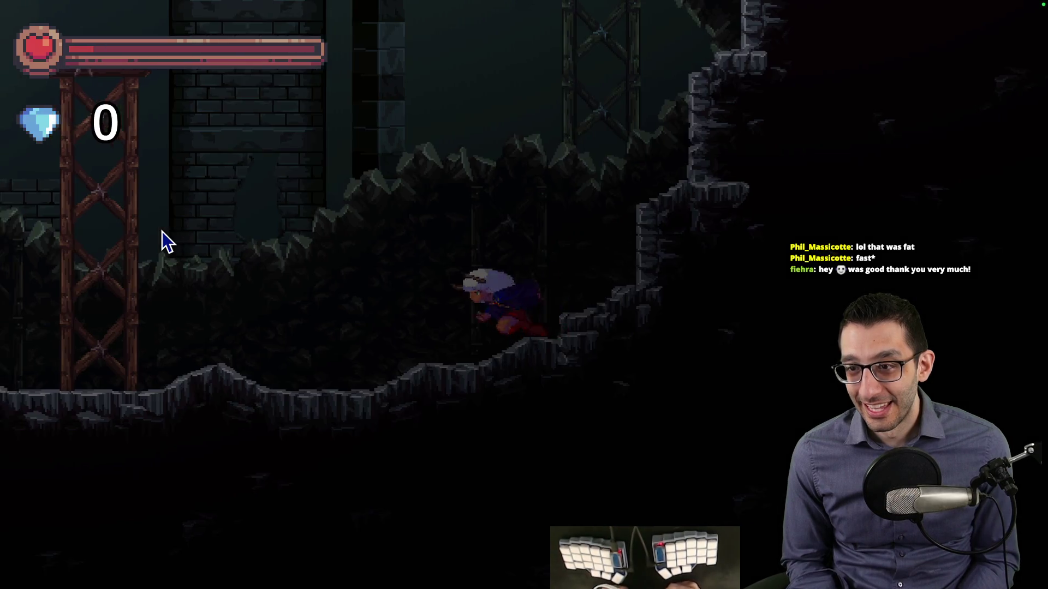
Step: Jump up to the door ledge, line up with the doorway and walk through it
{"action": "key", "text": "space"}
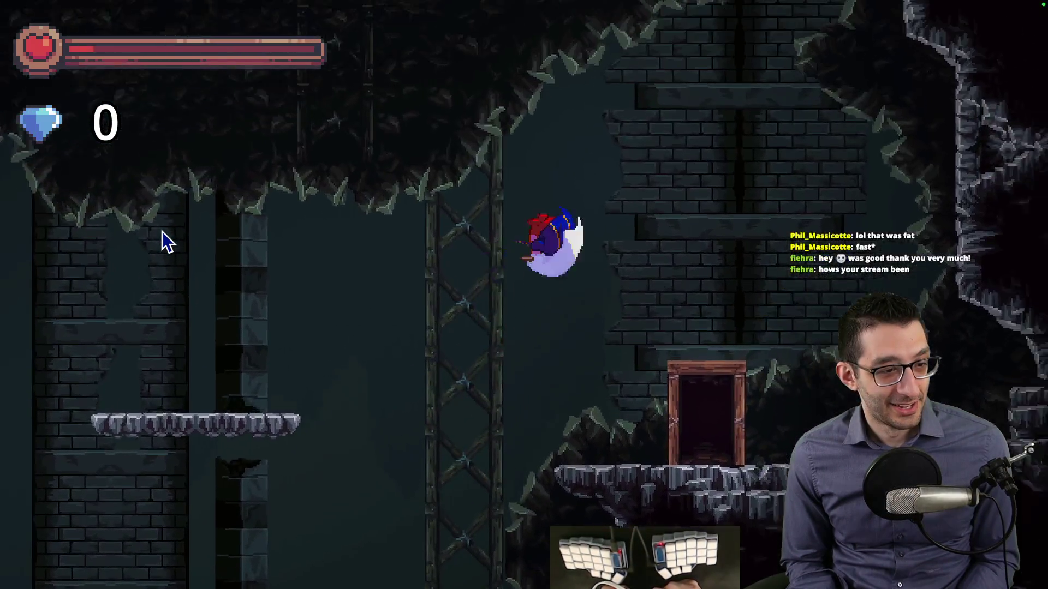
{"action": "key", "text": "Right"}
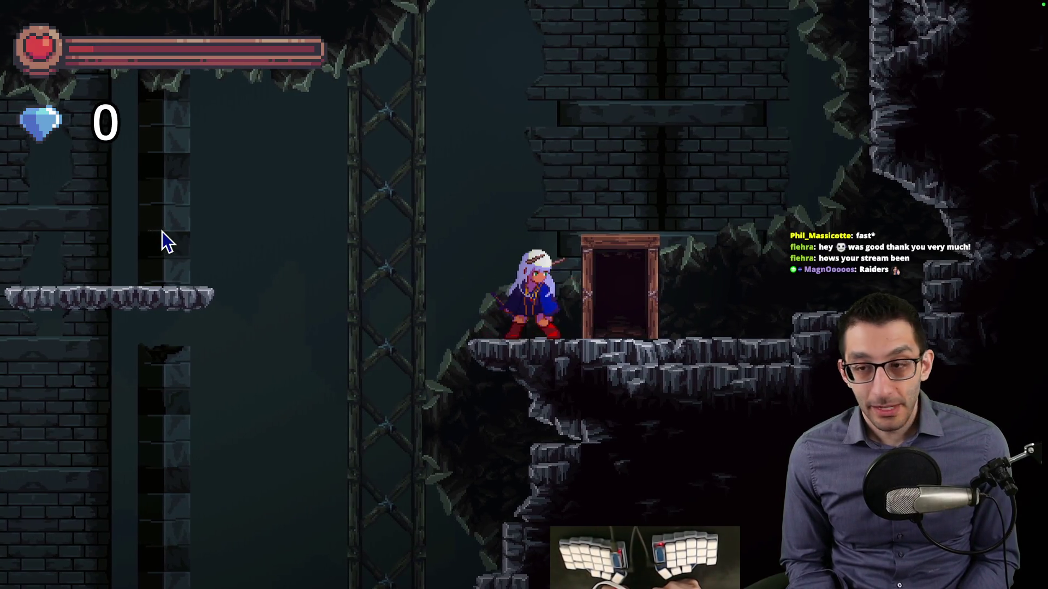
{"action": "key", "text": "space"}
{"action": "key", "text": "space"}
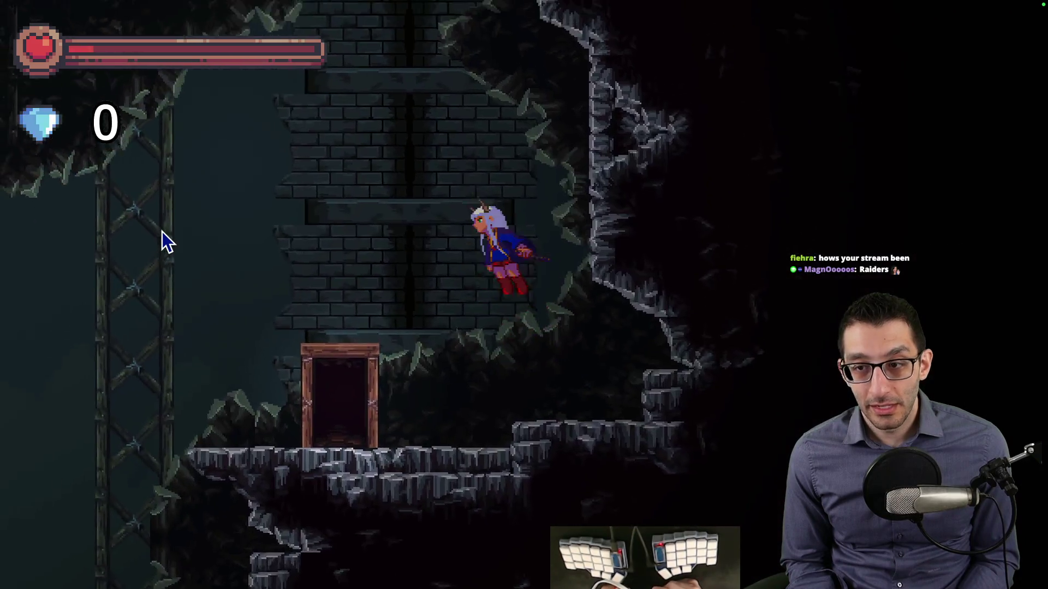
{"action": "key", "text": "Right"}
{"action": "key", "text": "Left"}
{"action": "key", "text": "Right"}
{"action": "key", "text": "Right"}
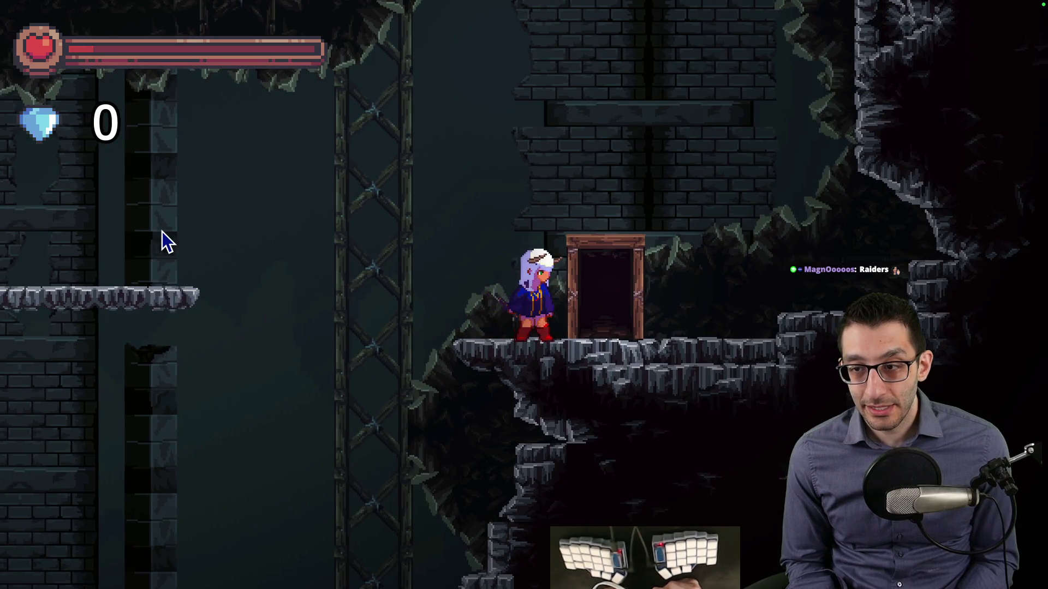
{"action": "key", "text": "Up"}
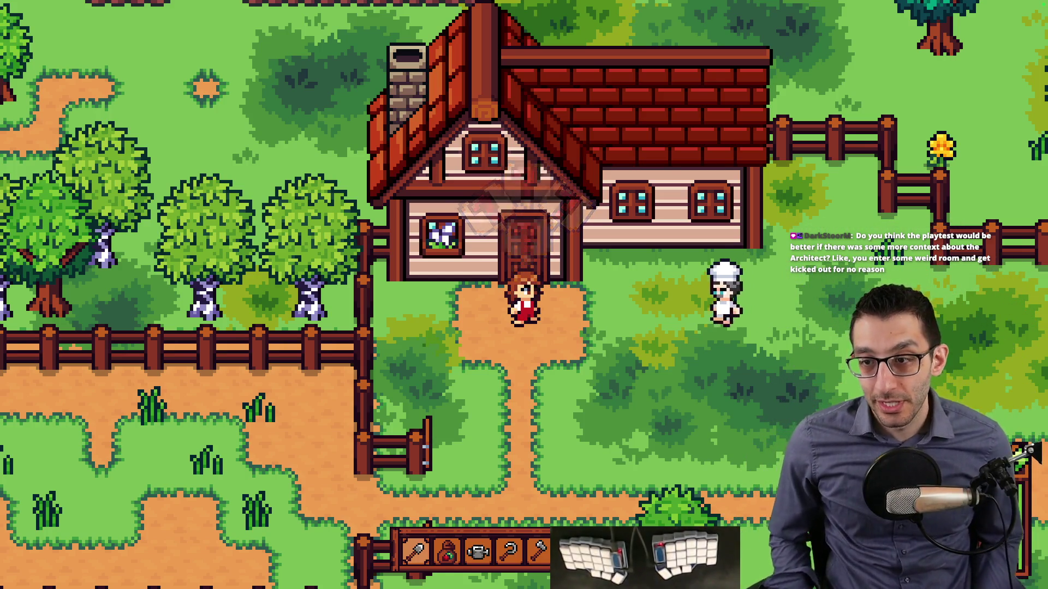
Step: Use the cheat menu to change to the Platformer game
{"action": "key", "text": "grave"}
{"action": "key", "text": "Down"}
{"action": "key", "text": "Down"}
{"action": "key", "text": "Down"}
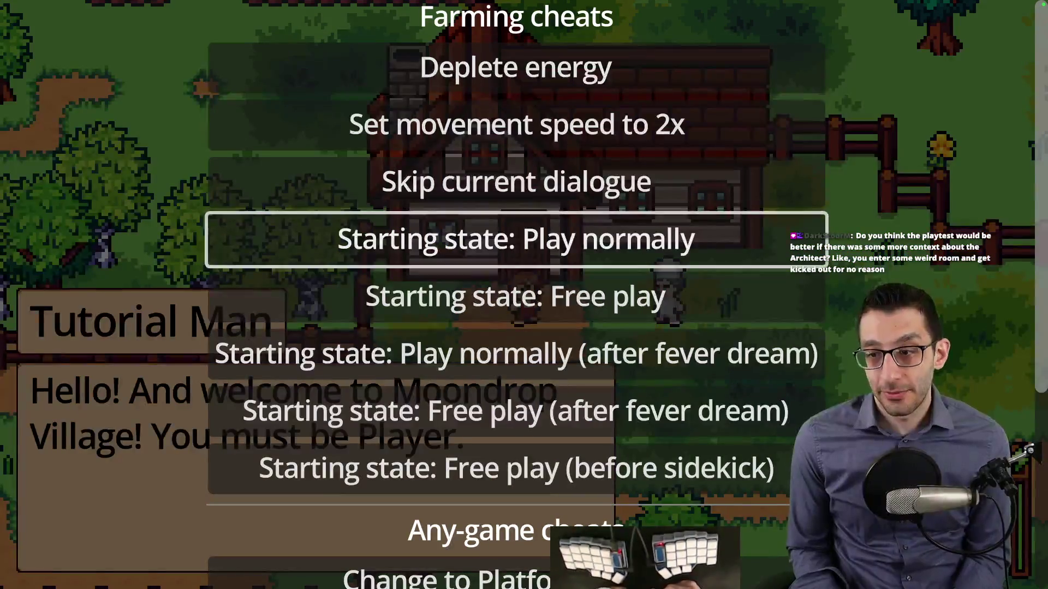
{"action": "key", "text": "Return"}
{"action": "key", "text": "grave"}
{"action": "key", "text": "Up"}
{"action": "key", "text": "Up"}
{"action": "key", "text": "Up"}
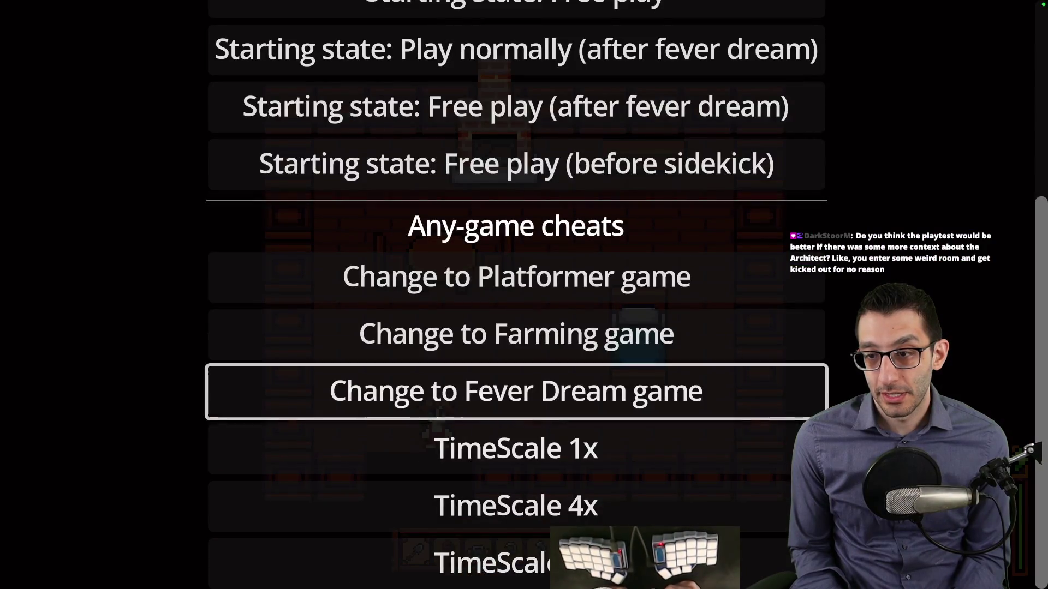
{"action": "key", "text": "Return"}
Step: Run, jump and dash across the platforms and cliffs collecting diamonds
{"action": "key", "text": "Right"}
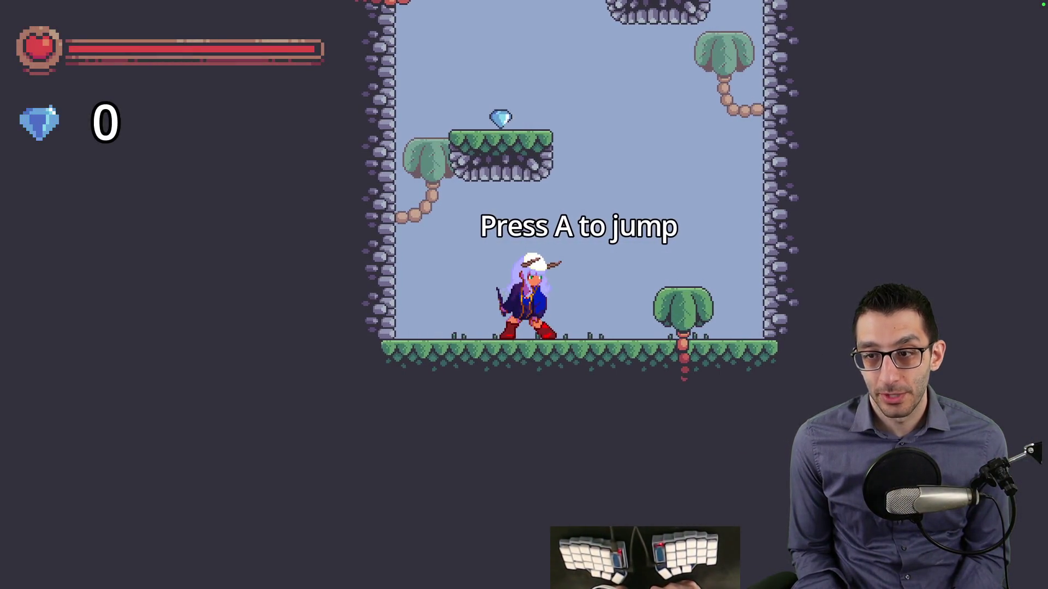
{"action": "key", "text": "Right"}
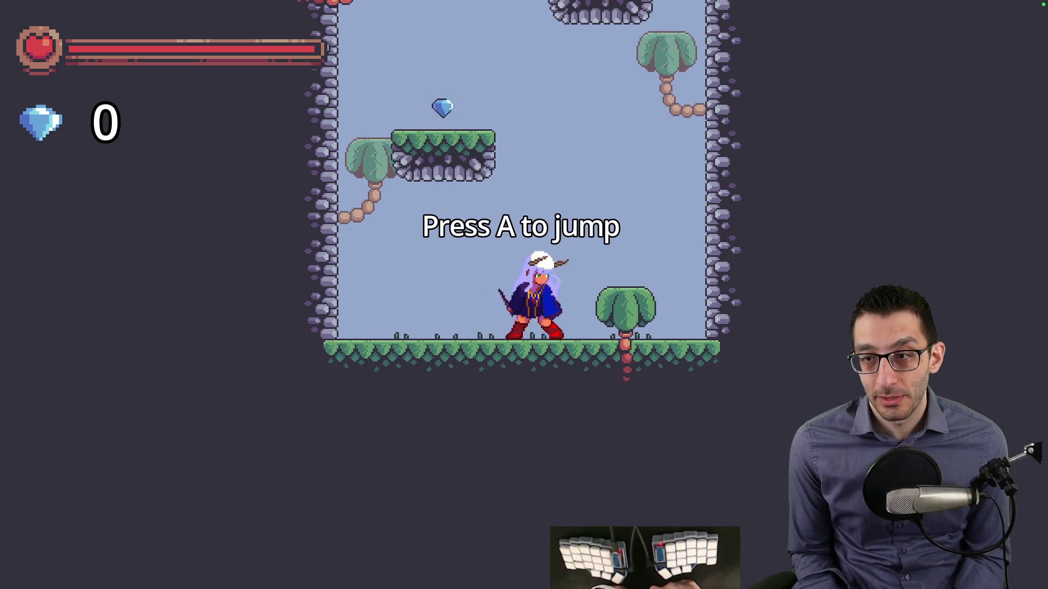
{"action": "key", "text": "space"}
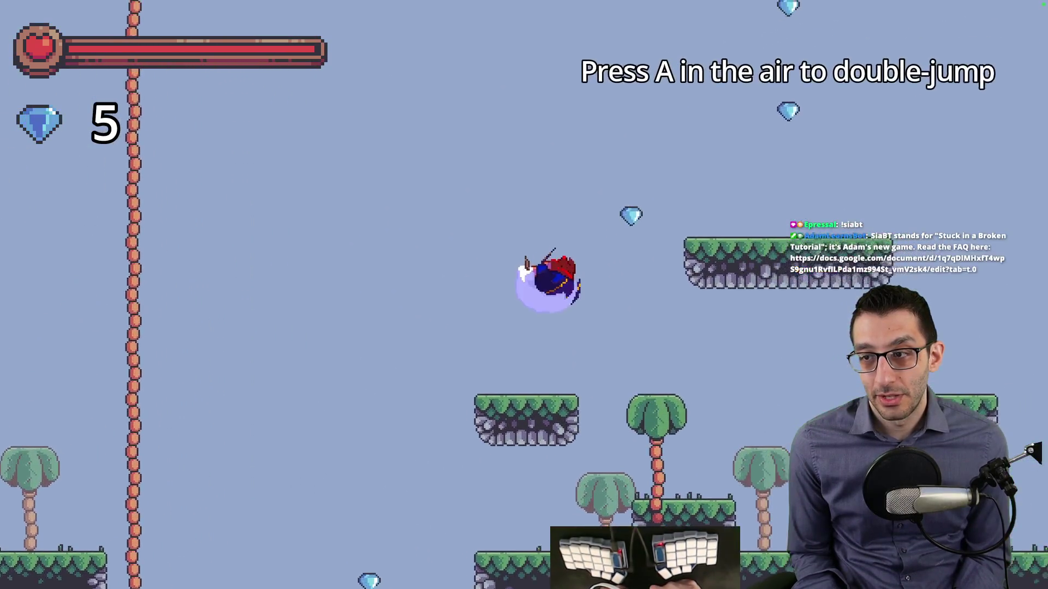
{"action": "key", "text": "Left"}
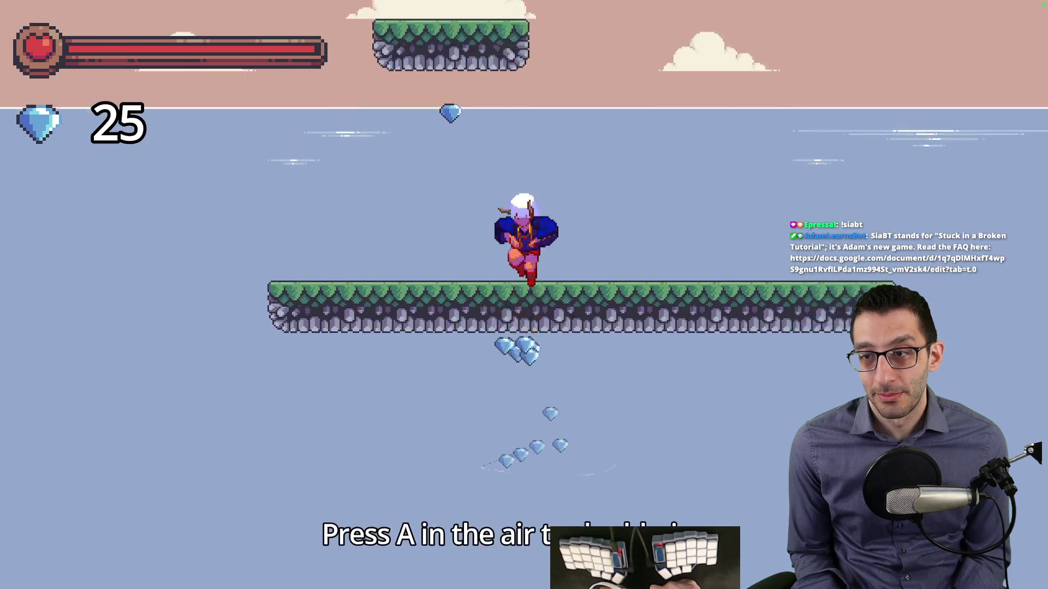
{"action": "key", "text": "Right"}
{"action": "key", "text": "space"}
{"action": "key", "text": "space"}
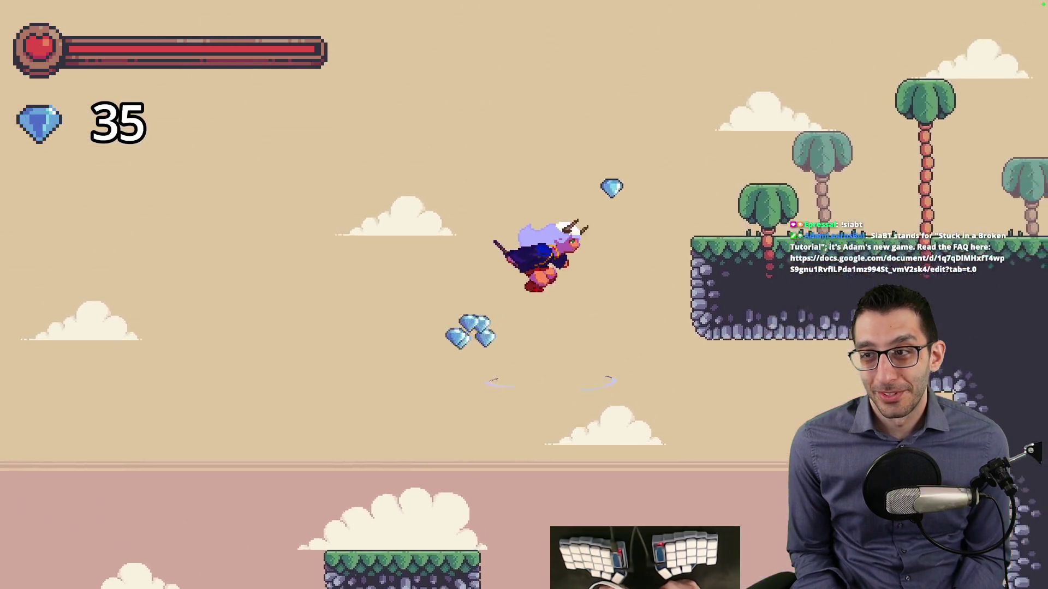
{"action": "key", "text": "r"}
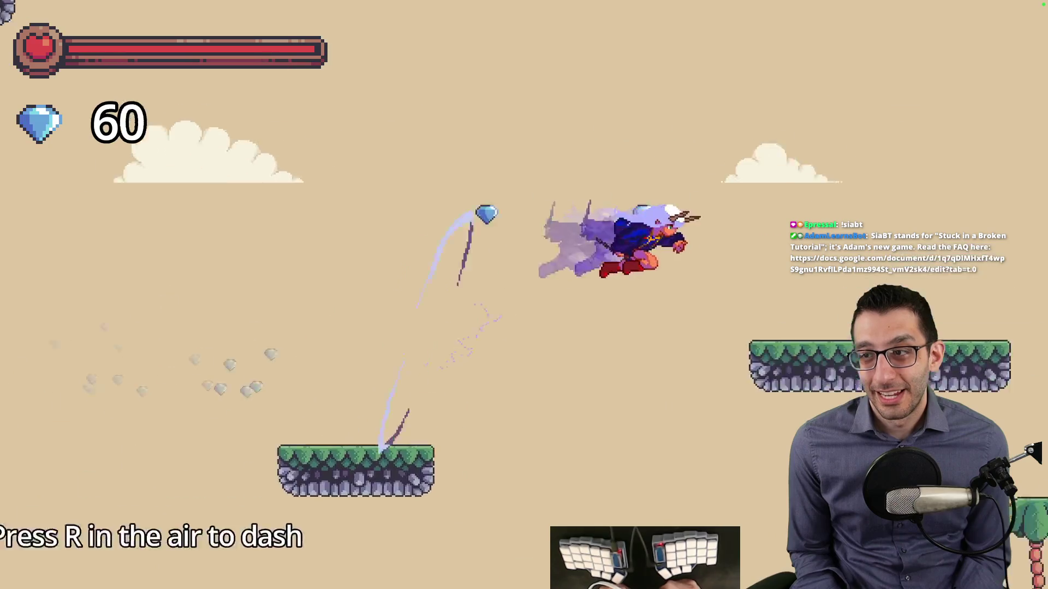
{"action": "key", "text": "r"}
{"action": "key", "text": "r"}
{"action": "key", "text": "Left"}
{"action": "key", "text": "space"}
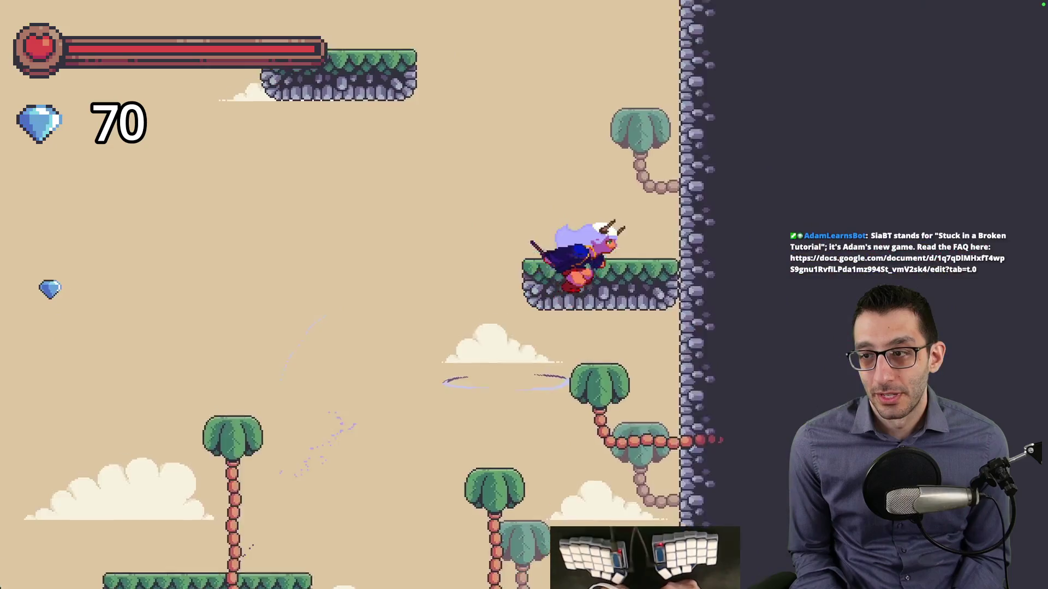
{"action": "key", "text": "r"}
{"action": "key", "text": "Right"}
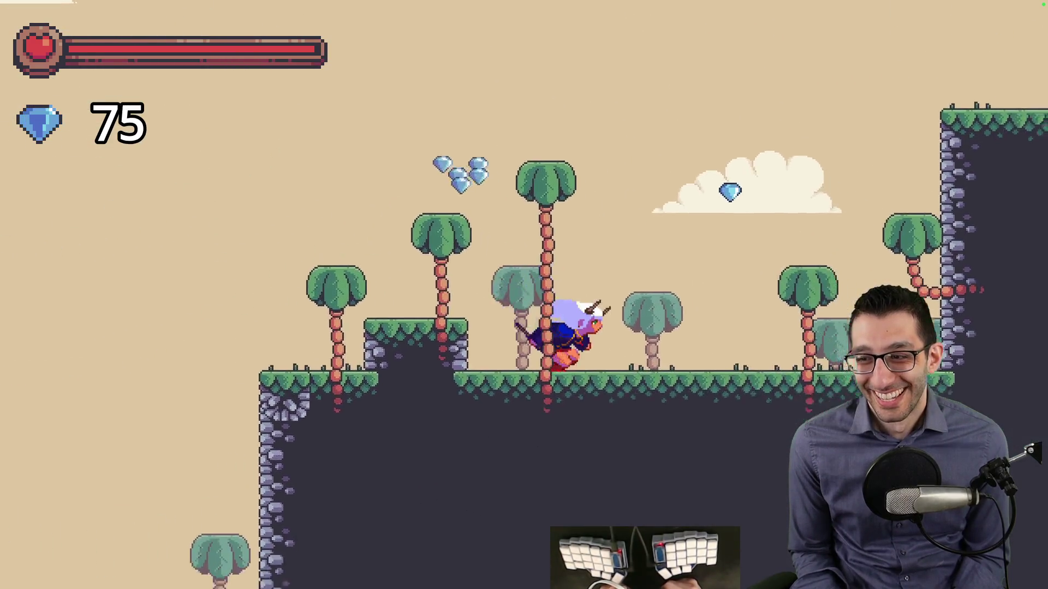
{"action": "key", "text": "r"}
{"action": "key", "text": "space"}
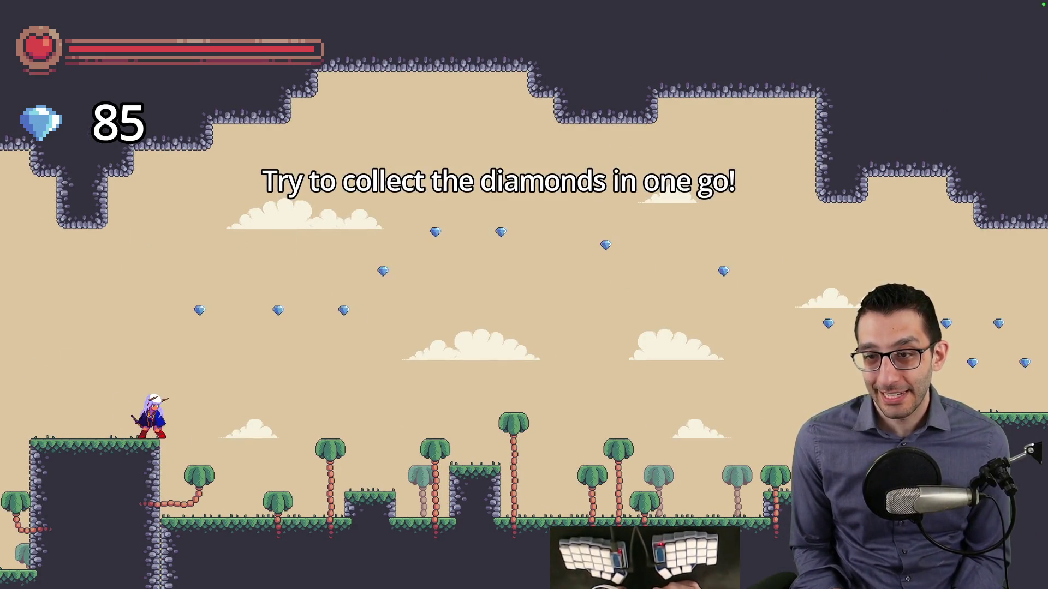
Step: Grab the diamond trail, climb past the red-lit tower to the ledge and enter the doorway
{"action": "key", "text": "Right"}
{"action": "key", "text": "space"}
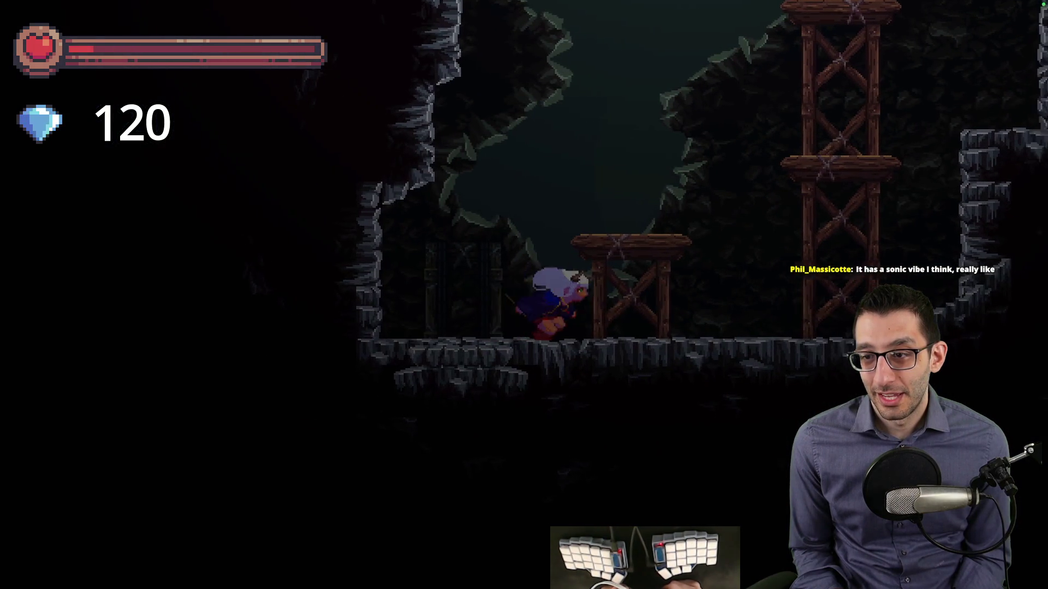
{"action": "key", "text": "space"}
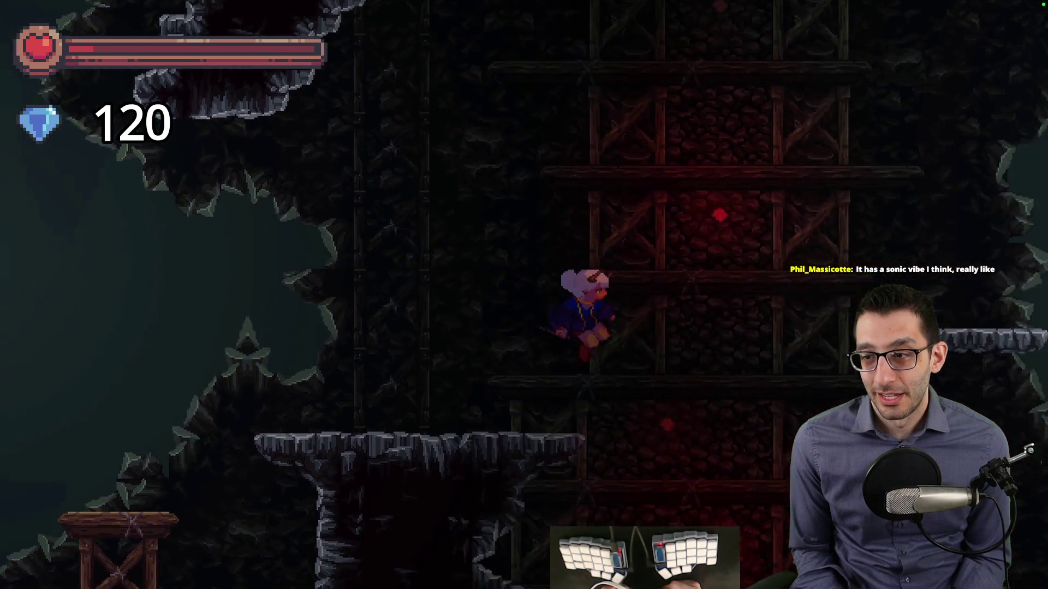
{"action": "key", "text": "Right"}
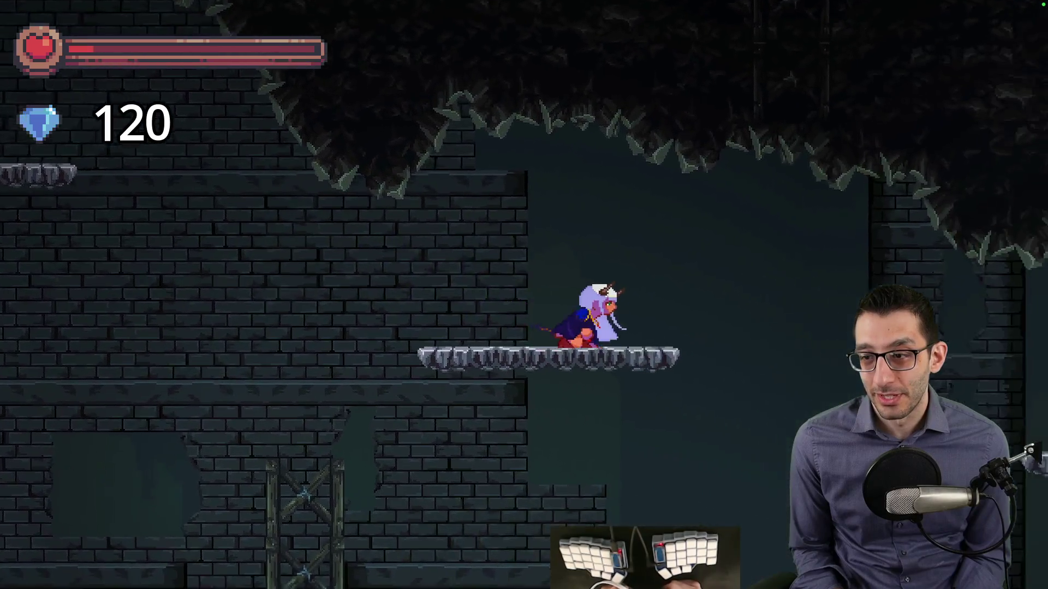
{"action": "key", "text": "space"}
{"action": "key", "text": "space"}
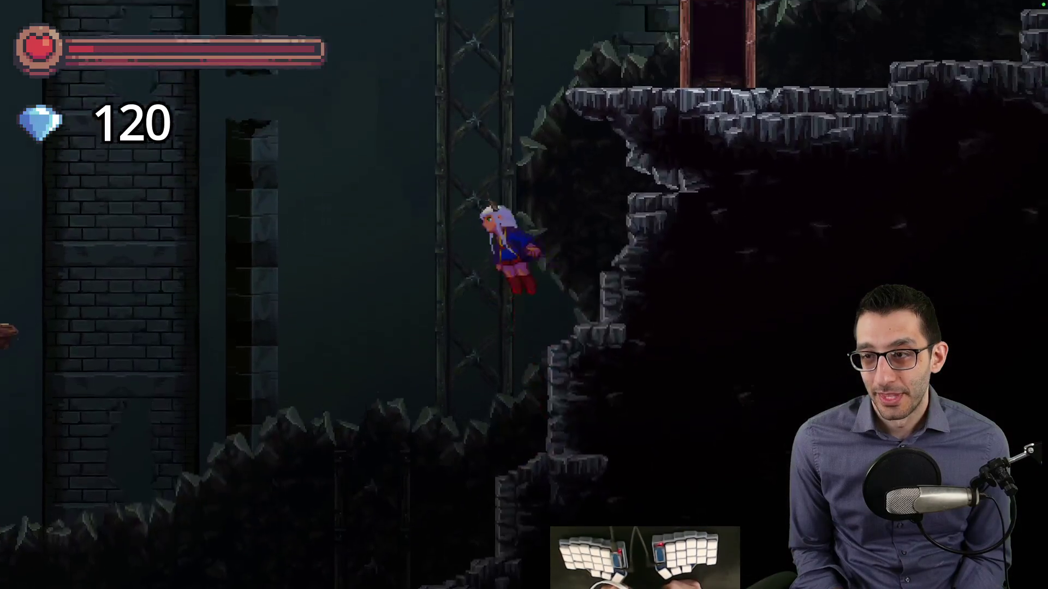
{"action": "key", "text": "Right"}
{"action": "key", "text": "Up"}
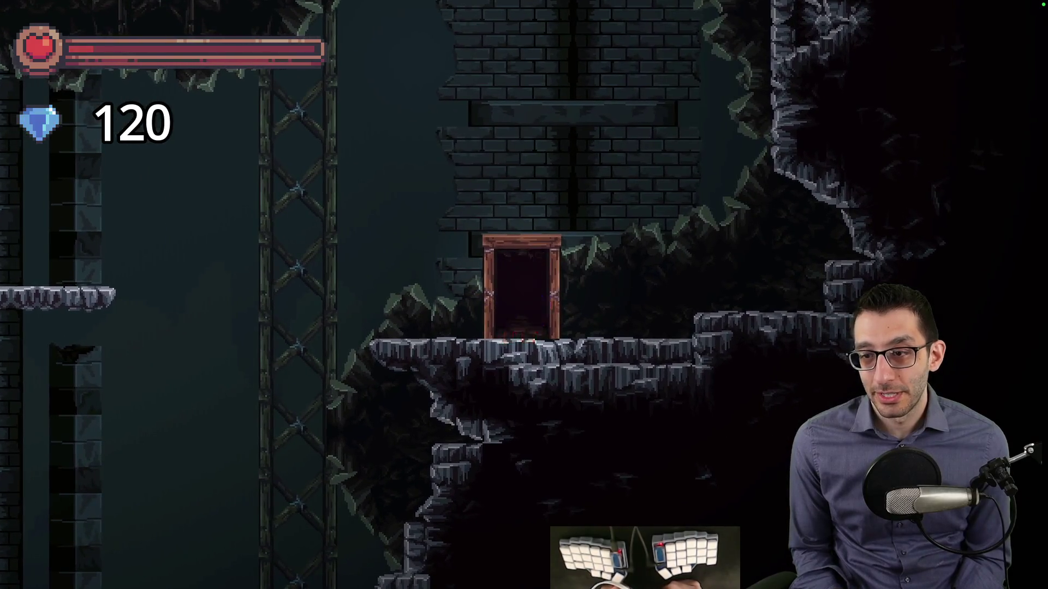
Step: Switch to the Farming game via the cheat list and walk the farmer out toward Tutorial Man
{"action": "key", "text": "F1"}
{"action": "key", "text": "Down"}
{"action": "key", "text": "Down"}
{"action": "key", "text": "Down"}
{"action": "key", "text": "Down"}
{"action": "key", "text": "Return"}
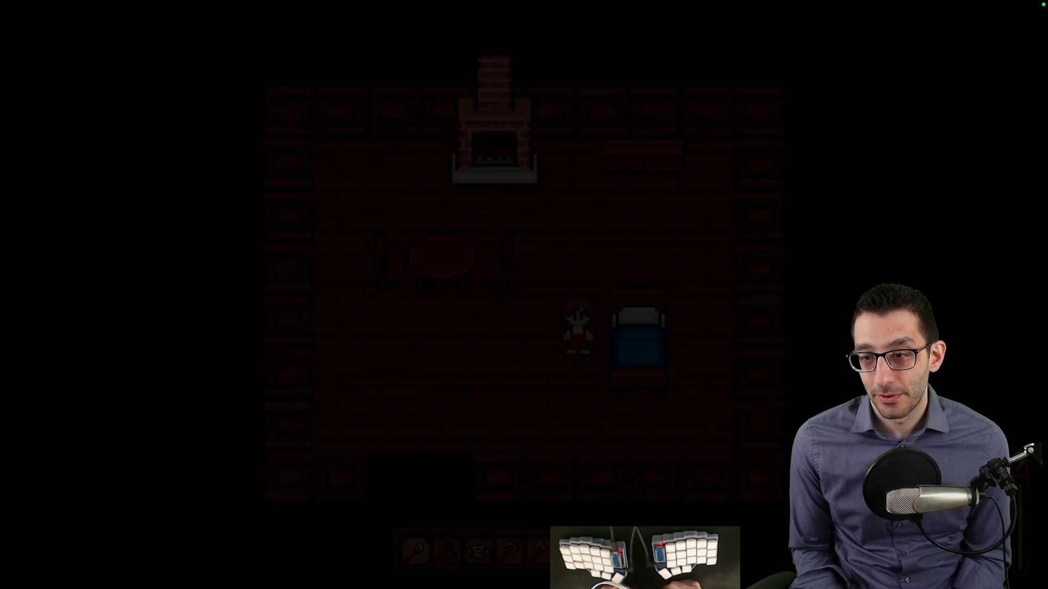
{"action": "key", "text": "Left"}
{"action": "key", "text": "Down"}
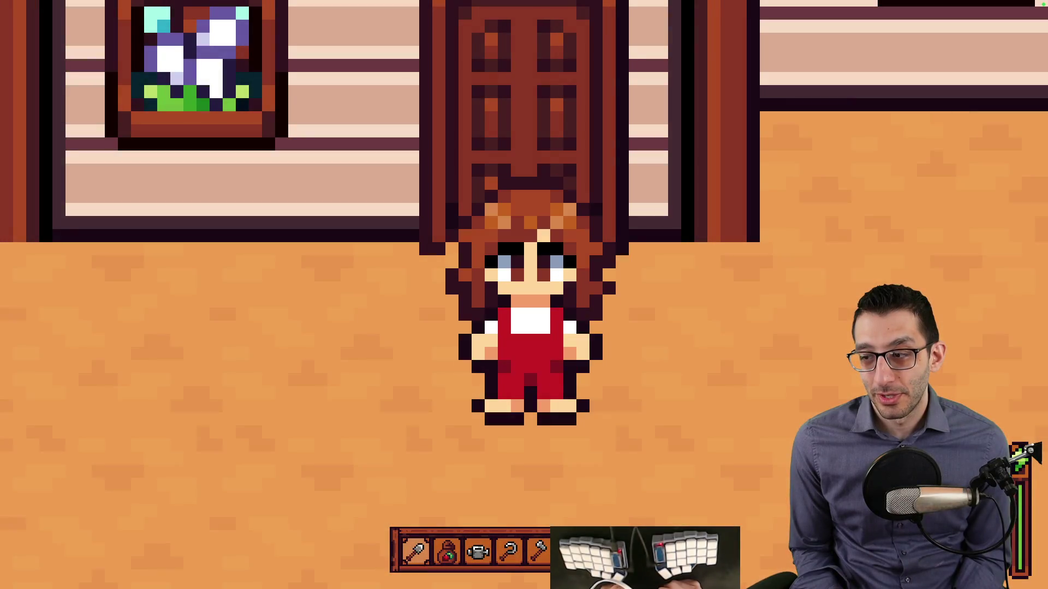
{"action": "key", "text": "Right"}
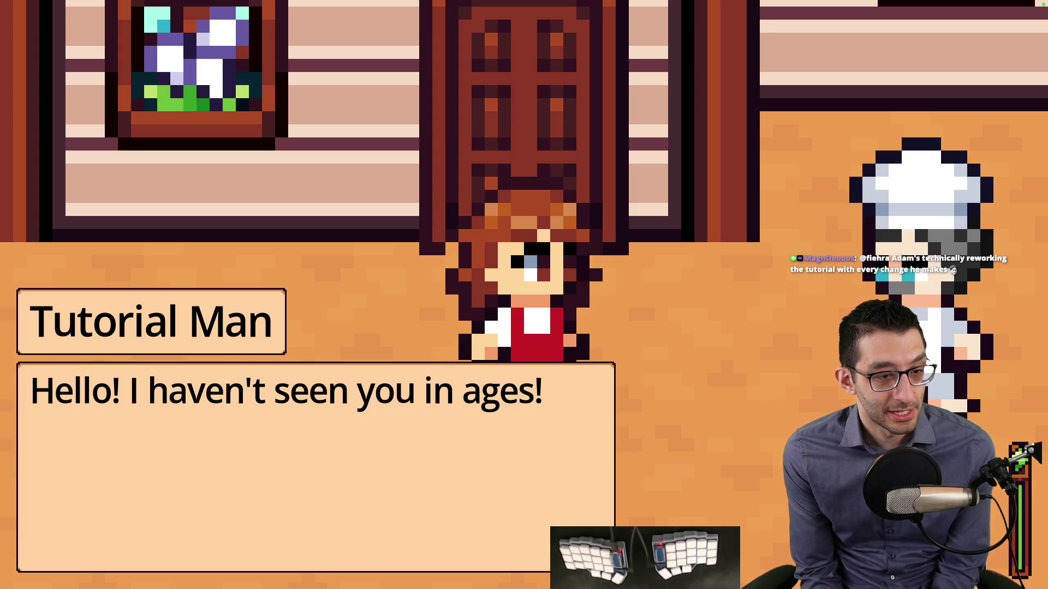
Step: Finish Tutorial Man's greeting, then walk through the farm and scythe the strawberry plants
{"action": "key", "text": "space"}
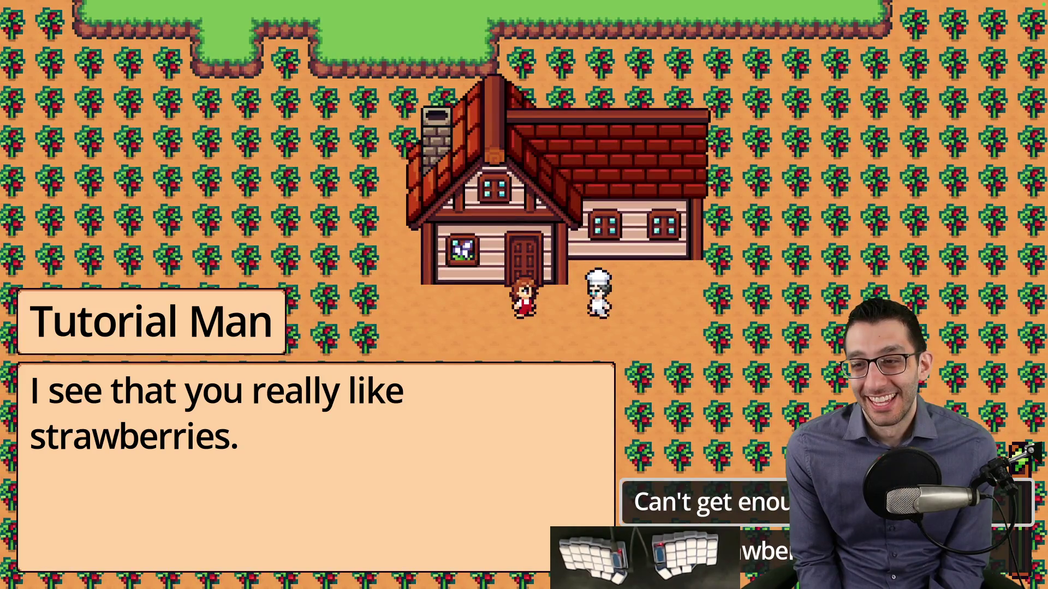
{"action": "key", "text": "space"}
{"action": "key", "text": "space"}
{"action": "key", "text": "space"}
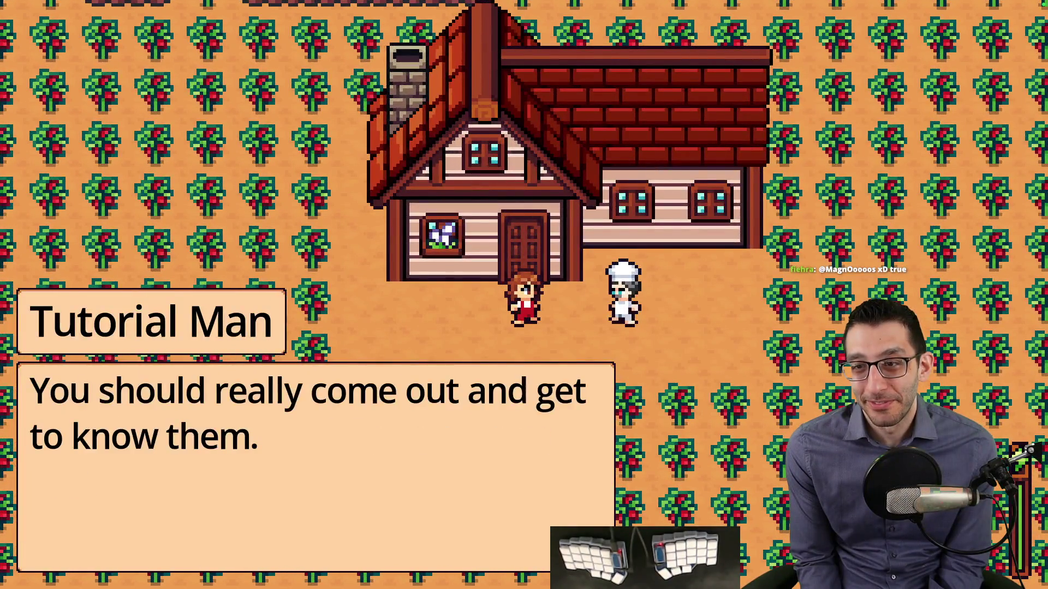
{"action": "key", "text": "space"}
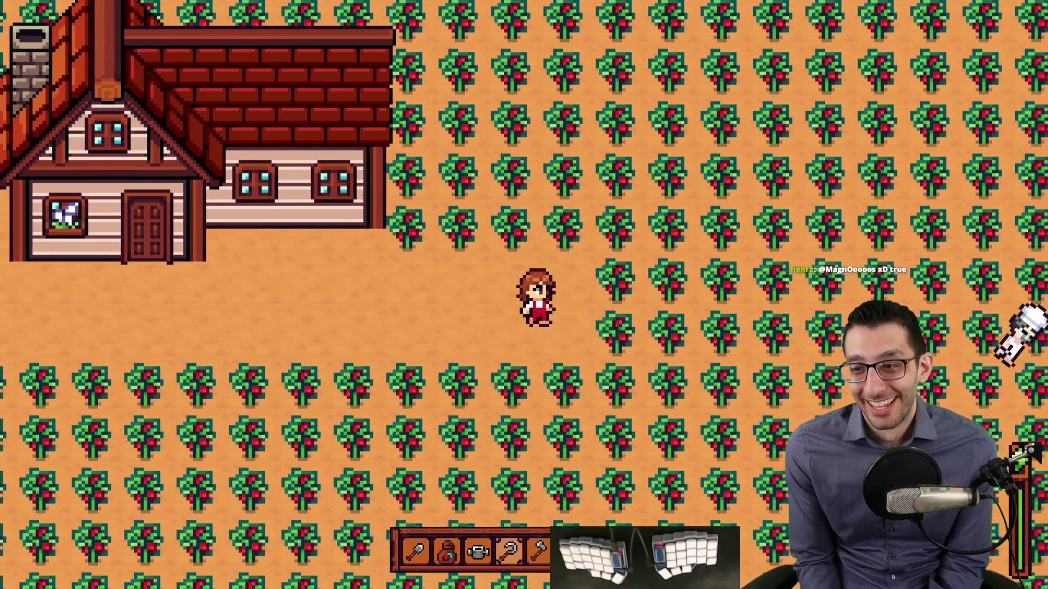
{"action": "key", "text": "d"}
{"action": "key", "text": "s"}
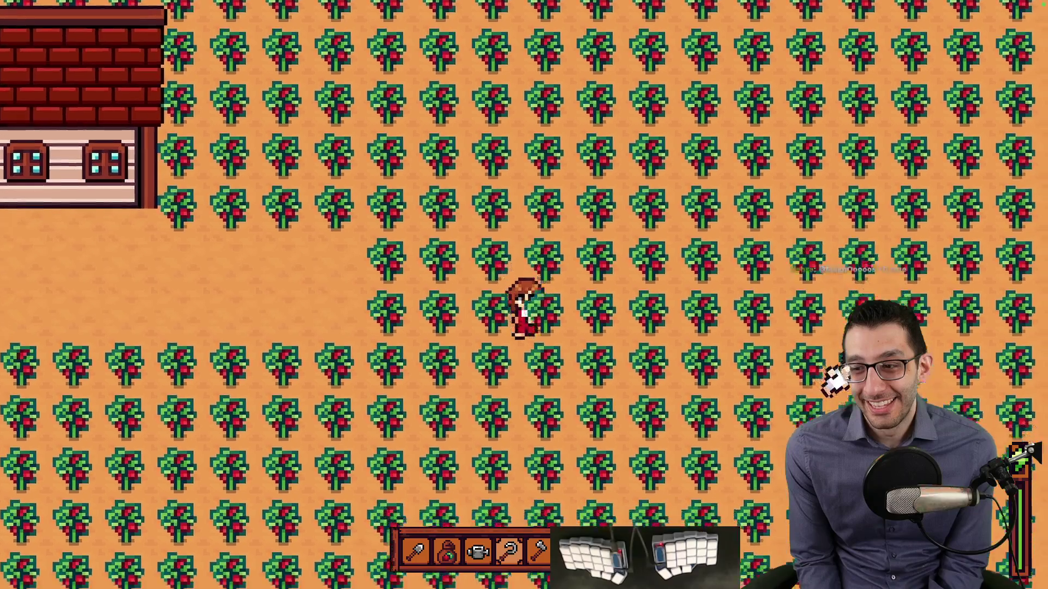
{"action": "key", "text": "d"}
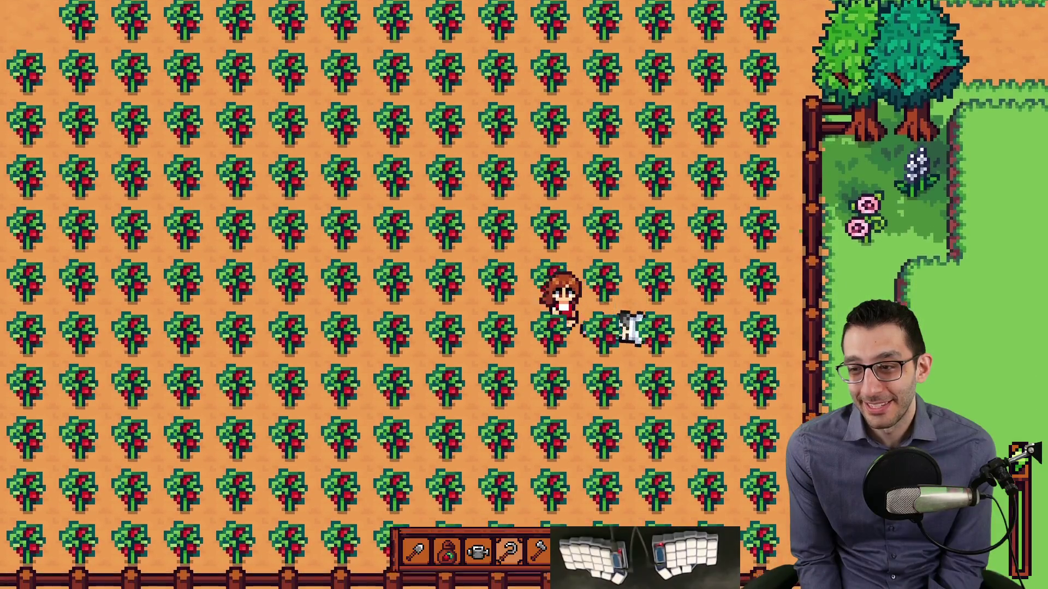
{"action": "key", "text": "s"}
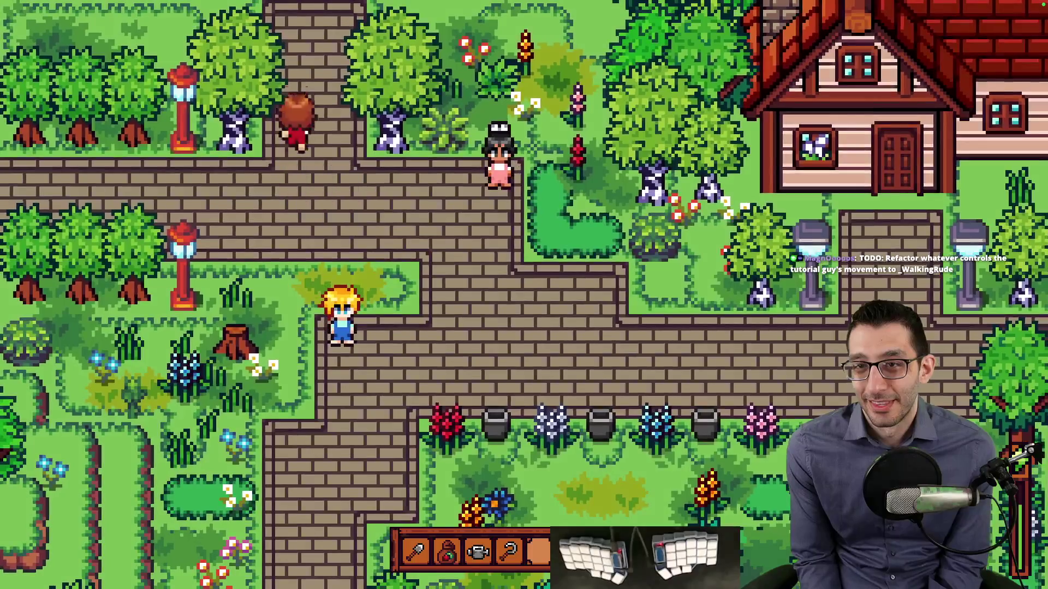
Step: Close the town dialogue and quit the game from the pause menu back to the editor
{"action": "key", "text": "space"}
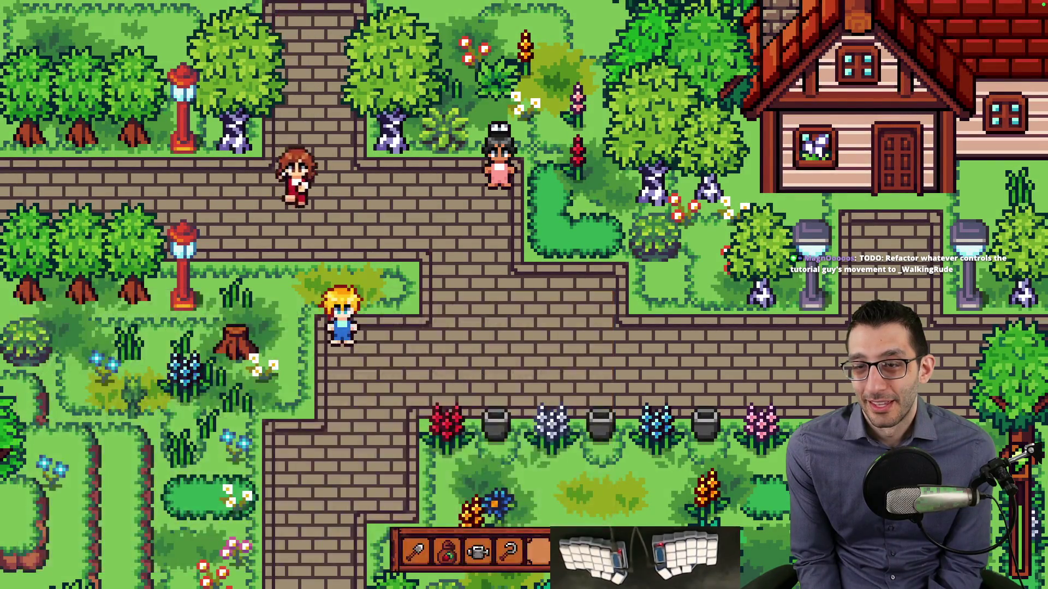
{"action": "key", "text": "Escape"}
{"action": "key", "text": "Return"}
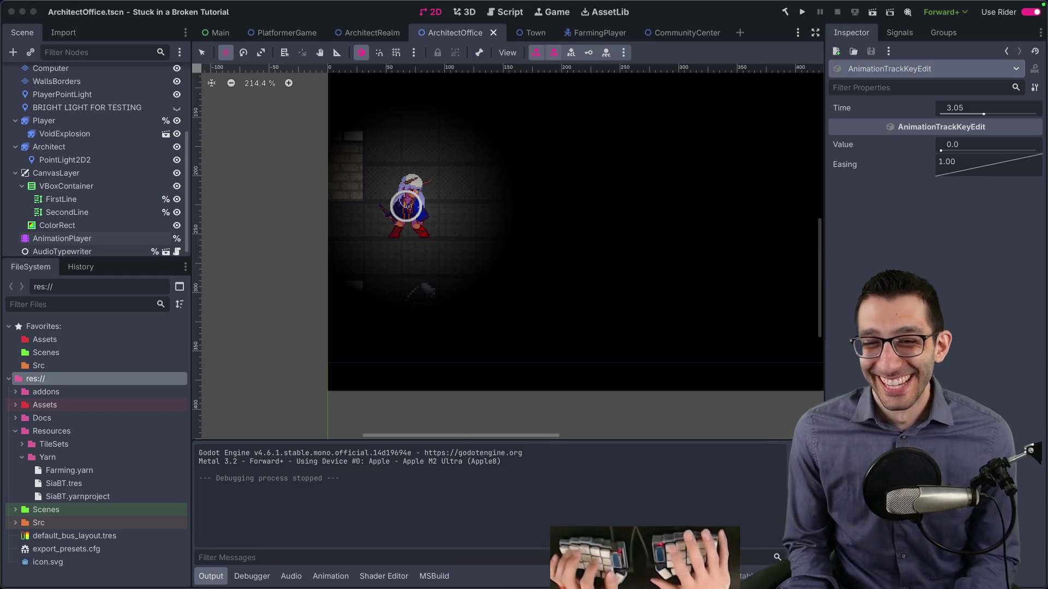
Step: In Rider, review the ArchitectOffice.tscn changes in a full-window diff
{"action": "key", "text": "super+Tab"}
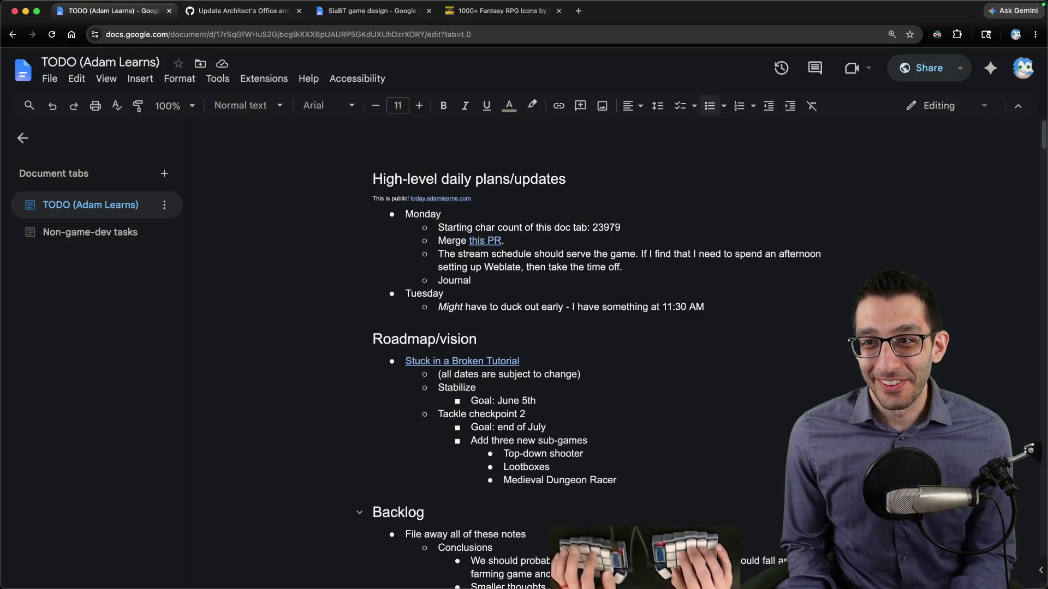
{"action": "key", "text": "super+Tab"}
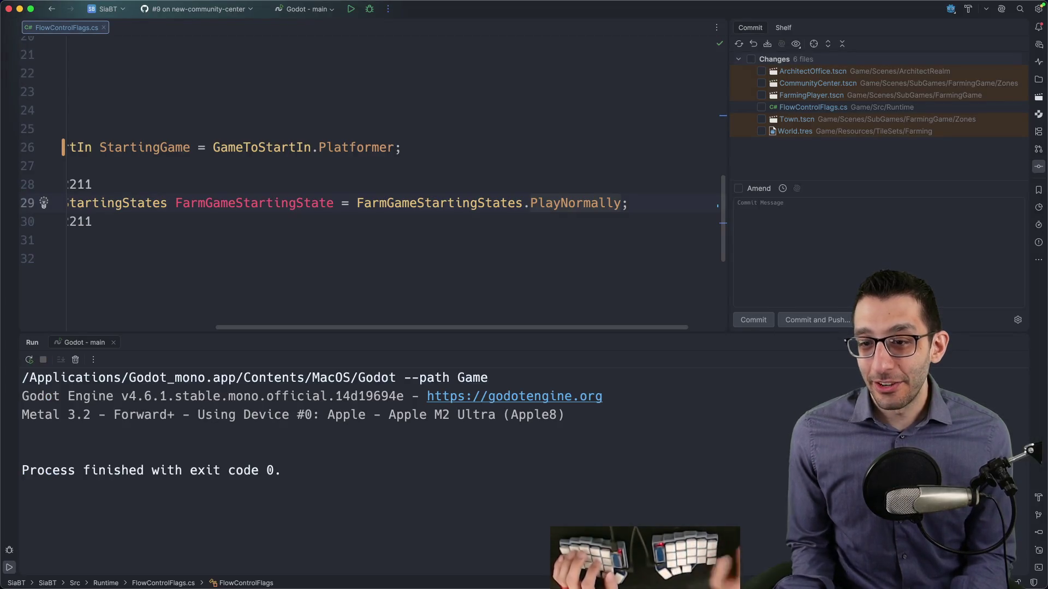
{"action": "double_click", "coordinate": [791, 72]}
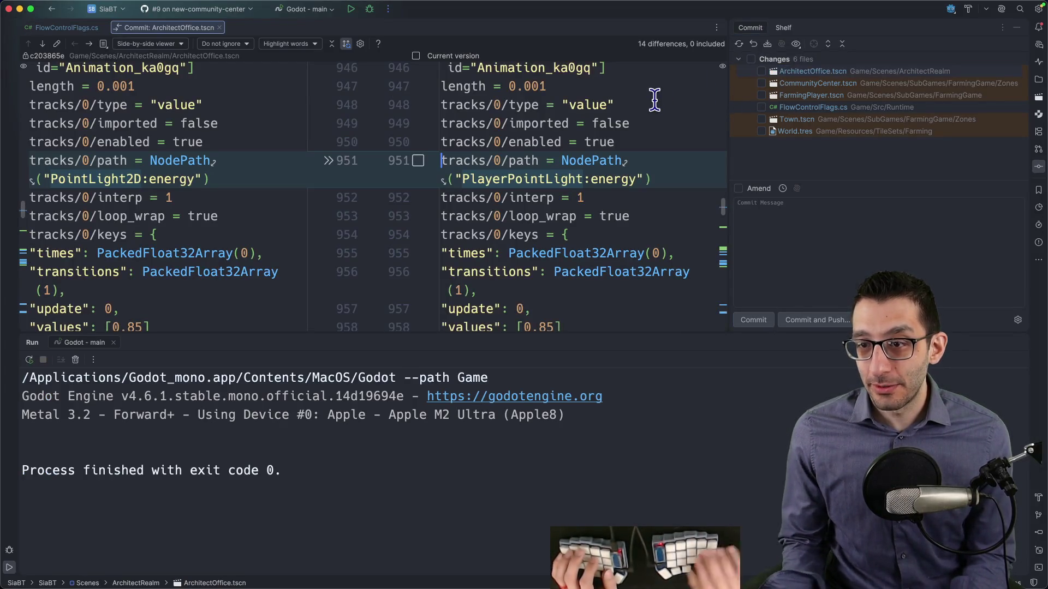
{"action": "key", "text": "super+shift+F12"}
{"action": "scroll", "coordinate": [662, 215], "scroll_direction": "down", "scroll_amount": 15}
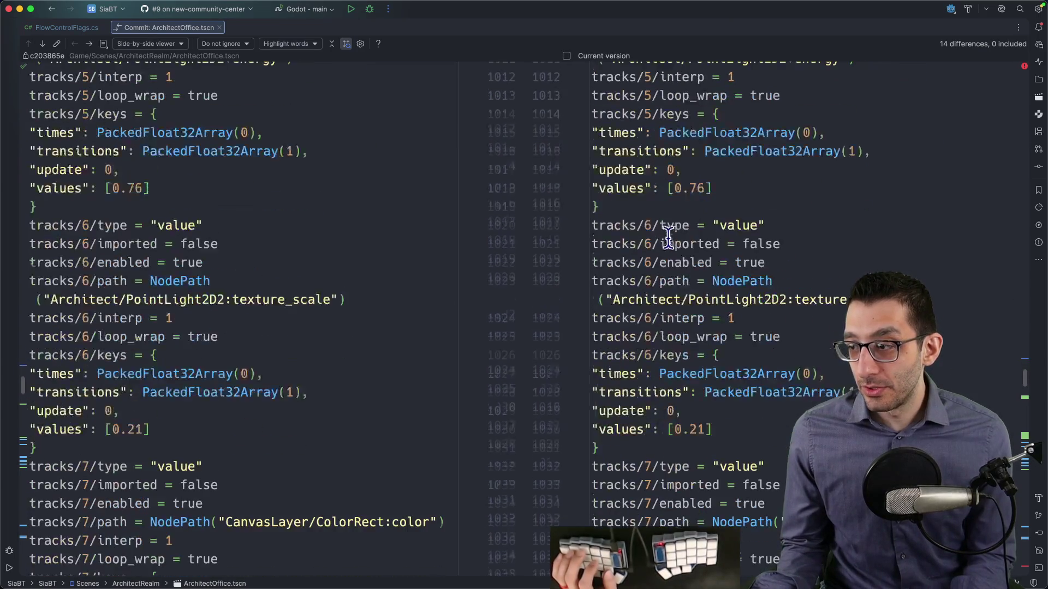
{"action": "scroll", "coordinate": [667, 239], "scroll_direction": "down", "scroll_amount": 5}
{"action": "key", "text": "super+0"}
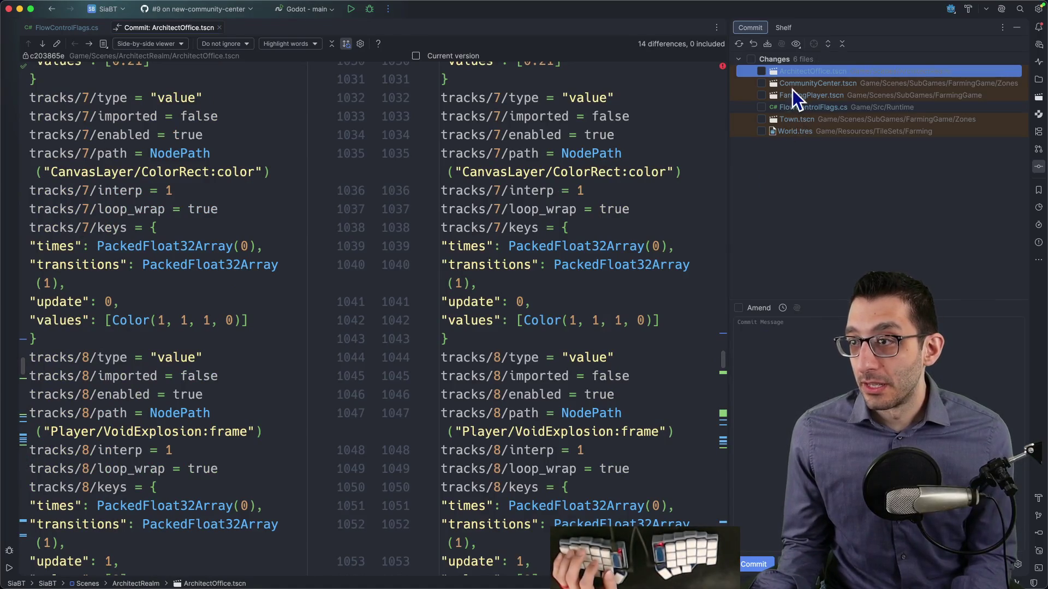
Step: Roll back the change to FlowControlFlags.cs
{"action": "left_click", "coordinate": [786, 107]}
{"action": "key", "text": "space"}
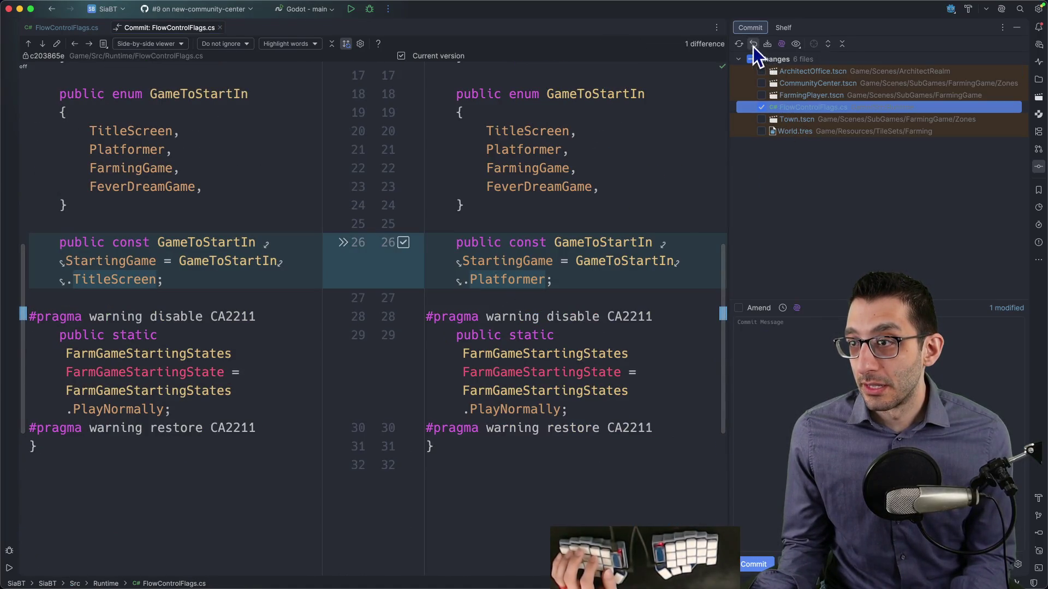
{"action": "left_click", "coordinate": [753, 45]}
{"action": "left_click", "coordinate": [597, 430]}
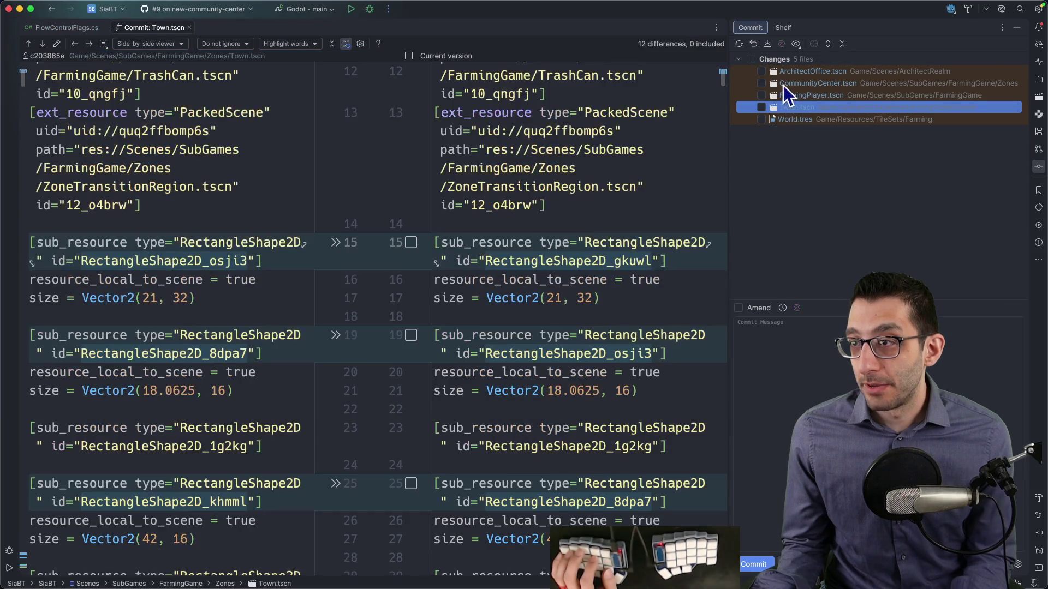
Step: Check the World.tres tileset changes and include the file in the commit
{"action": "scroll", "coordinate": [626, 187], "scroll_direction": "down", "scroll_amount": 3}
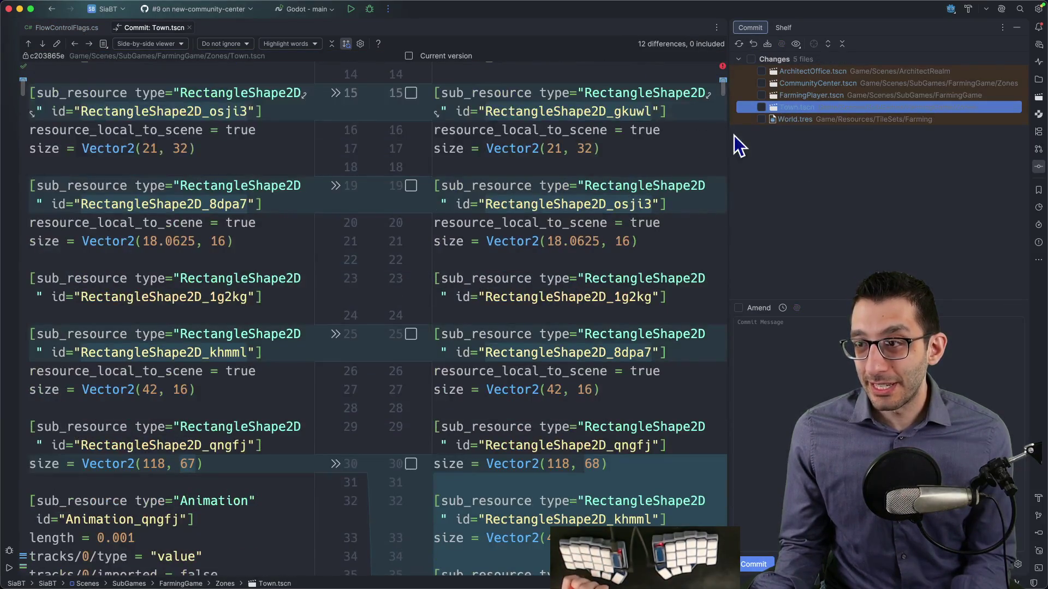
{"action": "left_click", "coordinate": [783, 119]}
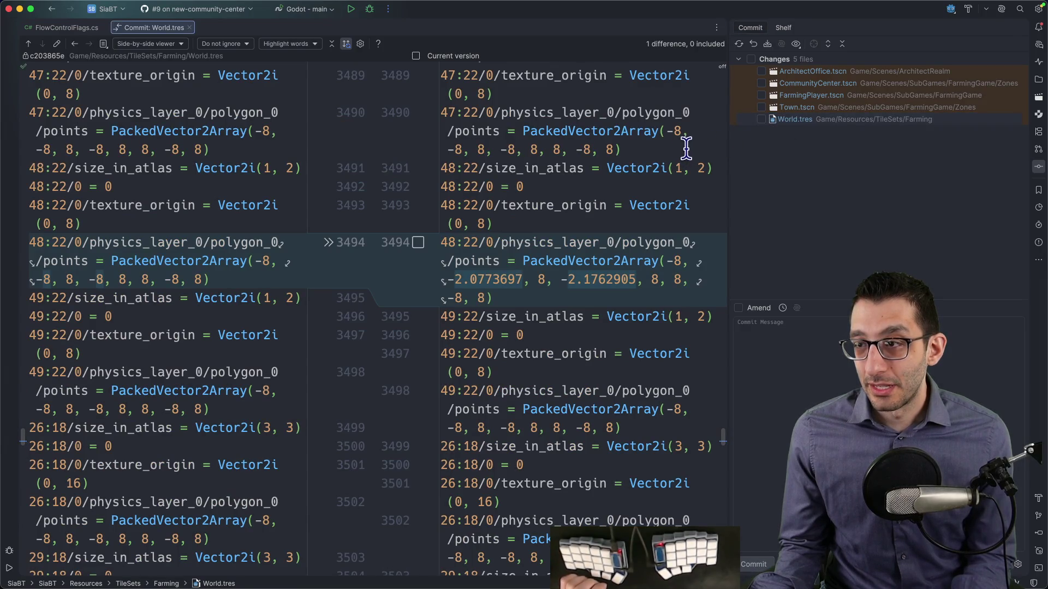
{"action": "scroll", "coordinate": [679, 146], "scroll_direction": "down", "scroll_amount": 2}
{"action": "left_click", "coordinate": [761, 119]}
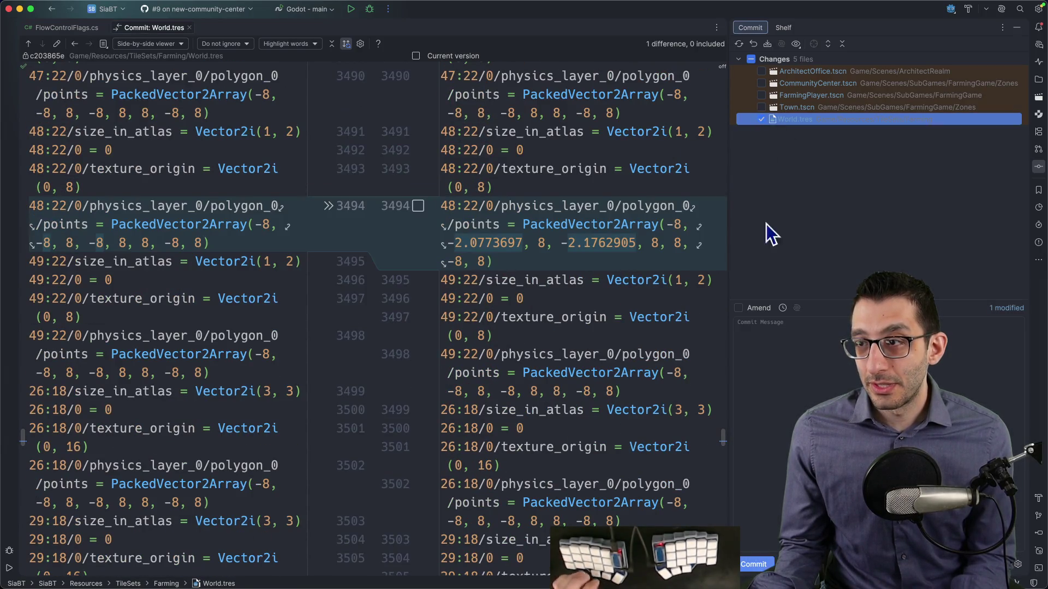
Step: Write the commit message 'Change lamp collision' explaining you can now move between lamps
{"action": "left_click", "coordinate": [770, 338]}
{"action": "type", "text": "Change Ima"}
{"action": "key", "text": "BackSpace"}
{"action": "key", "text": "BackSpace"}
{"action": "type", "text": "amp collision"}
{"action": "key", "text": "Return"}
{"action": "key", "text": "Return"}
{"action": "type", "text": "This will allow you to move b"}
{"action": "type", "text": "etween"}
{"action": "type", "text": " lamps just "}
{"action": "type", "text": "outside of it."}
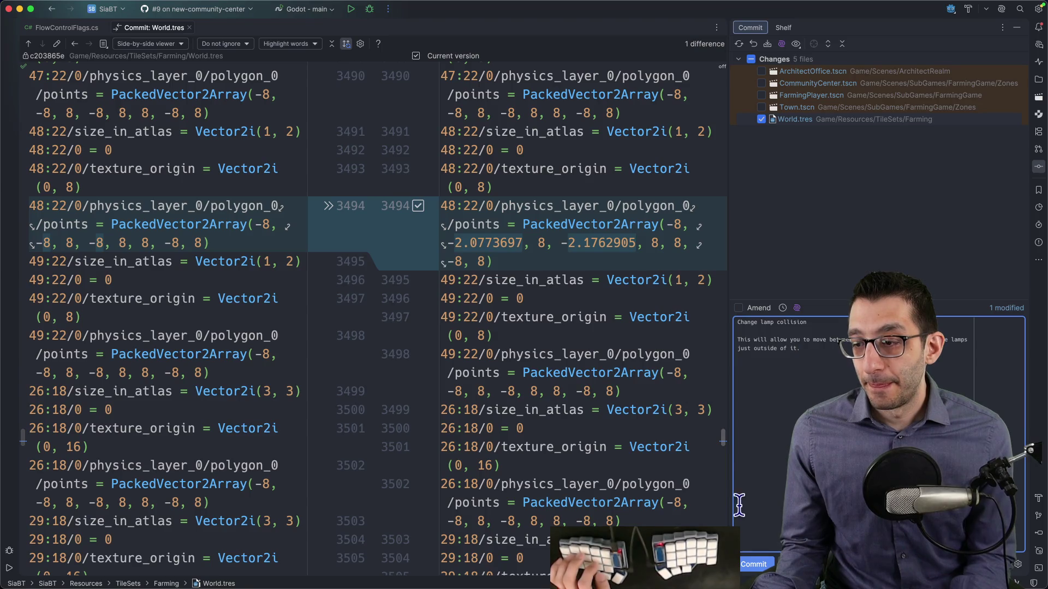
Step: Commit the World.tres lamp collision change, then step through the Town.tscn differences
{"action": "left_click", "coordinate": [750, 566]}
{"action": "left_click", "coordinate": [783, 107]}
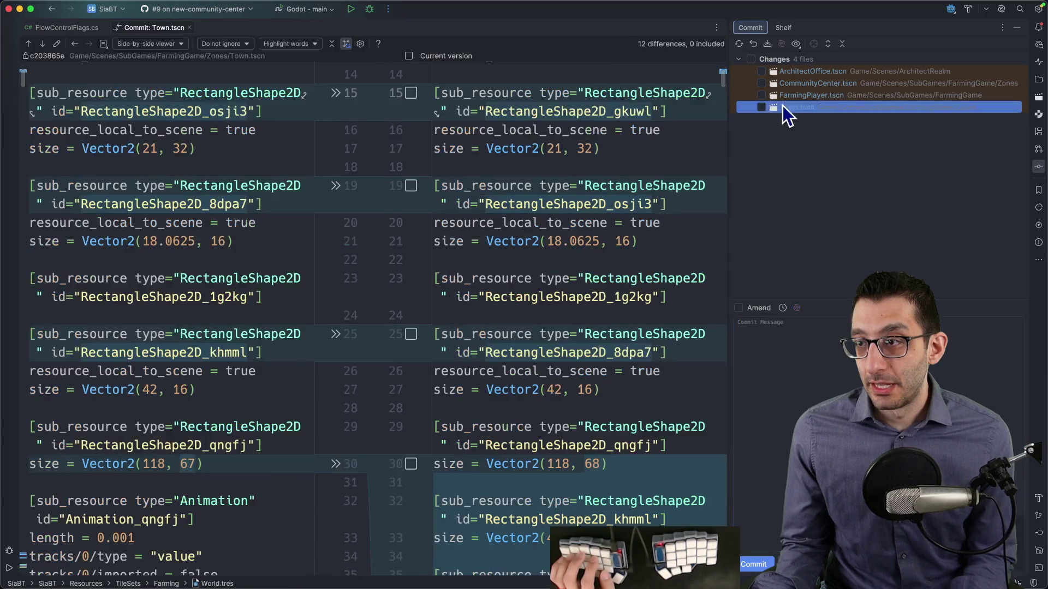
{"action": "scroll", "coordinate": [697, 302], "scroll_direction": "down", "scroll_amount": 20}
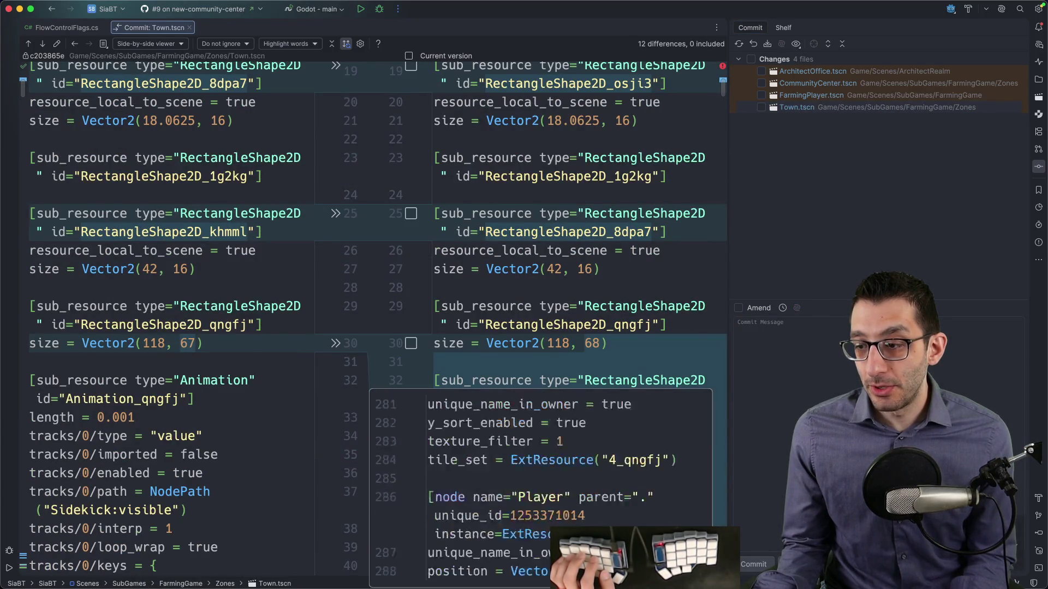
{"action": "scroll", "coordinate": [377, 316], "scroll_direction": "down", "scroll_amount": 2}
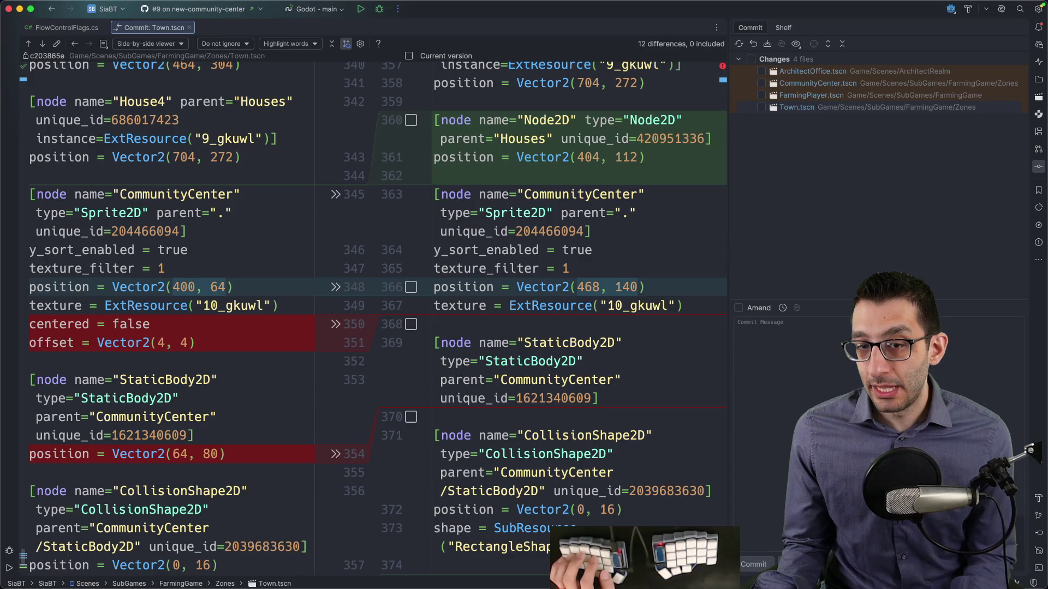
{"action": "scroll", "coordinate": [376, 318], "scroll_direction": "down", "scroll_amount": 15}
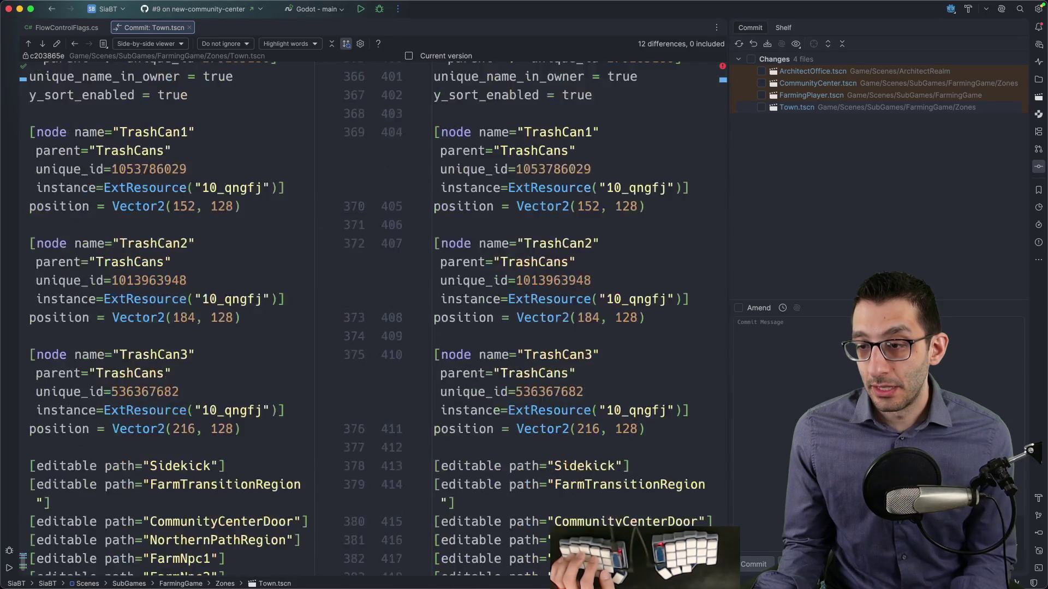
{"action": "scroll", "coordinate": [376, 318], "scroll_direction": "up", "scroll_amount": 20}
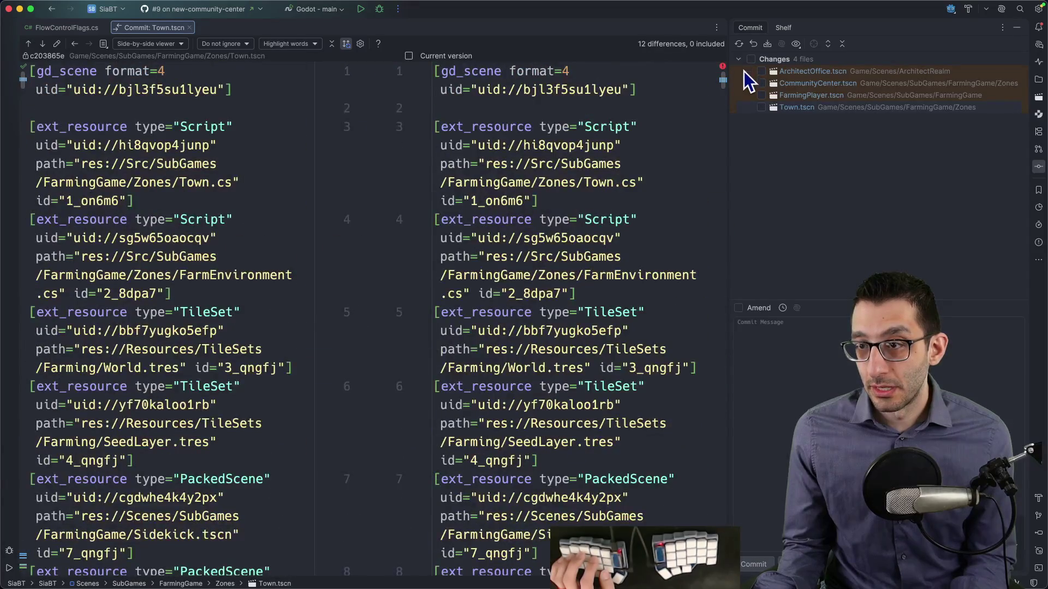
{"action": "left_click", "coordinate": [725, 81]}
{"action": "left_click", "coordinate": [725, 80]}
{"action": "left_click", "coordinate": [726, 82]}
{"action": "left_click", "coordinate": [726, 81]}
{"action": "key", "text": "F7"}
{"action": "key", "text": "F7"}
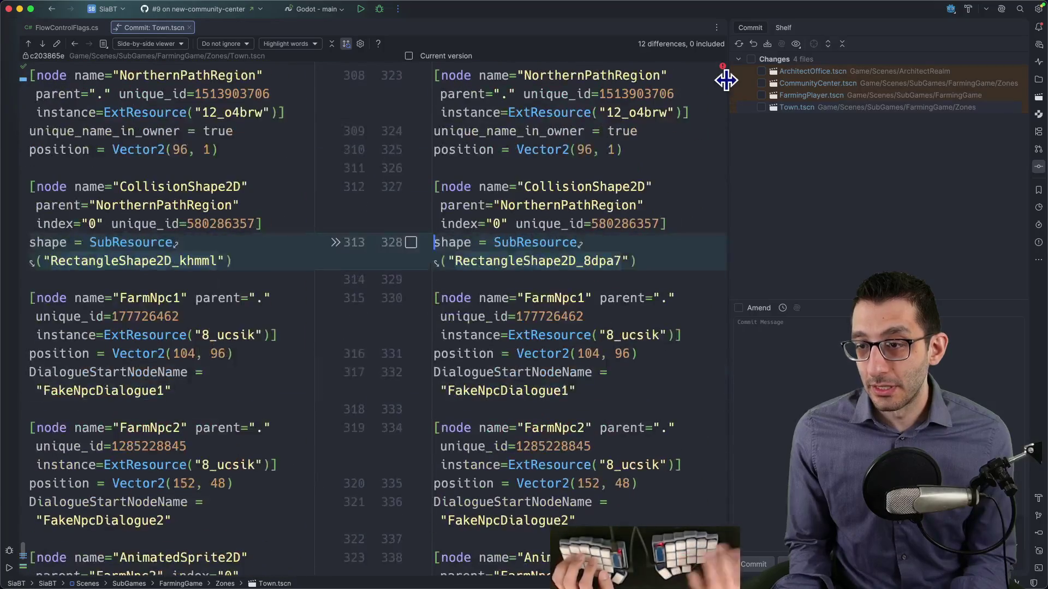
Step: Begin a 'Fix community center collision and…' commit title and include CommunityCenter.tscn in the commit
{"action": "left_click", "coordinate": [770, 347]}
{"action": "type", "text": "Fix community center collision and Y"}
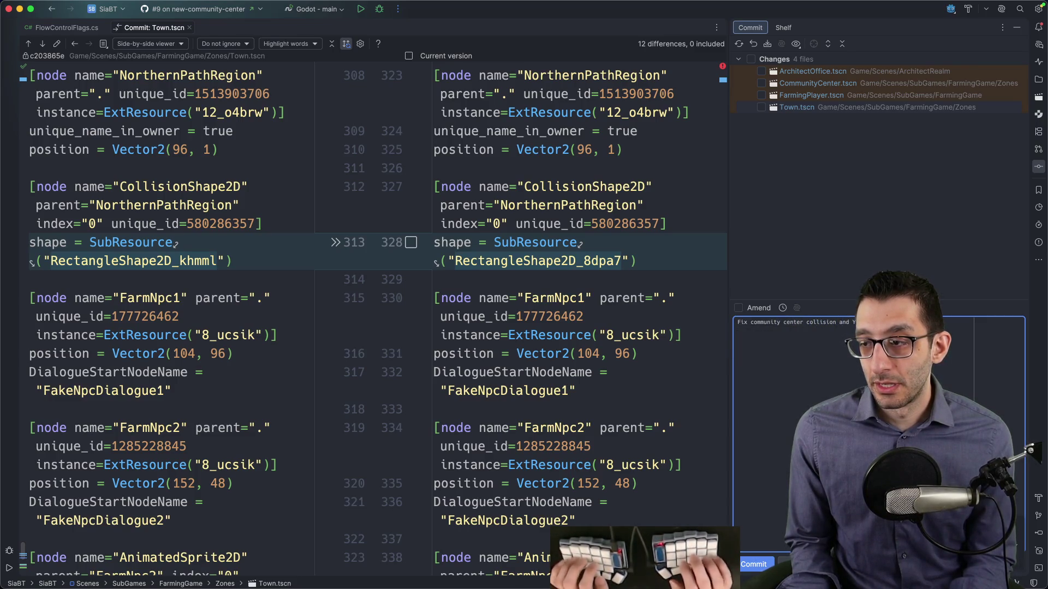
{"action": "left_click", "coordinate": [761, 83]}
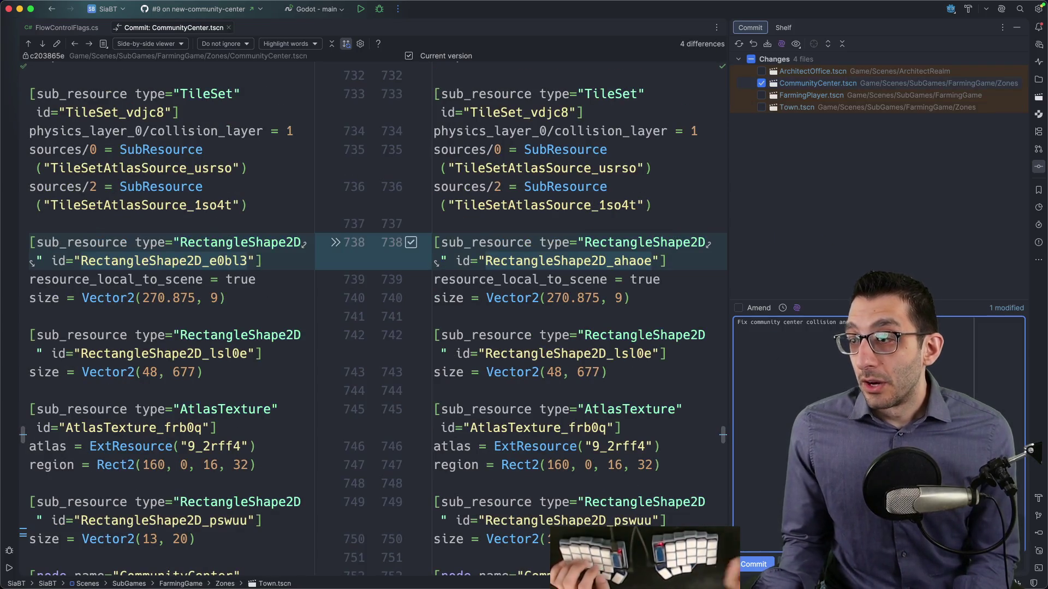
Step: Add a description about walking up the steps and commit the CommunityCenter.tscn fix
{"action": "key", "text": "Return"}
{"action": "key", "text": "Return"}
{"action": "type", "text": "It's a bit more convincing when wa"}
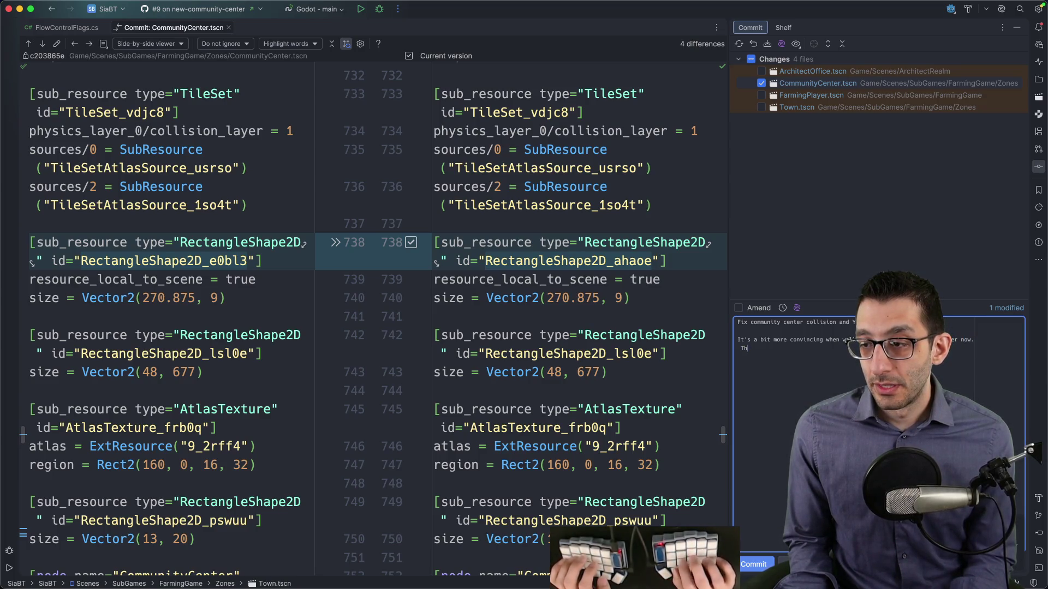
{"action": "type", "text": "The player is Y"}
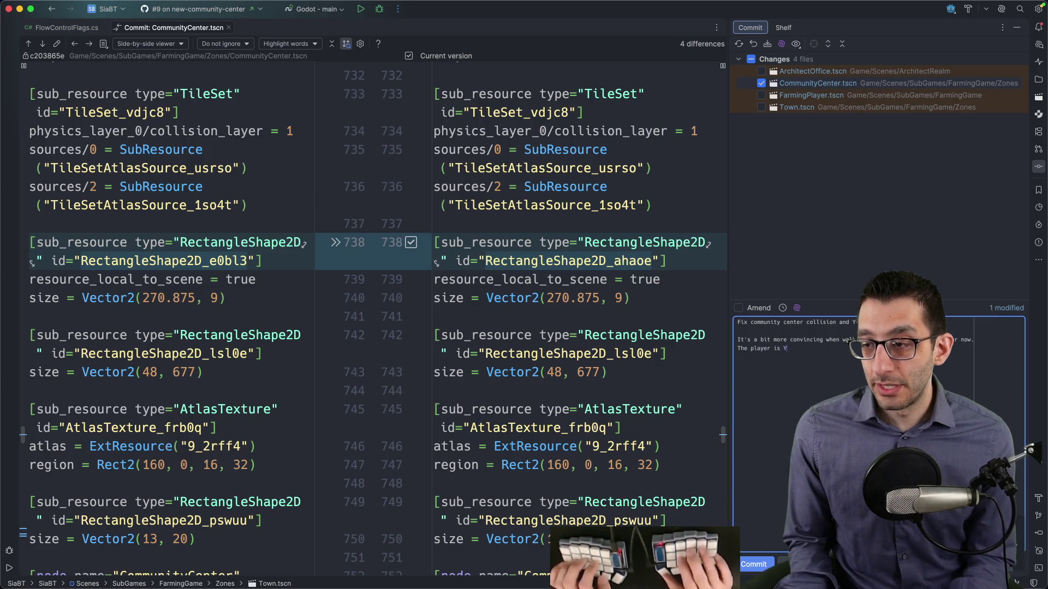
{"action": "type", "text": "-sorted behind the"}
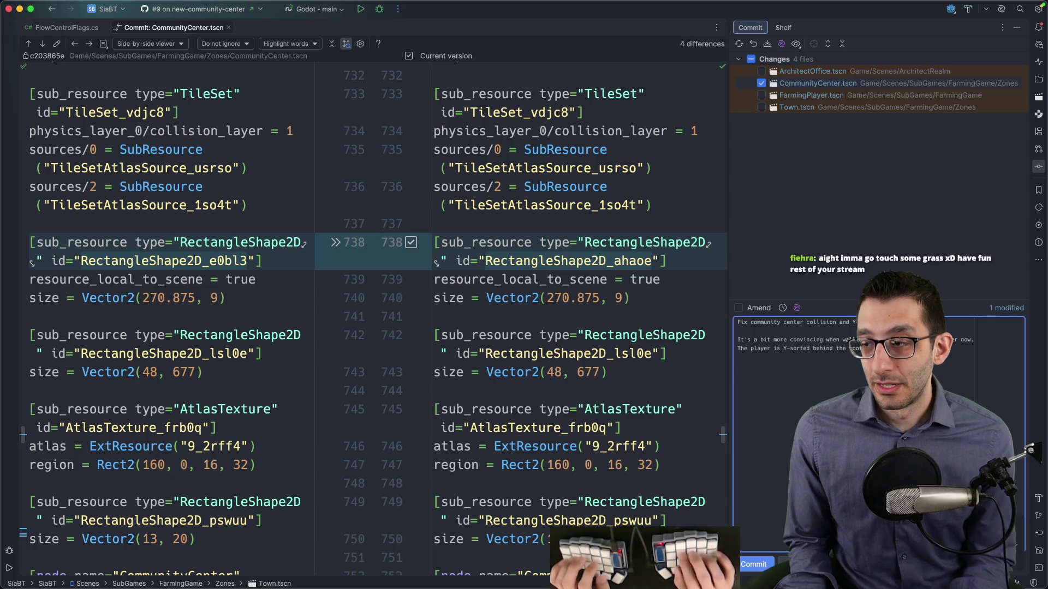
{"action": "type", "text": "."}
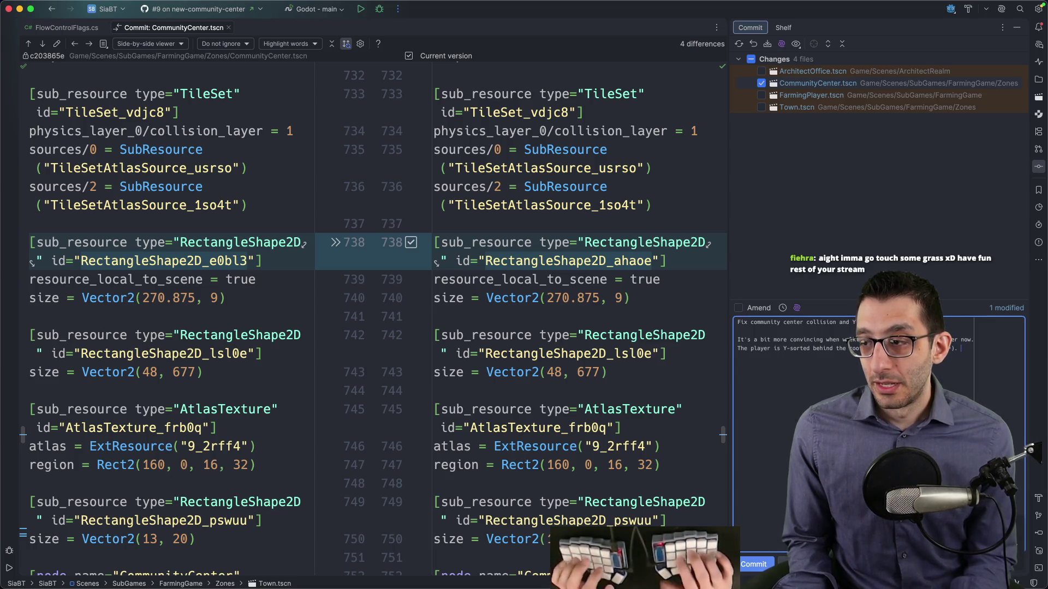
{"action": "type", "text": " Awalk"}
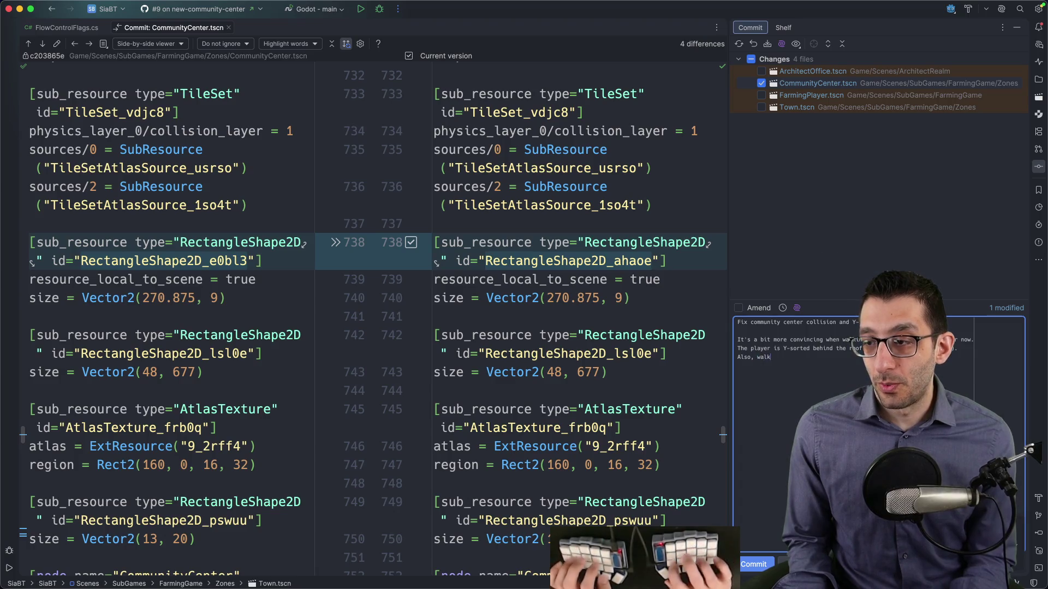
{"action": "type", "text": "ing up the steps in the fr"}
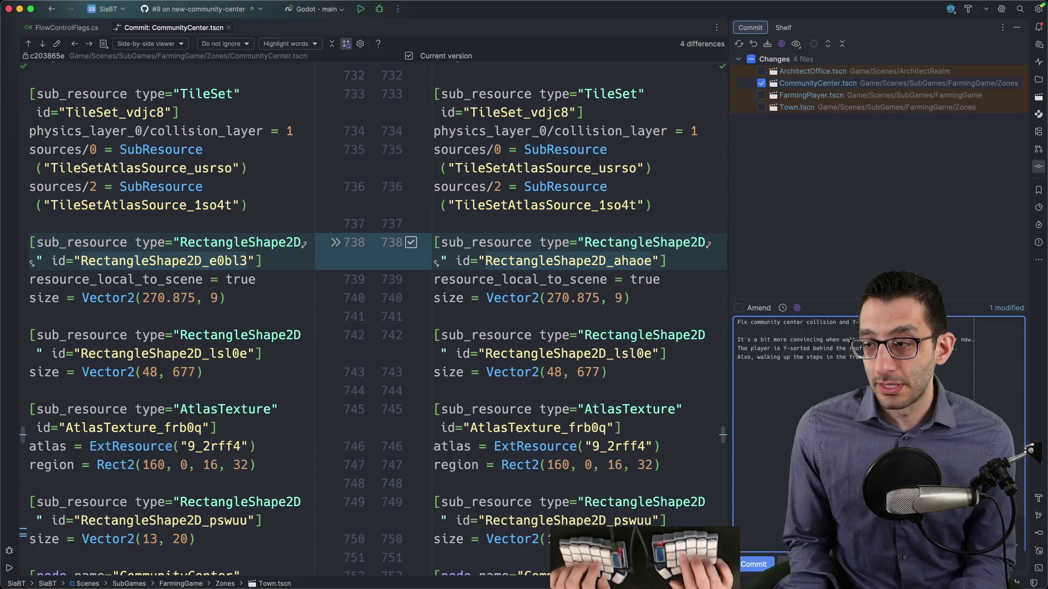
{"action": "type", "text": "e to the collision."}
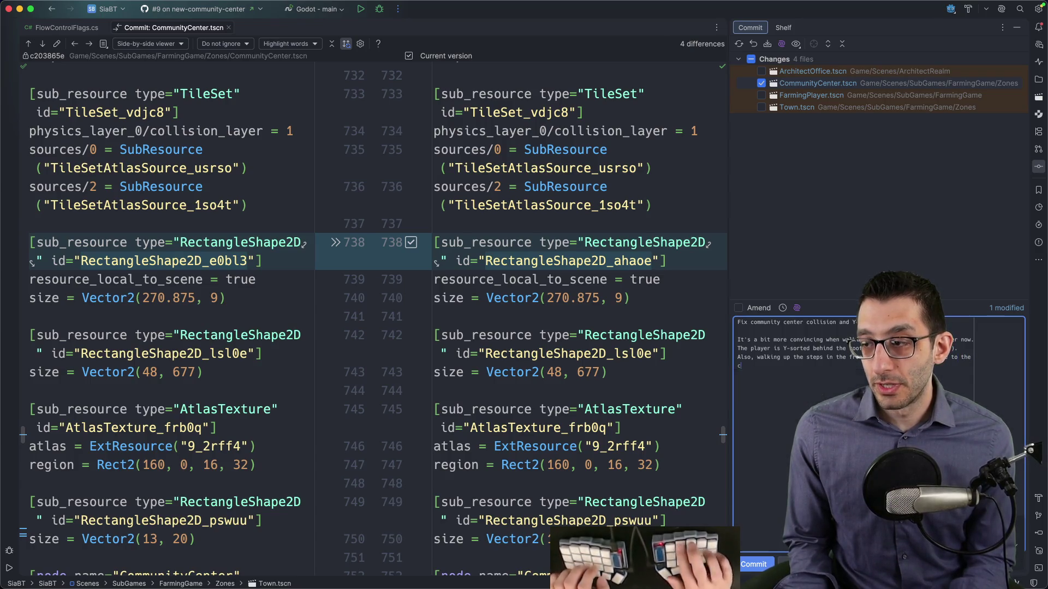
{"action": "key", "text": "super+Return"}
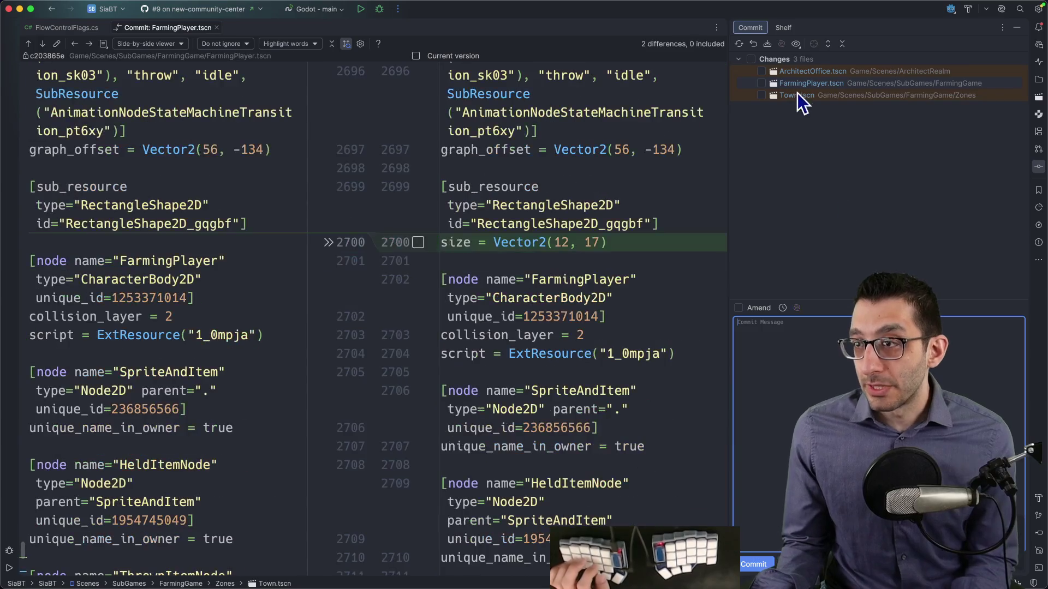
Step: Include FarmingPlayer.tscn and start a 'Change player dialogue' commit title
{"action": "left_click", "coordinate": [797, 85]}
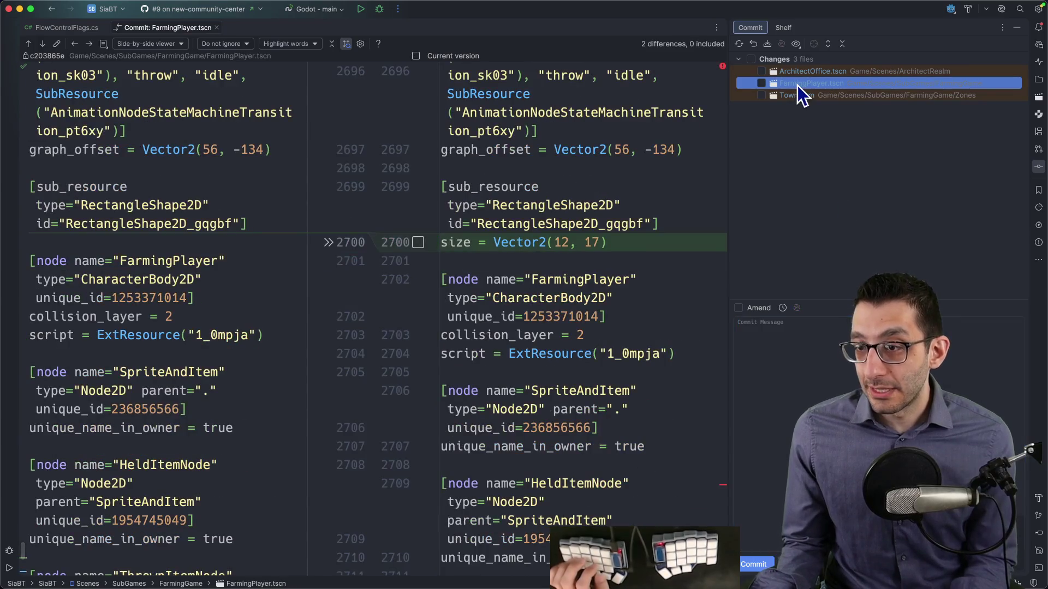
{"action": "left_click", "coordinate": [761, 83]}
{"action": "left_click", "coordinate": [822, 319]}
{"action": "type", "text": "Change player dia"}
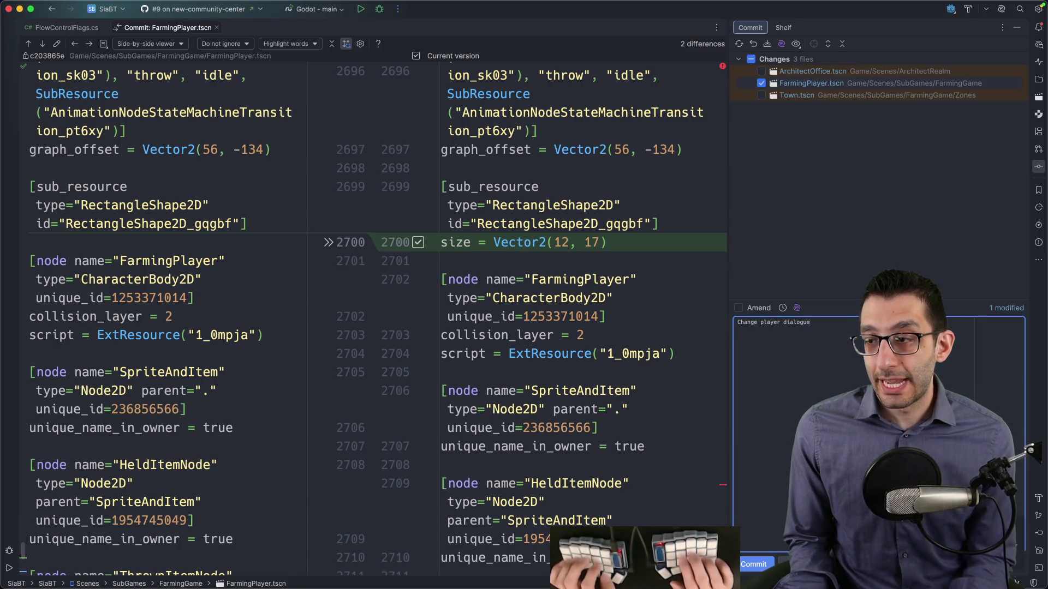
{"action": "type", "text": "logue"}
Step: Replace 'dialogue' in the title with StartDialogueRegion from the diff, and add an explanatory description
{"action": "scroll", "coordinate": [678, 309], "scroll_direction": "up", "scroll_amount": 5}
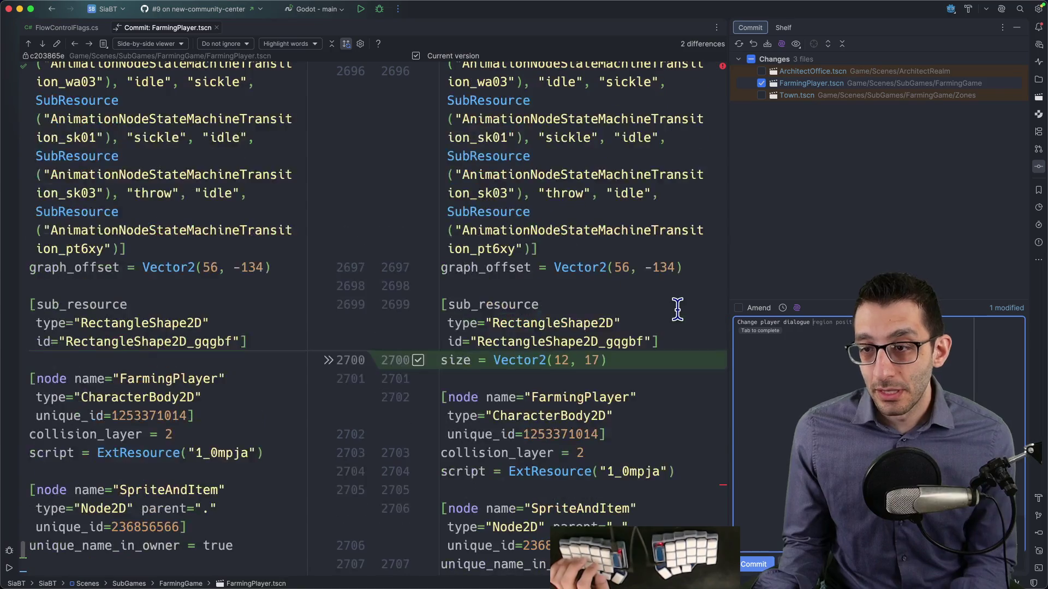
{"action": "left_click", "coordinate": [626, 335]}
{"action": "scroll", "coordinate": [626, 336], "scroll_direction": "down", "scroll_amount": 4}
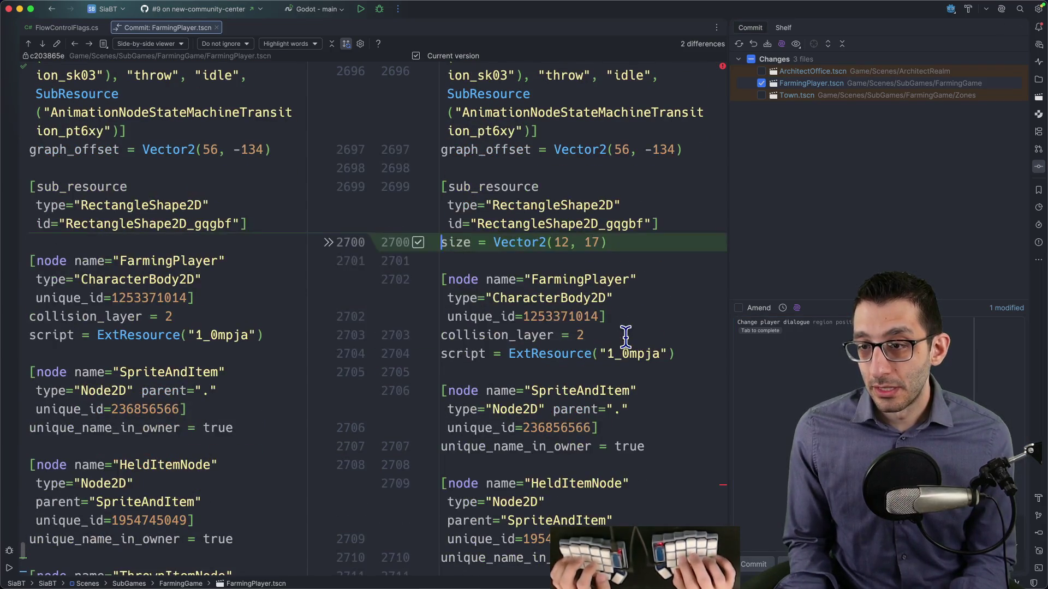
{"action": "scroll", "coordinate": [626, 337], "scroll_direction": "up", "scroll_amount": 3}
{"action": "key", "text": "alt+Up"}
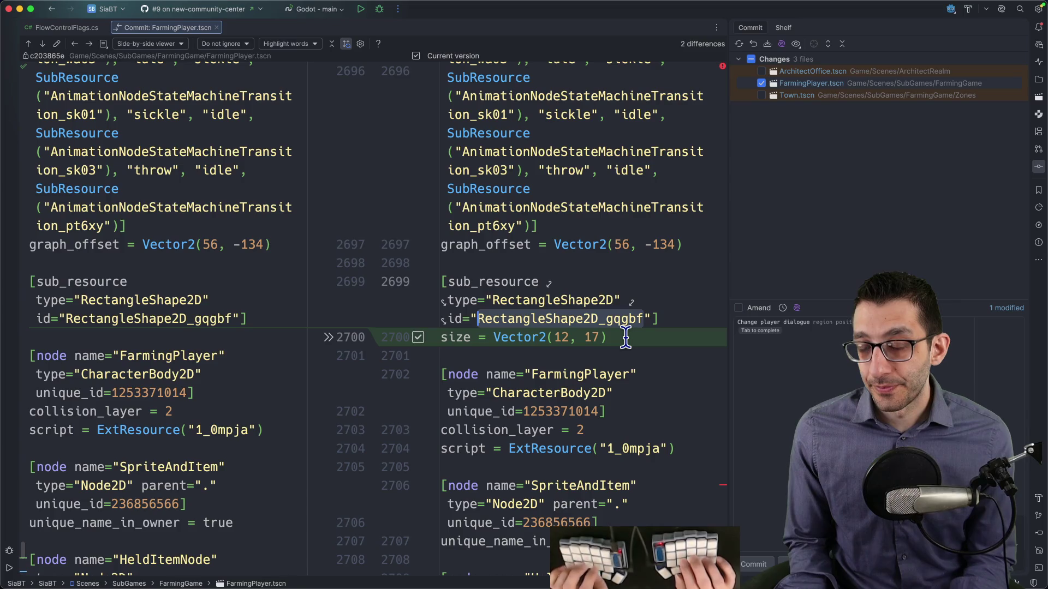
{"action": "key", "text": "super+g"}
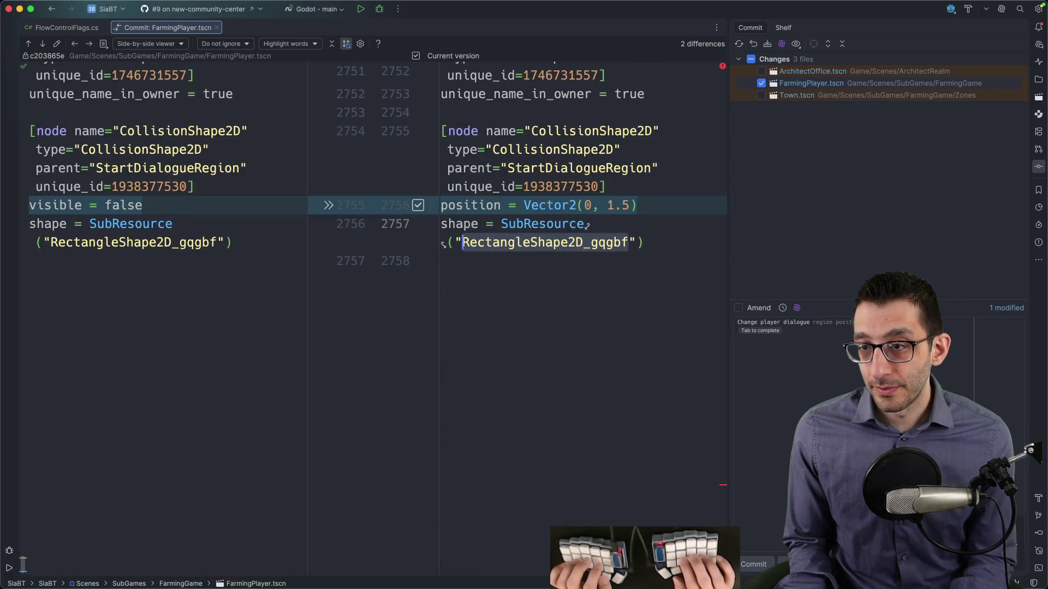
{"action": "double_click", "coordinate": [579, 168]}
{"action": "key", "text": "super+c"}
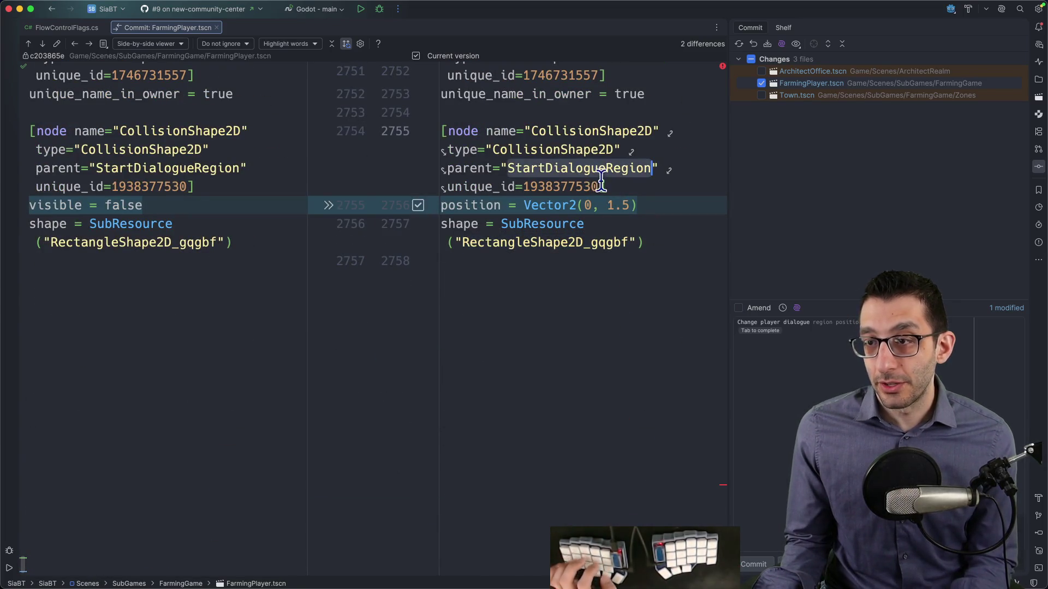
{"action": "left_click", "coordinate": [789, 322]}
{"action": "key", "text": "alt+Up"}
{"action": "key", "text": "super+v"}
{"action": "key", "text": "Return"}
{"action": "key", "text": "Return"}
{"action": "type", "text": "This "}
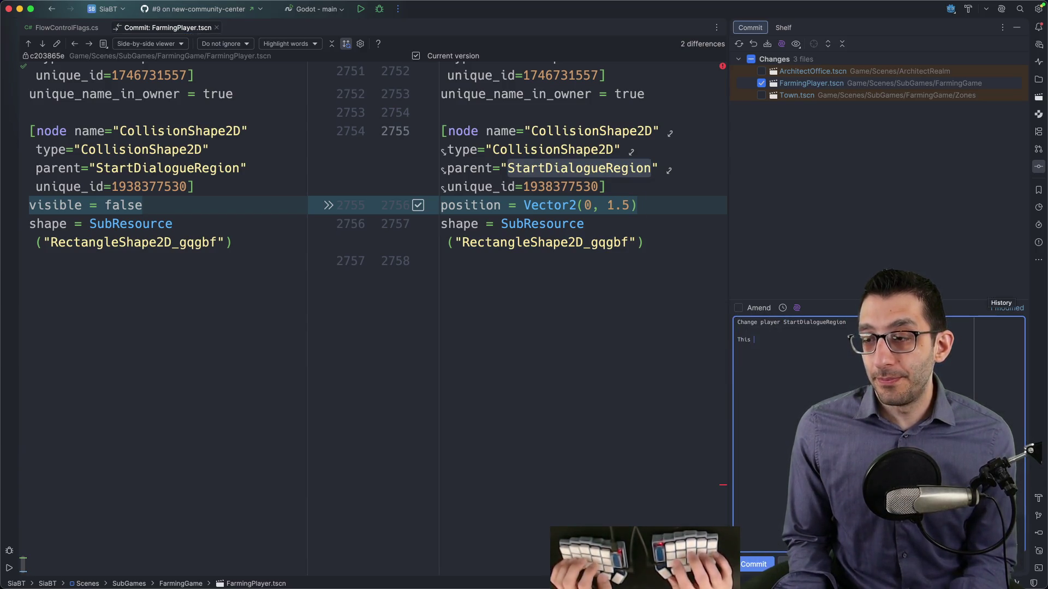
{"action": "type", "text": "makes it so that"}
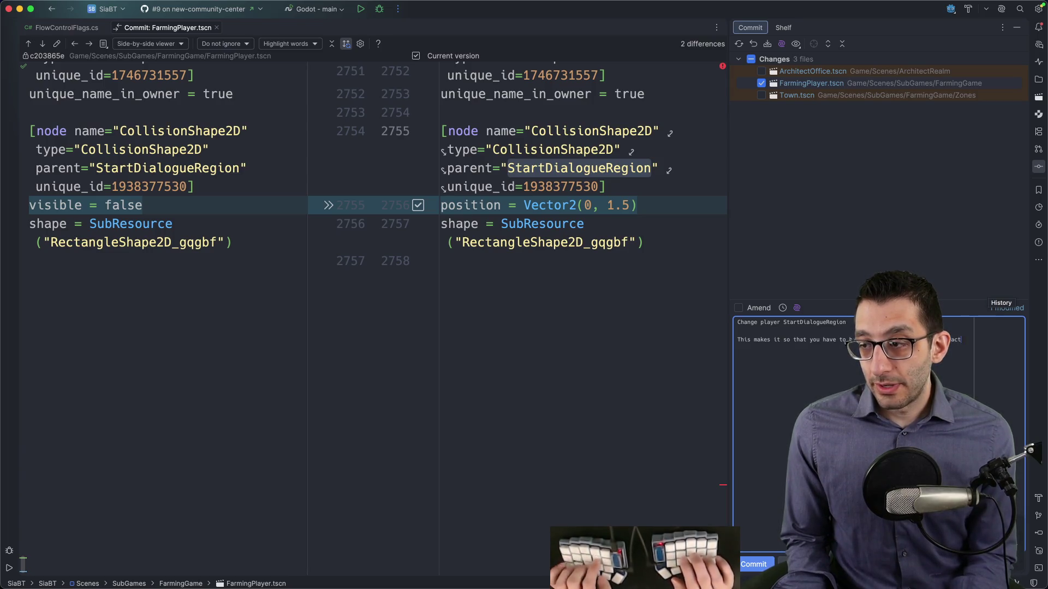
{"action": "type", "text": " you have to …ct with it. I "}
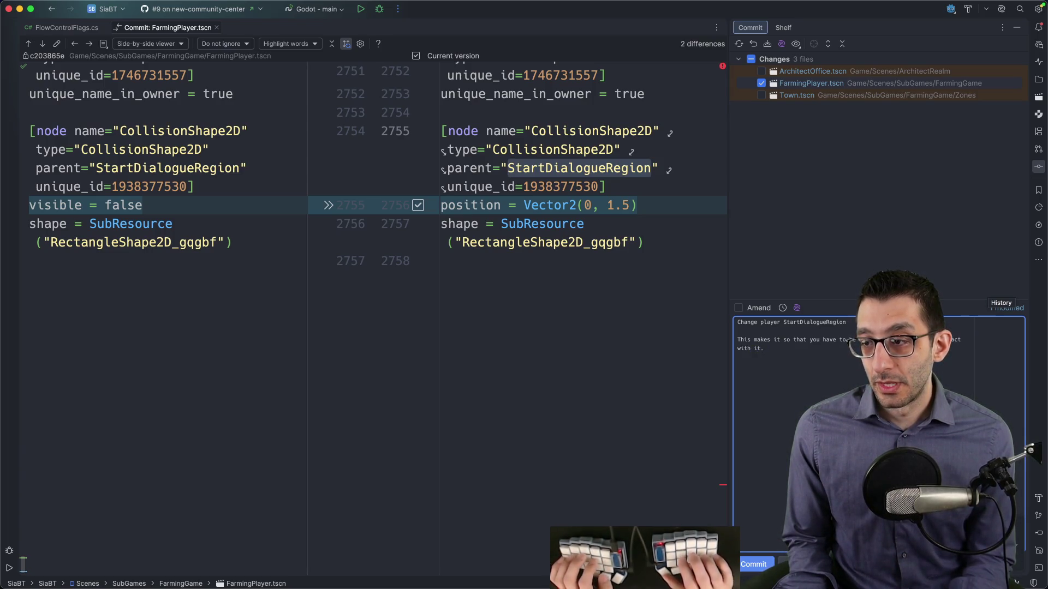
{"action": "type", "text": "did this so that using the"}
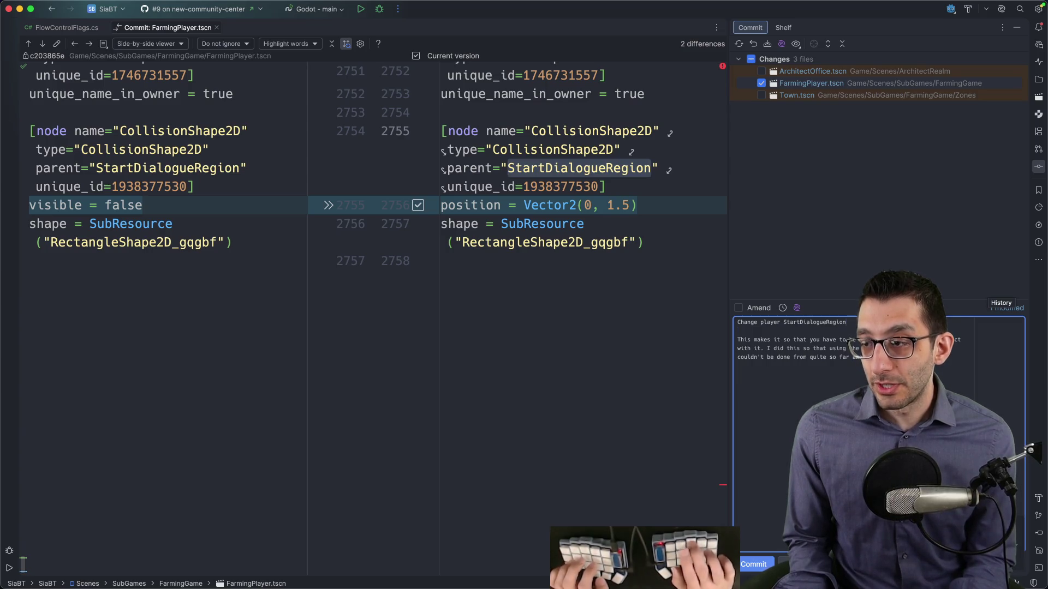
Step: Retitle the message 'Shrink player StartDialogueRegion' and commit FarmingPlayer.tscn
{"action": "type", "text": "Shrink"}
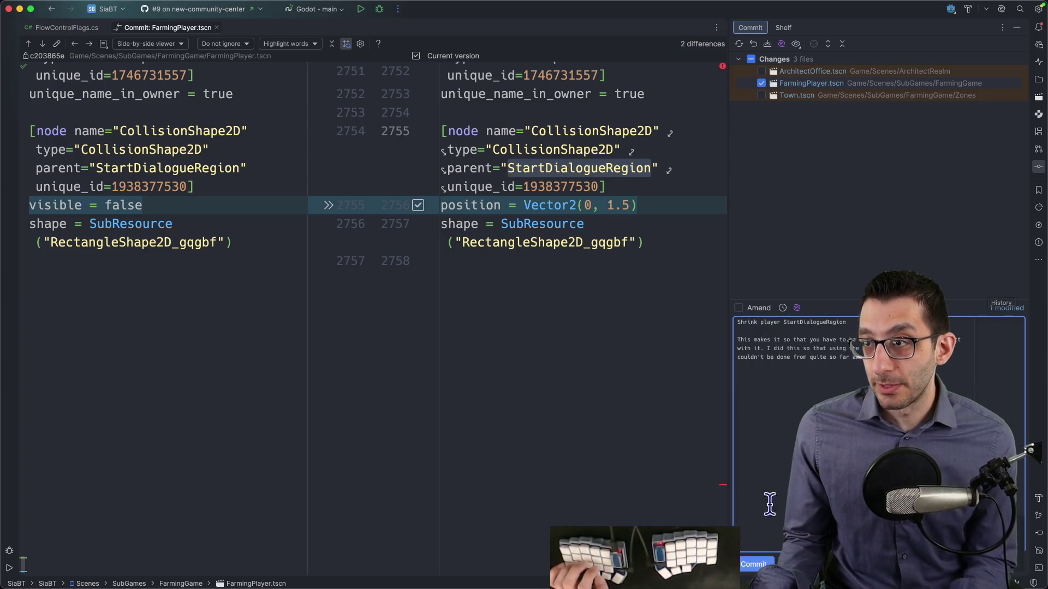
{"action": "left_click", "coordinate": [752, 565]}
{"action": "left_click", "coordinate": [799, 83]}
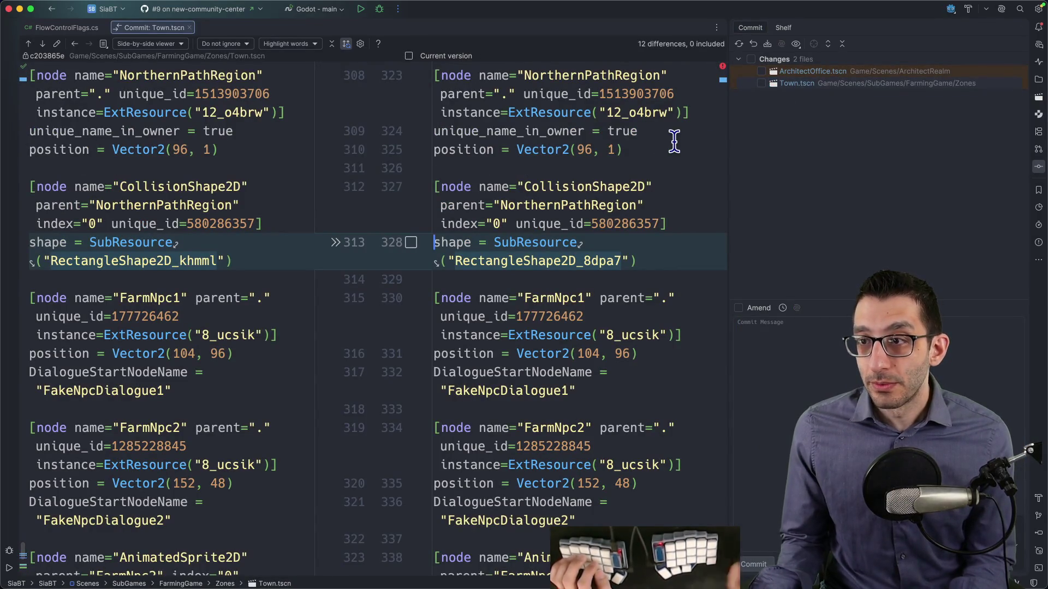
Step: List the last three commits with git log -3 and copy the community center commit's hash
{"action": "key", "text": "super+Tab"}
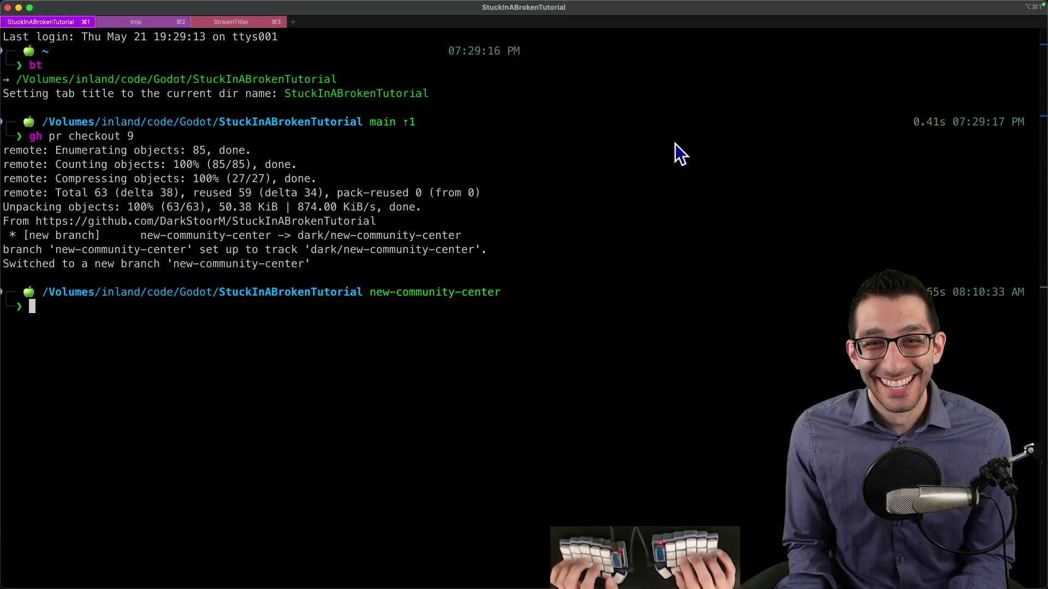
{"action": "type", "text": "git log -3"}
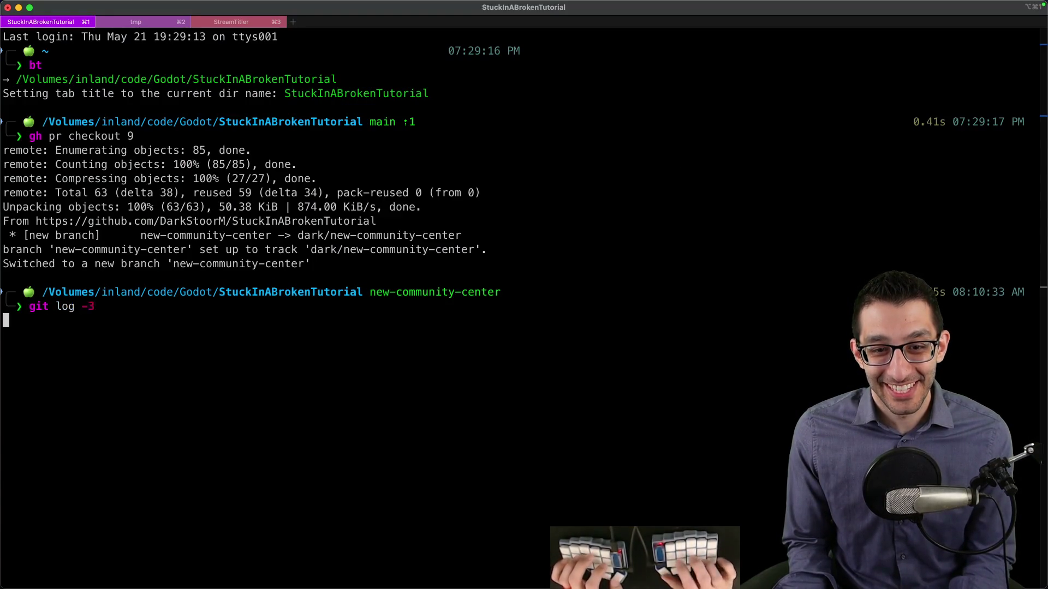
{"action": "key", "text": "Return"}
{"action": "triple_click", "coordinate": [120, 335]}
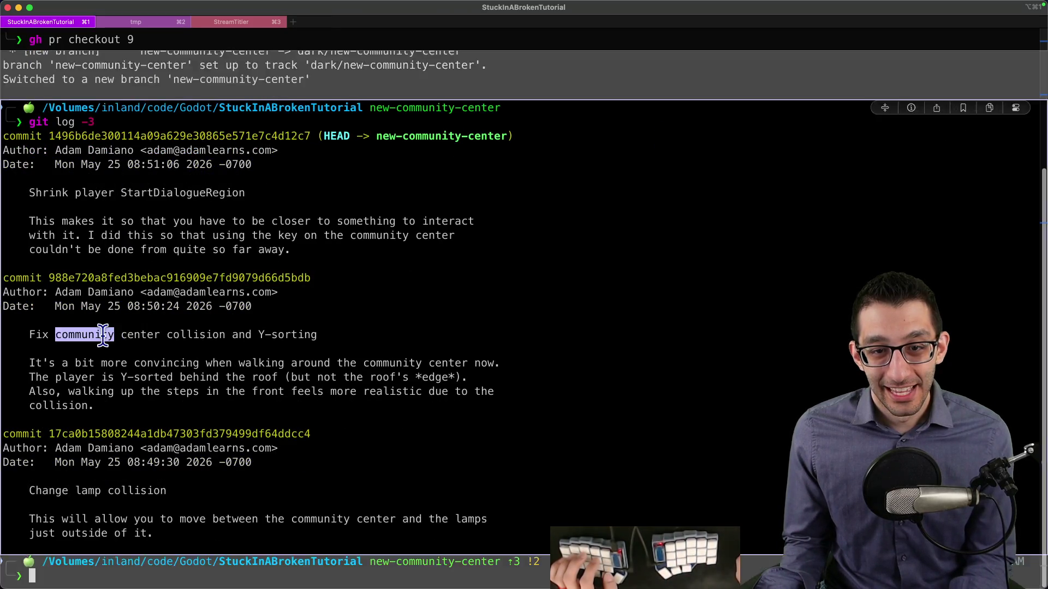
{"action": "left_click", "coordinate": [137, 336]}
{"action": "double_click", "coordinate": [113, 278]}
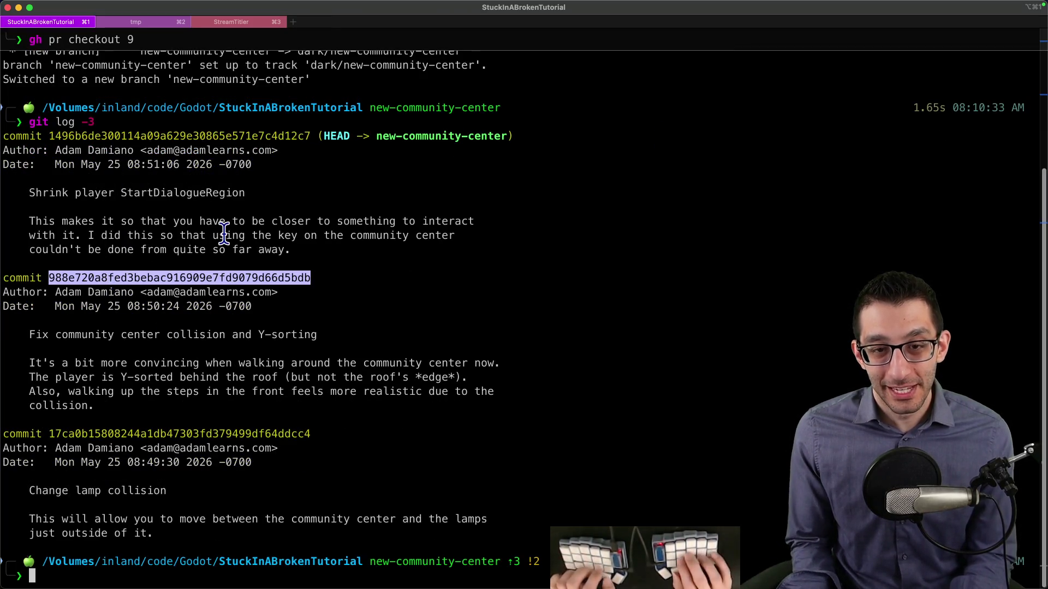
Step: Page through the community center commit's changes with git diff and the copied hash
{"action": "type", "text": "git diff"}
{"action": "type", "text": "988e720a8fed3bebac916909e7fd9079d66d5bdb"}
{"action": "key", "text": "Return"}
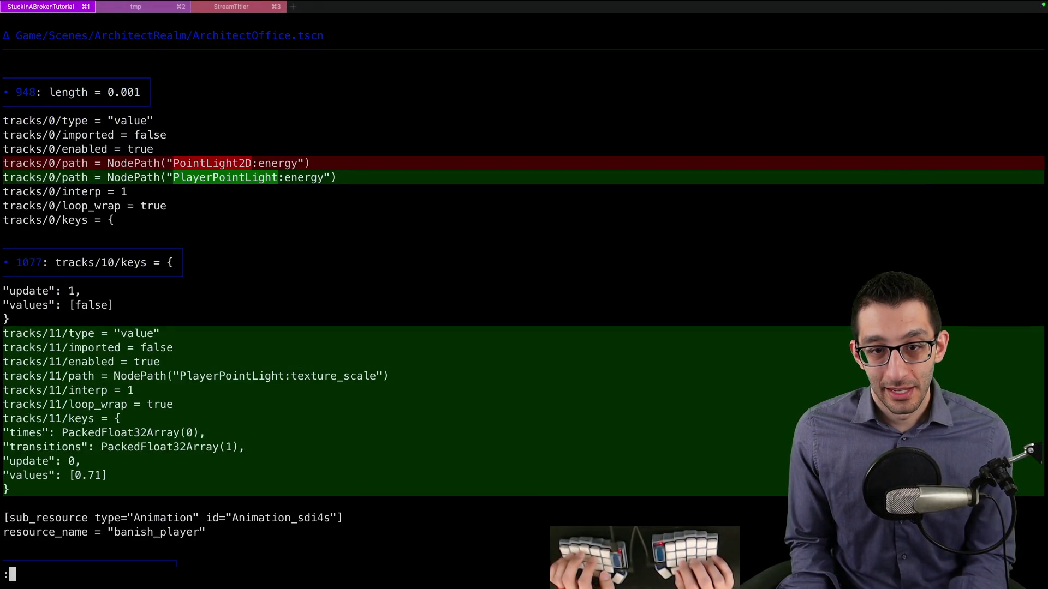
{"action": "key", "text": "space"}
{"action": "key", "text": "space"}
{"action": "key", "text": "q"}
{"action": "key", "text": "super+Tab"}
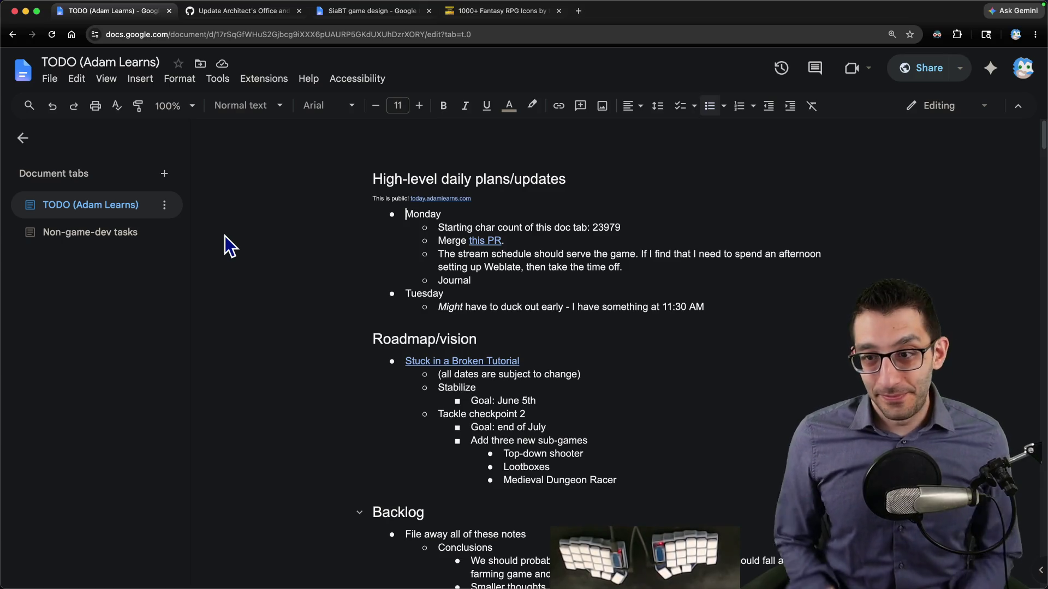
Step: Scroll through the uncommitted Town.tscn side-by-side diff in Rider, then return to Terminal
{"action": "key", "text": "super+Tab"}
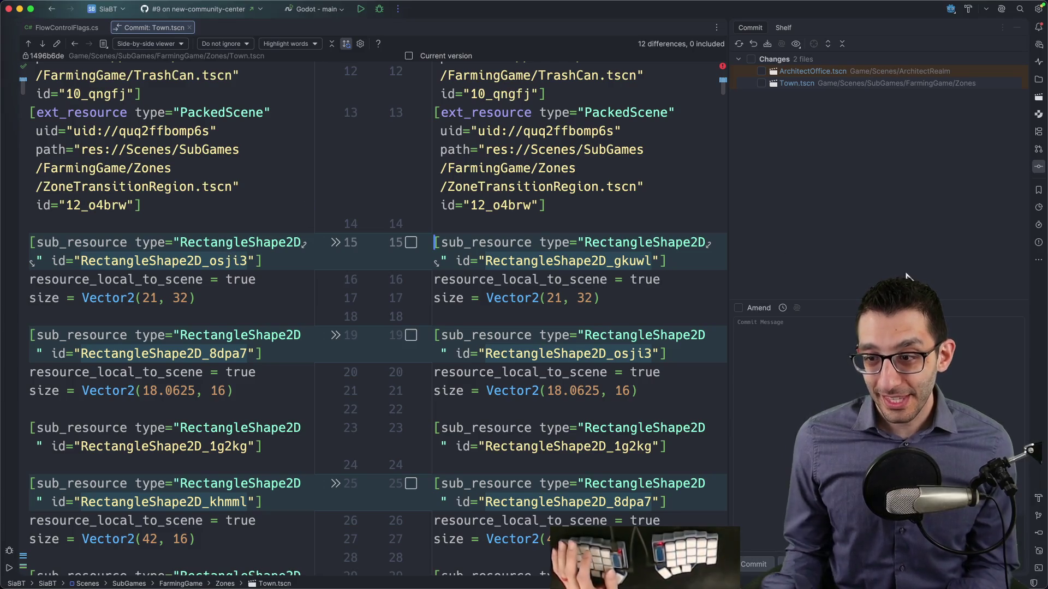
{"action": "scroll", "coordinate": [655, 311], "scroll_direction": "down", "scroll_amount": 10}
{"action": "scroll", "coordinate": [620, 334], "scroll_direction": "up", "scroll_amount": 10}
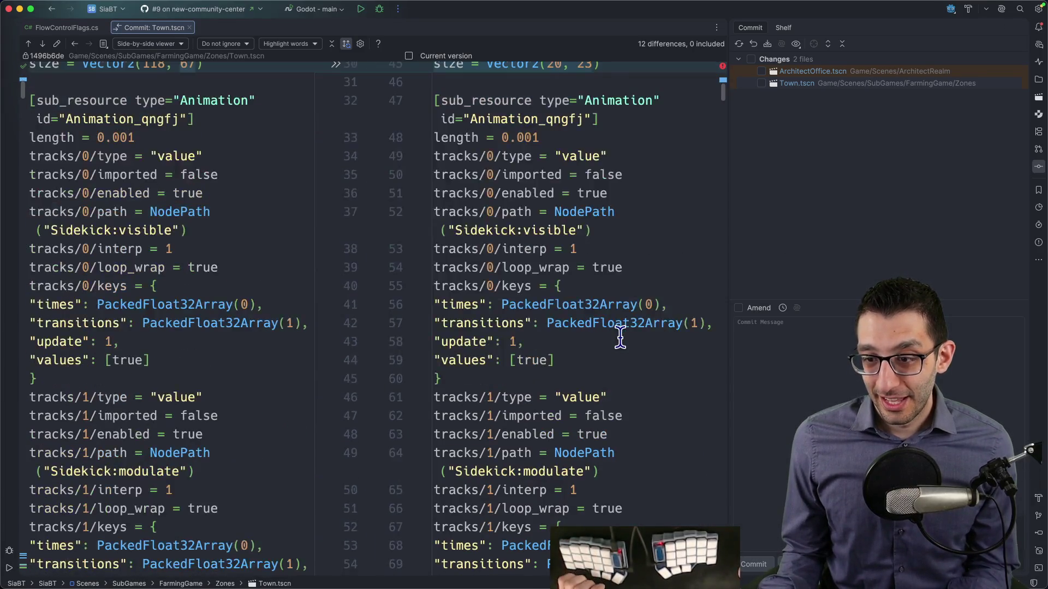
{"action": "scroll", "coordinate": [619, 256], "scroll_direction": "up", "scroll_amount": 5}
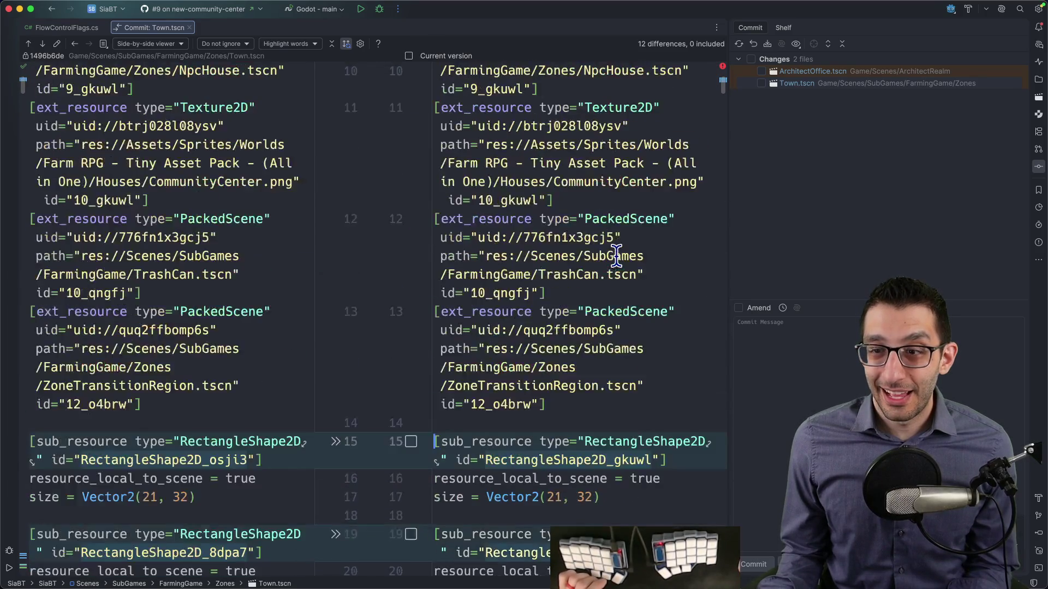
{"action": "key", "text": "super+Tab"}
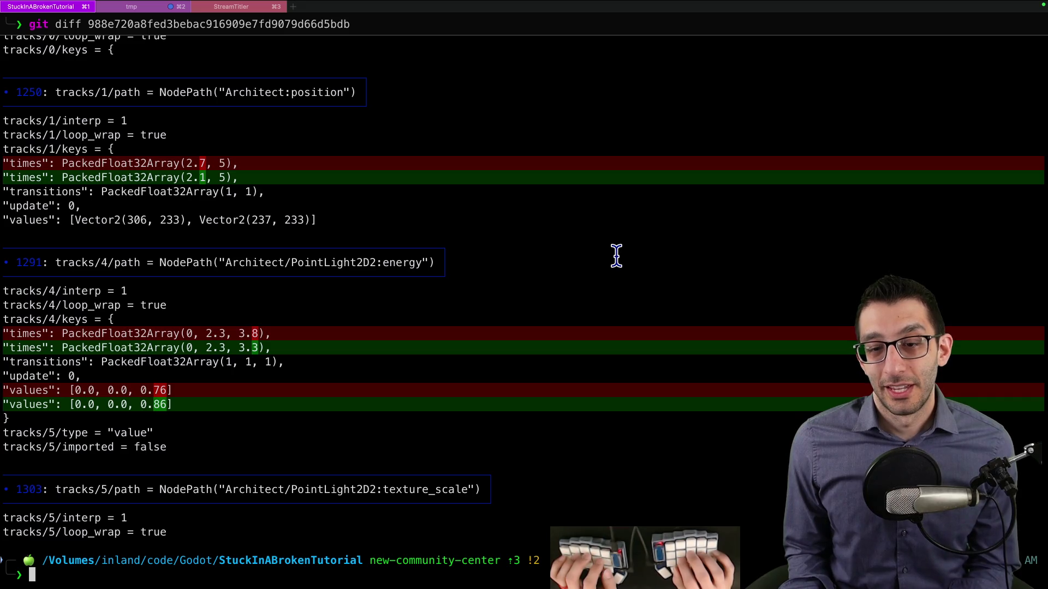
Step: Show the latest commit with git log -1 and its changes with diffLastCommit
{"action": "key", "text": "Up"}
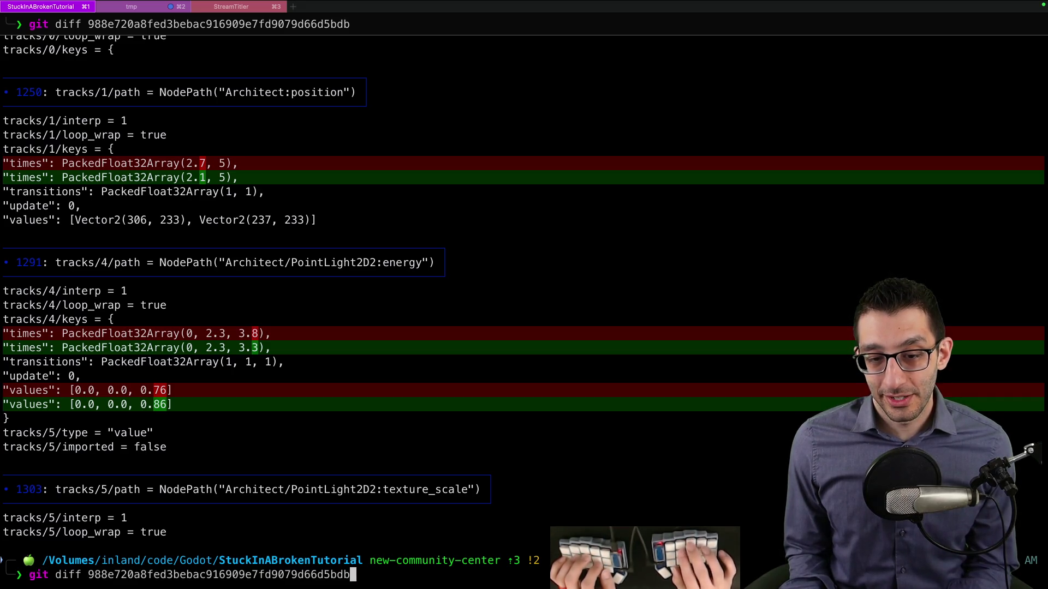
{"action": "key", "text": "ctrl+u"}
{"action": "type", "text": "git log -1"}
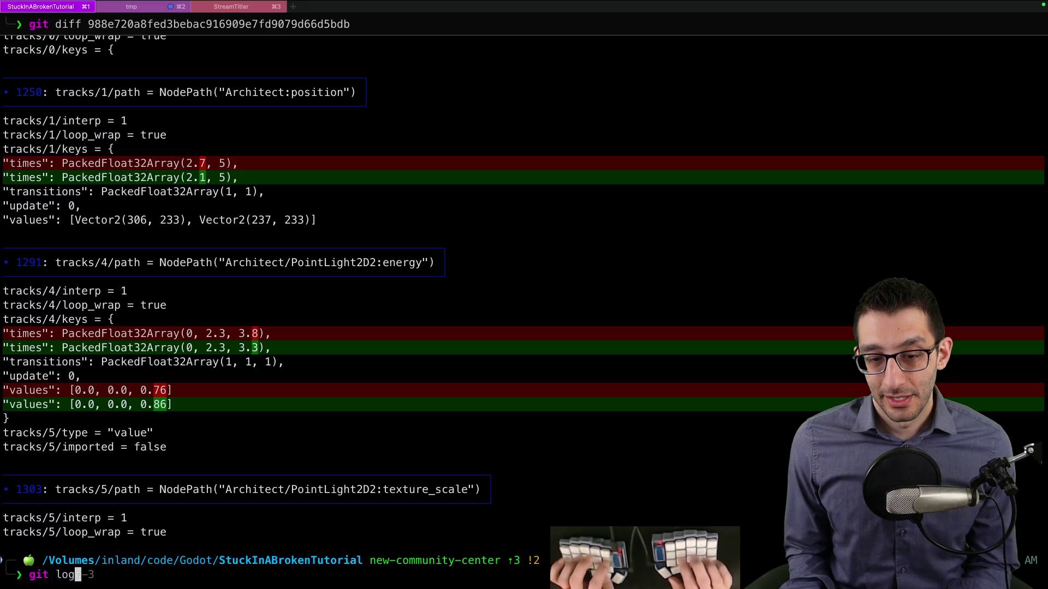
{"action": "key", "text": "Return"}
{"action": "type", "text": "diffL"}
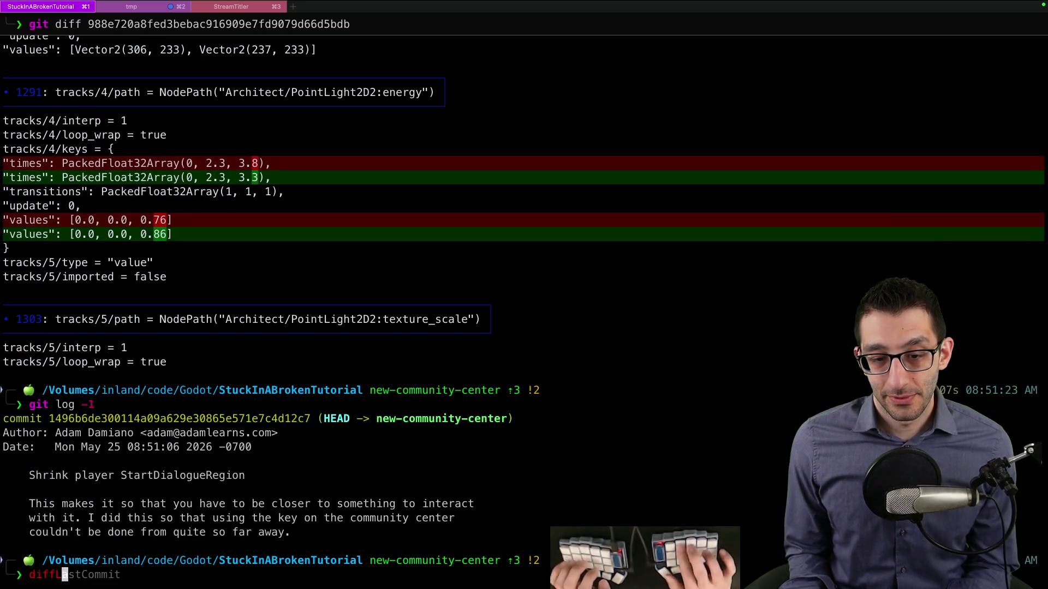
{"action": "type", "text": "astCommit"}
{"action": "key", "text": "Return"}
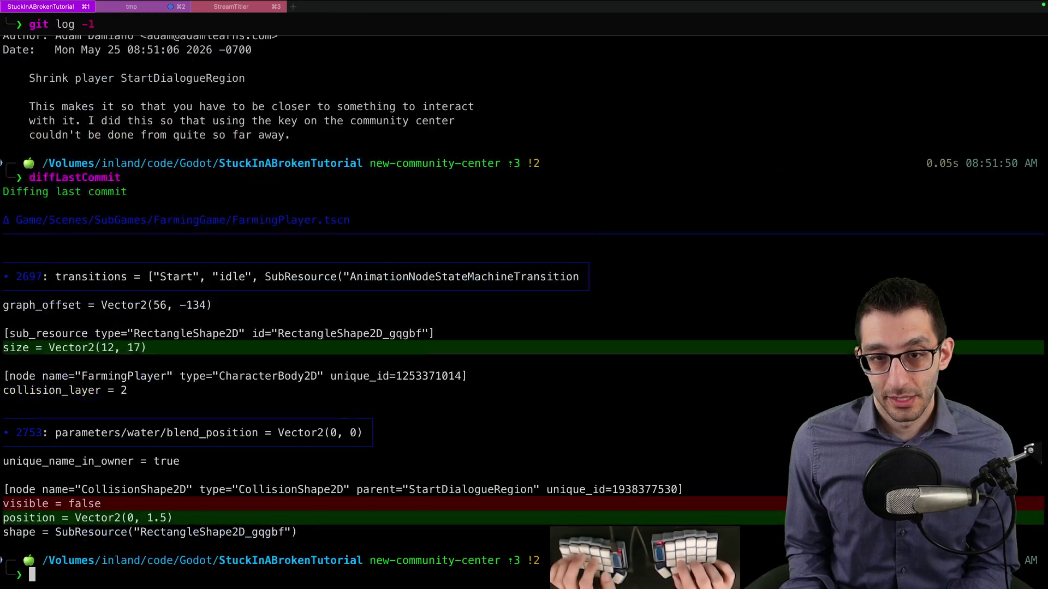
{"action": "scroll", "coordinate": [268, 213], "scroll_direction": "up", "scroll_amount": 10}
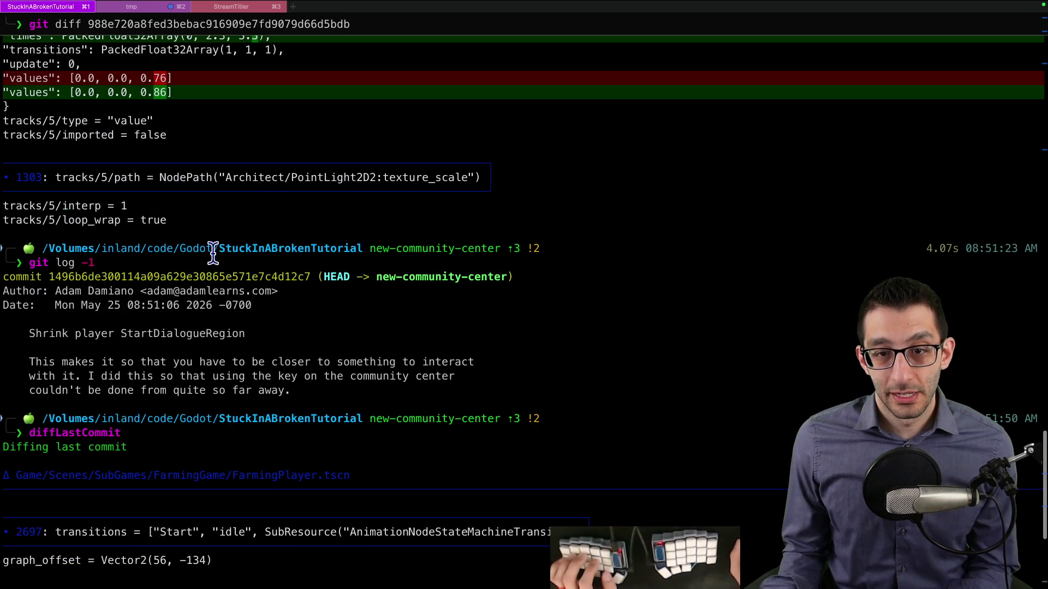
Step: Run git diff, then open the git diff --help page
{"action": "type", "text": "git diff"}
{"action": "key", "text": "Return"}
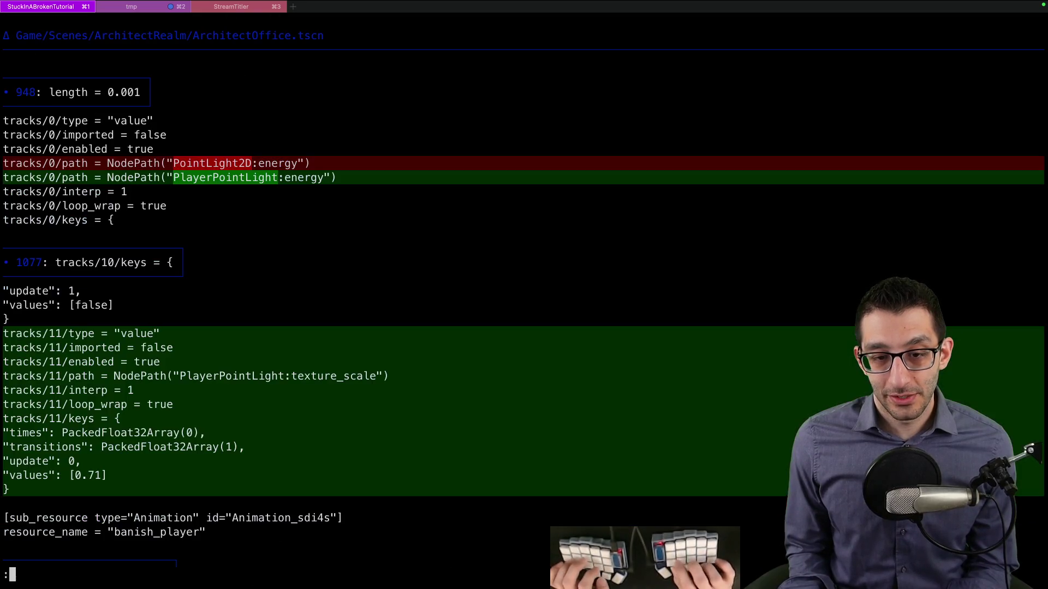
{"action": "key", "text": "q"}
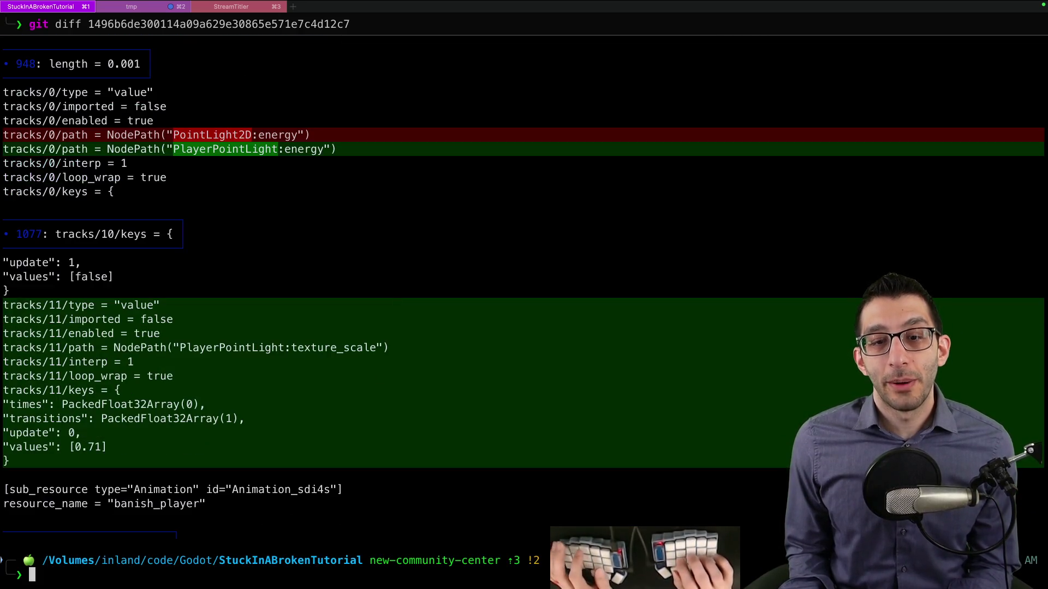
{"action": "type", "text": "g"}
{"action": "key", "text": "BackSpace"}
{"action": "type", "text": "git diff ,h"}
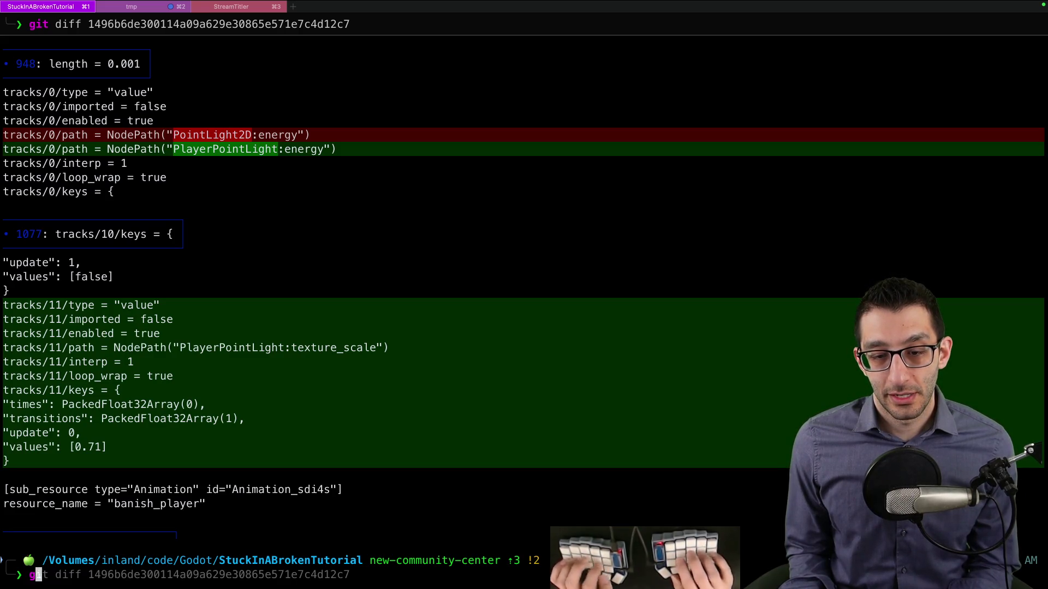
{"action": "key", "text": "BackSpace"}
{"action": "key", "text": "BackSpace"}
{"action": "key", "text": "BackSpace"}
{"action": "type", "text": "--help"}
{"action": "key", "text": "Return"}
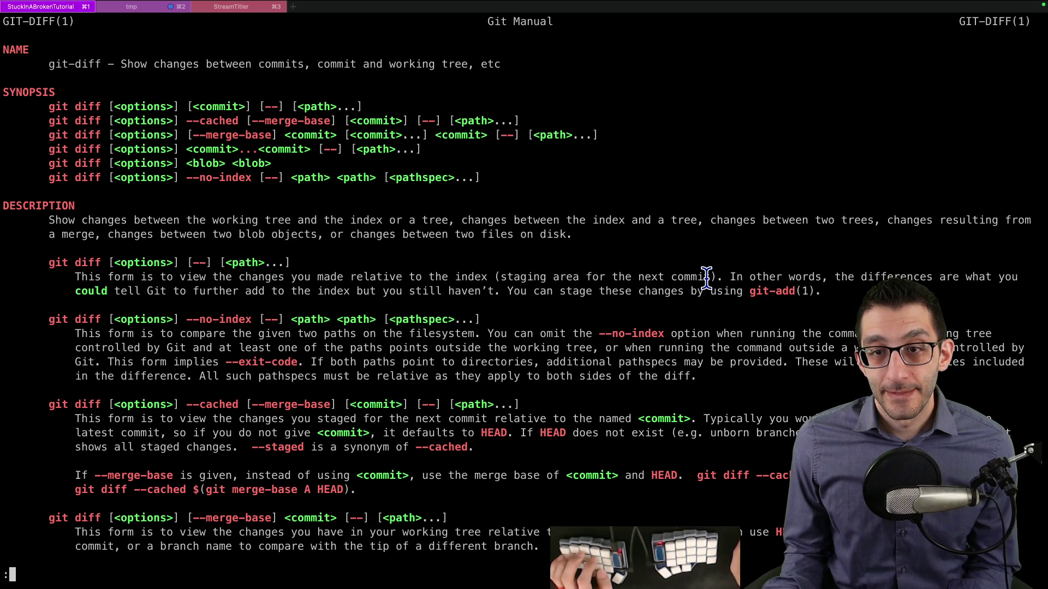
Step: Diff the lamp collision and community center commits, then copy the community center commit message
{"action": "type", "text": "q"}
{"action": "type", "text": "git log"}
{"action": "type", "text": " -3"}
{"action": "key", "text": "Return"}
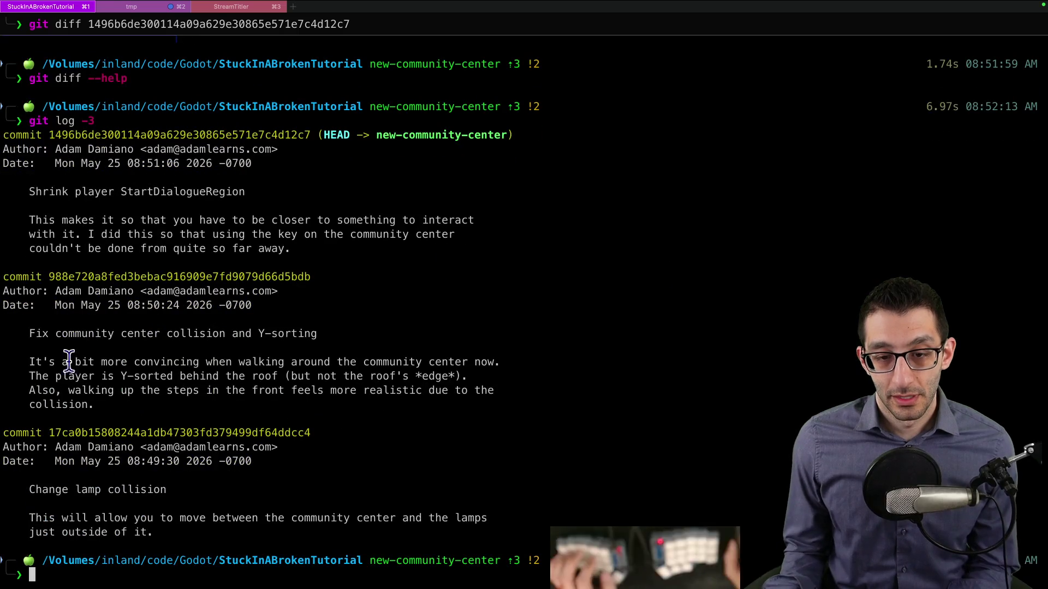
{"action": "double_click", "coordinate": [181, 433]}
{"action": "key", "text": "super+c"}
{"action": "type", "text": "git diff"}
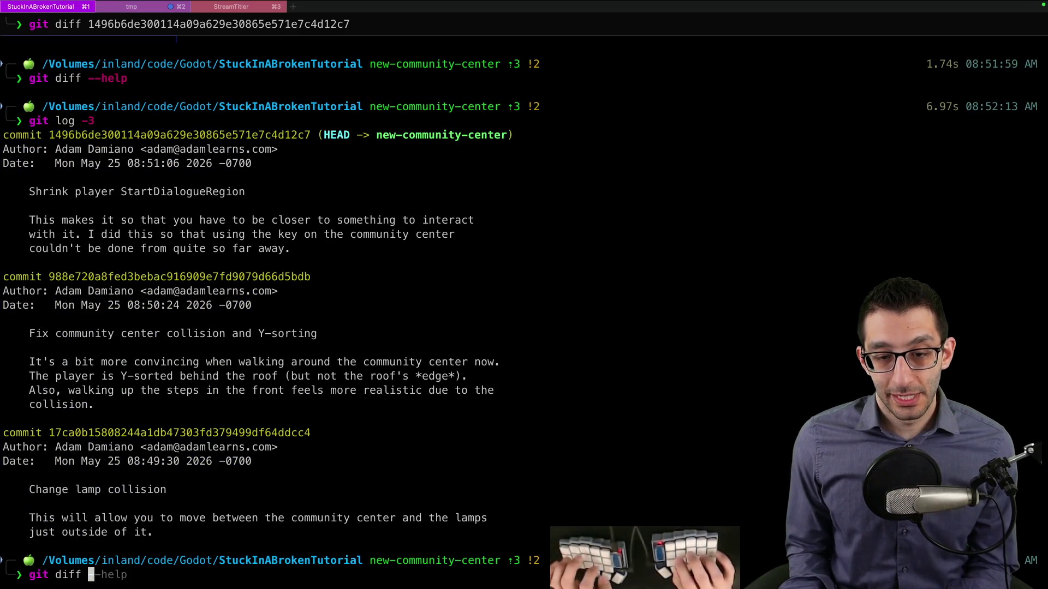
{"action": "key", "text": "super+v"}
{"action": "double_click", "coordinate": [271, 277]}
{"action": "key", "text": "super+v"}
{"action": "key", "text": "Return"}
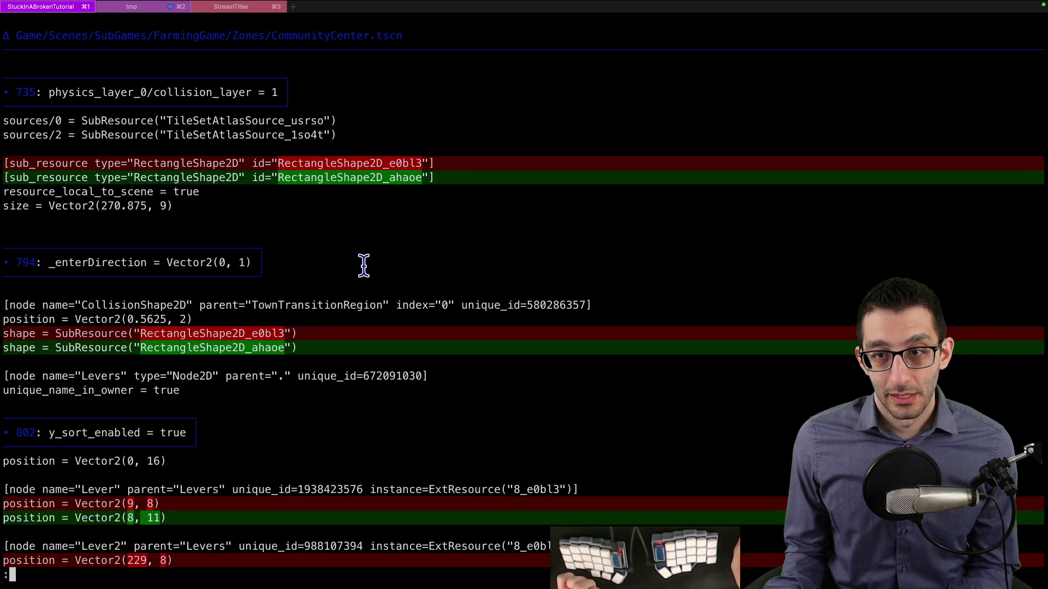
{"action": "scroll", "coordinate": [357, 261], "scroll_direction": "down", "scroll_amount": 2}
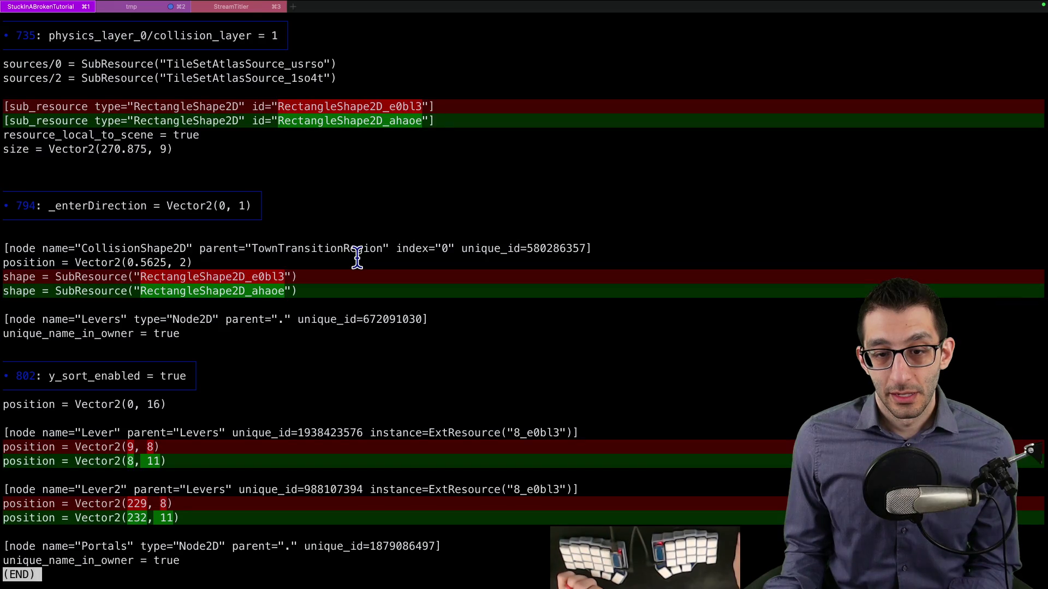
{"action": "scroll", "coordinate": [360, 267], "scroll_direction": "up", "scroll_amount": 4}
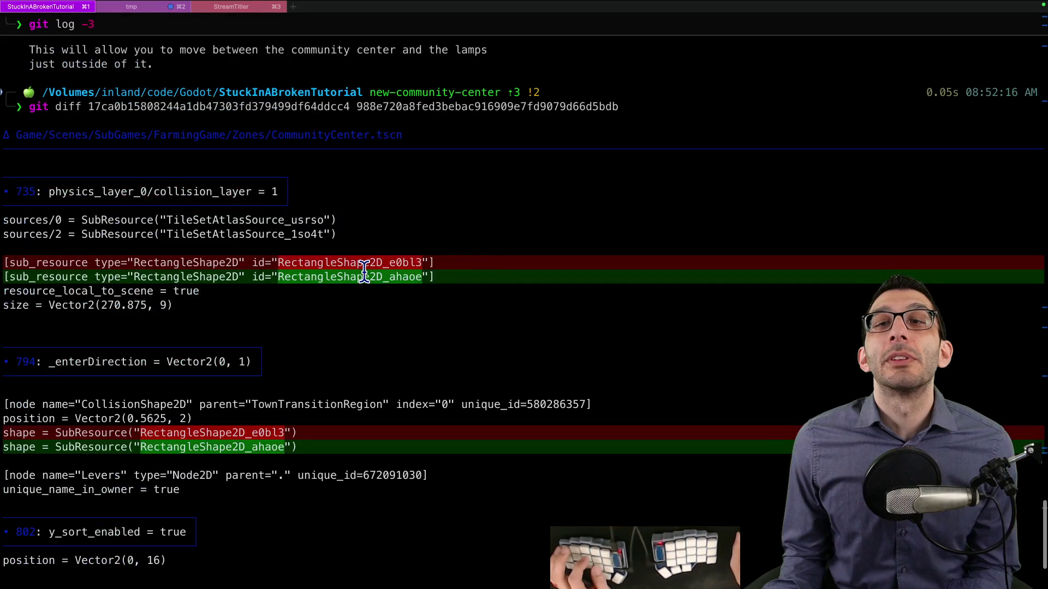
{"action": "scroll", "coordinate": [273, 156], "scroll_direction": "down", "scroll_amount": 4}
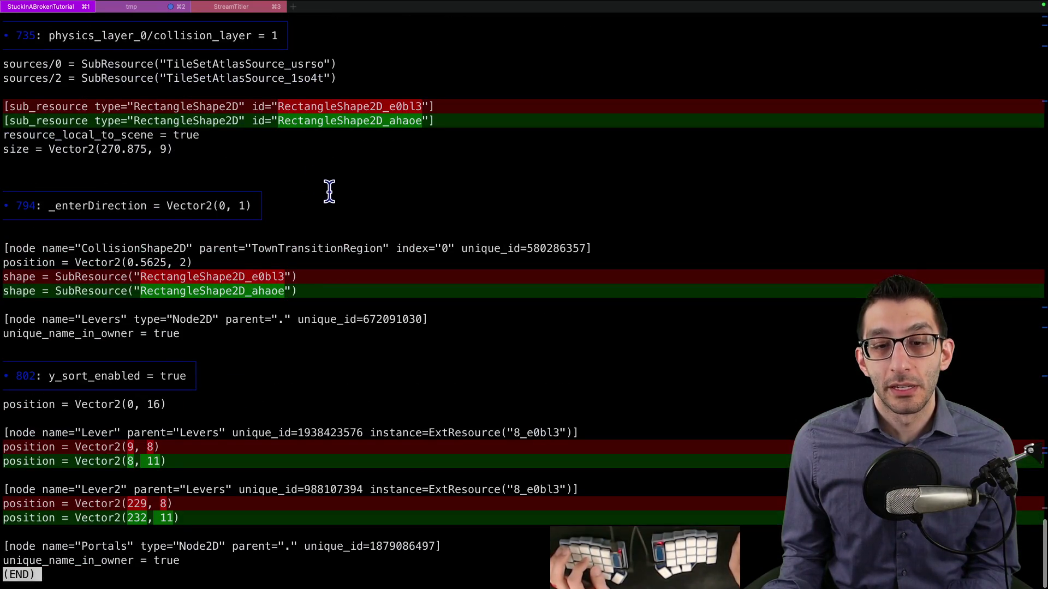
{"action": "scroll", "coordinate": [461, 346], "scroll_direction": "up", "scroll_amount": 9}
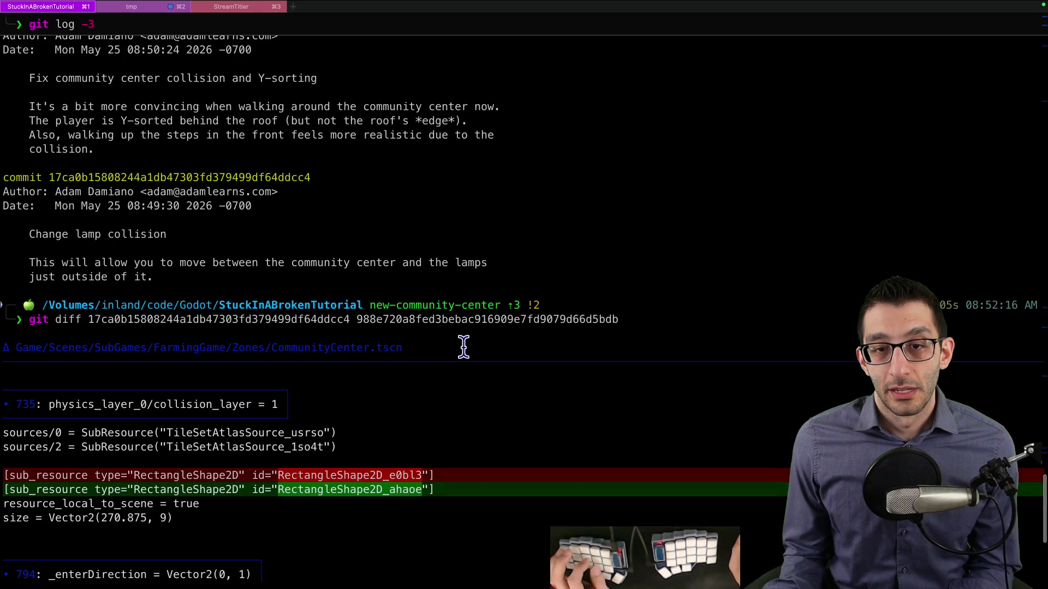
{"action": "scroll", "coordinate": [463, 348], "scroll_direction": "up", "scroll_amount": 4}
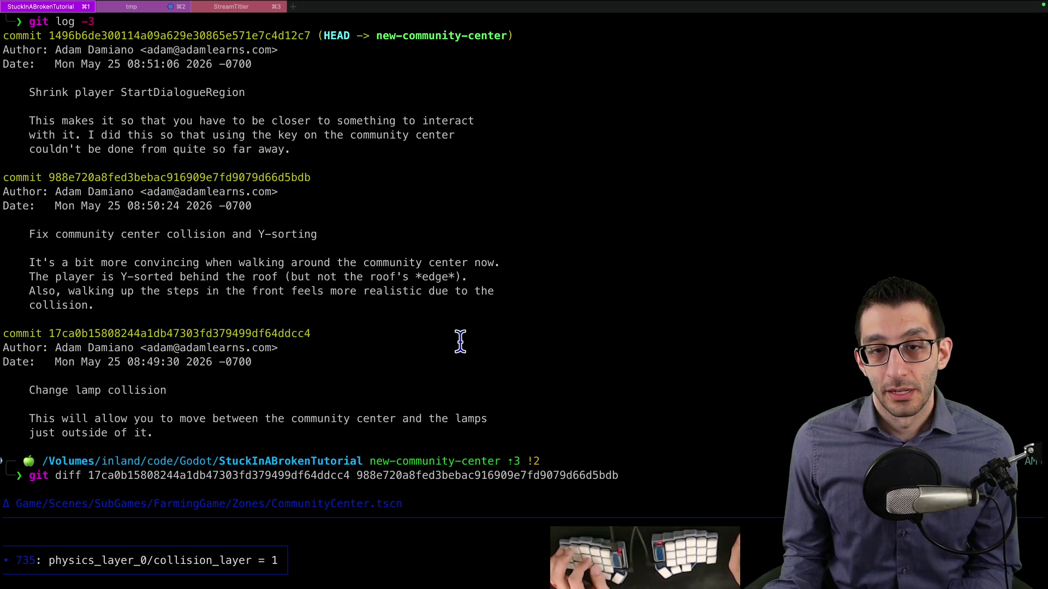
{"action": "mouse_move", "coordinate": [294, 238]}
{"action": "left_mouse_down"}
{"action": "mouse_move", "coordinate": [196, 269]}
{"action": "mouse_move", "coordinate": [229, 305]}
{"action": "left_mouse_up"}
{"action": "key", "text": "super+c"}
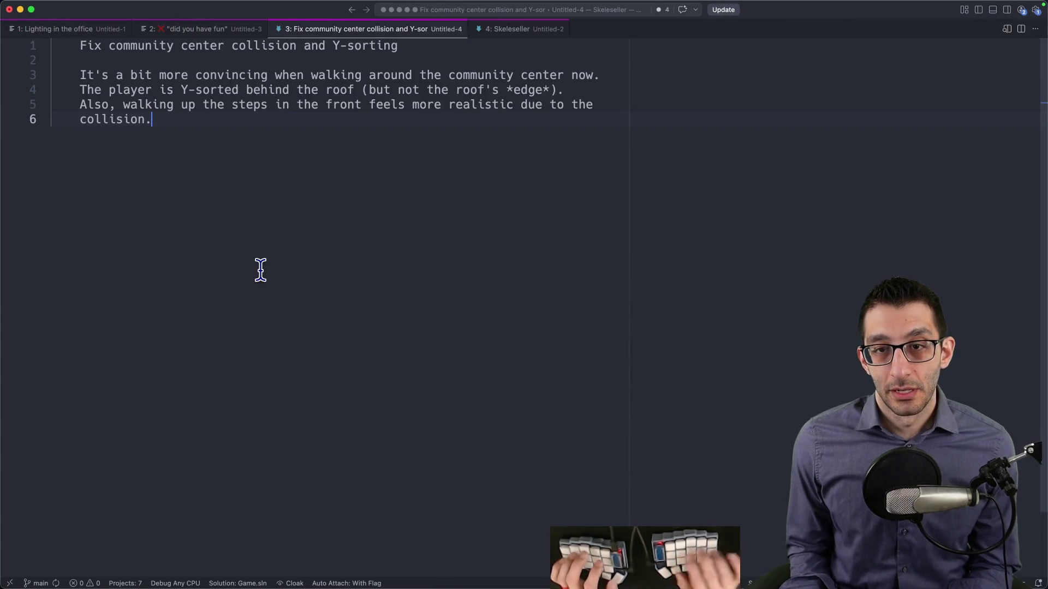
Step: In the Git log, reword the community center collision commit to 'Center levers in community center'
{"action": "key", "text": "super+Tab"}
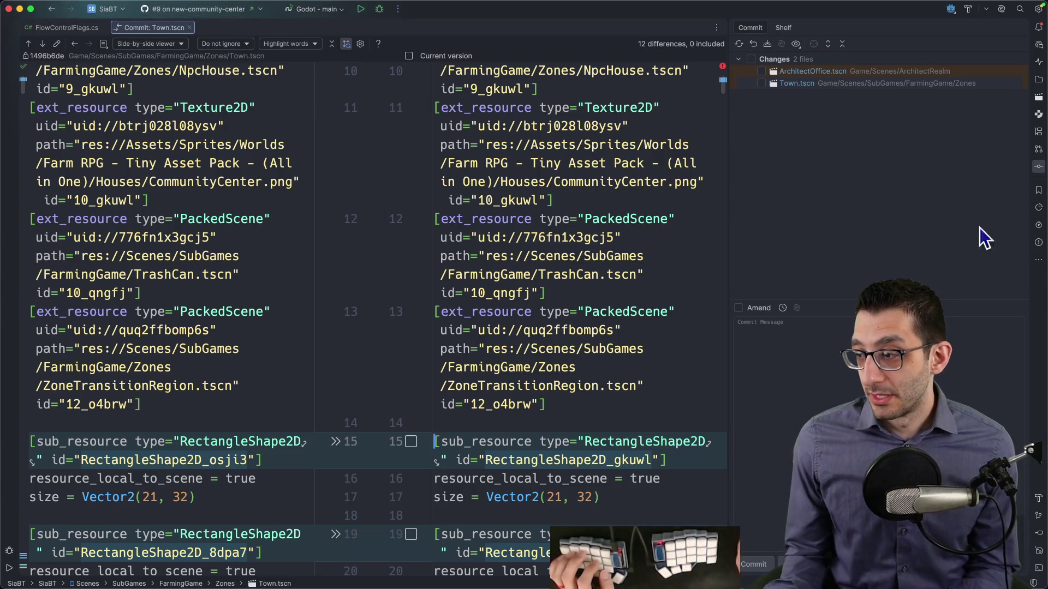
{"action": "left_click", "coordinate": [1039, 516]}
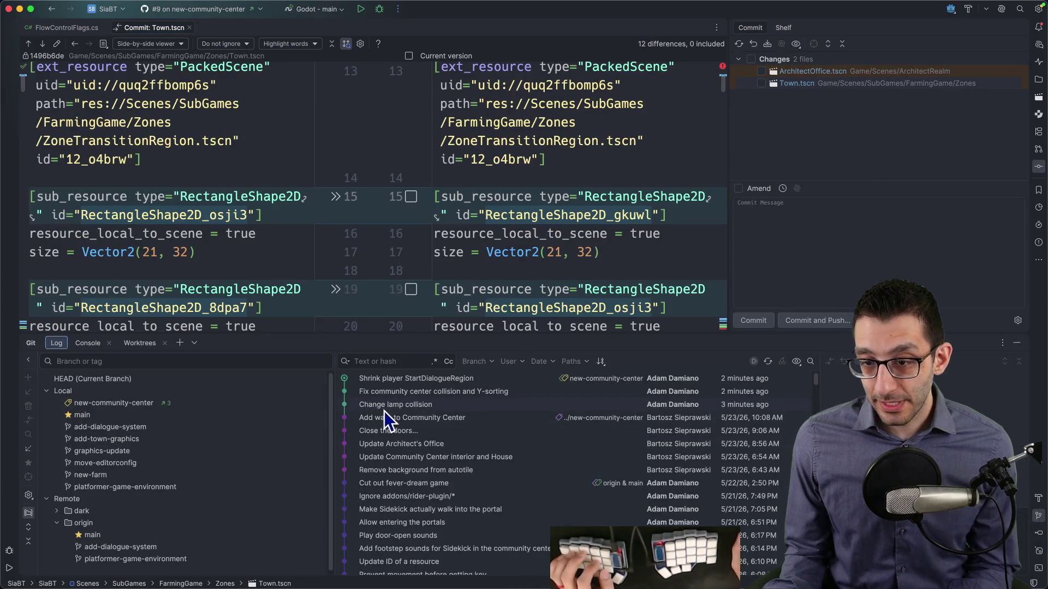
{"action": "right_click", "coordinate": [395, 391]}
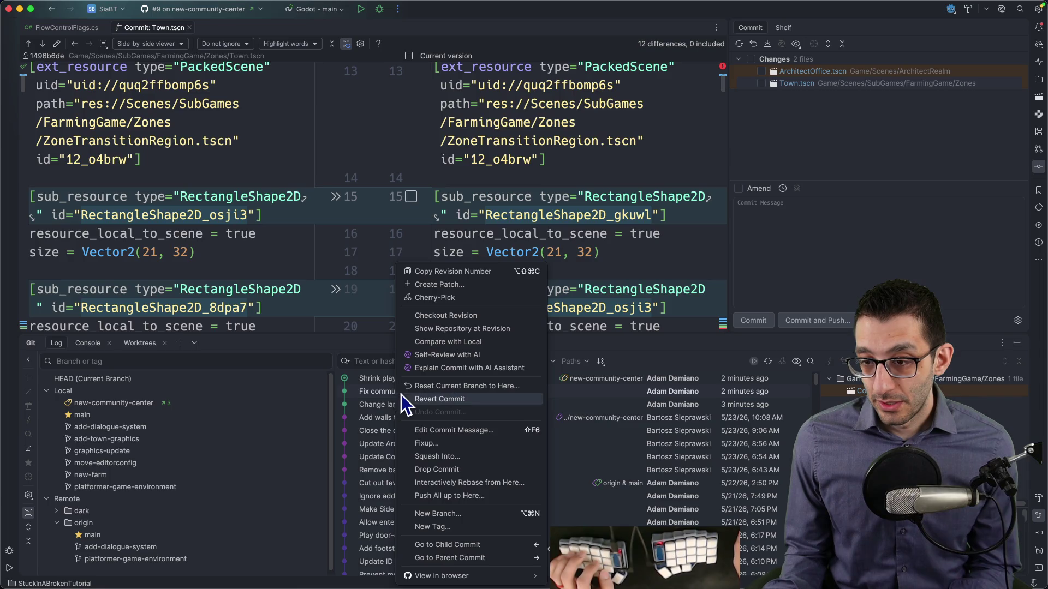
{"action": "left_click", "coordinate": [445, 431]}
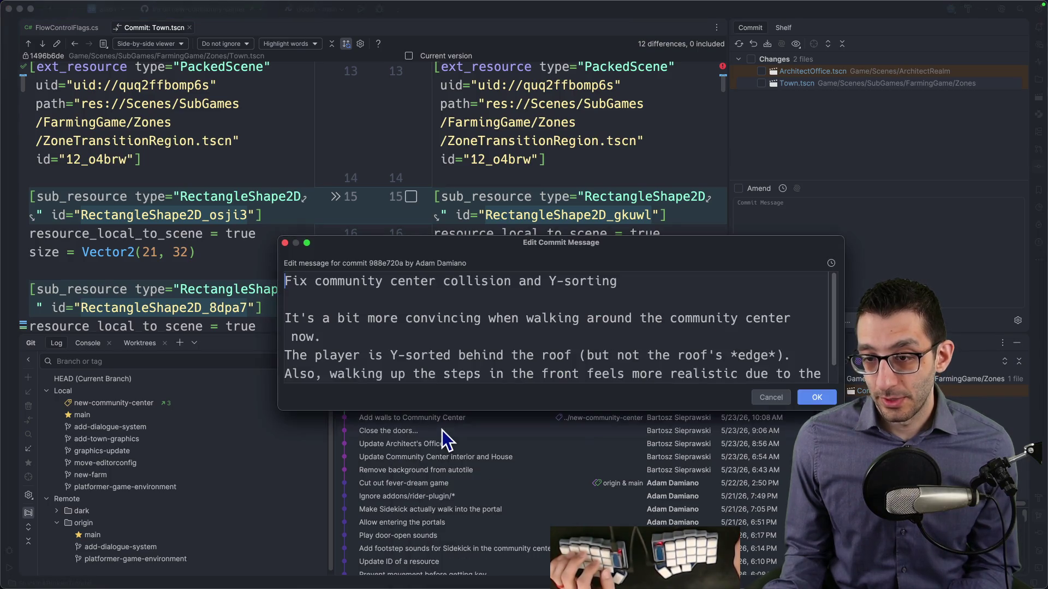
{"action": "key", "text": "super+a"}
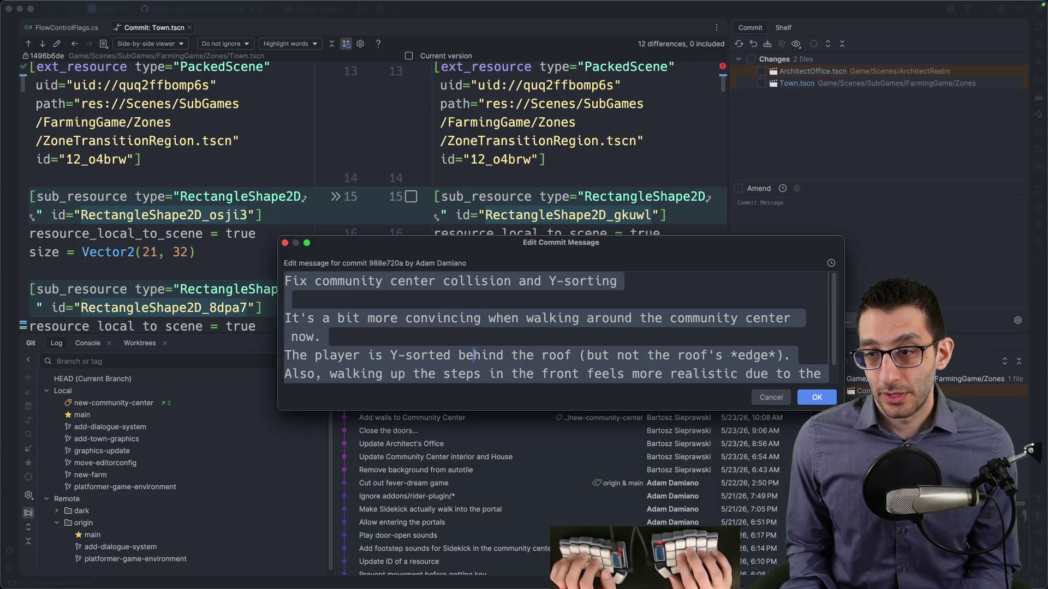
{"action": "type", "text": "Center levers"}
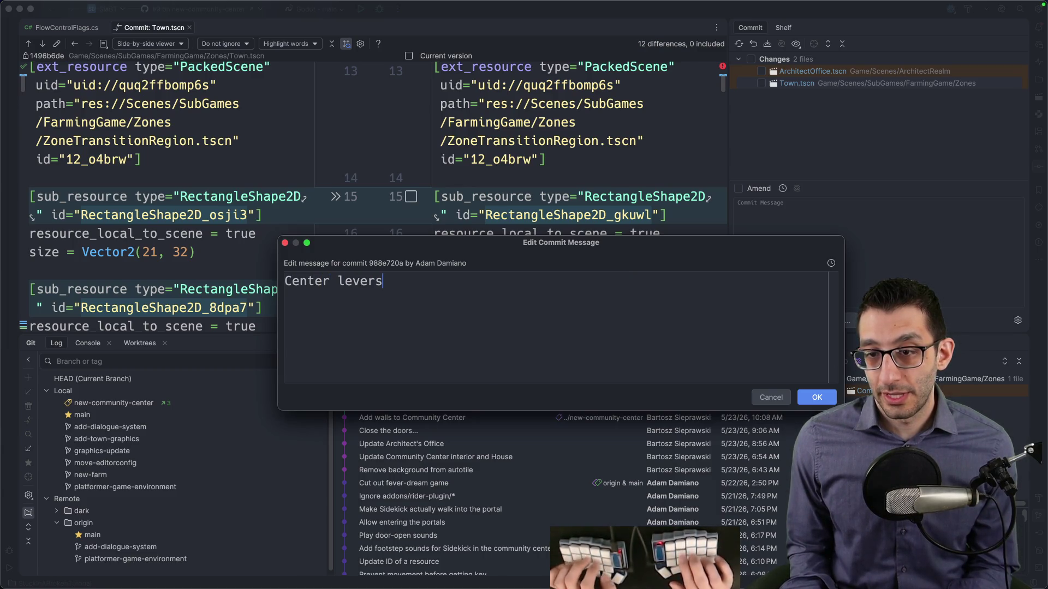
{"action": "type", "text": " in community center"}
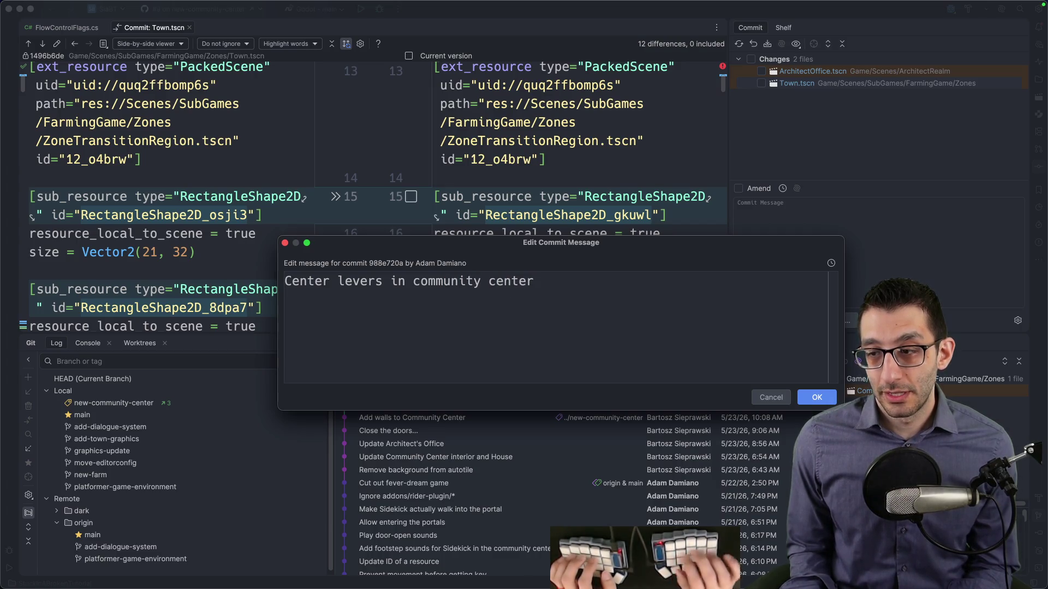
{"action": "left_click", "coordinate": [813, 398]}
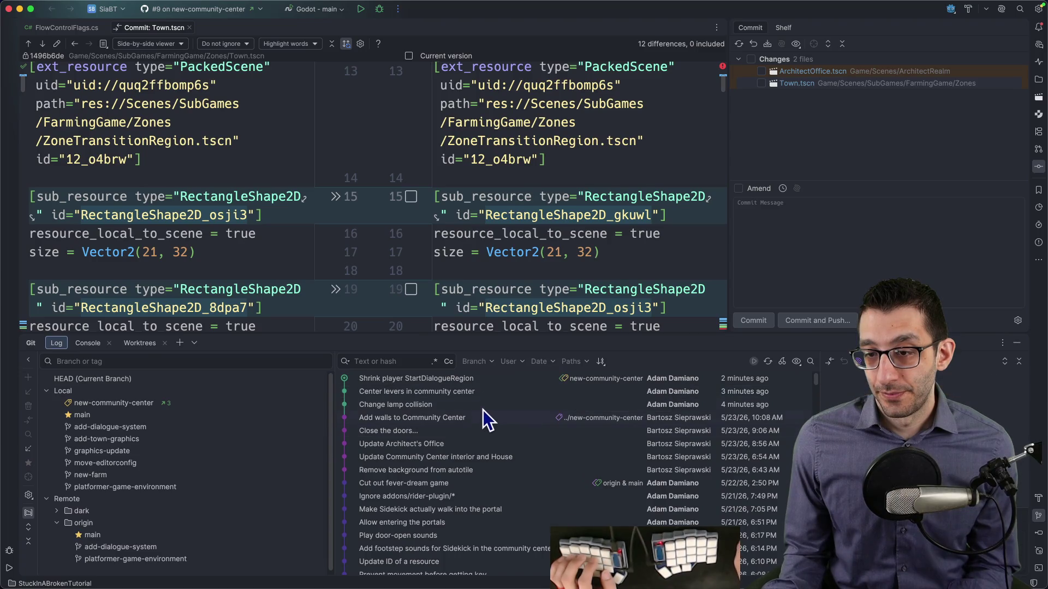
Step: Commit Town.tscn with the pasted message 'Fix community center collision and Y-sorting'
{"action": "left_click", "coordinate": [767, 113]}
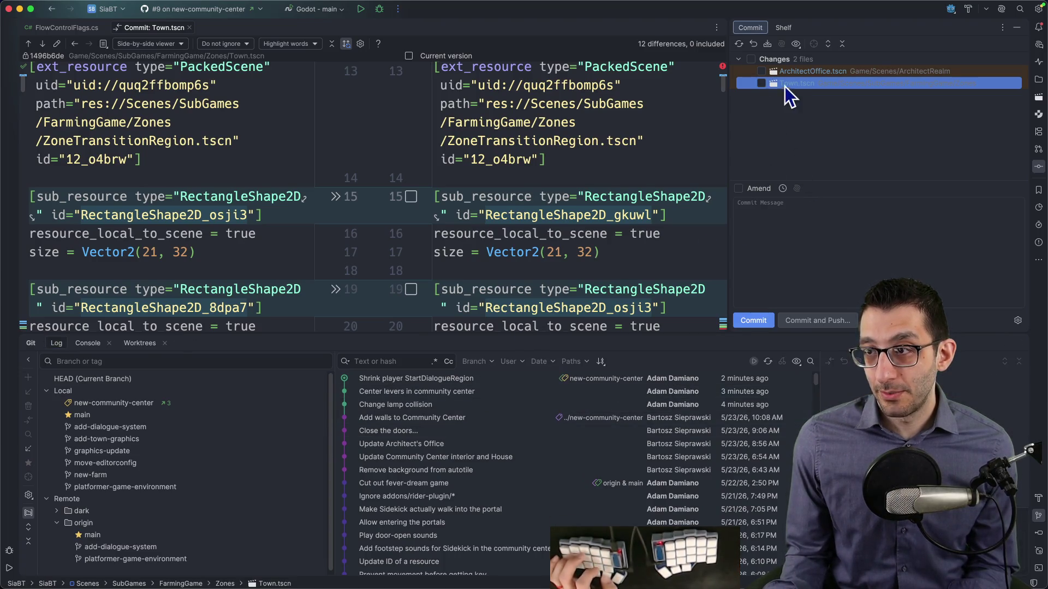
{"action": "left_click", "coordinate": [762, 83]}
{"action": "left_click", "coordinate": [802, 225]}
{"action": "key", "text": "super+v"}
{"action": "left_click", "coordinate": [753, 320]}
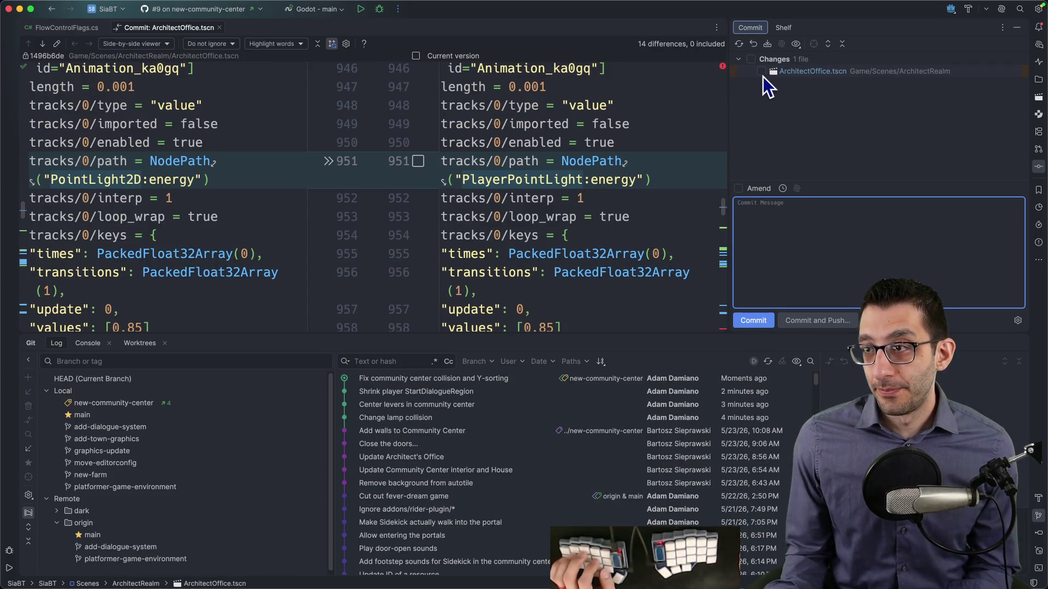
Step: Commit ArchitectOffice.tscn as 'Fix office lighting and remove money stack'
{"action": "left_click", "coordinate": [762, 72]}
{"action": "type", "text": "Fix office lighting and remove money strak"}
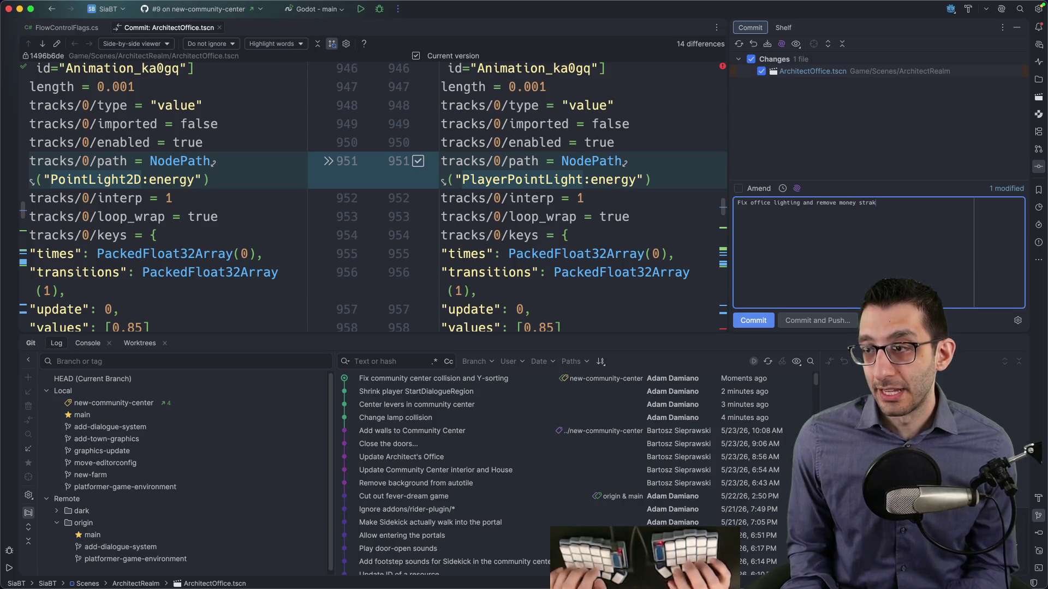
{"action": "key", "text": "BackSpace"}
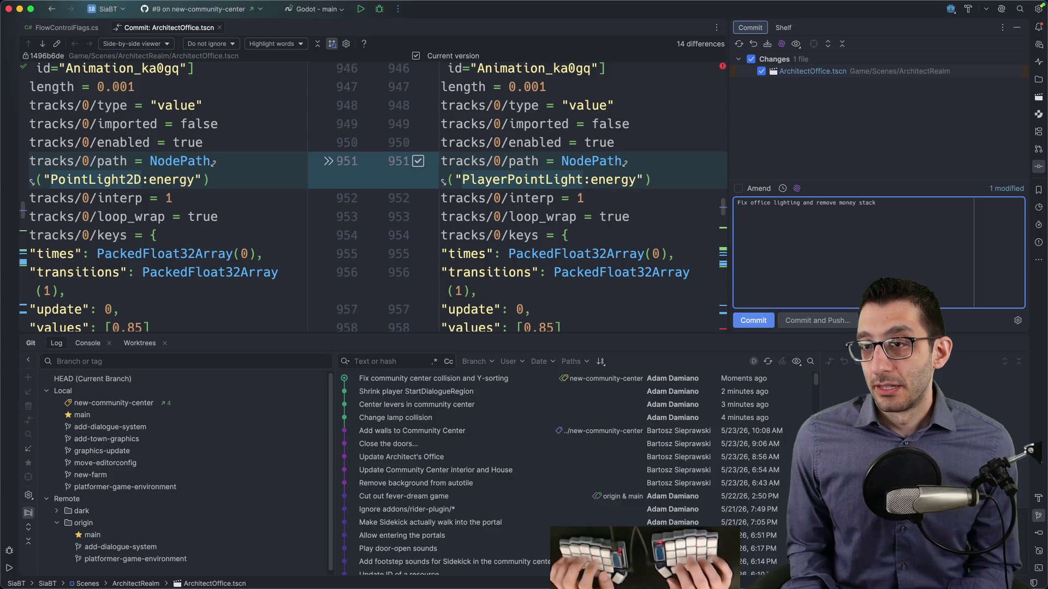
{"action": "type", "text": "ng now m"}
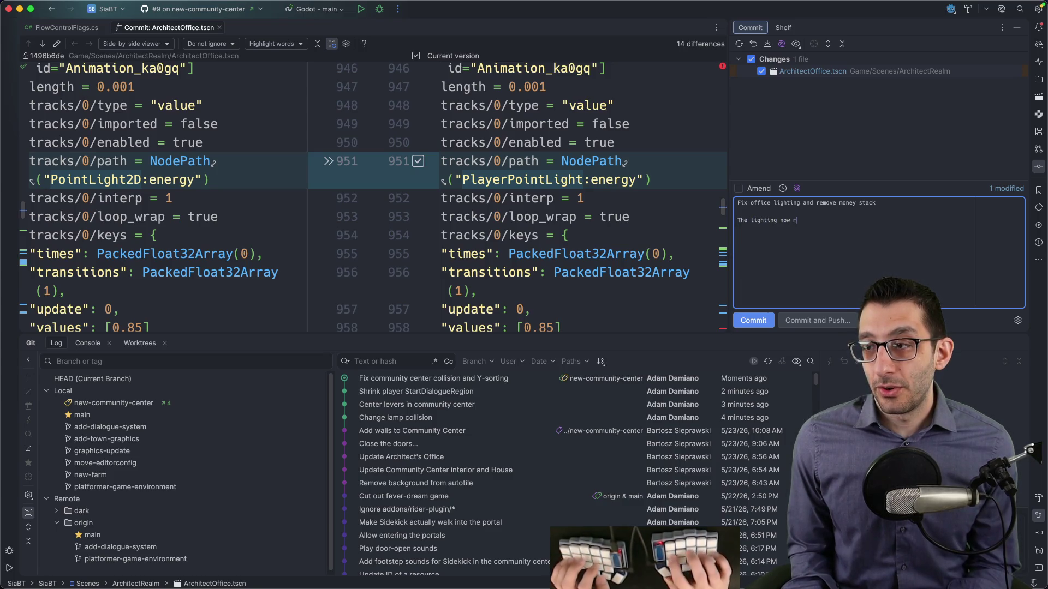
{"action": "type", "text": "ou're in an office. I also"}
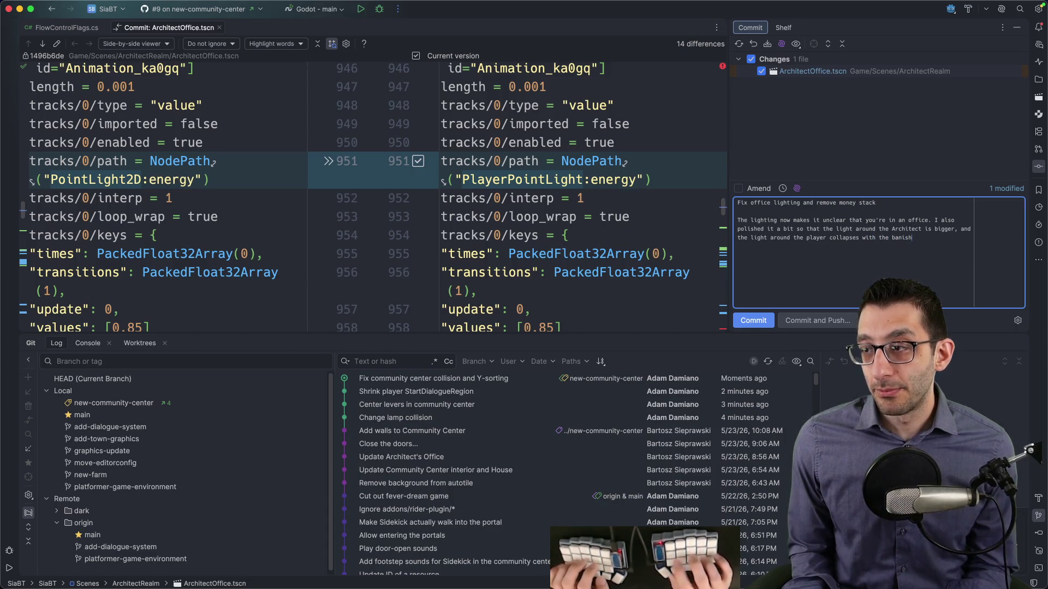
{"action": "type", "text": "l."}
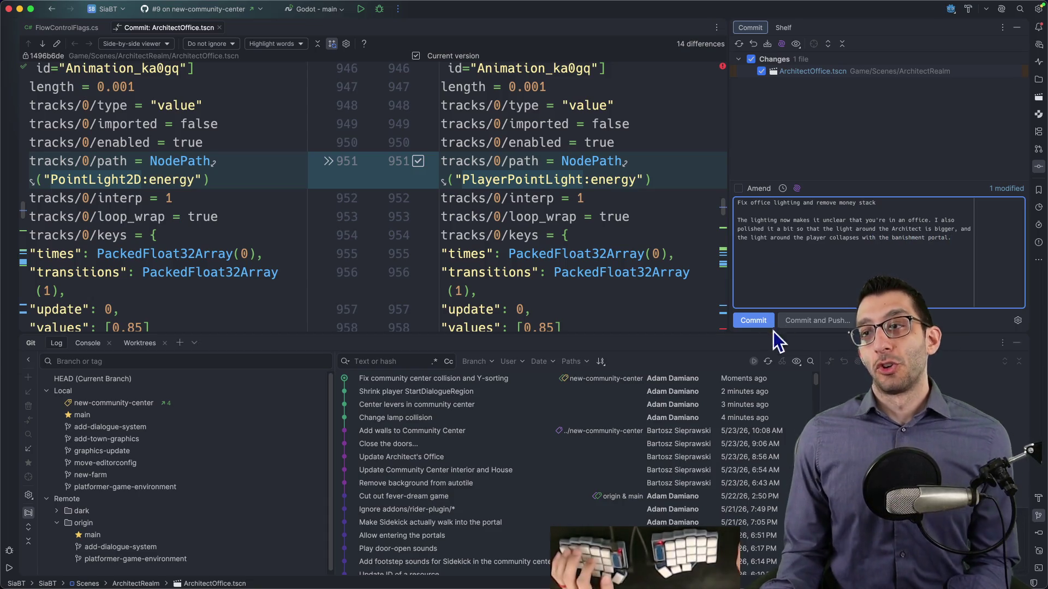
{"action": "left_click", "coordinate": [761, 322]}
{"action": "key", "text": "super+Tab"}
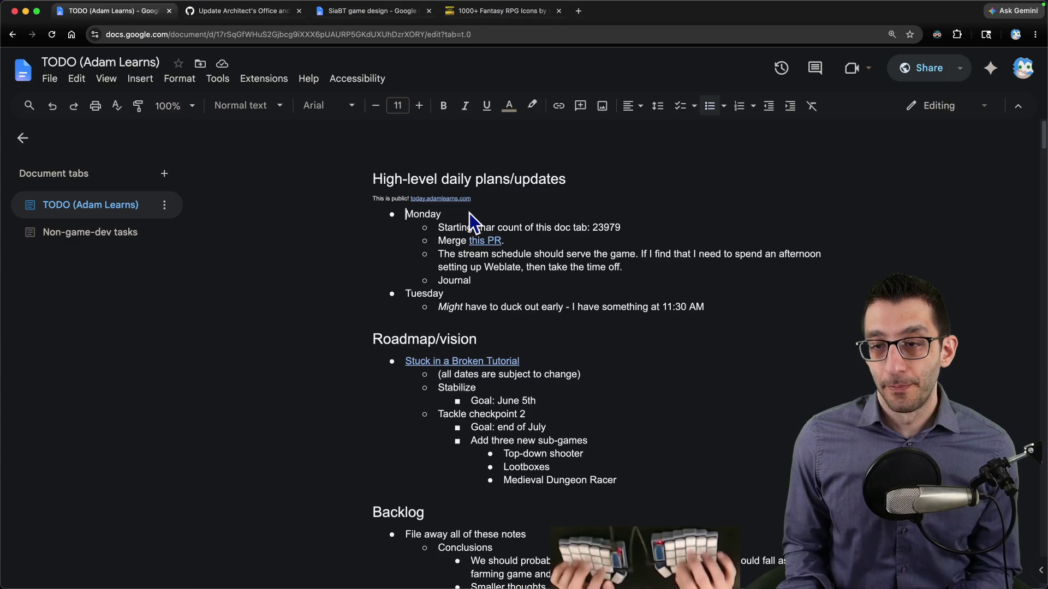
Step: Push the branch to GitHub with git push
{"action": "key", "text": "super+Tab"}
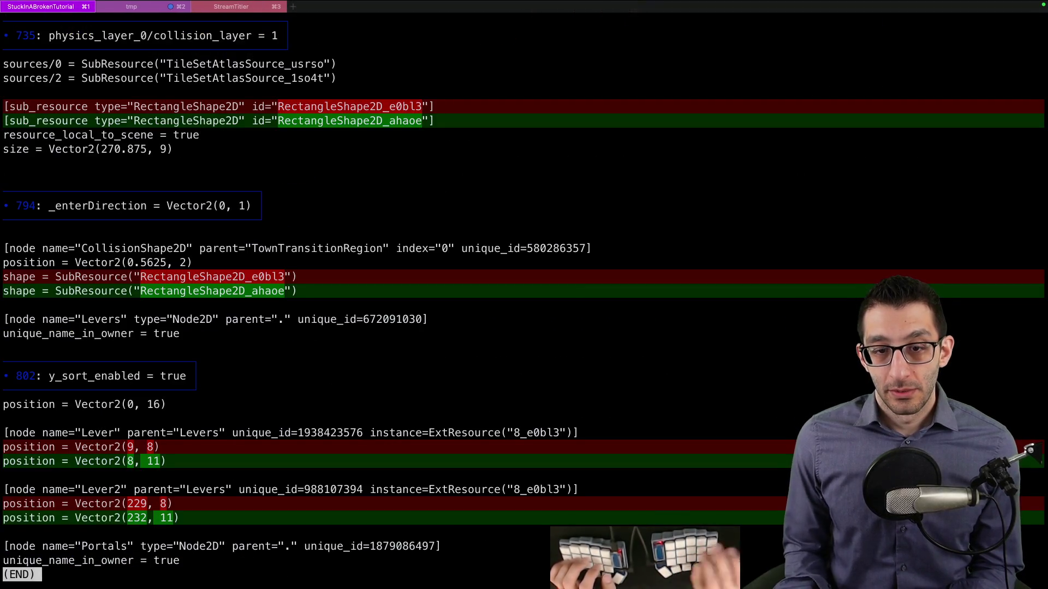
{"action": "mouse_move", "coordinate": [713, 11]}
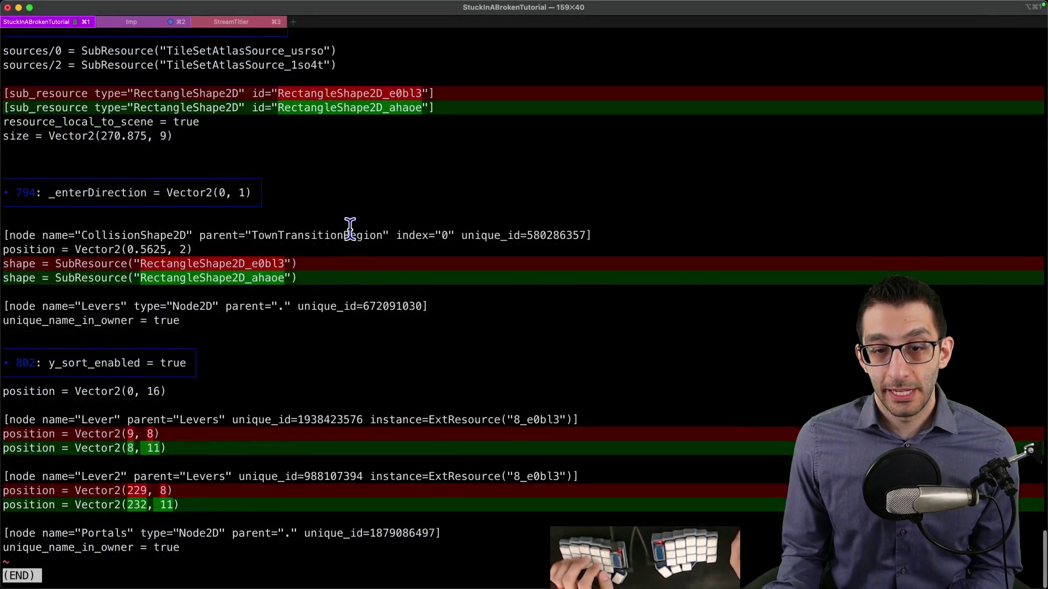
{"action": "type", "text": "qgit push dark"}
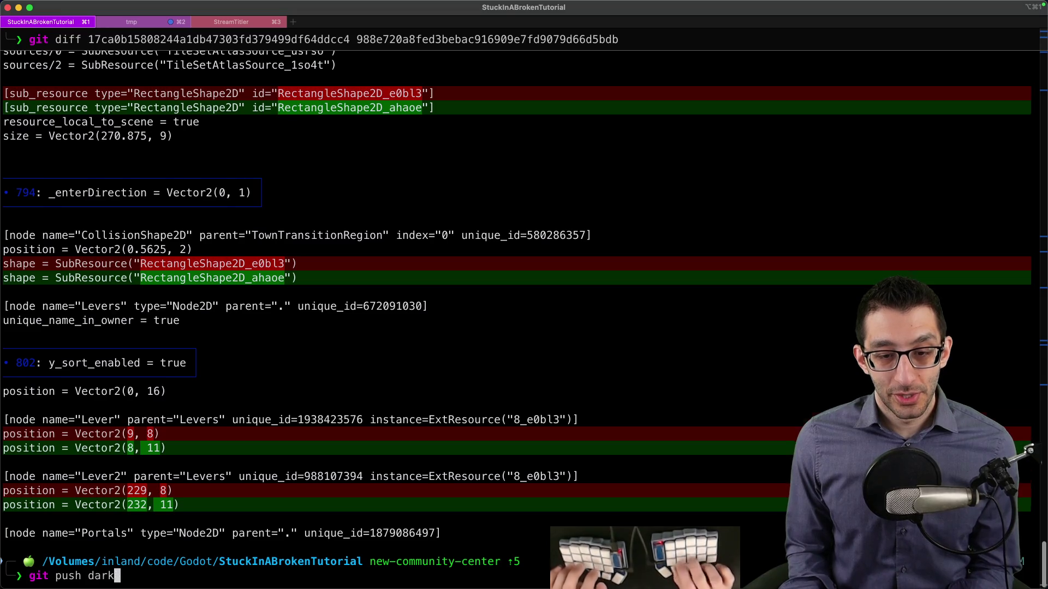
{"action": "key", "text": "super+Tab"}
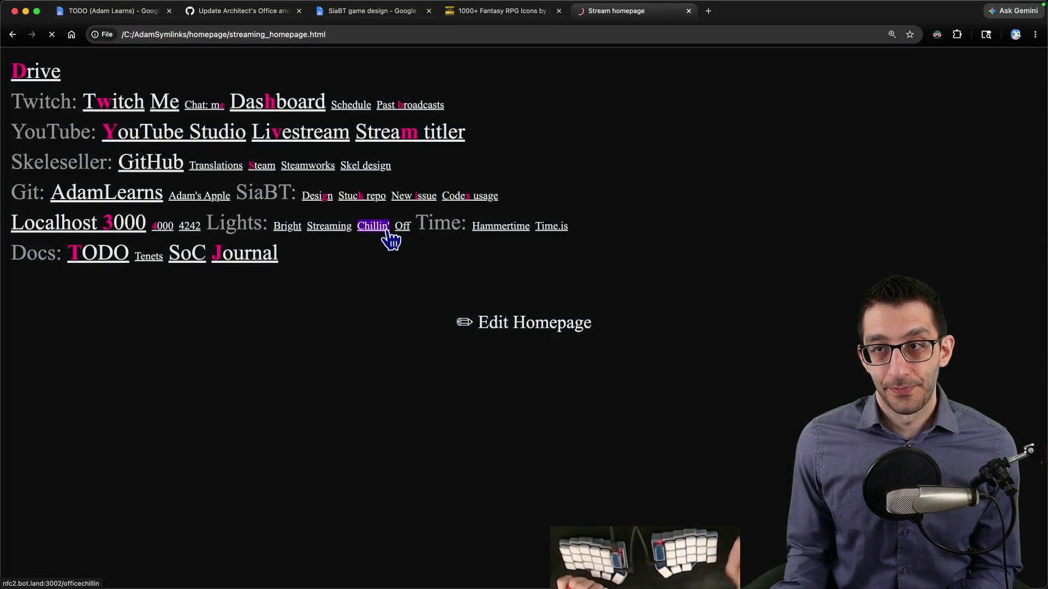
Step: Comment 'I addressed the notes/observations that I had. This is looking good!' on the pull request
{"action": "left_click", "coordinate": [263, 17]}
{"action": "scroll", "coordinate": [306, 256], "scroll_direction": "down", "scroll_amount": 8}
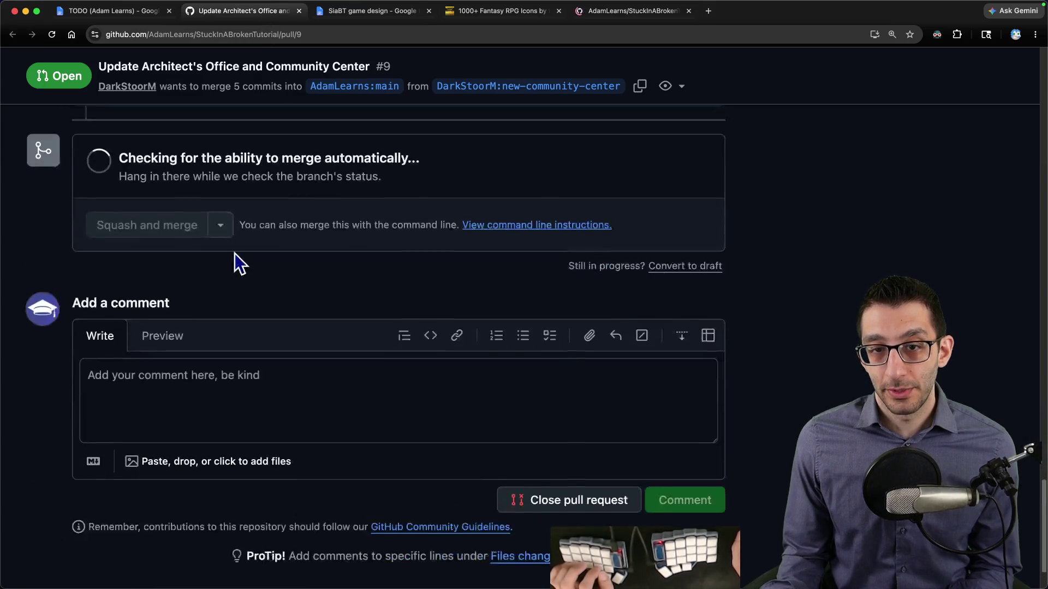
{"action": "scroll", "coordinate": [197, 262], "scroll_direction": "down", "scroll_amount": 4}
{"action": "scroll", "coordinate": [198, 262], "scroll_direction": "up", "scroll_amount": 4}
{"action": "scroll", "coordinate": [201, 261], "scroll_direction": "up", "scroll_amount": 7}
{"action": "scroll", "coordinate": [208, 290], "scroll_direction": "down", "scroll_amount": 15}
{"action": "left_click", "coordinate": [212, 319]}
{"action": "type", "text": "I addressed the notes/observations that I had. This is looking good!"}
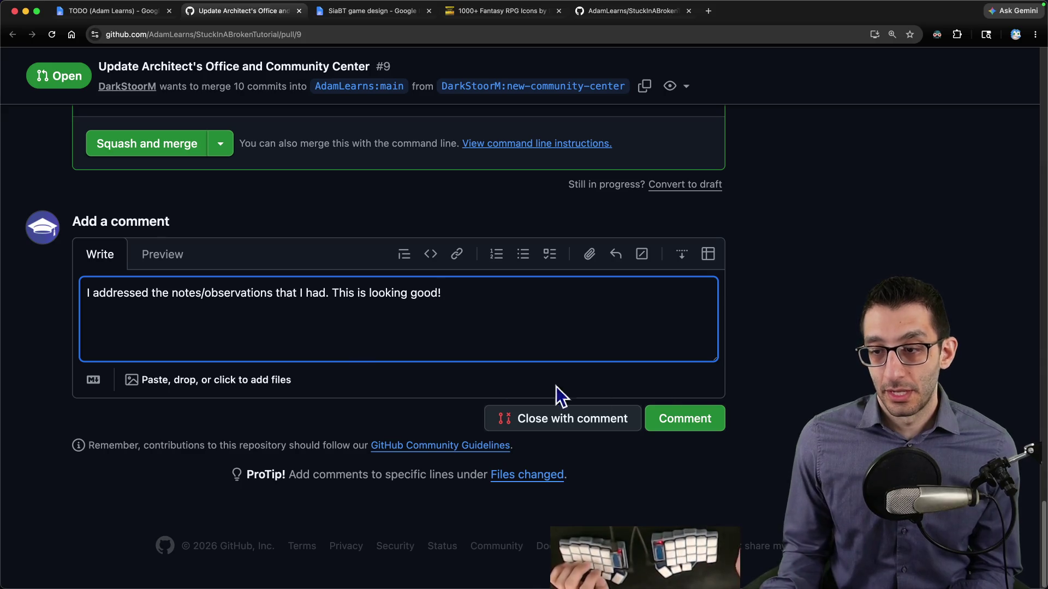
{"action": "left_click", "coordinate": [716, 425]}
Step: Squash and merge the pull request into main
{"action": "left_click", "coordinate": [186, 316]}
{"action": "scroll", "coordinate": [285, 388], "scroll_direction": "down", "scroll_amount": 10}
{"action": "key", "text": "Return"}
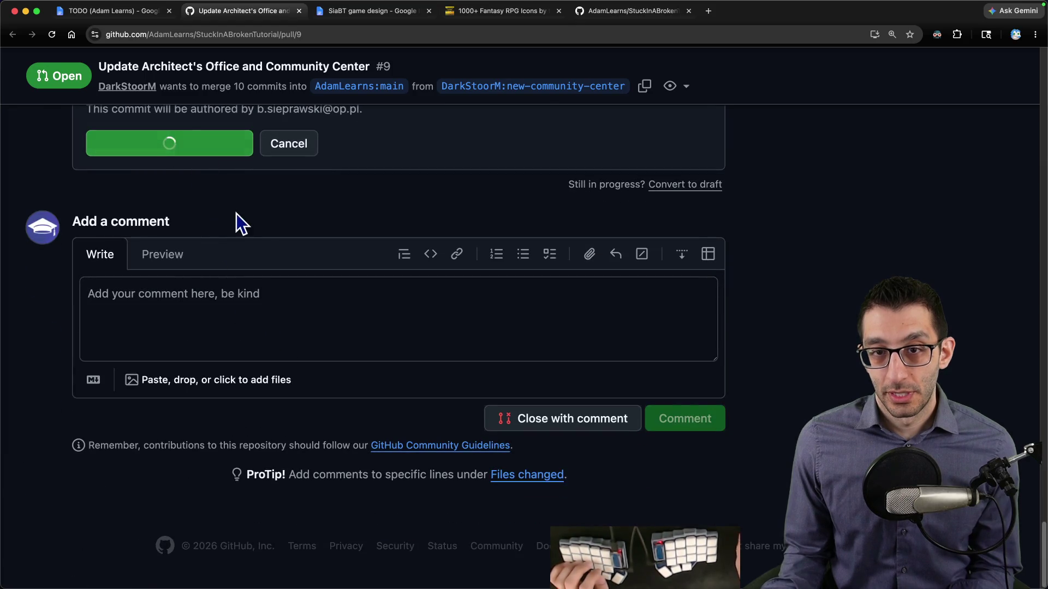
Step: Switch to the main branch and pull the merged changes
{"action": "key", "text": "super+Tab"}
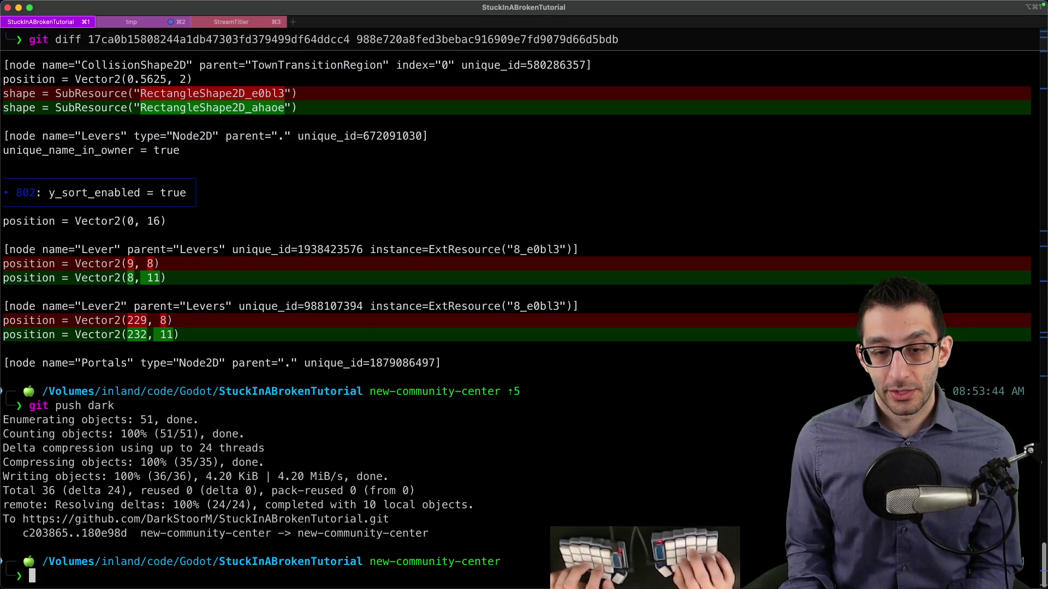
{"action": "key", "text": "Return"}
{"action": "key", "text": "super+Tab"}
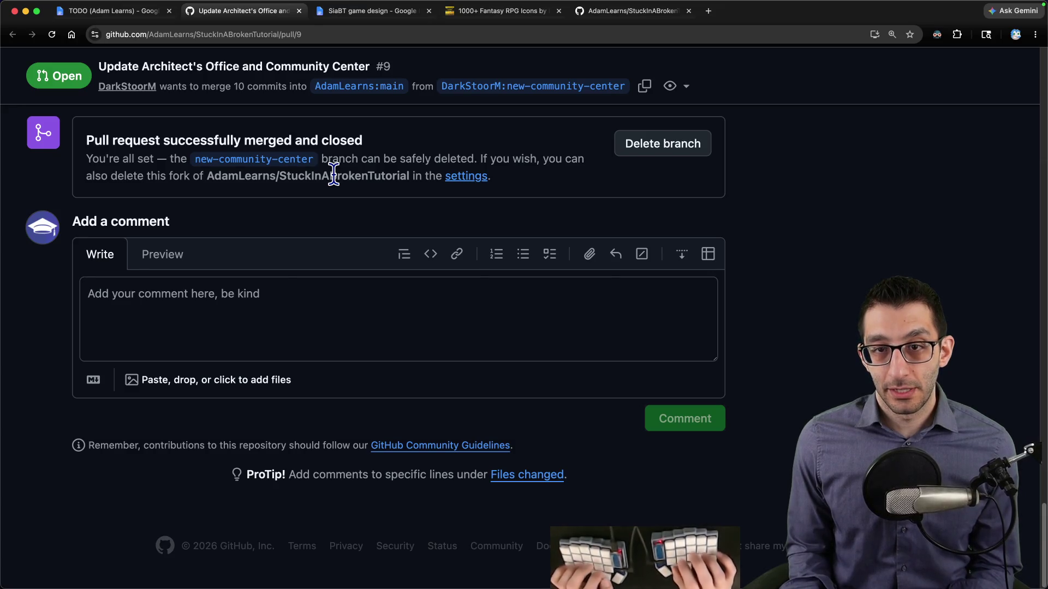
{"action": "key", "text": "super+Tab"}
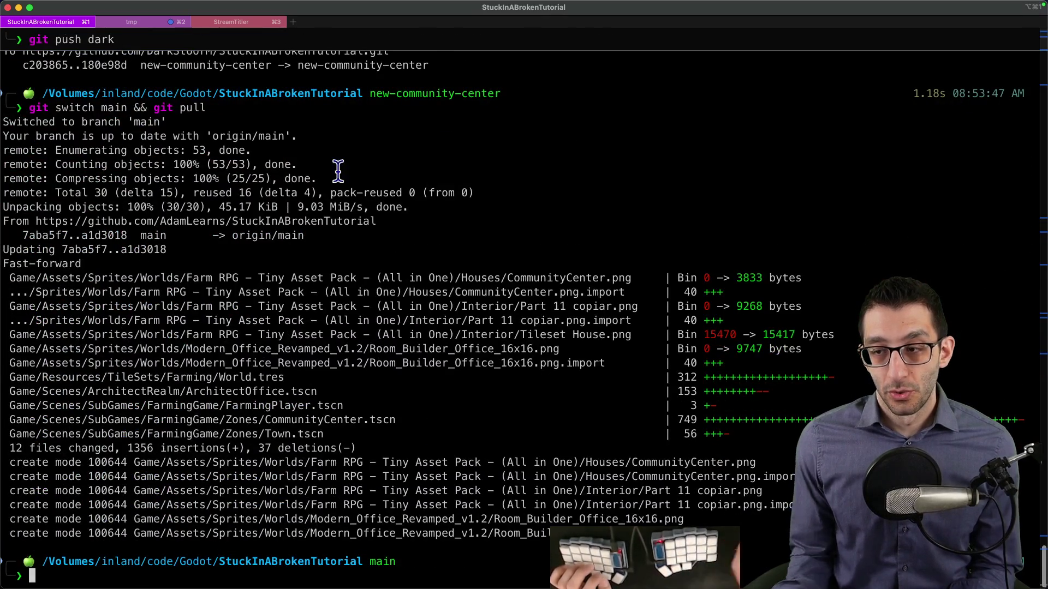
Step: Reload the changed scenes in Godot, close all scene tabs, then return to the TODO document
{"action": "mouse_move", "coordinate": [644, 587]}
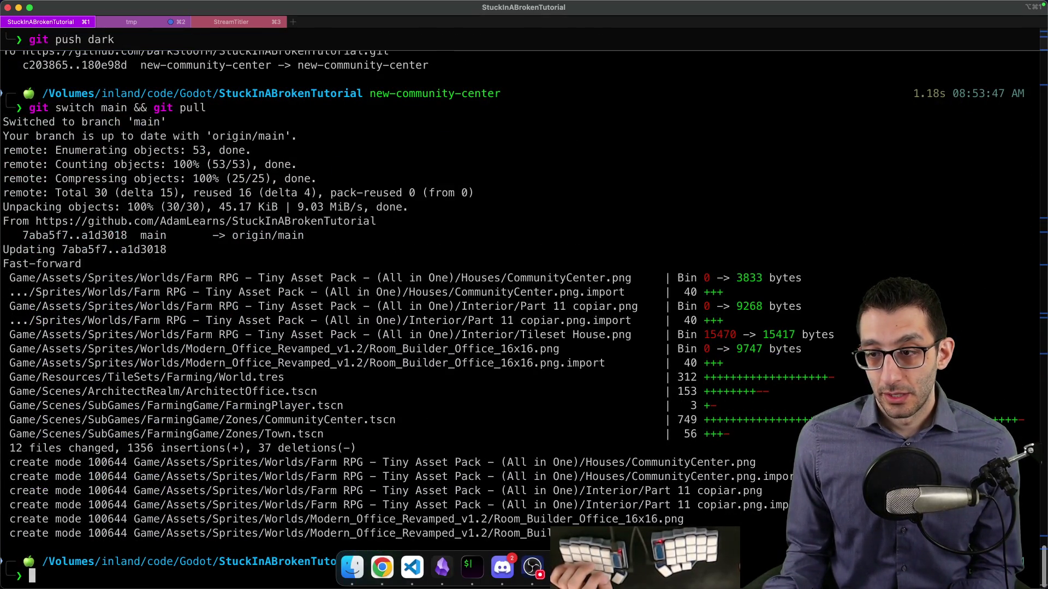
{"action": "left_click", "coordinate": [532, 568]}
{"action": "left_click", "coordinate": [511, 377]}
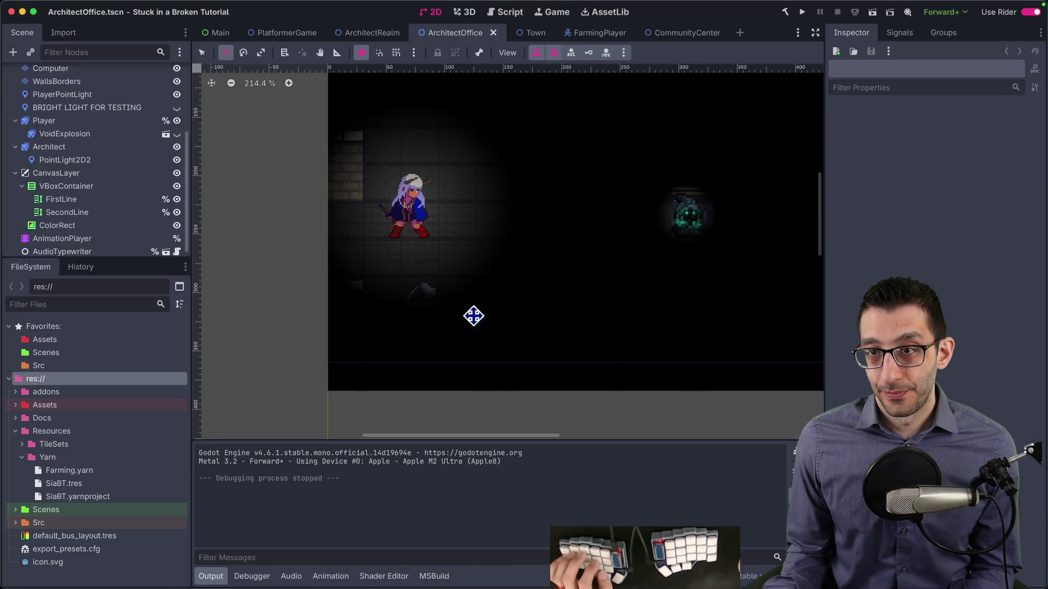
{"action": "right_click", "coordinate": [458, 38]}
{"action": "left_click", "coordinate": [500, 186]}
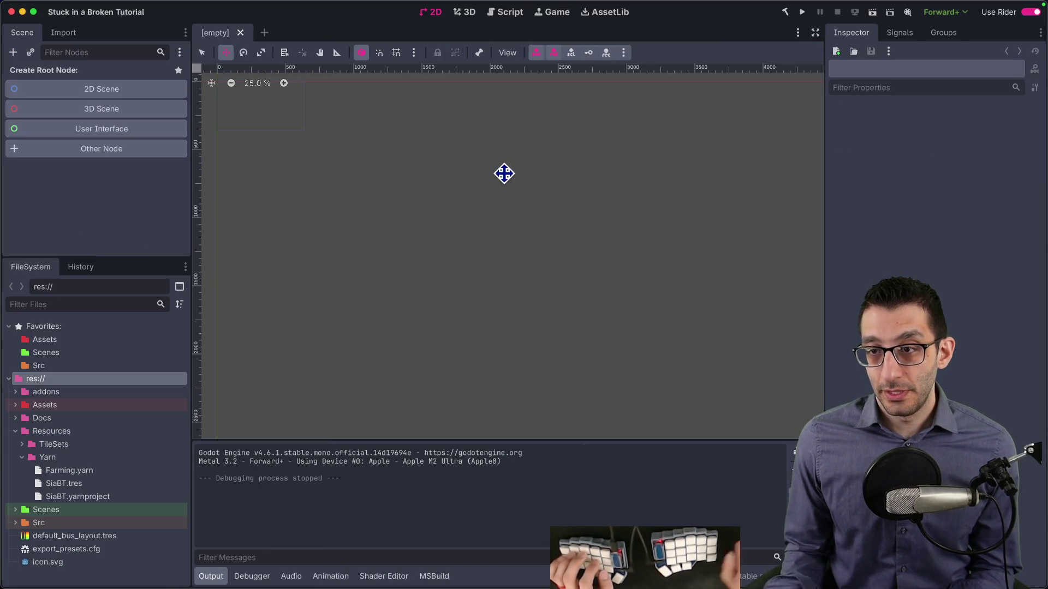
{"action": "key", "text": "super+Tab"}
{"action": "key", "text": "super+1"}
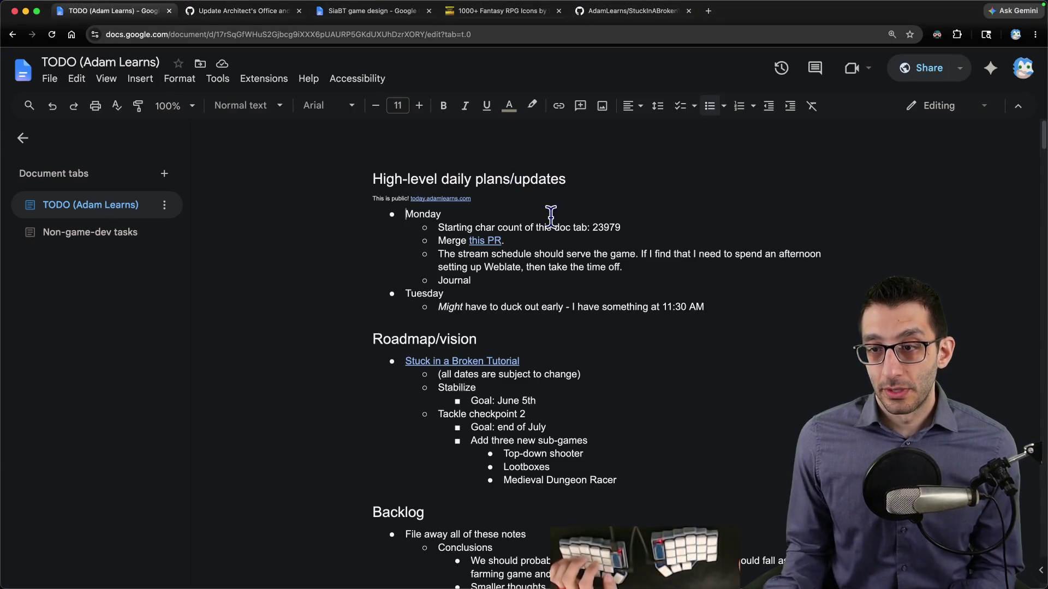
Step: Delete the 'Merge this PR.' and stream-schedule bullets from Monday's plans
{"action": "triple_click", "coordinate": [546, 240]}
{"action": "key", "text": "BackSpace"}
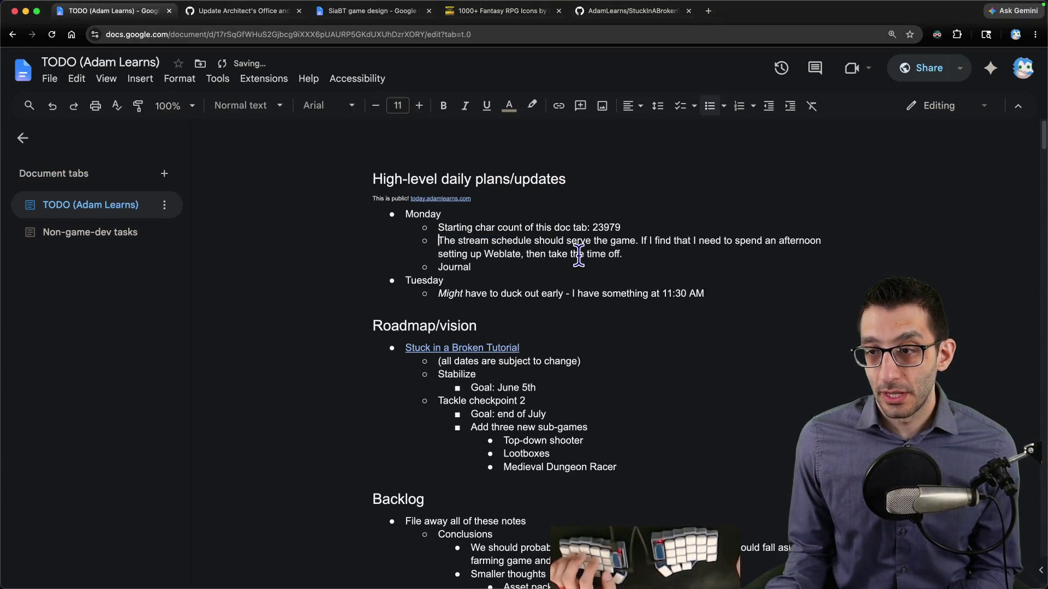
{"action": "triple_click", "coordinate": [438, 241]}
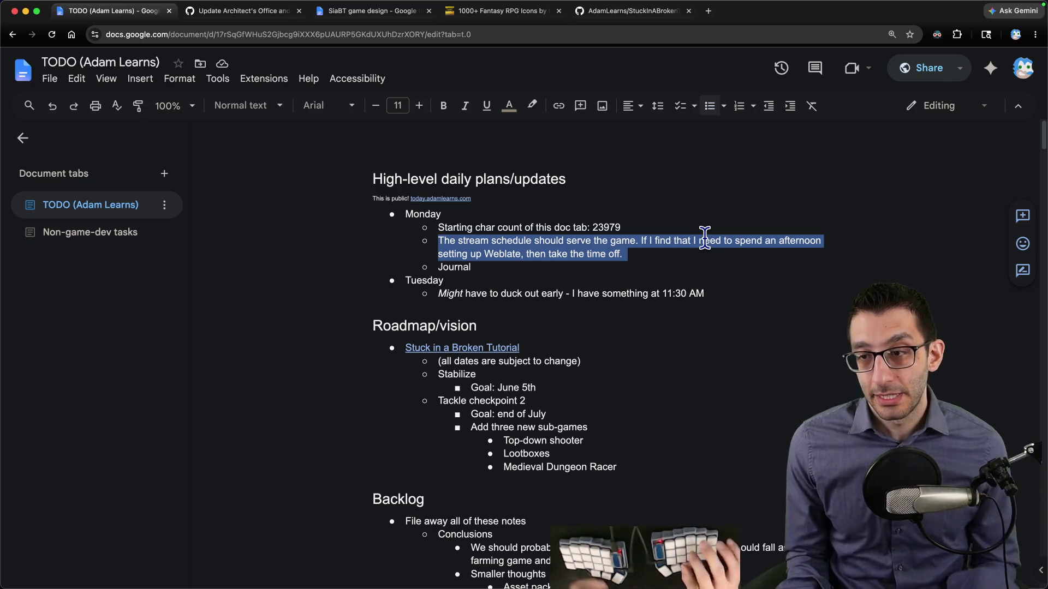
{"action": "key", "text": "BackSpace"}
{"action": "scroll", "coordinate": [665, 167], "scroll_direction": "down", "scroll_amount": 4}
{"action": "scroll", "coordinate": [665, 166], "scroll_direction": "down", "scroll_amount": 3}
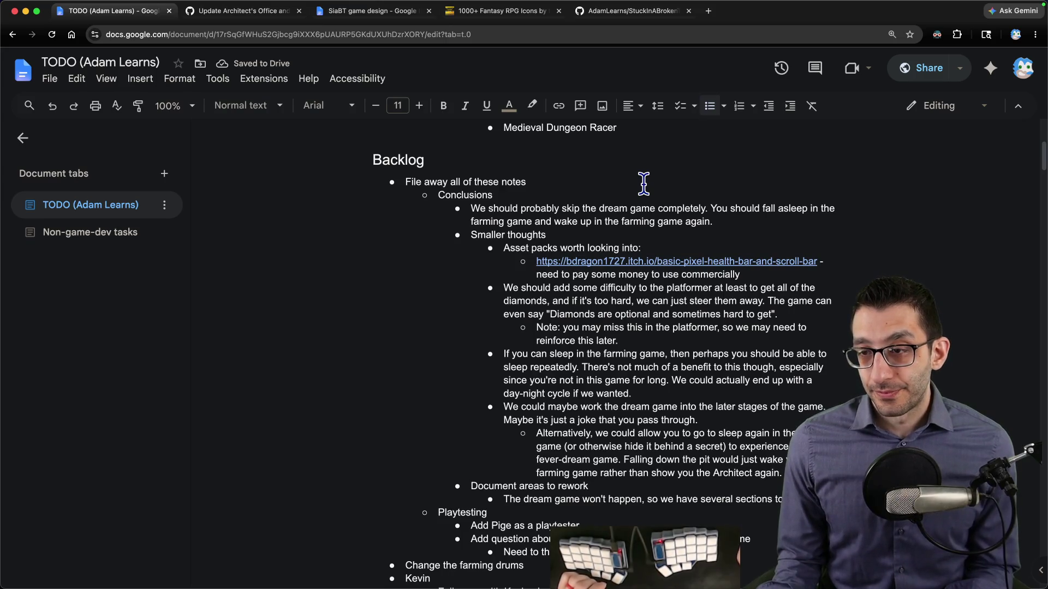
{"action": "scroll", "coordinate": [642, 184], "scroll_direction": "down", "scroll_amount": 2}
{"action": "scroll", "coordinate": [643, 184], "scroll_direction": "up", "scroll_amount": 2}
Step: Close the merged pull request, GitHub and Fantasy RPG icons tabs, returning to the TODO doc
{"action": "left_click_drag", "start_coordinate": [405, 182], "coordinate": [491, 507]}
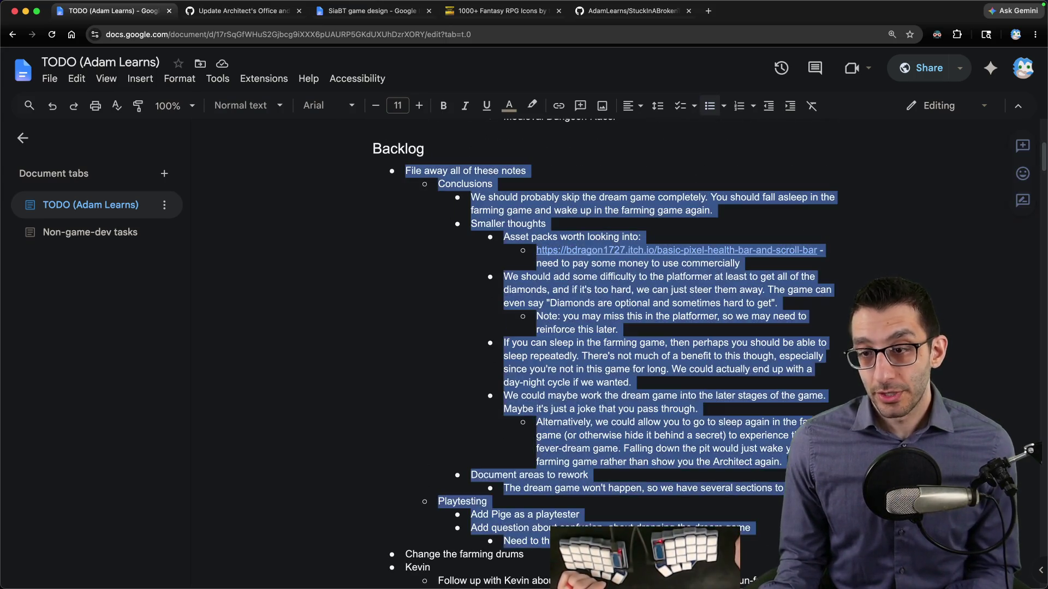
{"action": "scroll", "coordinate": [601, 328], "scroll_direction": "down", "scroll_amount": 15}
{"action": "scroll", "coordinate": [667, 489], "scroll_direction": "down", "scroll_amount": 20}
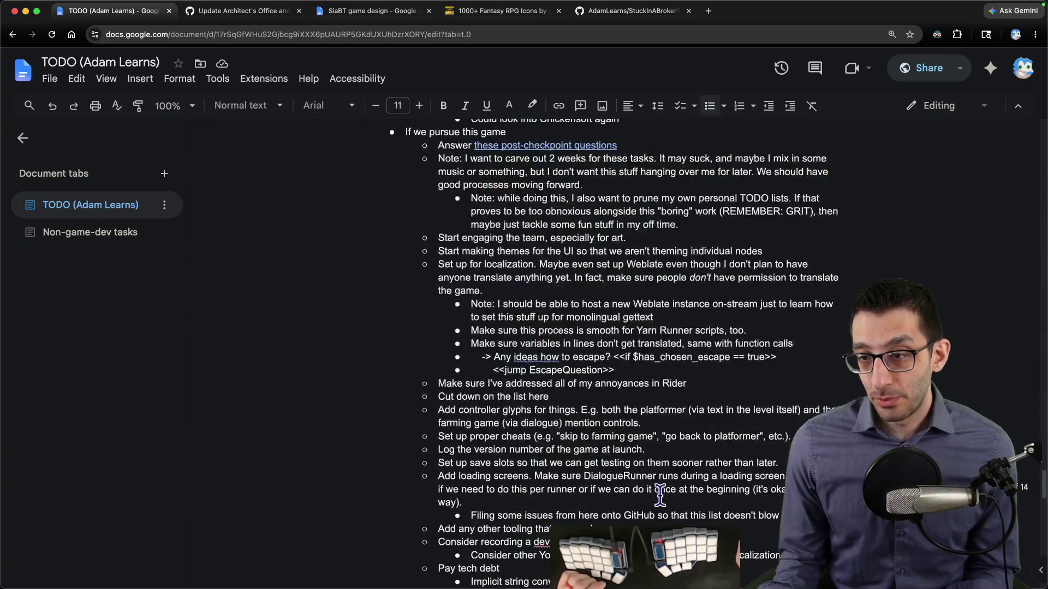
{"action": "scroll", "coordinate": [667, 489], "scroll_direction": "up", "scroll_amount": 20}
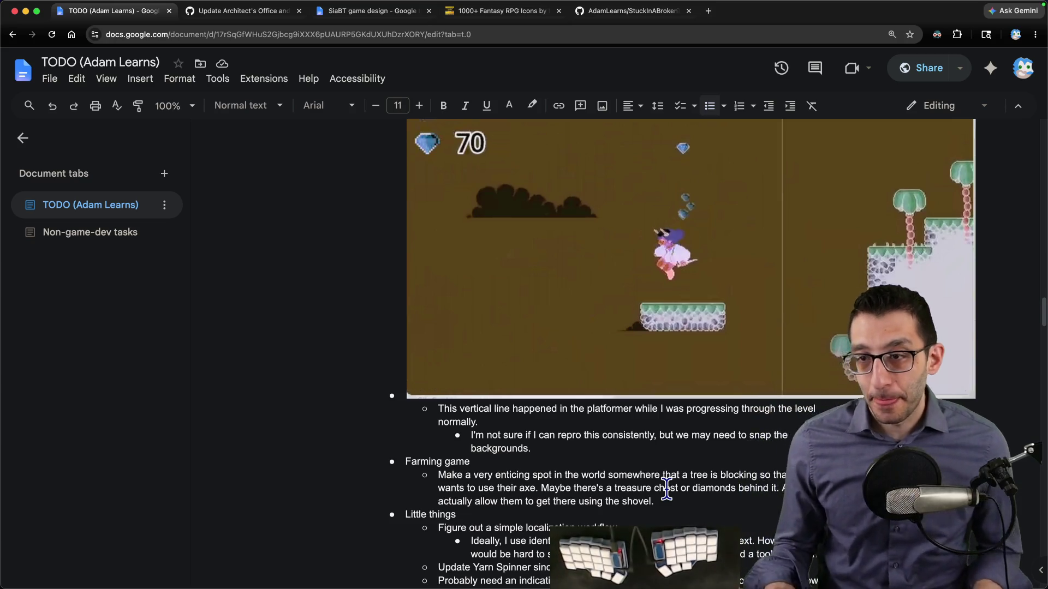
{"action": "scroll", "coordinate": [667, 489], "scroll_direction": "up", "scroll_amount": 15}
{"action": "key", "text": "ctrl+Tab"}
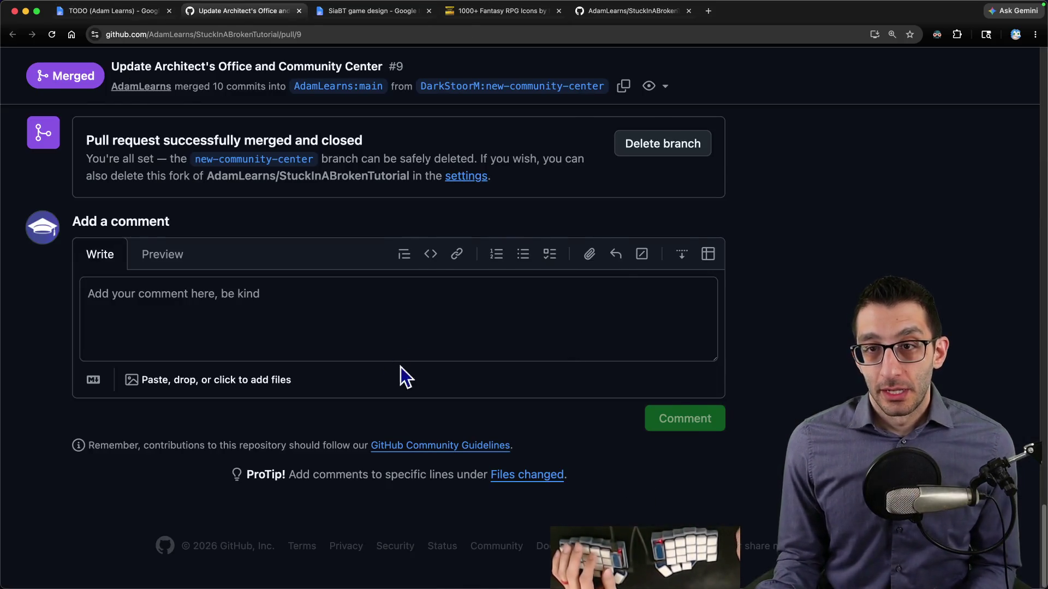
{"action": "key", "text": "super+w"}
{"action": "key", "text": "ctrl+Tab"}
{"action": "key", "text": "super+w"}
{"action": "key", "text": "super+w"}
{"action": "key", "text": "ctrl+shift+Tab"}
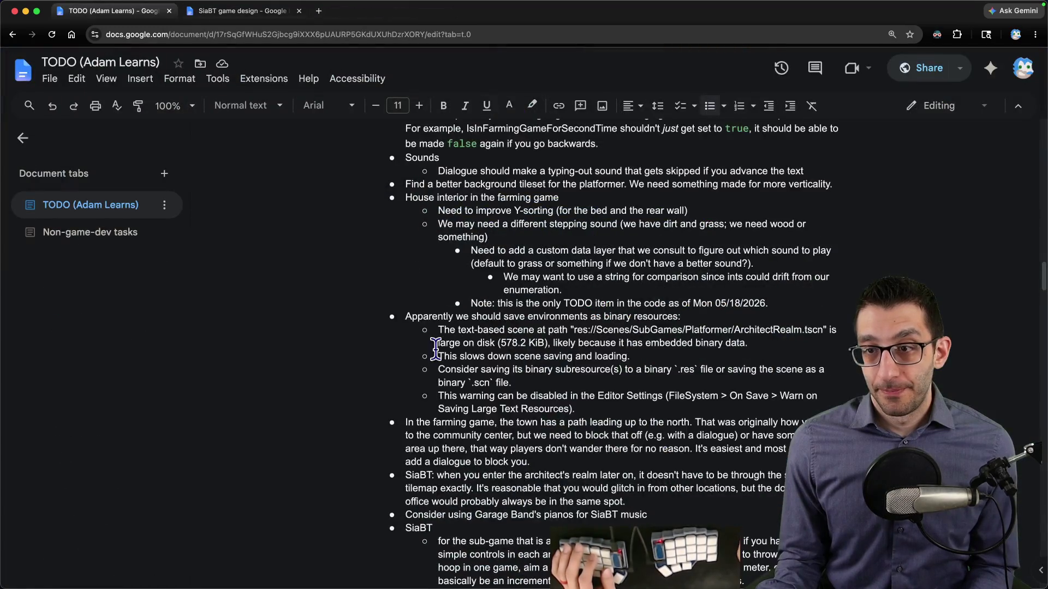
Step: Select the skip-the-dream-game paragraph and bring up the SiaBT game design document
{"action": "scroll", "coordinate": [444, 362], "scroll_direction": "up", "scroll_amount": 20}
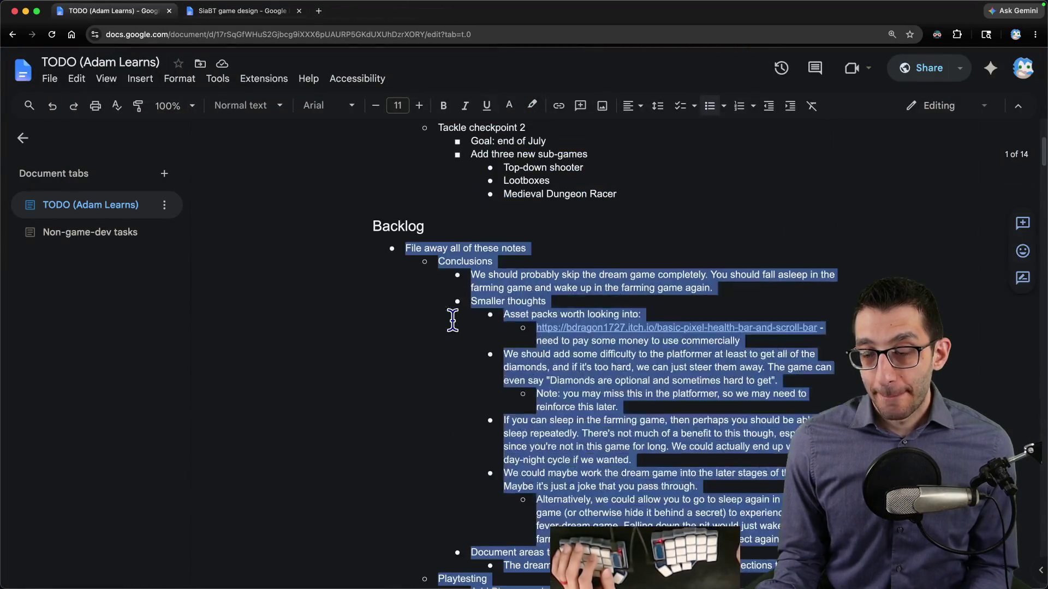
{"action": "left_click_drag", "start_coordinate": [474, 267], "coordinate": [475, 290]}
{"action": "triple_click", "coordinate": [475, 284]}
{"action": "scroll", "coordinate": [470, 292], "scroll_direction": "down", "scroll_amount": 3}
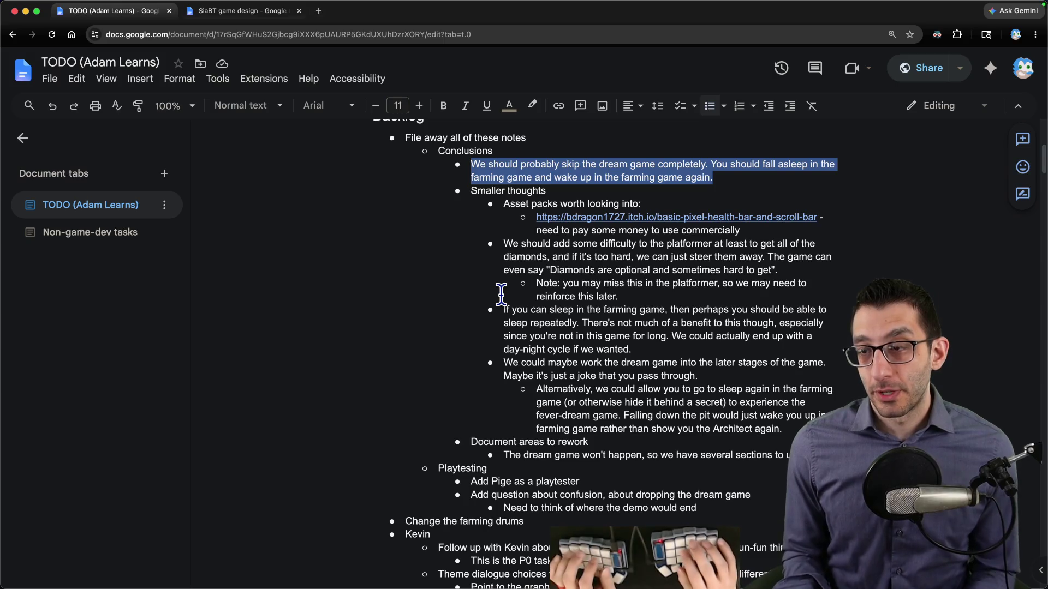
{"action": "key", "text": "ctrl+Tab"}
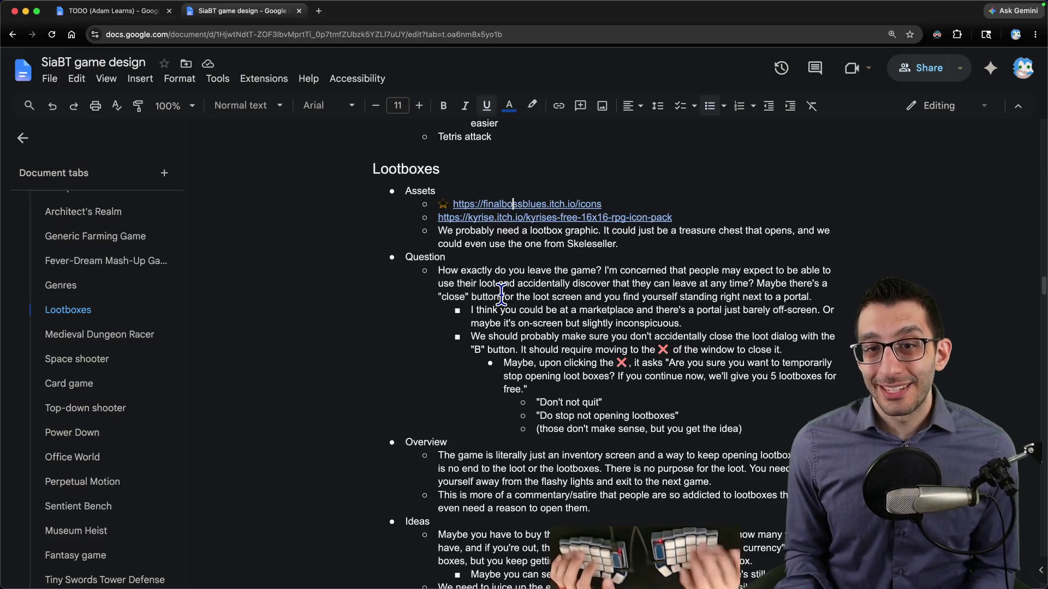
Step: In the SiaBT doc, follow the Opening of the game link to Past scratch conclusions
{"action": "scroll", "coordinate": [82, 325], "scroll_direction": "up", "scroll_amount": 3}
{"action": "scroll", "coordinate": [82, 328], "scroll_direction": "down", "scroll_amount": 6}
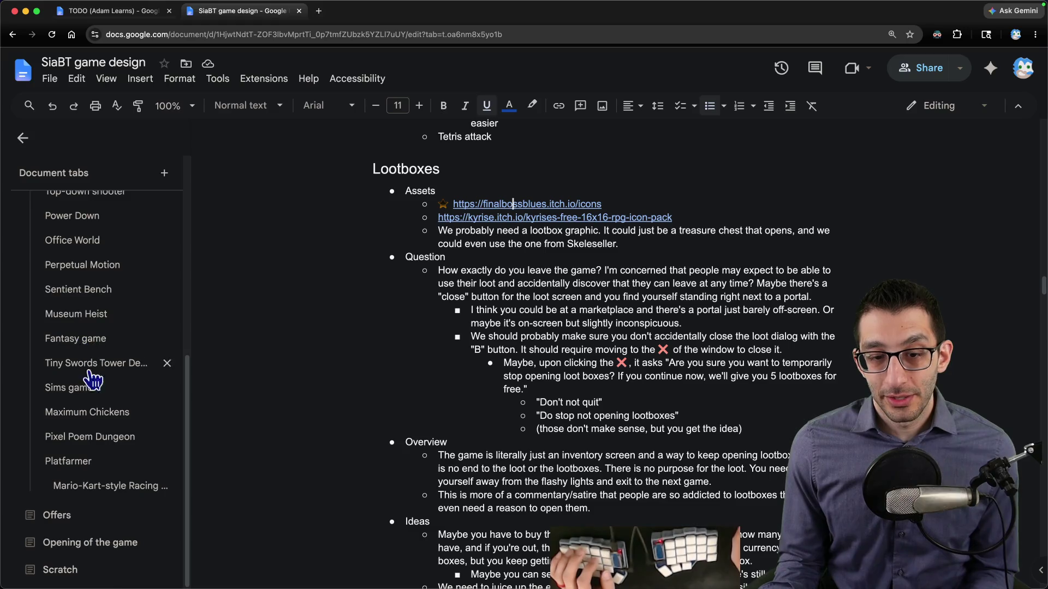
{"action": "left_click", "coordinate": [74, 544]}
{"action": "left_click_drag", "start_coordinate": [400, 283], "coordinate": [764, 283]}
{"action": "left_click", "coordinate": [720, 282]}
{"action": "left_click", "coordinate": [726, 305]}
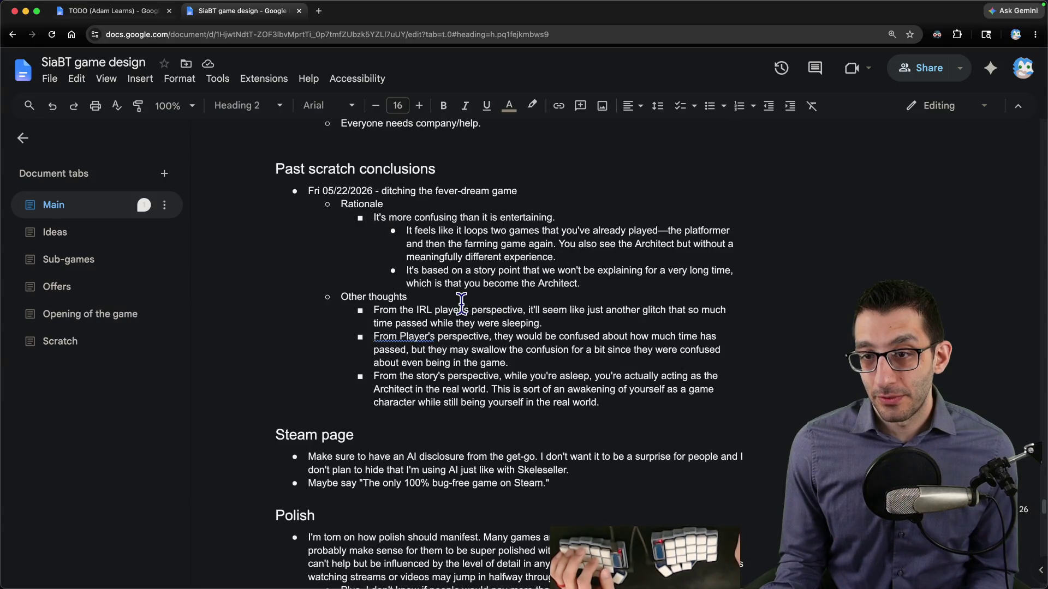
Step: Delete the skip-the-dream-game conclusion and open the health bar asset link in a new tab
{"action": "key", "text": "ctrl+shift+Tab"}
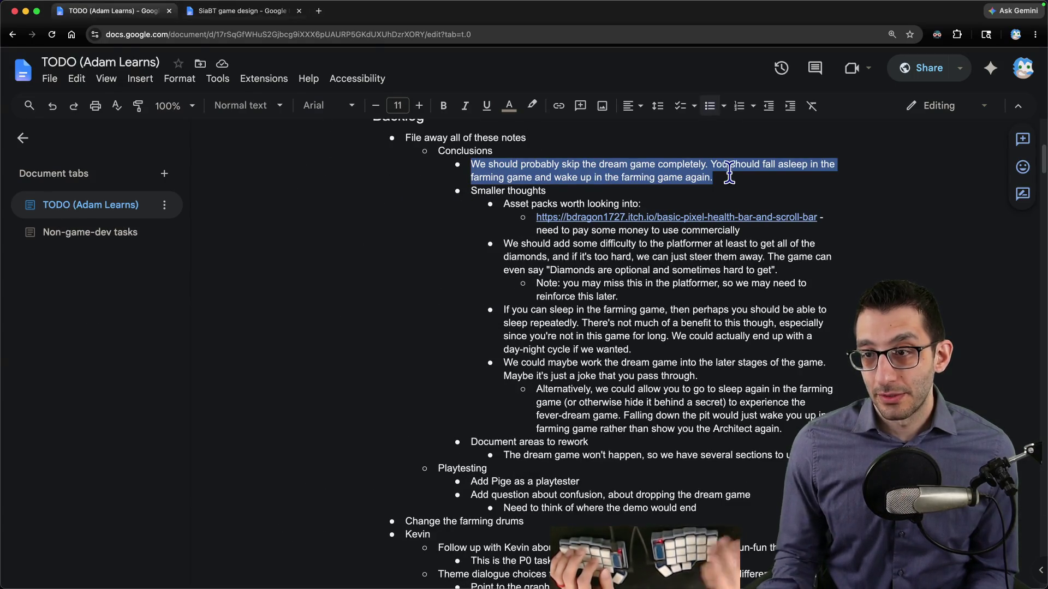
{"action": "key", "text": "Delete"}
{"action": "key", "text": "Delete"}
{"action": "key", "text": "Down"}
{"action": "key", "text": "Down"}
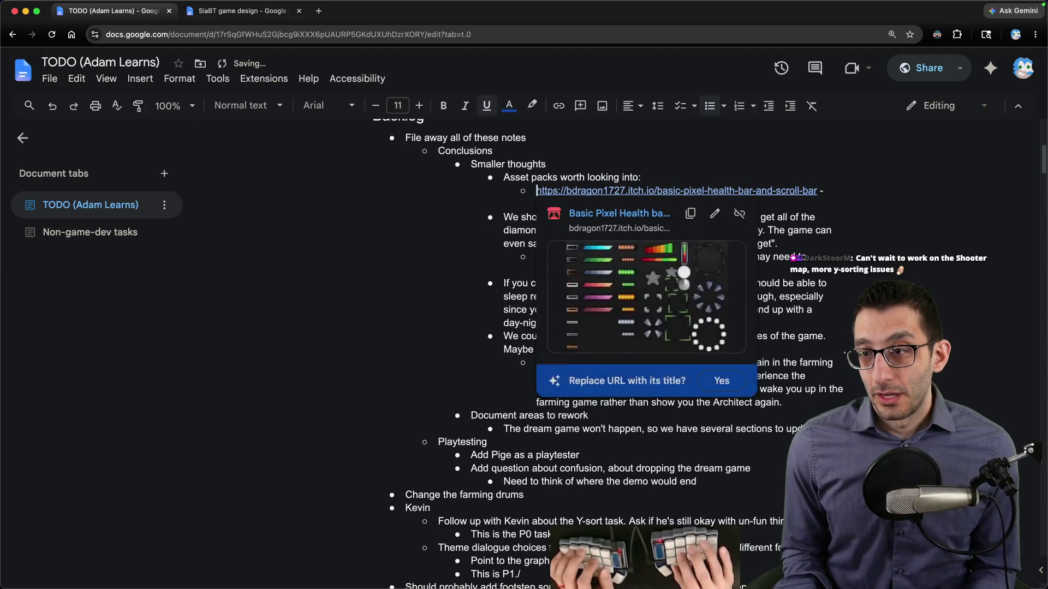
{"action": "key", "text": "End"}
{"action": "key", "text": "Left"}
{"action": "key", "text": "alt+Return"}
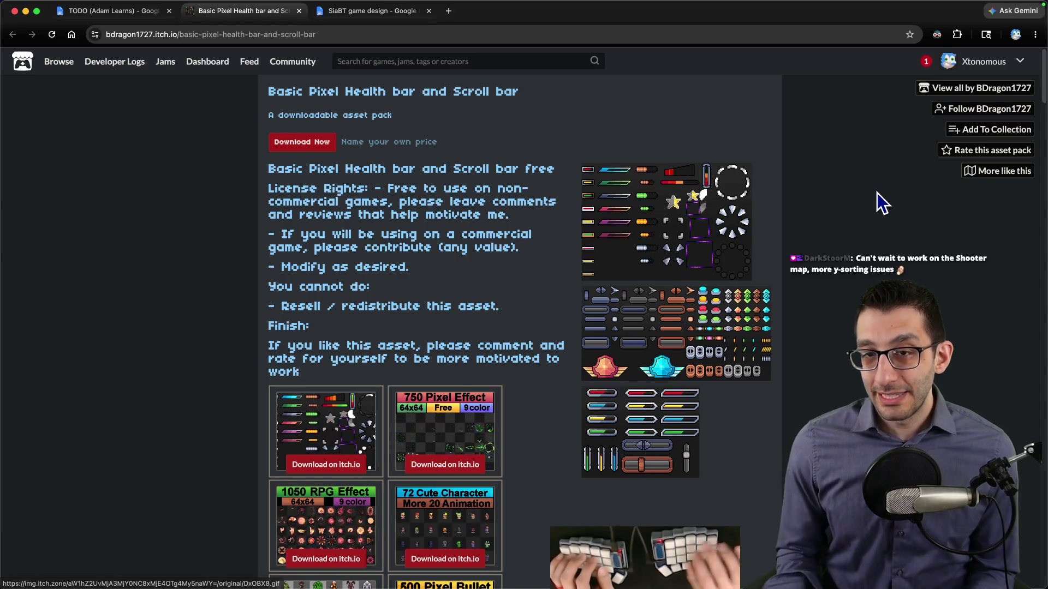
Step: Check the Top-down shooter's UI elements asset link, then select the TODO's Asset packs line
{"action": "key", "text": "ctrl+Tab"}
{"action": "left_click", "coordinate": [82, 265]}
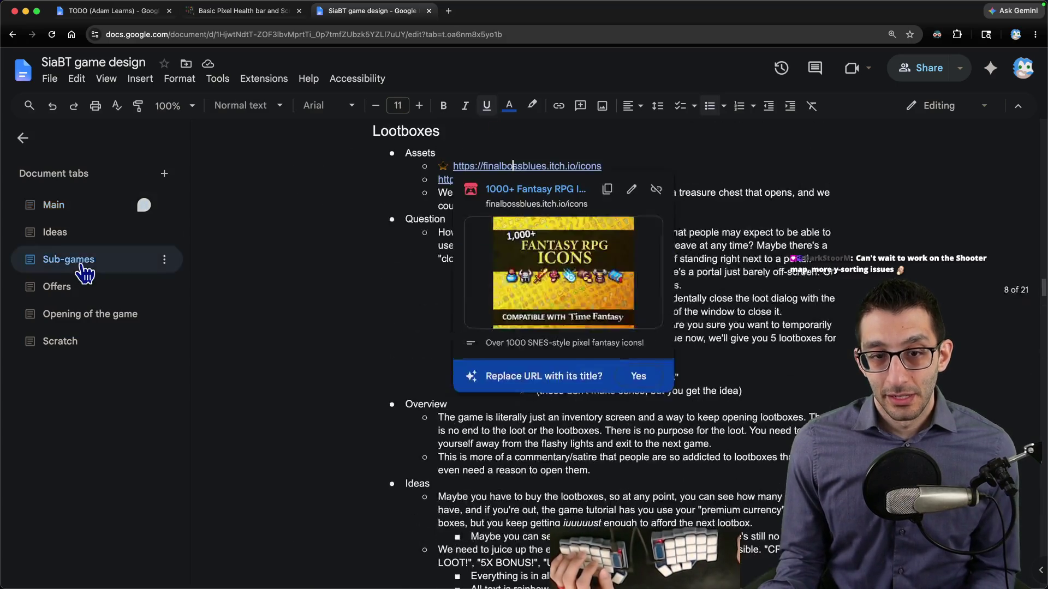
{"action": "scroll", "coordinate": [100, 380], "scroll_direction": "down", "scroll_amount": 4}
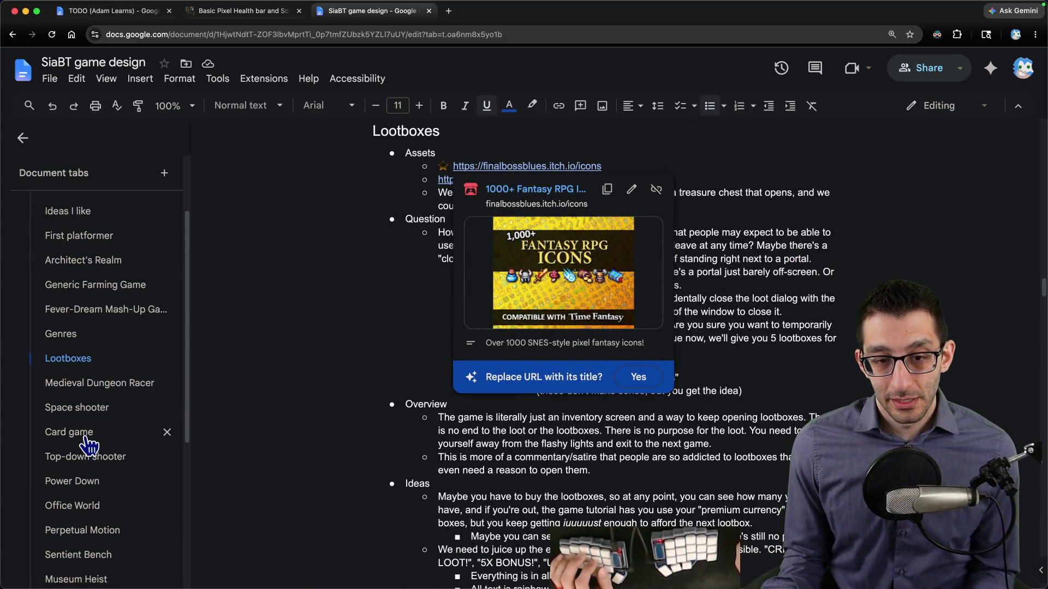
{"action": "left_click", "coordinate": [87, 451]}
{"action": "scroll", "coordinate": [603, 328], "scroll_direction": "down", "scroll_amount": 6}
{"action": "left_click", "coordinate": [513, 300]}
{"action": "left_click", "coordinate": [525, 314]}
{"action": "key", "text": "ctrl+w"}
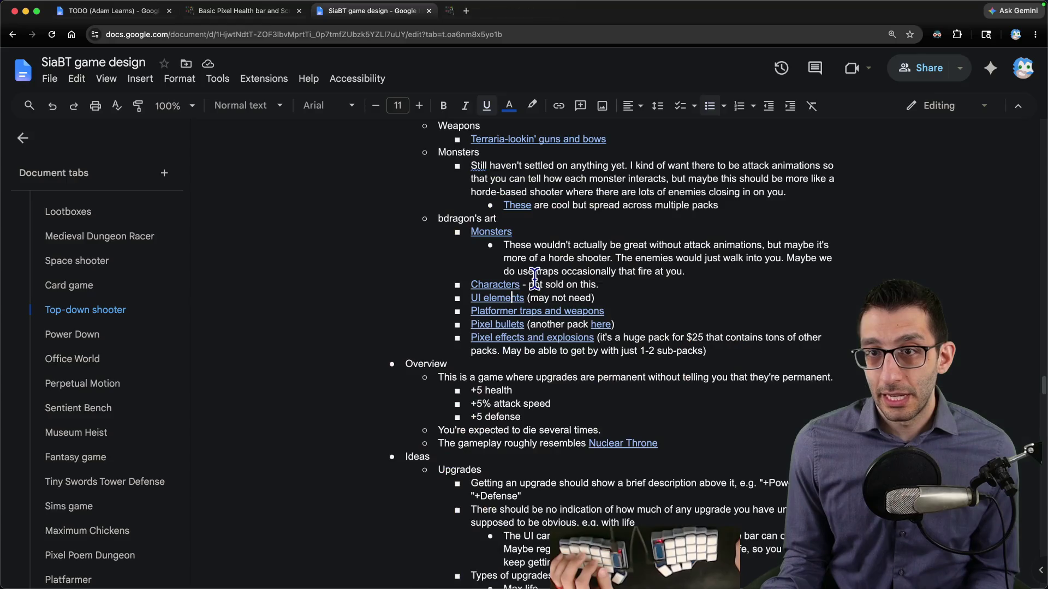
{"action": "key", "text": "ctrl+1"}
{"action": "triple_click", "coordinate": [586, 175]}
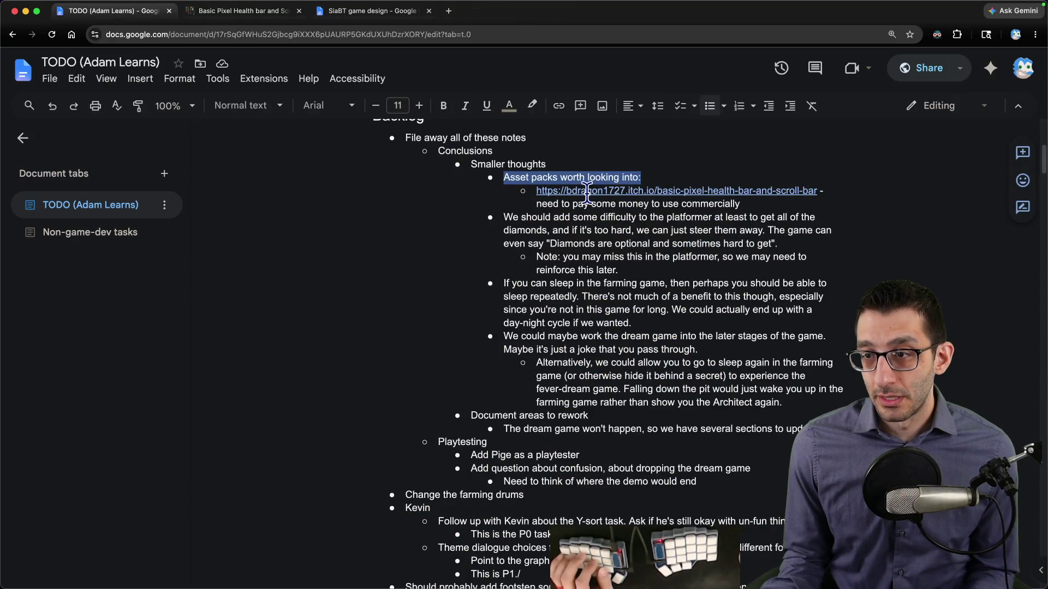
Step: Delete the 'Asset packs worth looking into:' bullet with its health bar link and empty bullet
{"action": "key", "text": "shift+Down"}
{"action": "key", "text": "BackSpace"}
{"action": "key", "text": "Delete"}
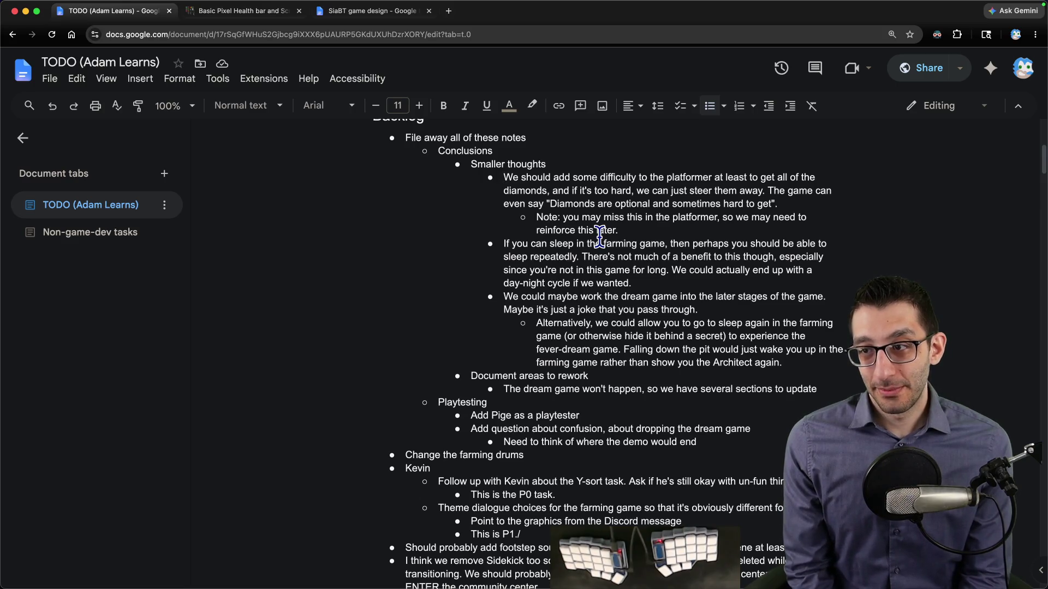
{"action": "key", "text": "ctrl+shift+Up"}
{"action": "key", "text": "Left"}
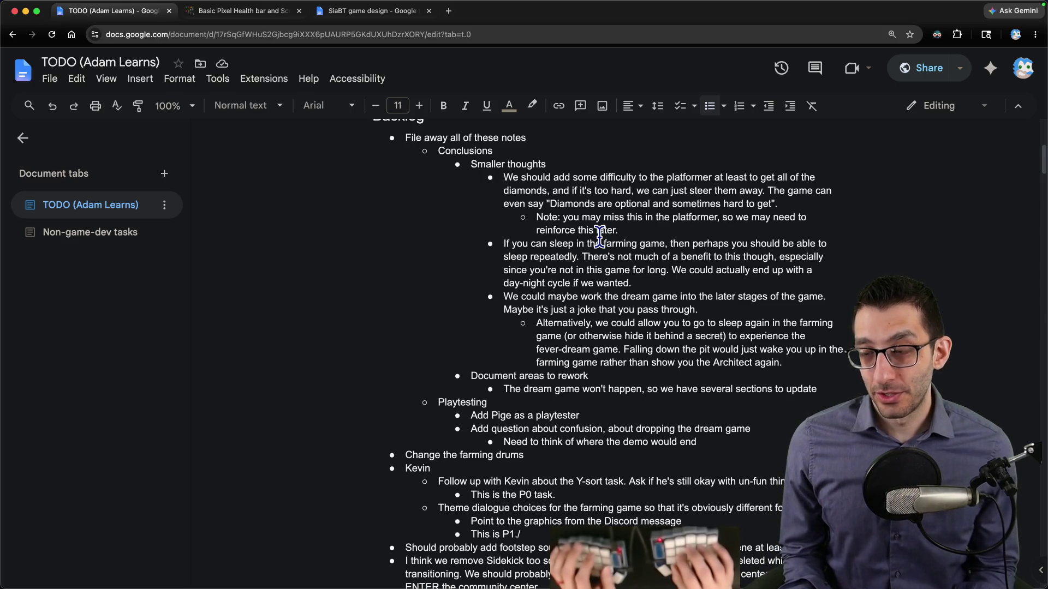
{"action": "key", "text": "Down"}
{"action": "key", "text": "alt+Right"}
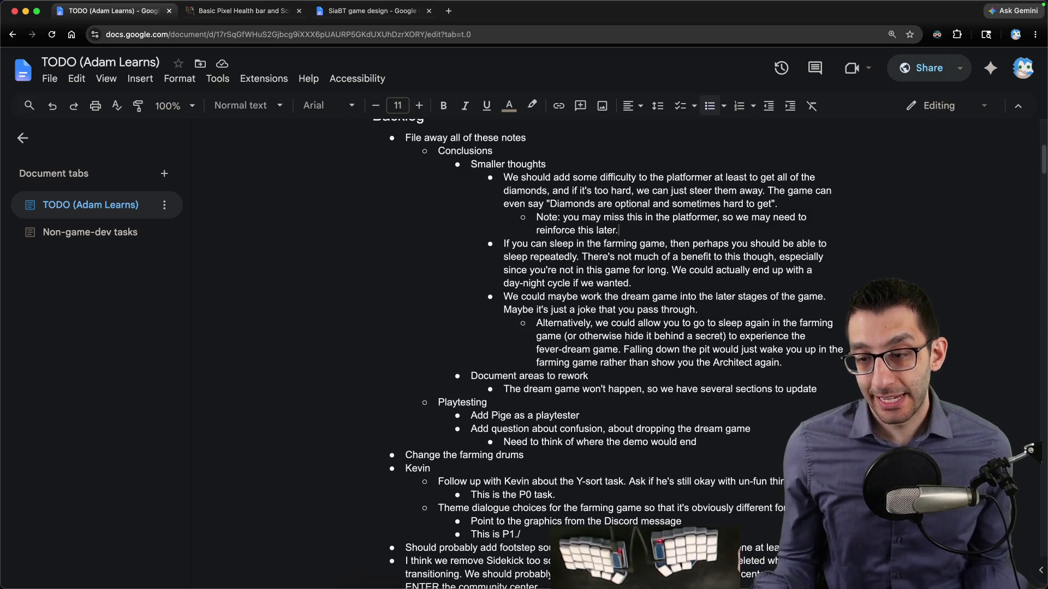
{"action": "left_click", "coordinate": [481, 569]}
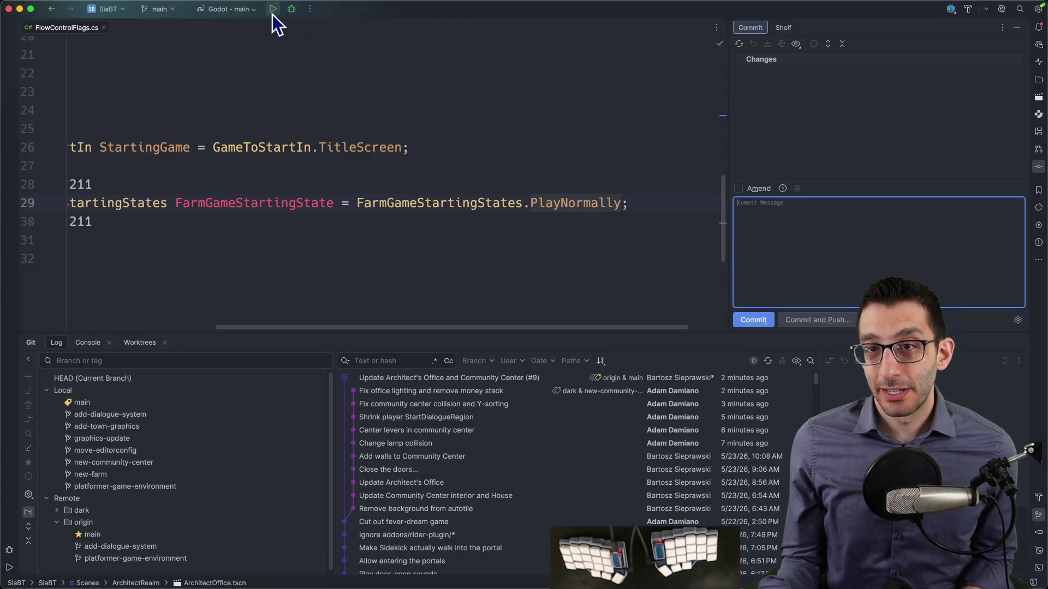
Step: Launch the platformer in debug, start a new game, and climb the level collecting gems
{"action": "key", "text": "ctrl+r"}
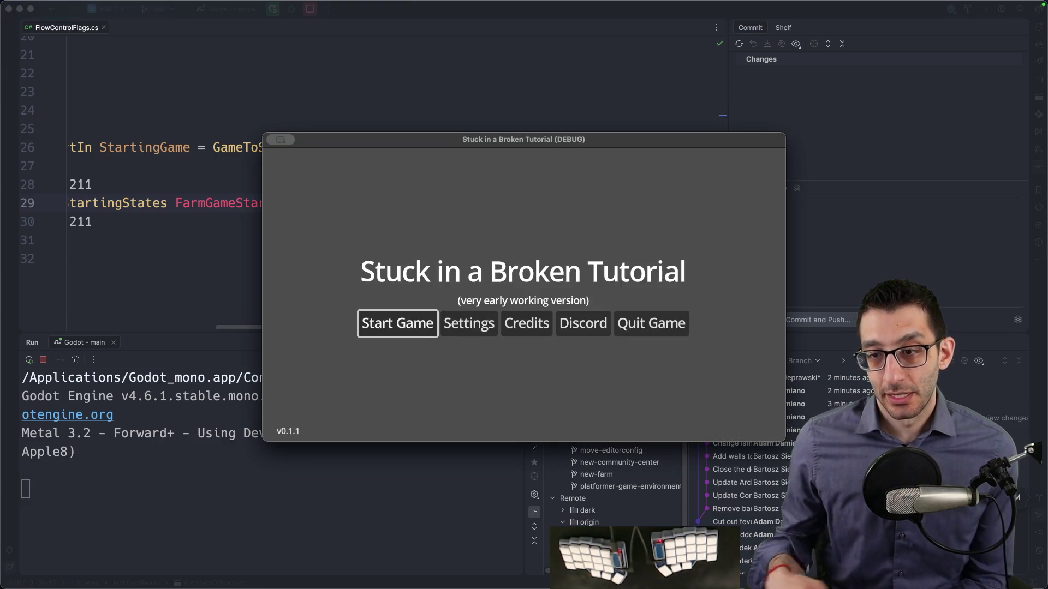
{"action": "key", "text": "Return"}
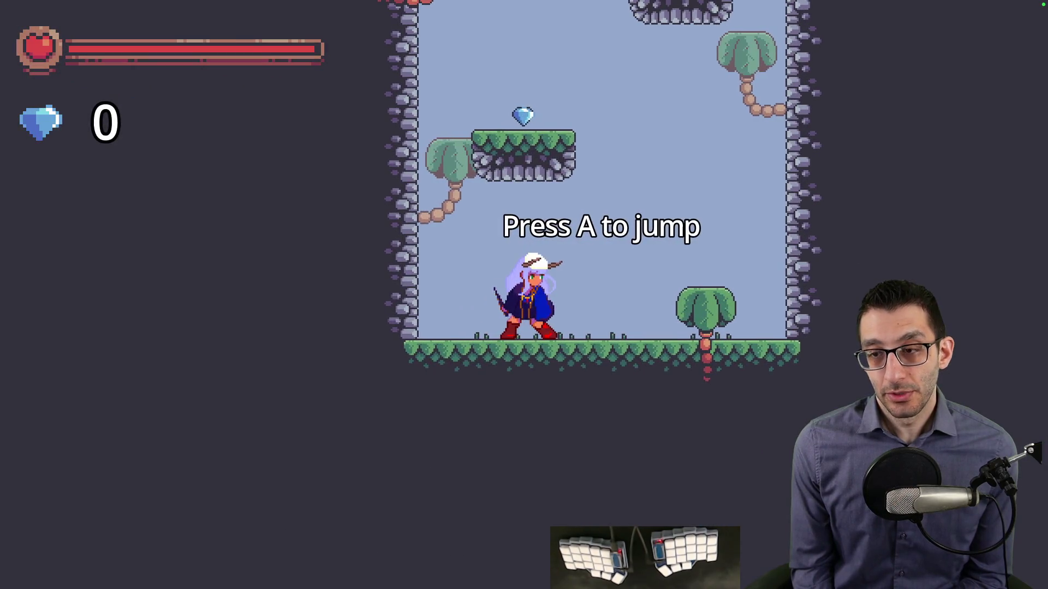
{"action": "key", "text": "Left"}
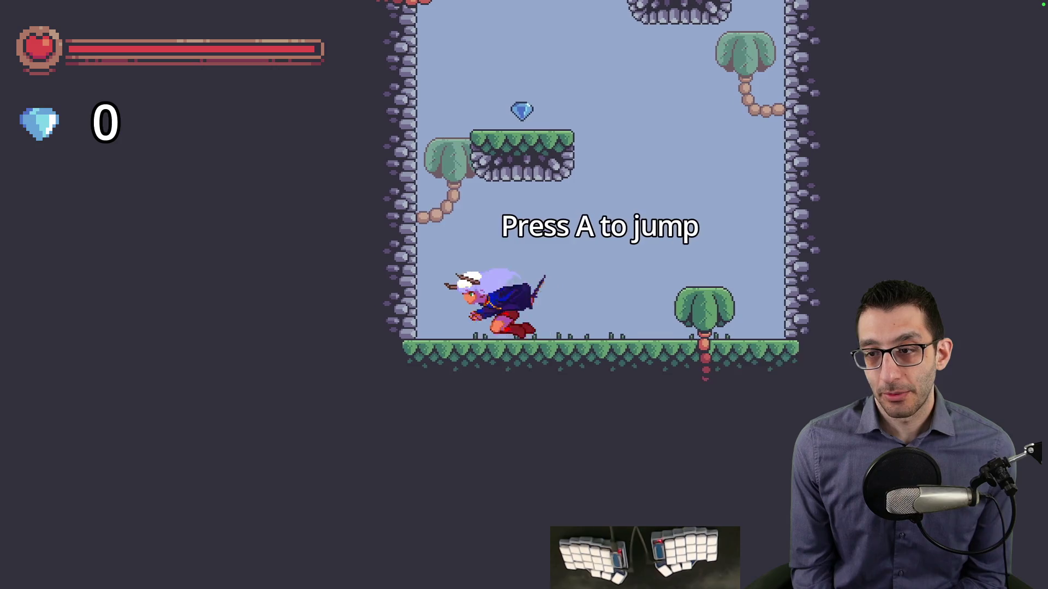
{"action": "key", "text": "Right"}
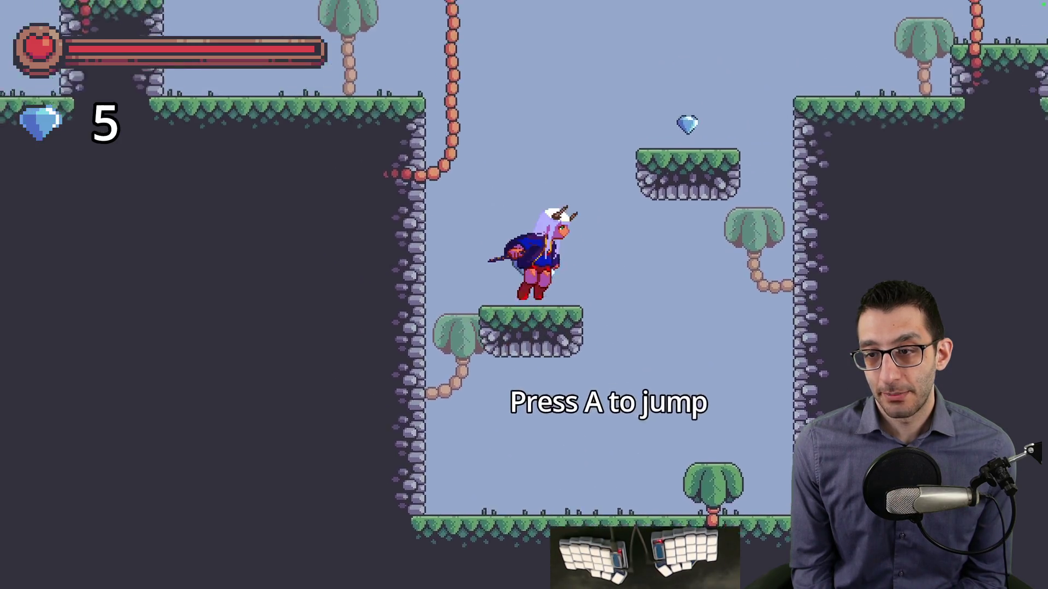
{"action": "key", "text": "a"}
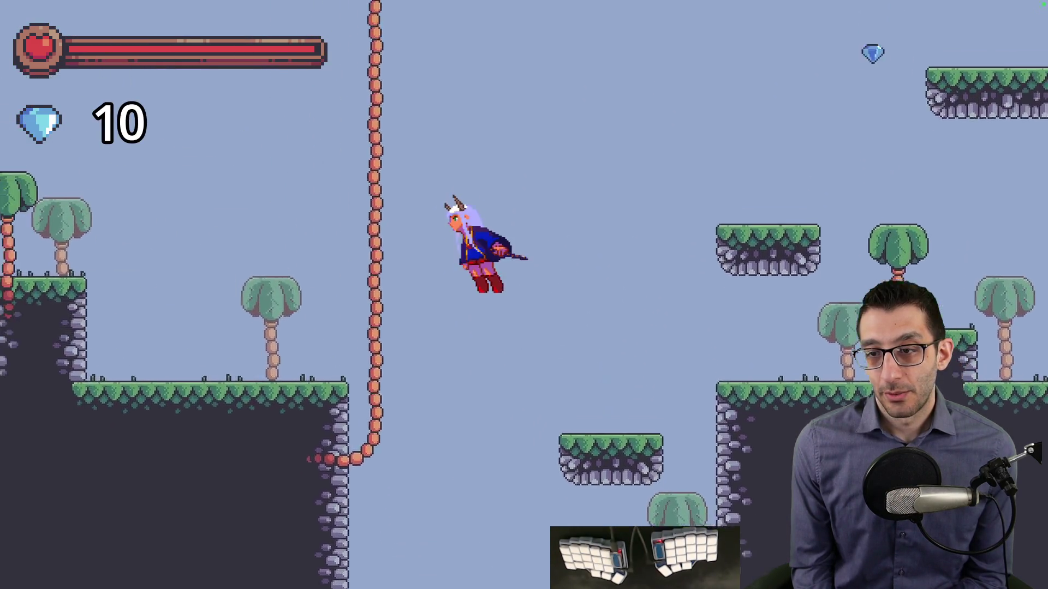
{"action": "key", "text": "Left"}
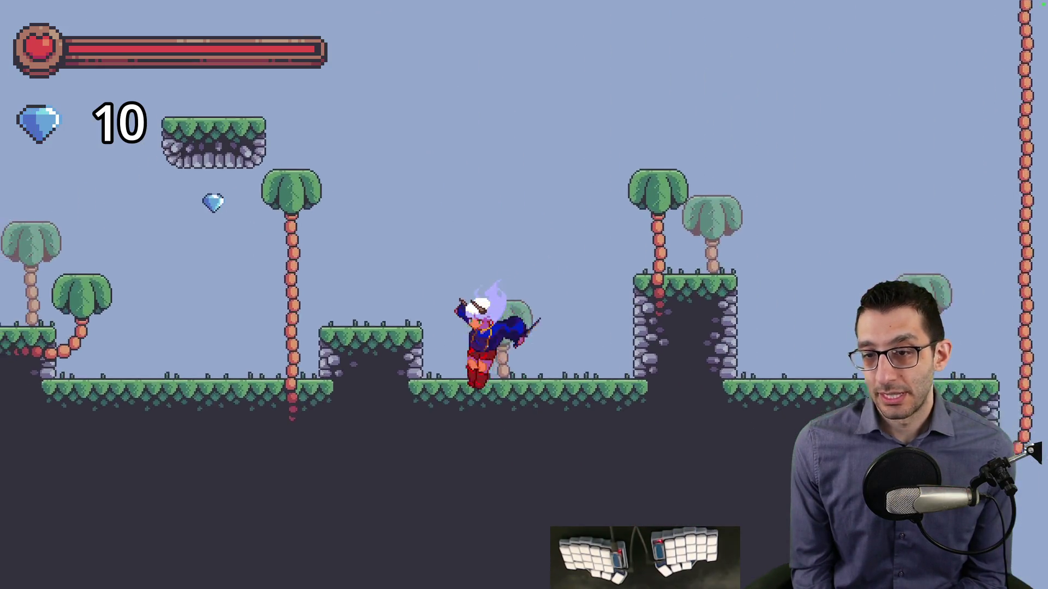
{"action": "key", "text": "a"}
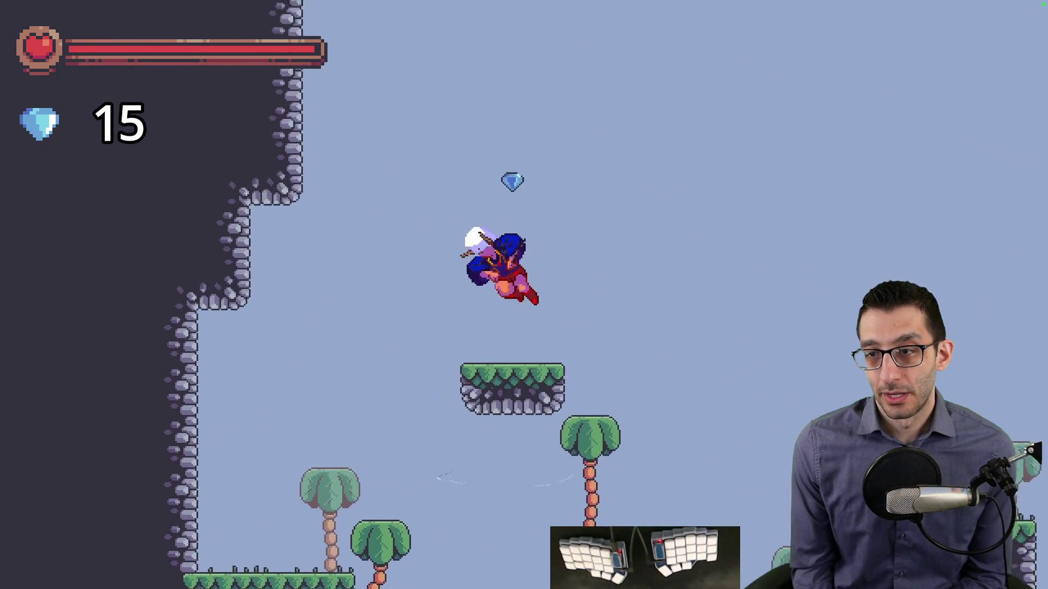
{"action": "key", "text": "a"}
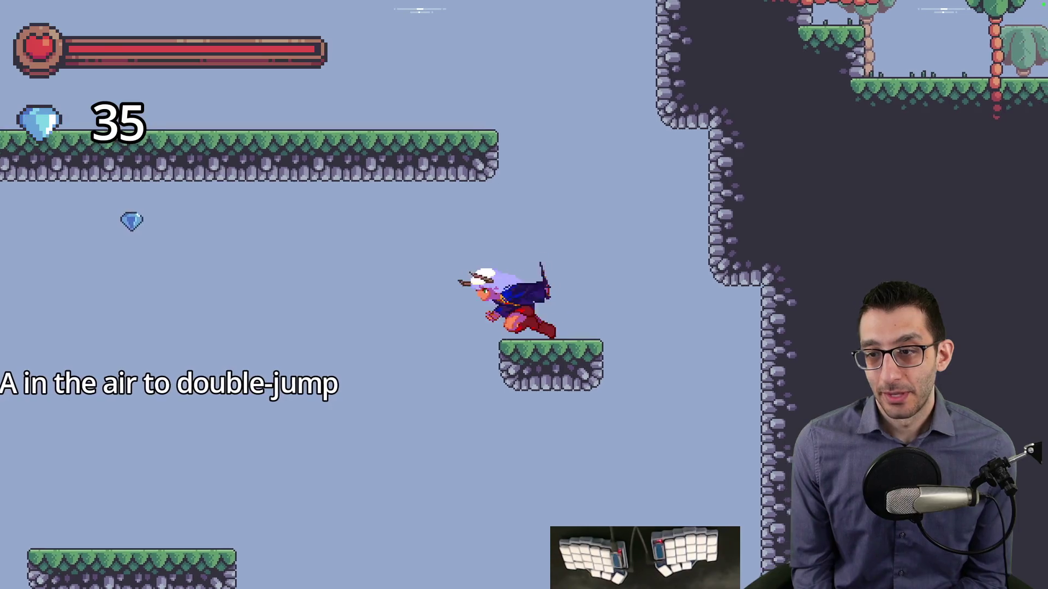
{"action": "key", "text": "a"}
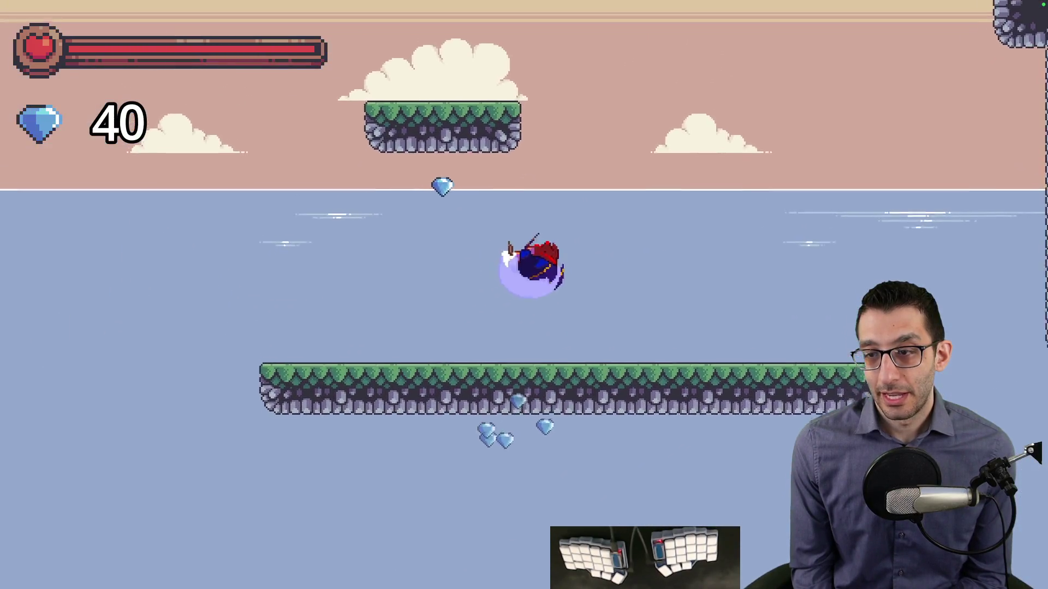
{"action": "key", "text": "a"}
{"action": "key", "text": "a"}
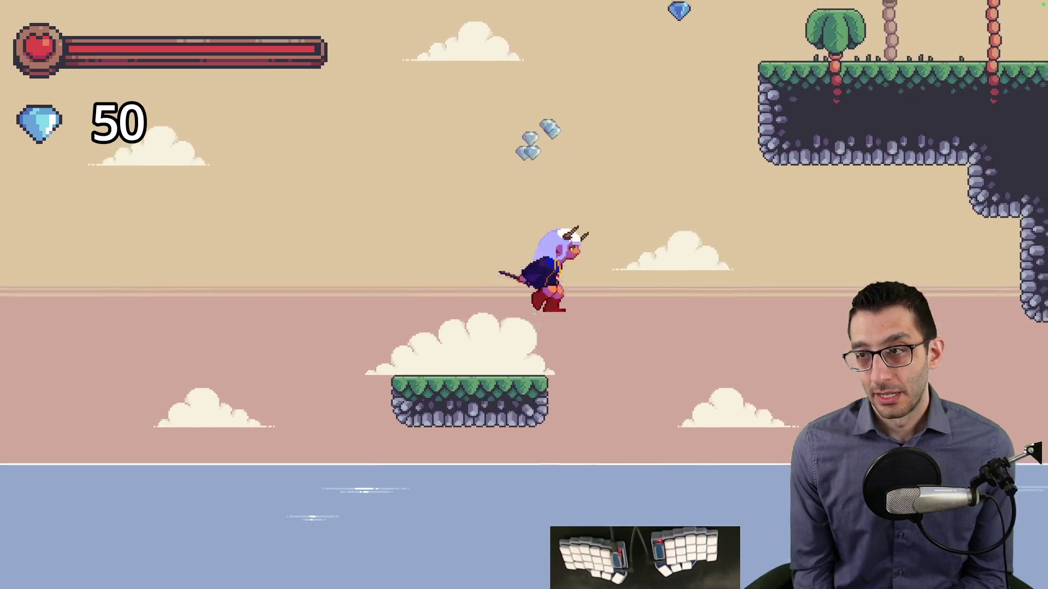
{"action": "key", "text": "a"}
{"action": "key", "text": "a"}
{"action": "key", "text": "r"}
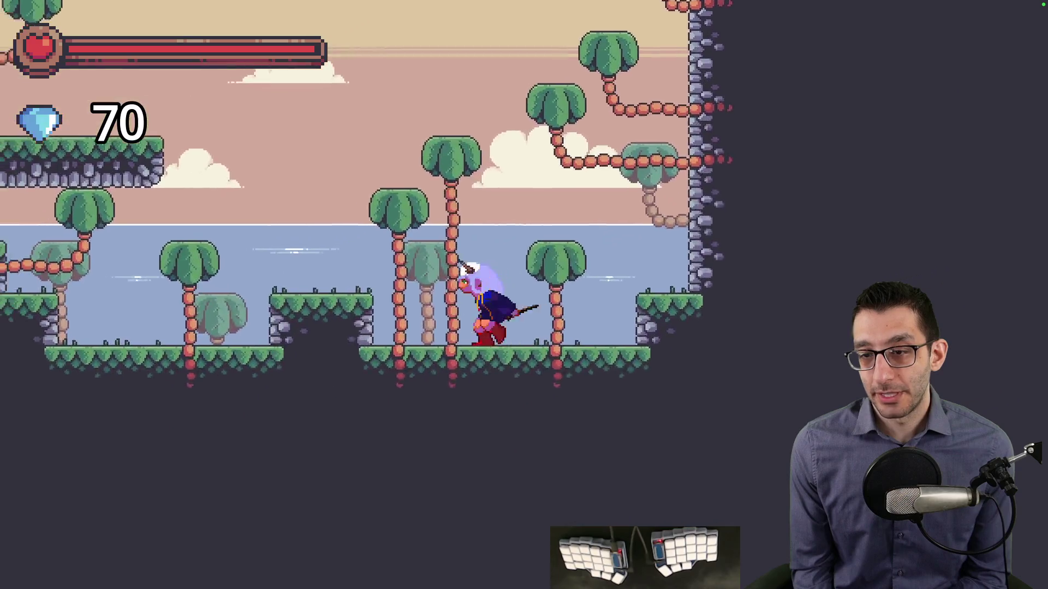
{"action": "key", "text": "a"}
{"action": "key", "text": "a"}
{"action": "key", "text": "a"}
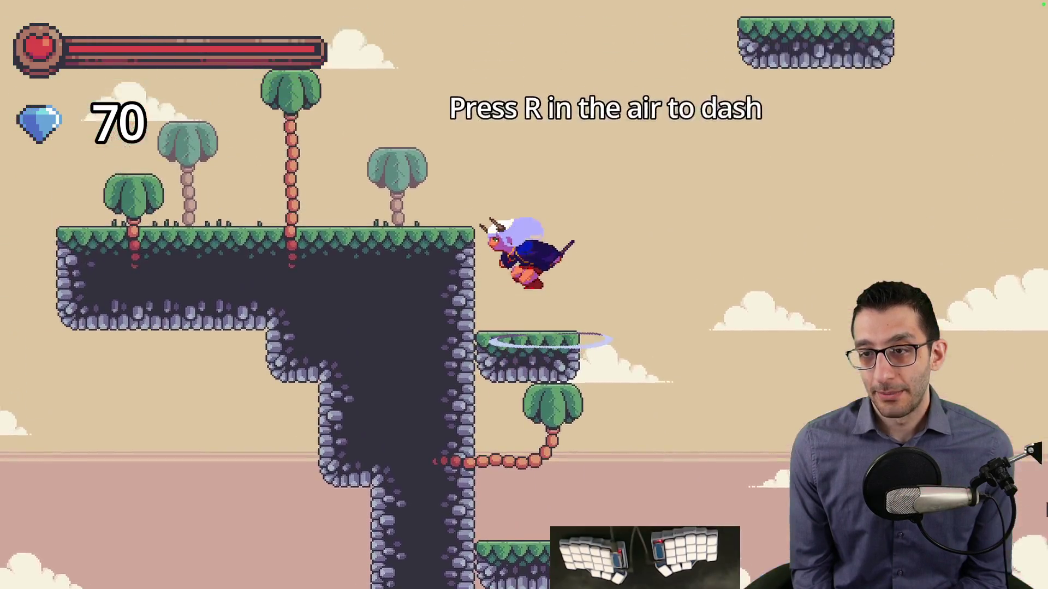
{"action": "key", "text": "a"}
{"action": "key", "text": "a"}
{"action": "key", "text": "r"}
{"action": "key", "text": "a"}
{"action": "key", "text": "a"}
{"action": "key", "text": "r"}
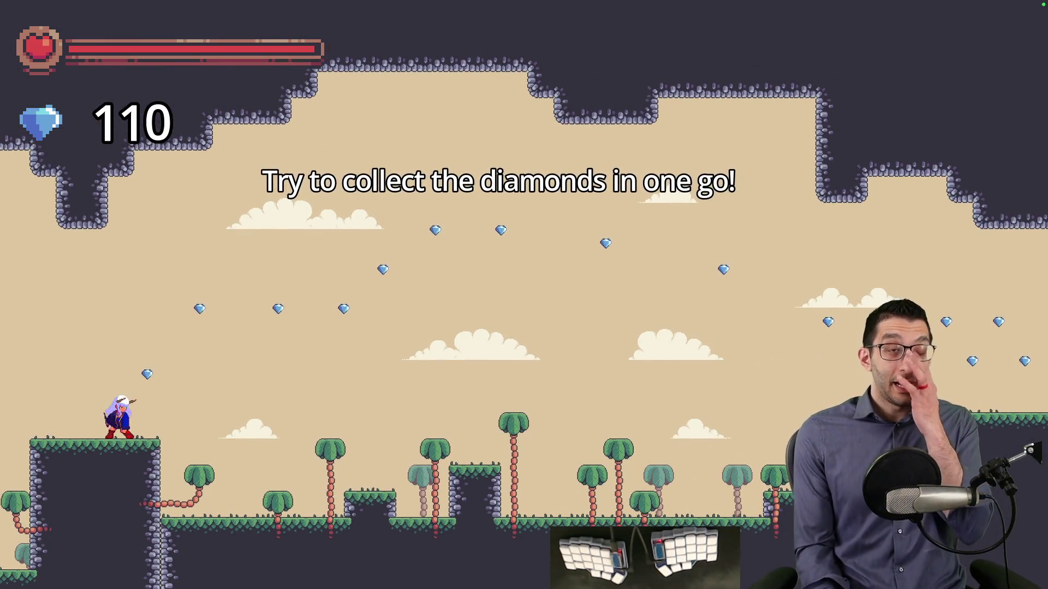
Step: Jump and dash through the floating diamonds until the count reaches 150
{"action": "key", "text": "Right"}
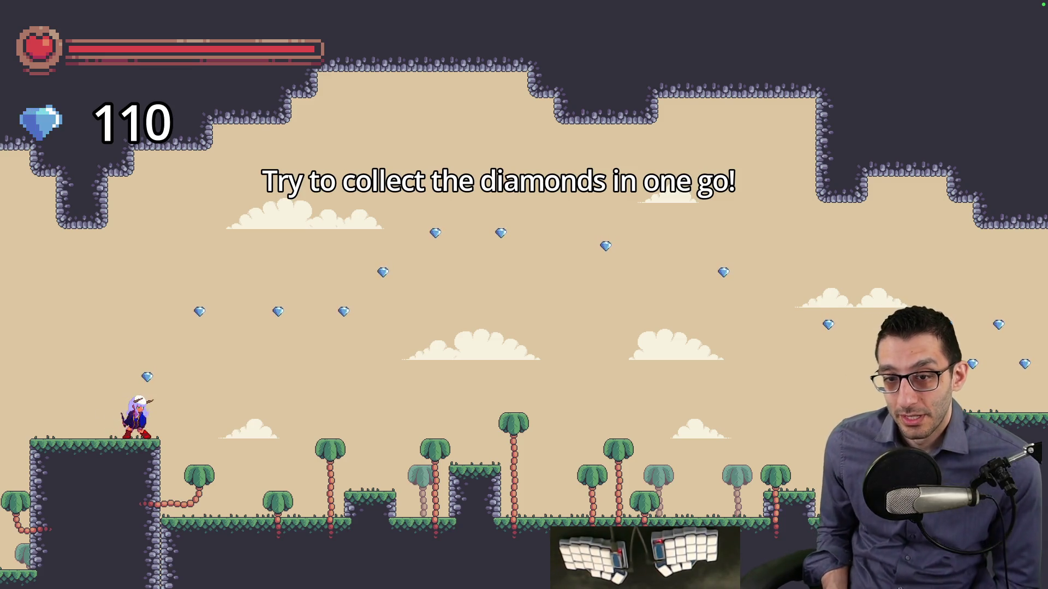
{"action": "key", "text": "space"}
{"action": "key", "text": "Left"}
{"action": "key", "text": "Right"}
{"action": "key", "text": "space"}
{"action": "key", "text": "Left"}
{"action": "key", "text": "space"}
{"action": "key", "text": "Right"}
{"action": "key", "text": "Right"}
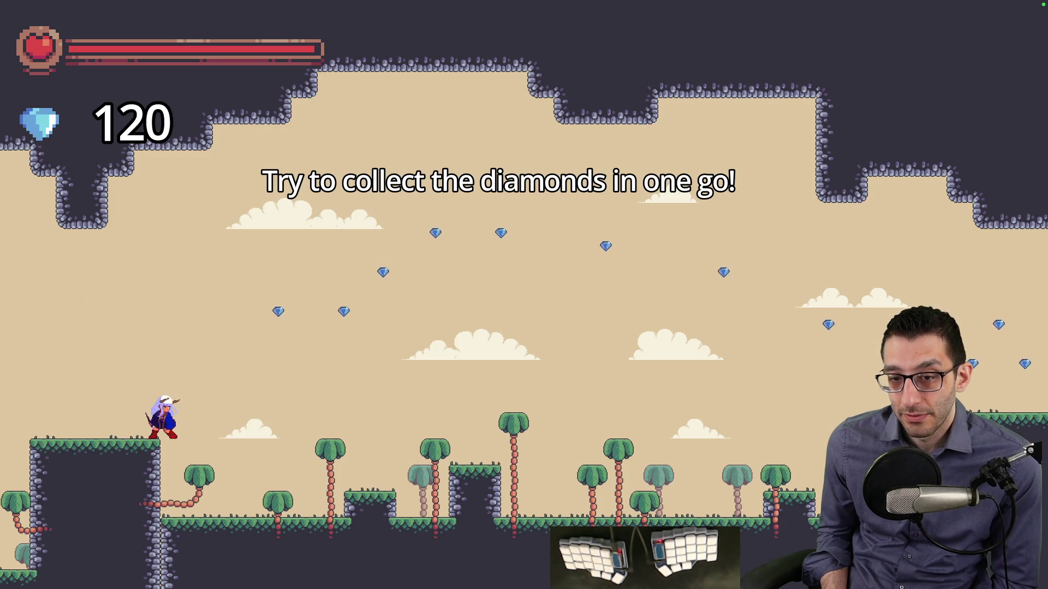
{"action": "key", "text": "Left"}
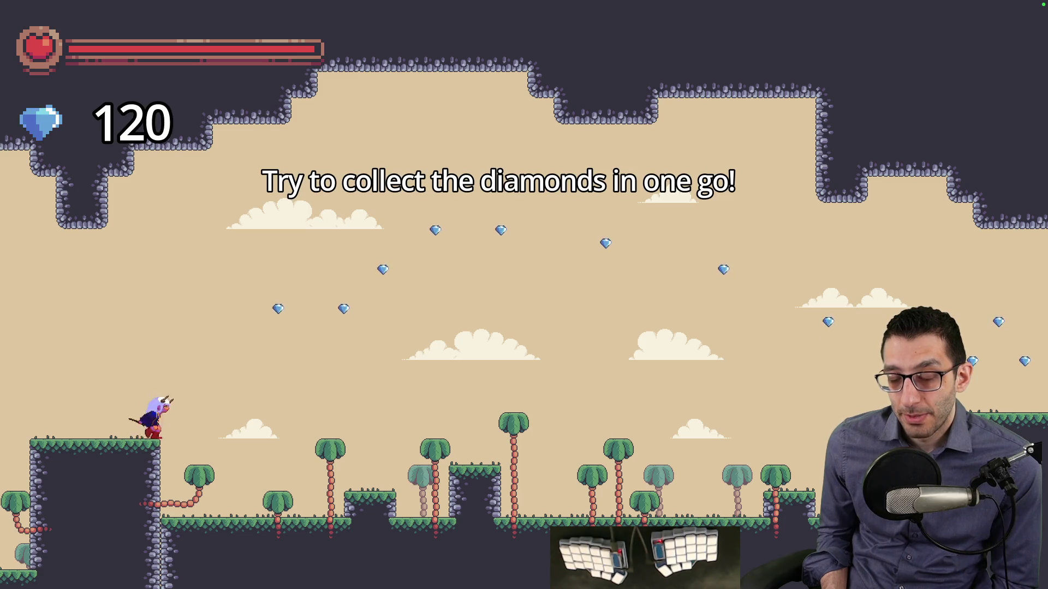
{"action": "key", "text": "space"}
{"action": "key", "text": "Right"}
{"action": "key", "text": "shift"}
{"action": "key", "text": "Right"}
Step: Pause the game and quit it back to Rider
{"action": "key", "text": "Escape"}
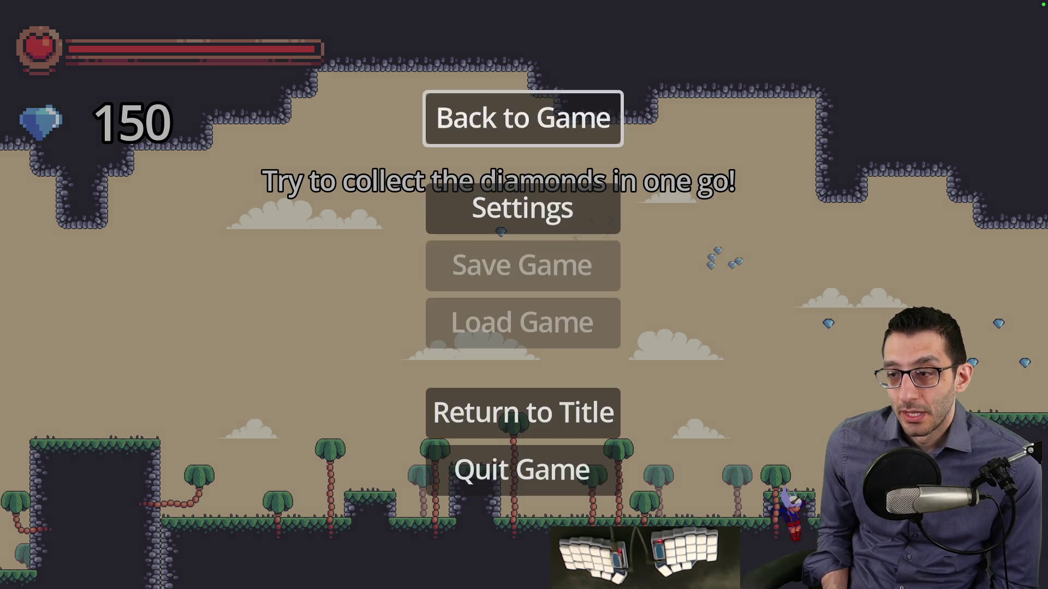
{"action": "key", "text": "Escape"}
{"action": "key", "text": "Escape"}
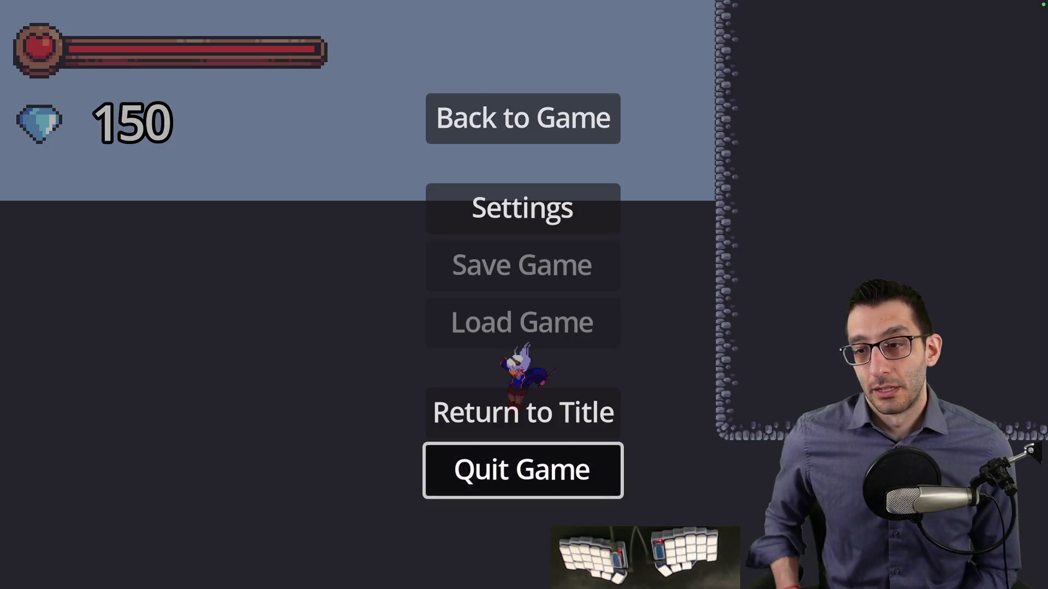
{"action": "key", "text": "Return"}
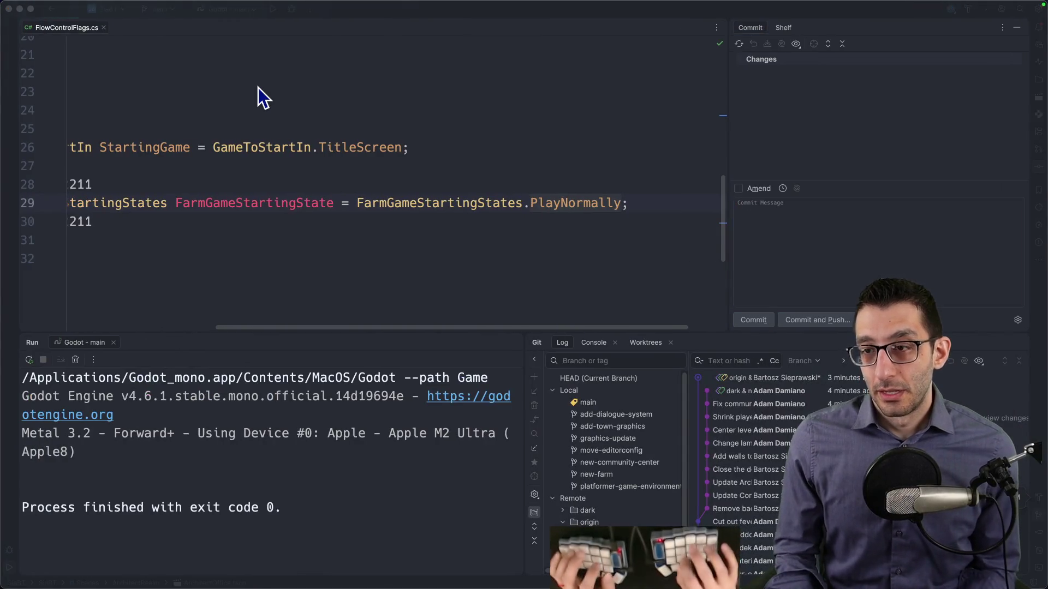
Step: Delete the diamond-difficulty bullet with its note and the 'If you can sleep' bullet
{"action": "key", "text": "super+Tab"}
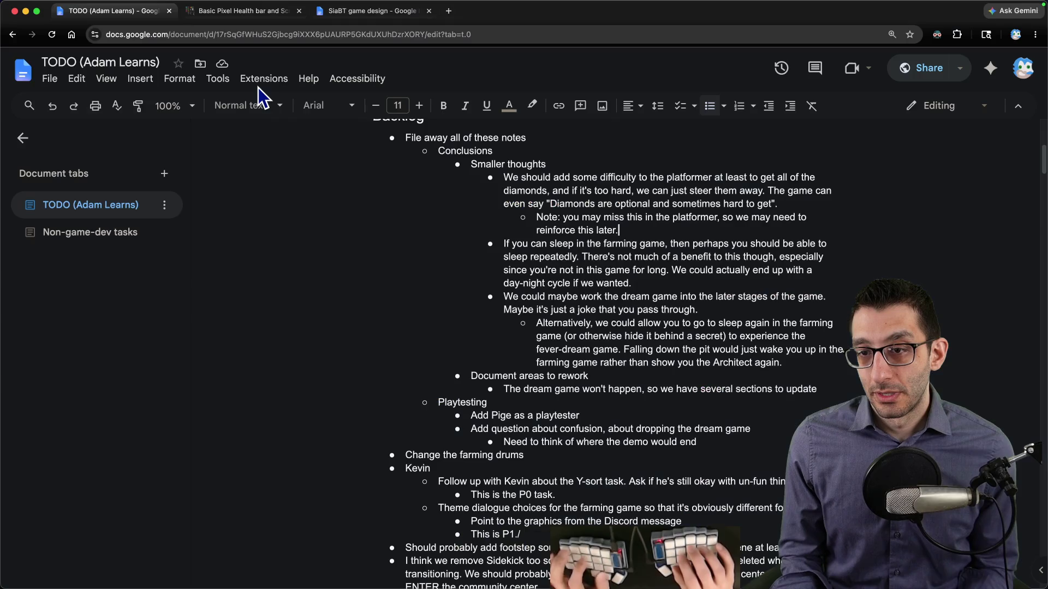
{"action": "key", "text": "alt+shift+Up"}
{"action": "key", "text": "alt+shift+Up"}
{"action": "key", "text": "BackSpace"}
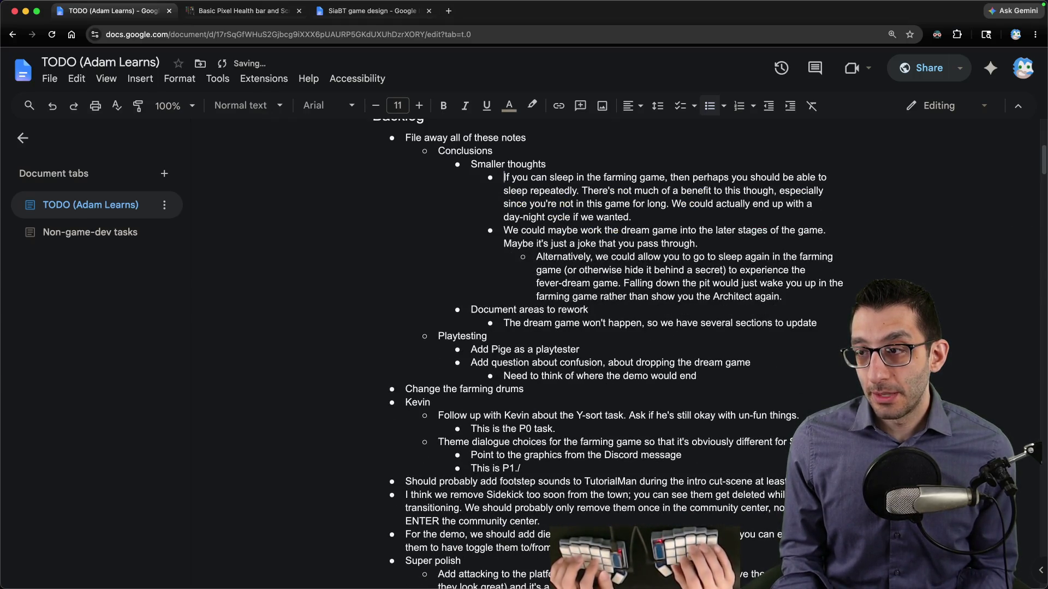
{"action": "key", "text": "shift+Down"}
{"action": "key", "text": "alt+shift+Right"}
{"action": "key", "text": "alt+shift+Right"}
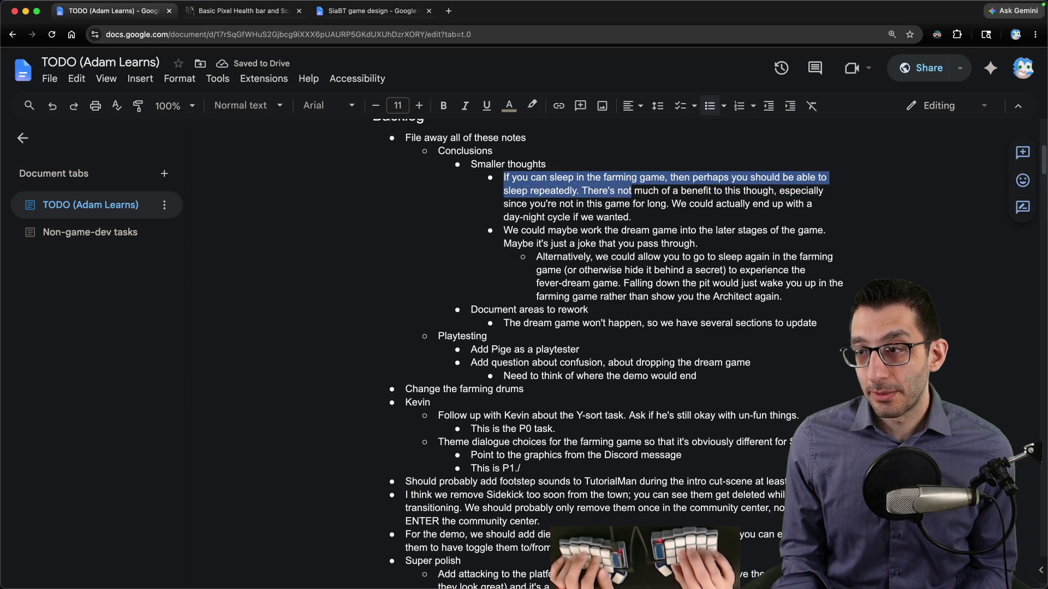
{"action": "key", "text": "alt+shift+Right"}
{"action": "key", "text": "shift+Down"}
{"action": "key", "text": "shift+Down"}
{"action": "key", "text": "BackSpace"}
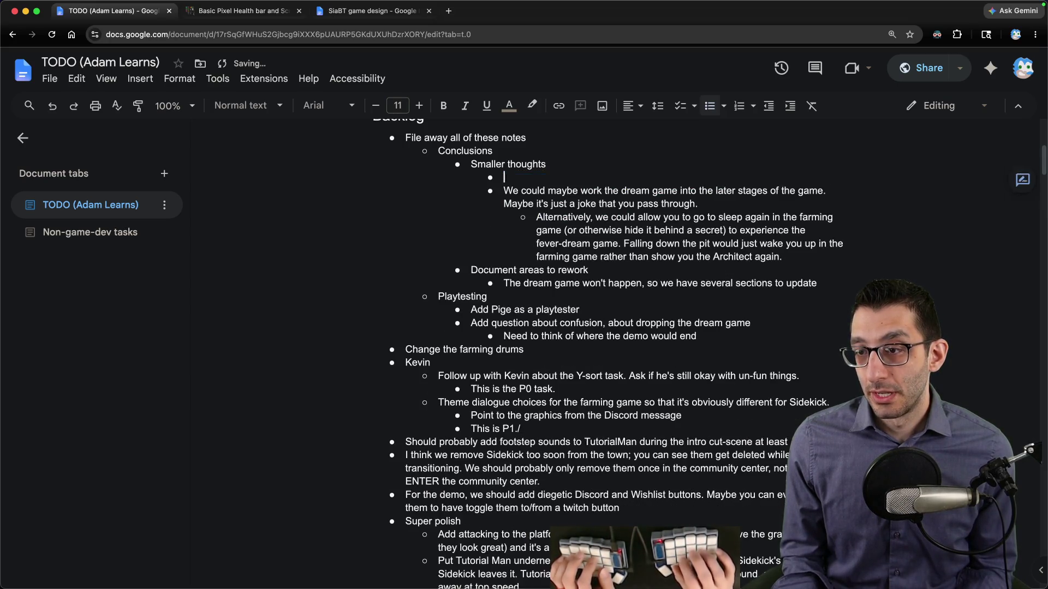
{"action": "key", "text": "Delete"}
{"action": "key", "text": "shift+Down"}
{"action": "key", "text": "shift+Down"}
{"action": "key", "text": "shift+Down"}
Step: Select the 'We could maybe' bullet together with its Alternatively sub-bullet
{"action": "key", "text": "shift+Up"}
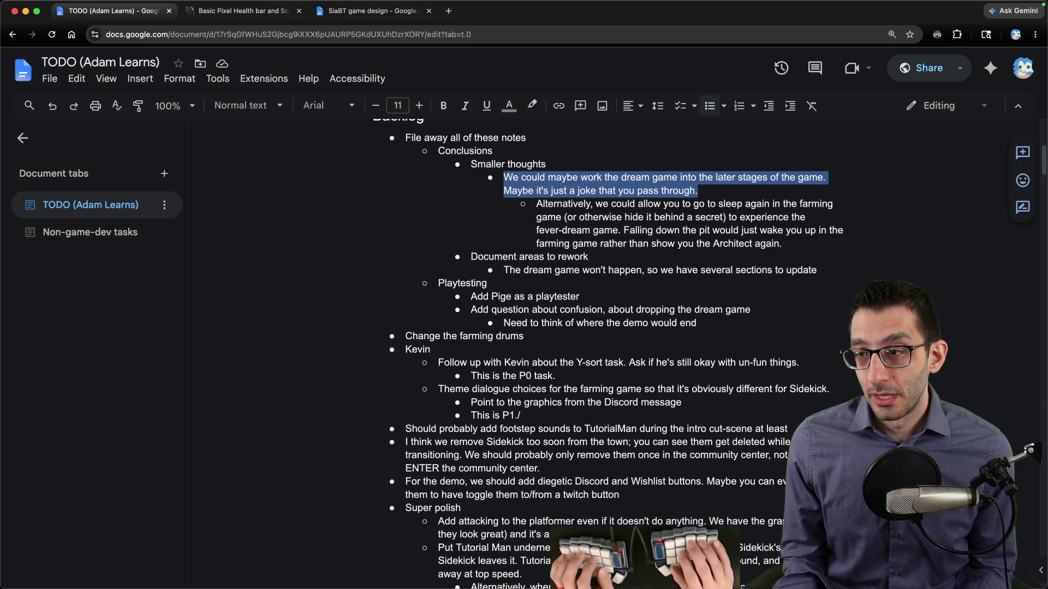
{"action": "key", "text": "shift+Down"}
{"action": "key", "text": "shift+Down"}
{"action": "key", "text": "shift+Down"}
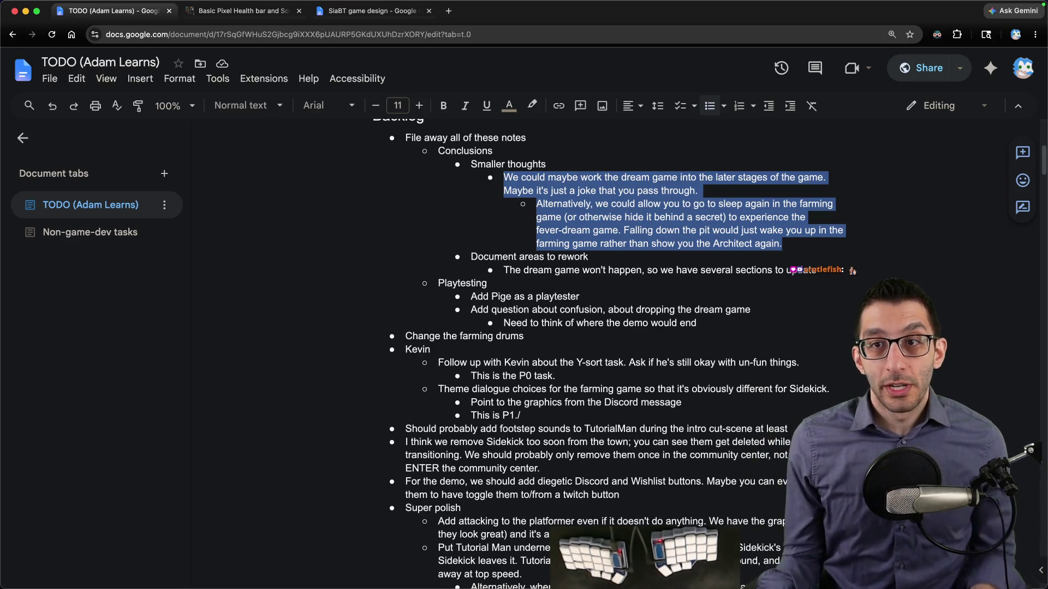
{"action": "key", "text": "super+Tab"}
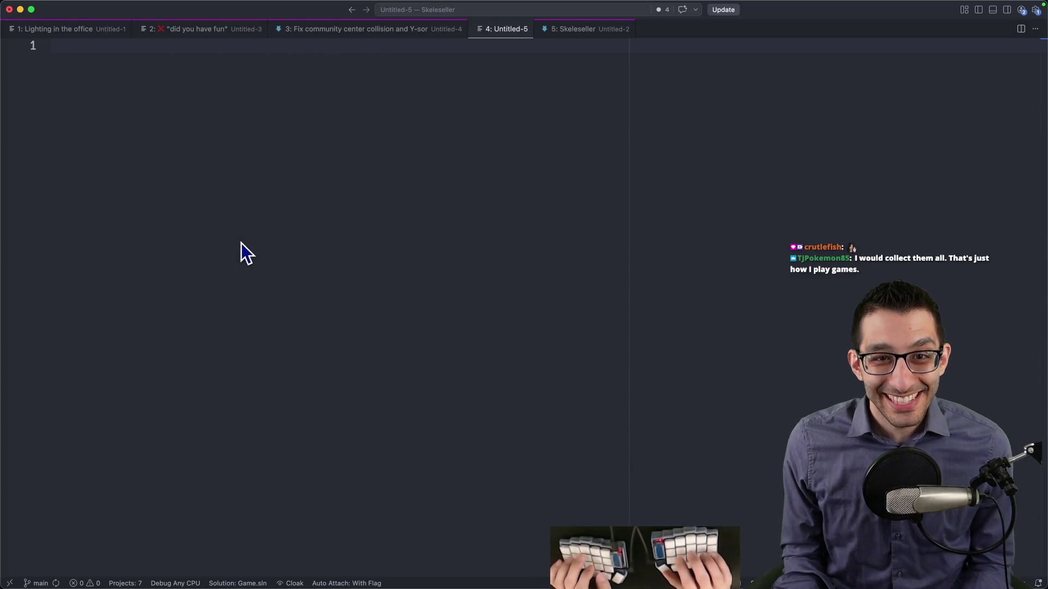
Step: Type 'Office World' in the scratch file, then search 'itch office' to reach the Modern Office pack
{"action": "type", "text": "Office World"}
{"action": "key", "text": "super+Tab"}
{"action": "key", "text": "super+t"}
{"action": "type", "text": "itch office"}
{"action": "key", "text": "Up"}
{"action": "key", "text": "Return"}
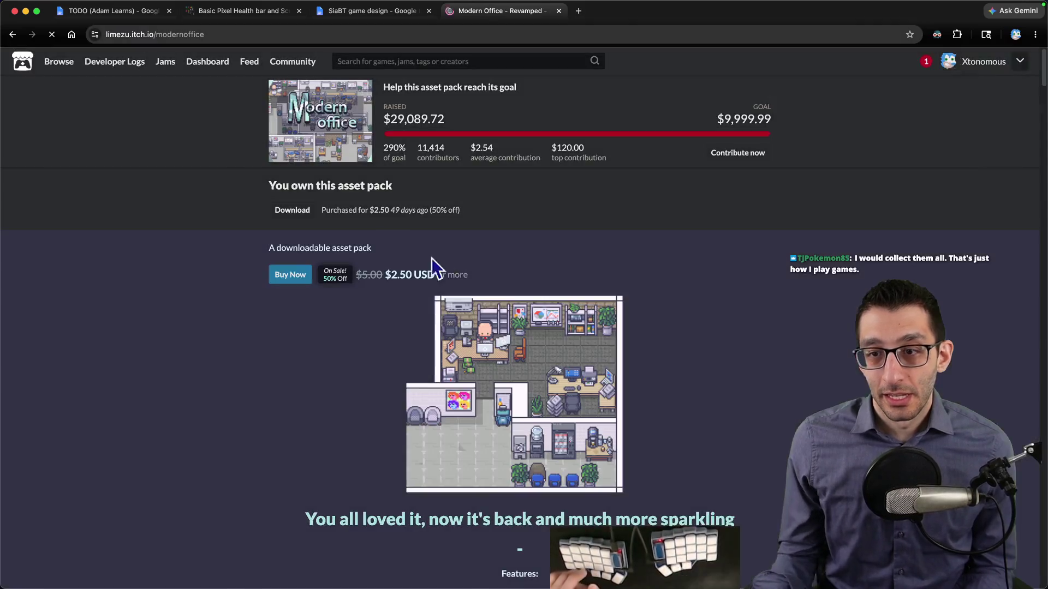
Step: Open the Modern Office map image in its own tab and zoom out one step
{"action": "scroll", "coordinate": [470, 271], "scroll_direction": "down", "scroll_amount": 4}
{"action": "scroll", "coordinate": [552, 228], "scroll_direction": "down", "scroll_amount": 7}
{"action": "right_click", "coordinate": [522, 152]}
{"action": "left_click", "coordinate": [529, 159]}
{"action": "key", "text": "ctrl+Tab"}
{"action": "scroll", "coordinate": [473, 194], "scroll_direction": "down", "scroll_amount": 2}
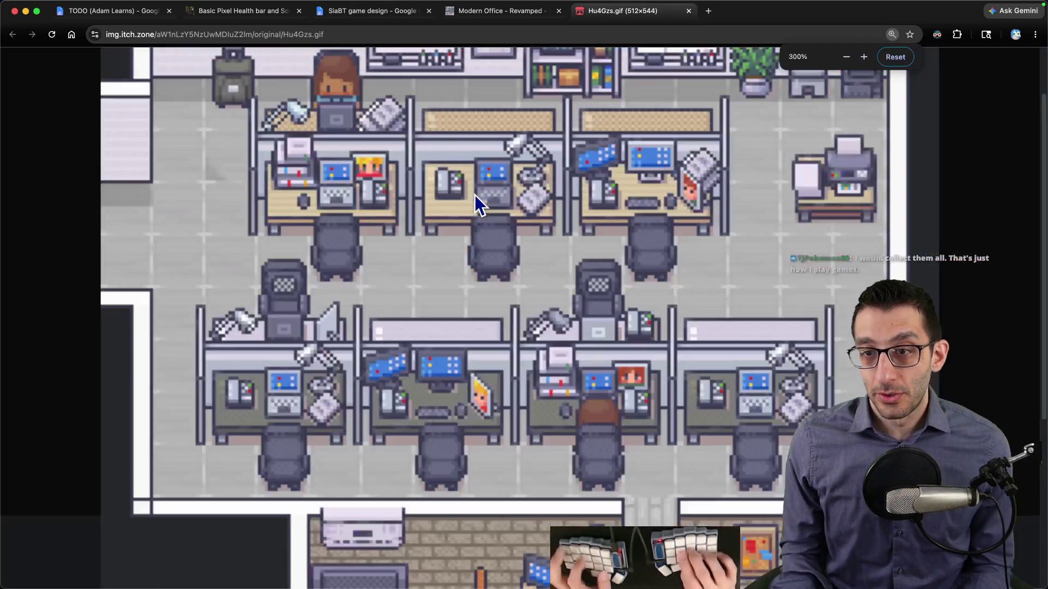
{"action": "key", "text": "super+minus"}
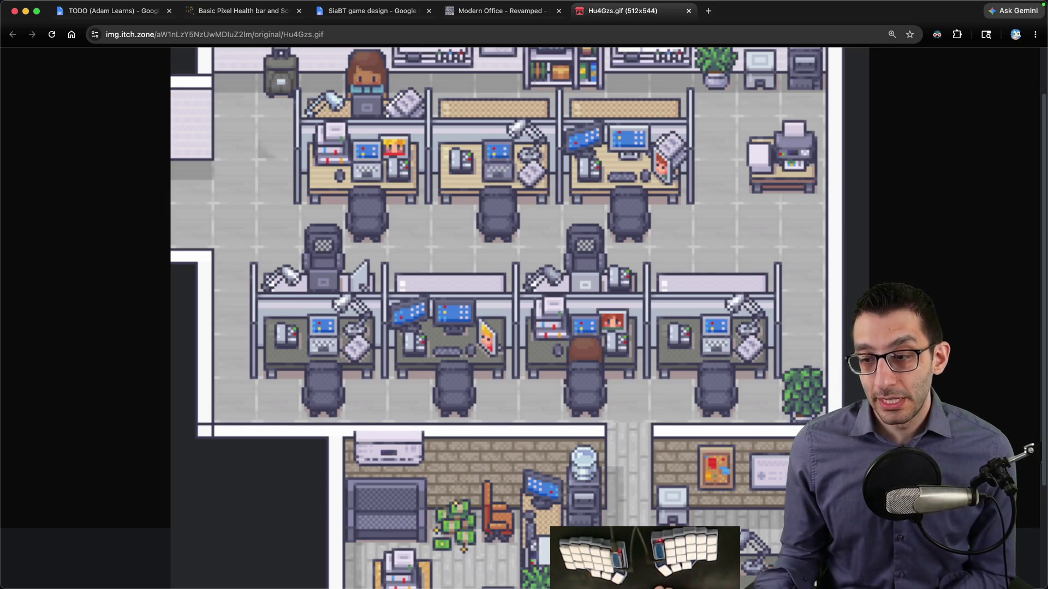
{"action": "mouse_move", "coordinate": [442, 586]}
{"action": "key", "text": "super+Tab"}
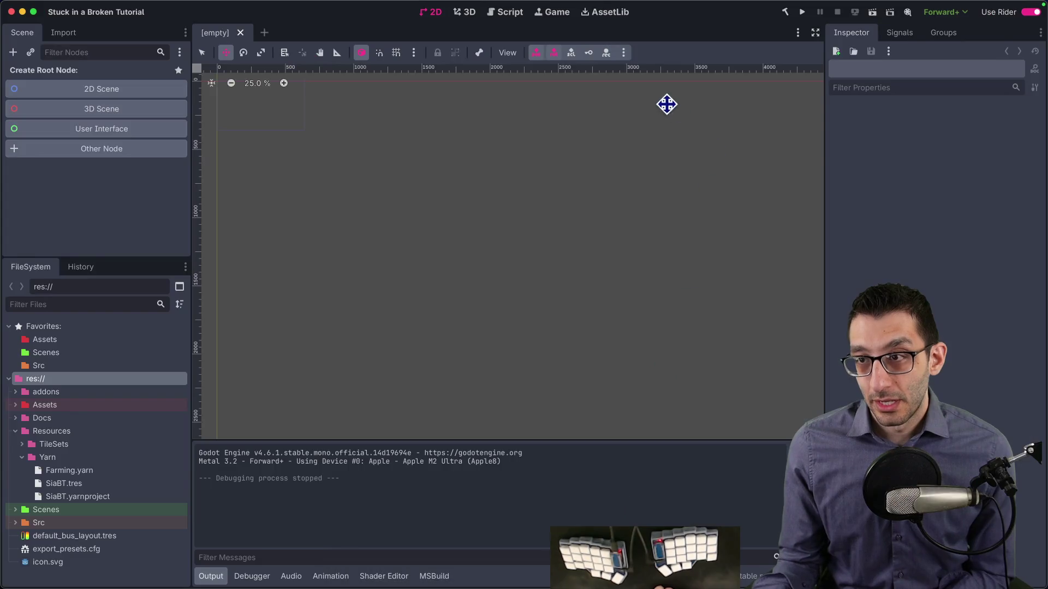
Step: Run the project, quit from its title screen, and return to the TODO document tab
{"action": "left_click", "coordinate": [802, 13]}
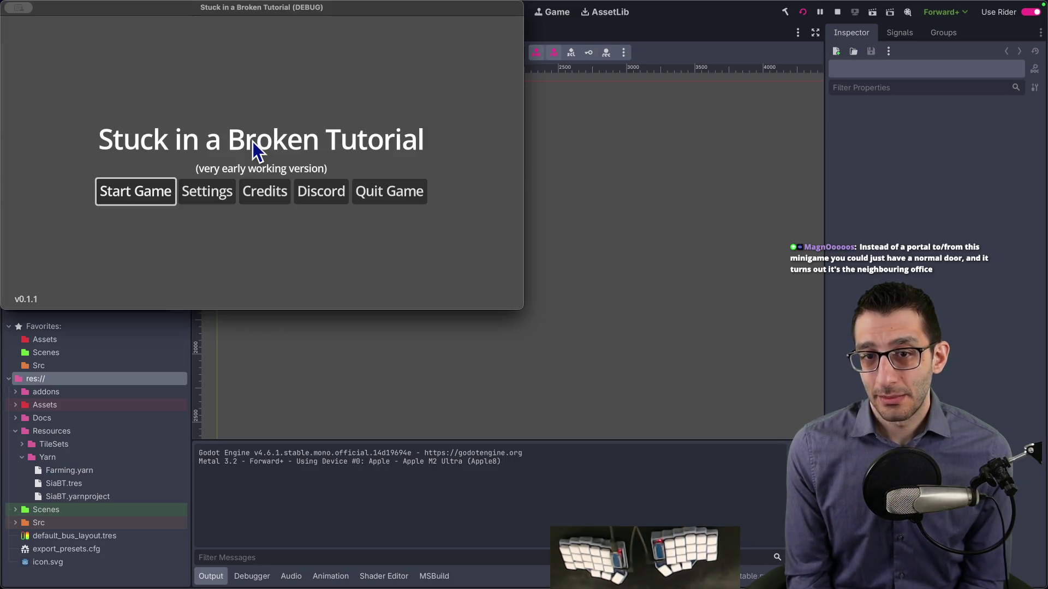
{"action": "key", "text": "Right"}
{"action": "key", "text": "Right"}
{"action": "key", "text": "Right"}
{"action": "key", "text": "Return"}
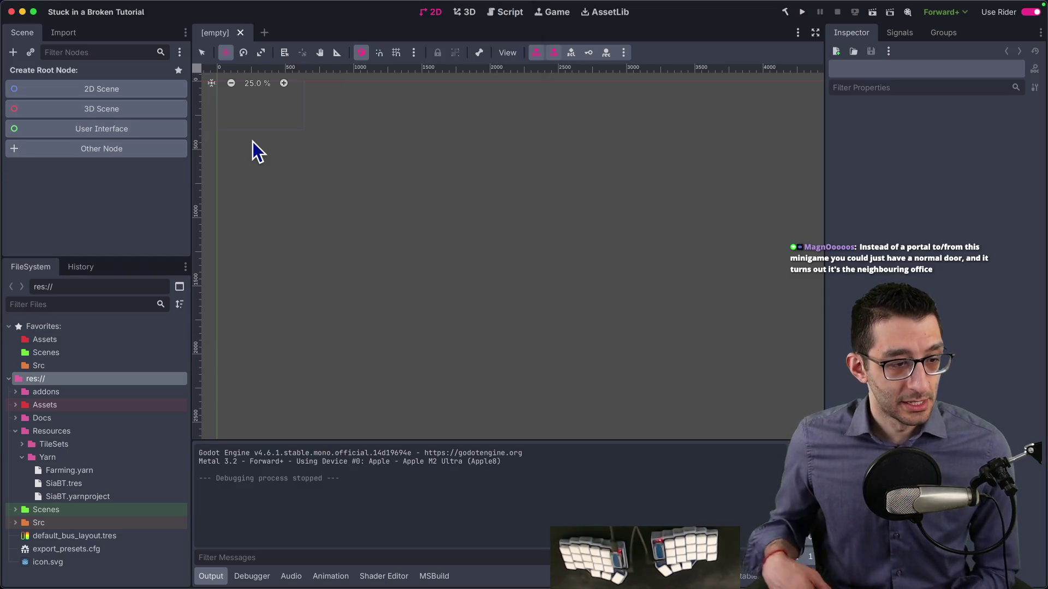
{"action": "key", "text": "super+Tab"}
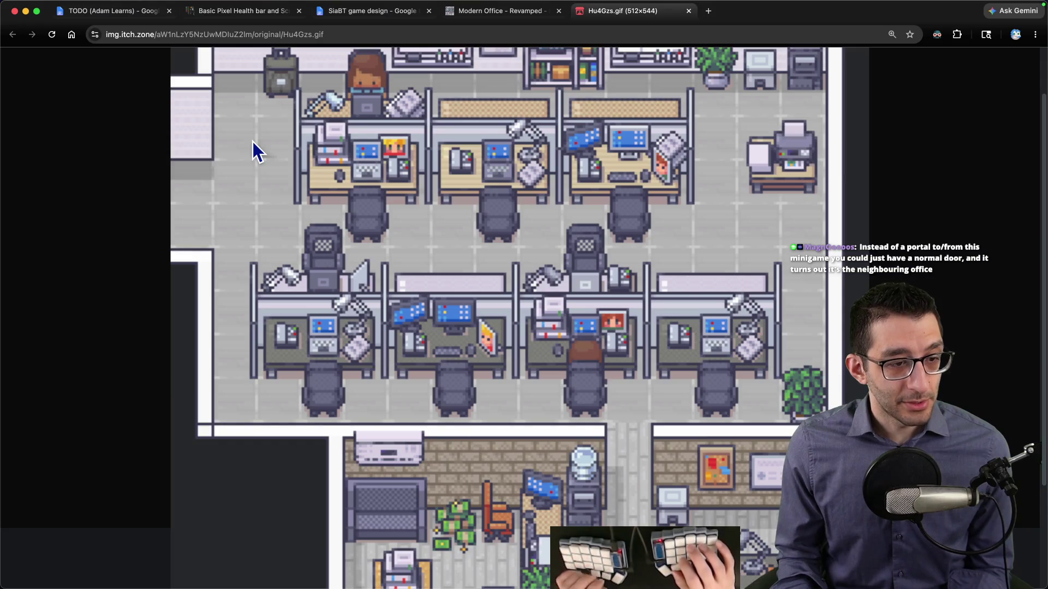
{"action": "key", "text": "ctrl+Tab"}
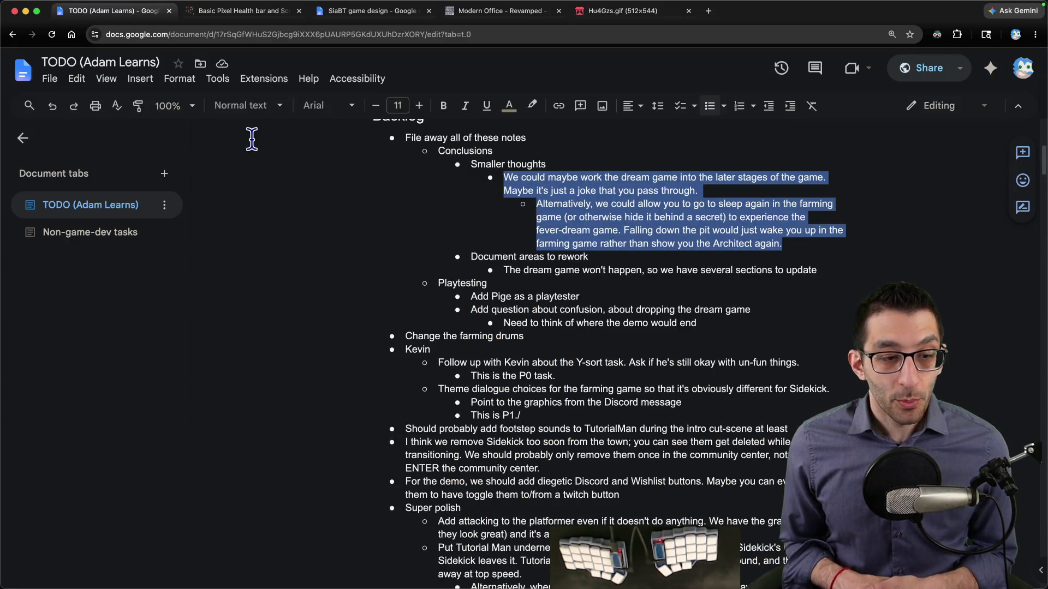
Step: In a new scratch file, note 'Banjo-Kazooie' with the music-notes quote about opening later worlds
{"action": "key", "text": "super+Tab"}
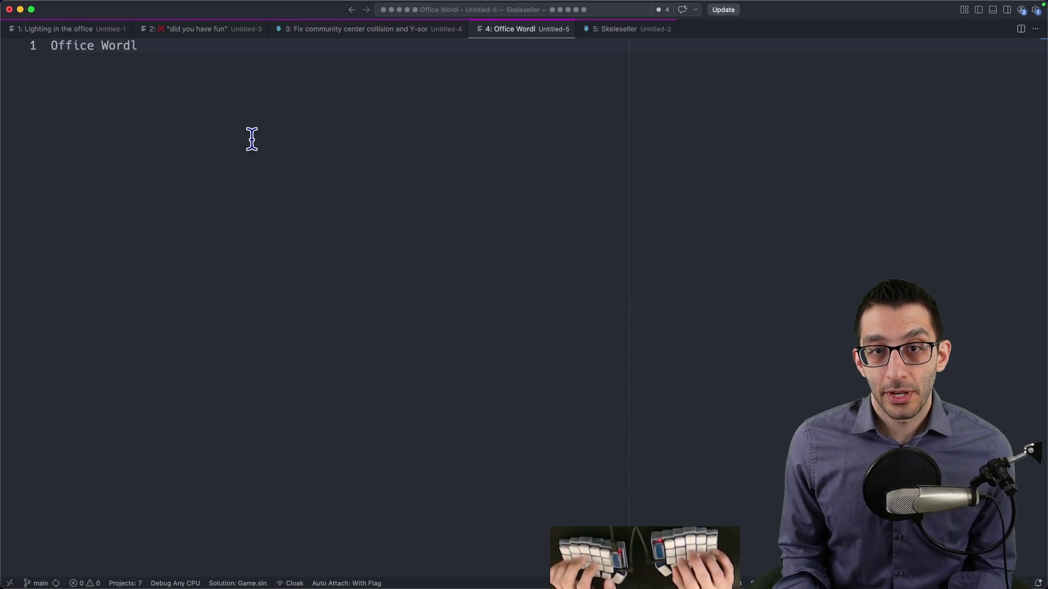
{"action": "key", "text": "super+n"}
{"action": "type", "text": "Banjo-Kazooie"}
{"action": "key", "text": "Return"}
{"action": "type", "text": "music notes"}
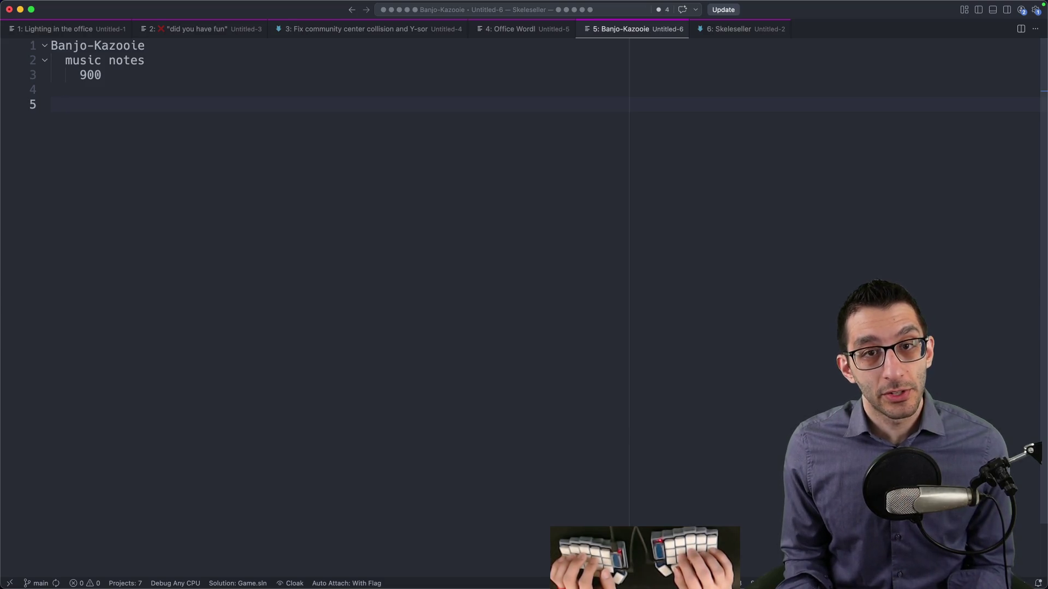
{"action": "type", "text": "\"these are music notes. C"}
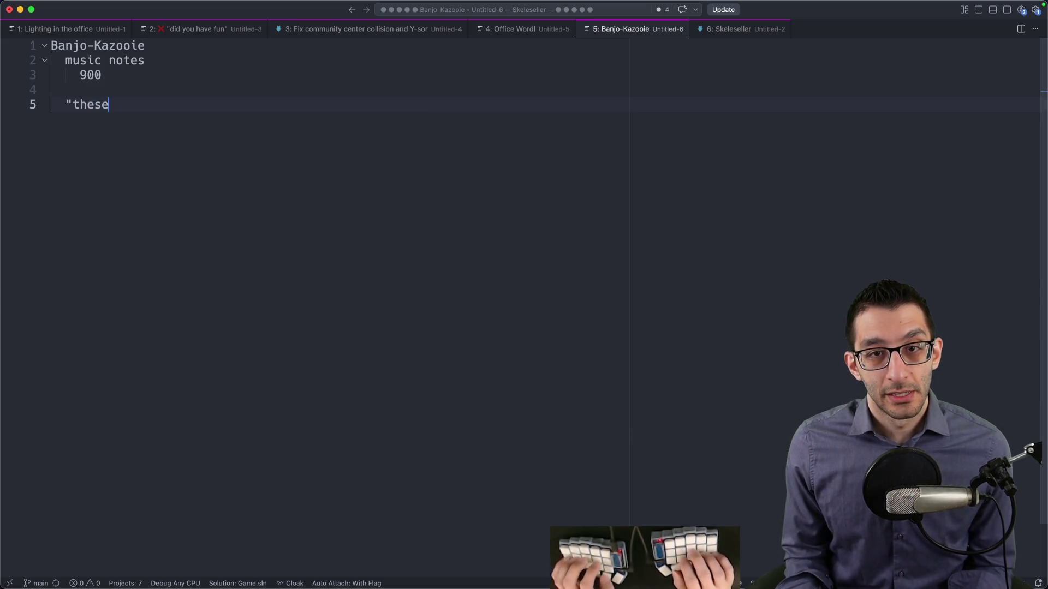
{"action": "type", "text": "ollect t"}
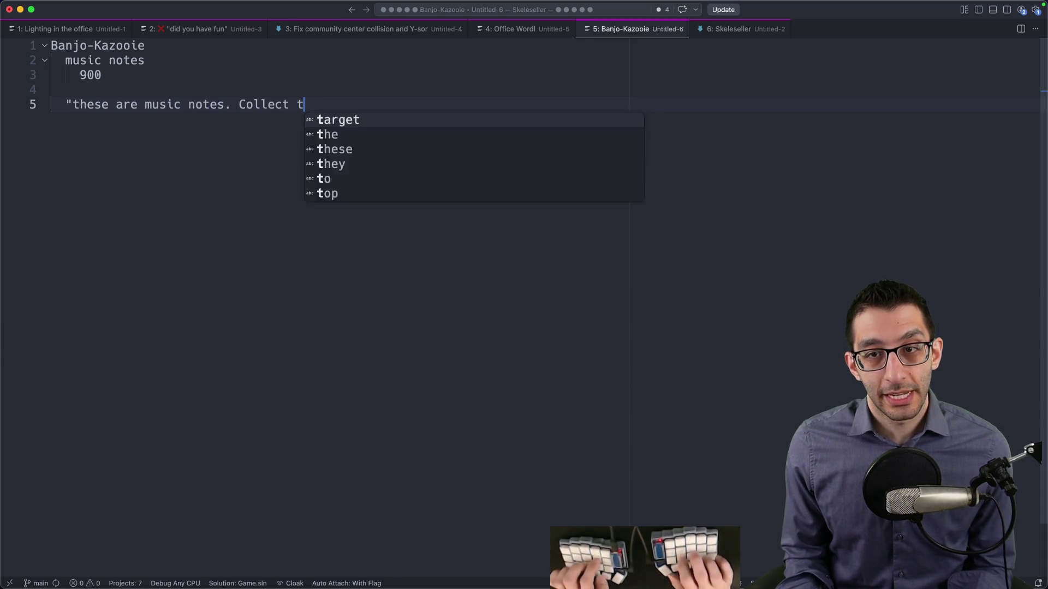
{"action": "type", "text": "hem to open later worlds"}
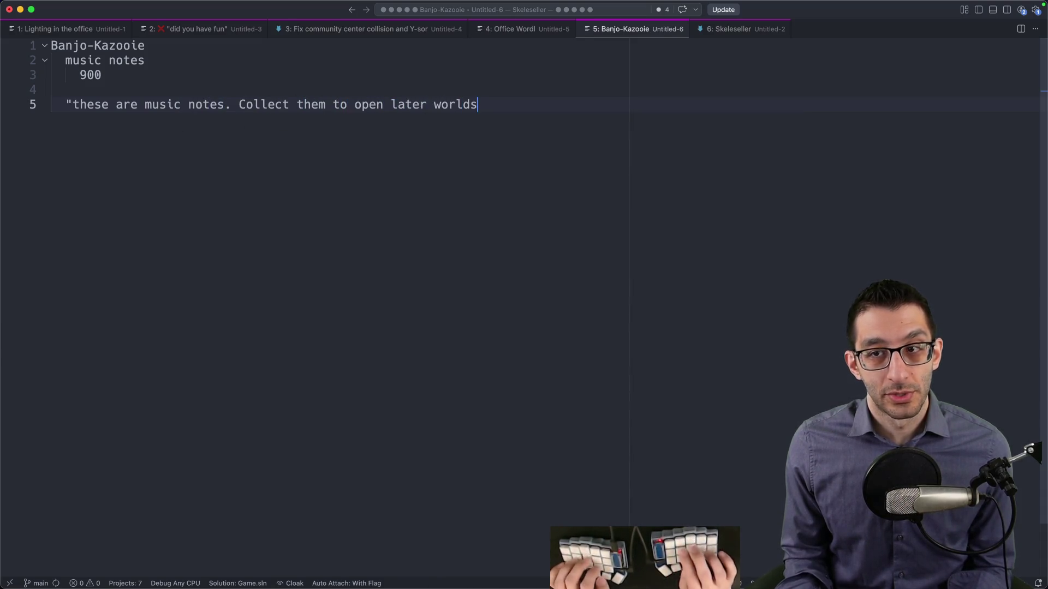
Step: Capitalise the quote's first letter to 'T'
{"action": "left_click", "coordinate": [73, 105]}
{"action": "key", "text": "Delete"}
{"action": "type", "text": "T"}
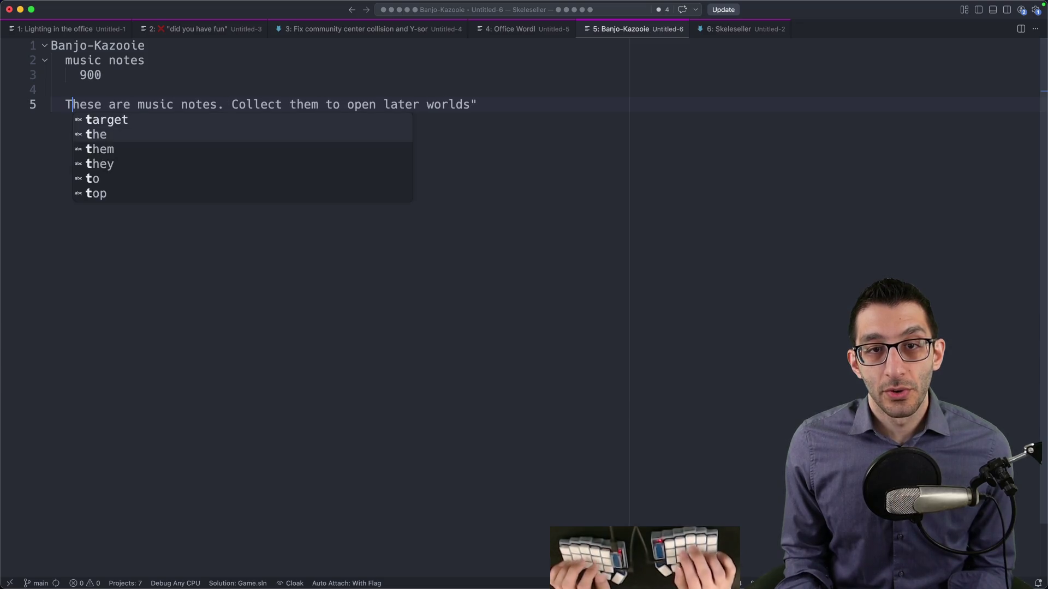
{"action": "key", "text": "Escape"}
{"action": "type", "text": "\""}
Step: Add a 'Mario Bros.' note saying coins give you 1-ups
{"action": "left_click", "coordinate": [709, 143]}
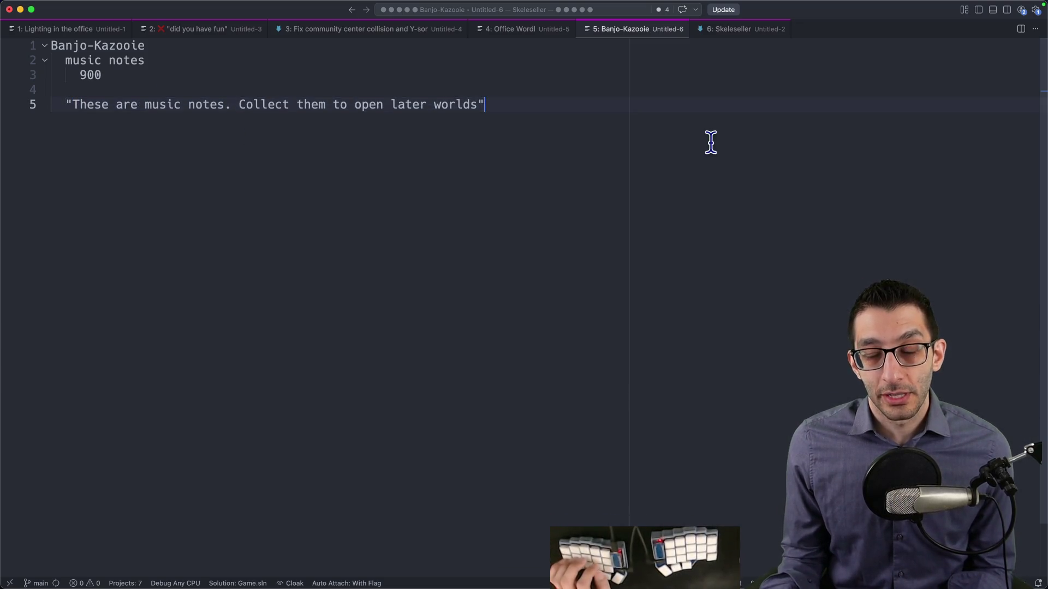
{"action": "key", "text": "Return"}
{"action": "key", "text": "Return"}
{"action": "key", "text": "Return"}
{"action": "type", "text": "Mario Bros."}
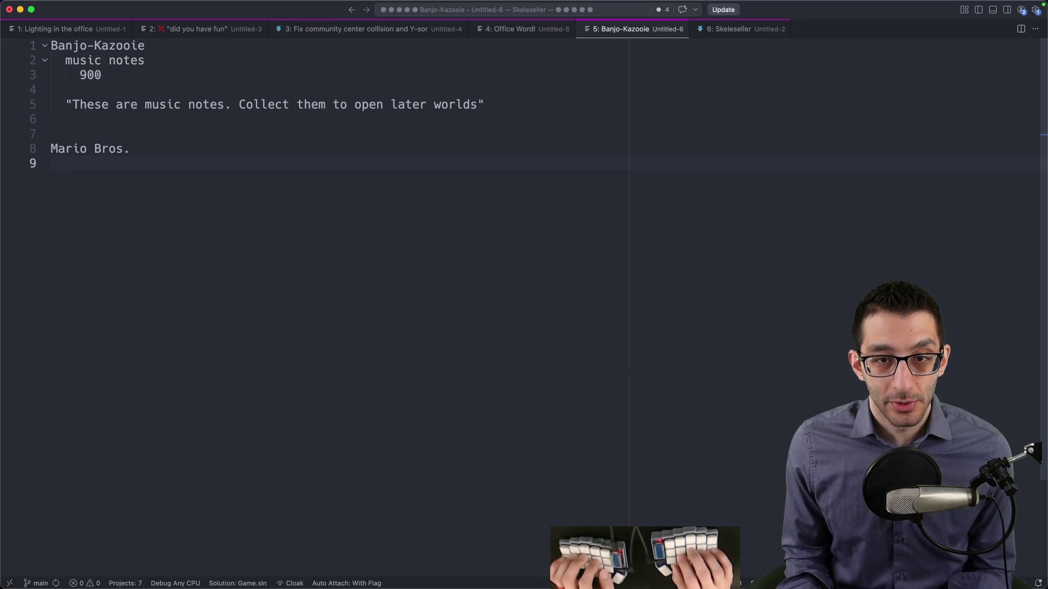
{"action": "type", "text": "conis gi"}
{"action": "type", "text": "coins"}
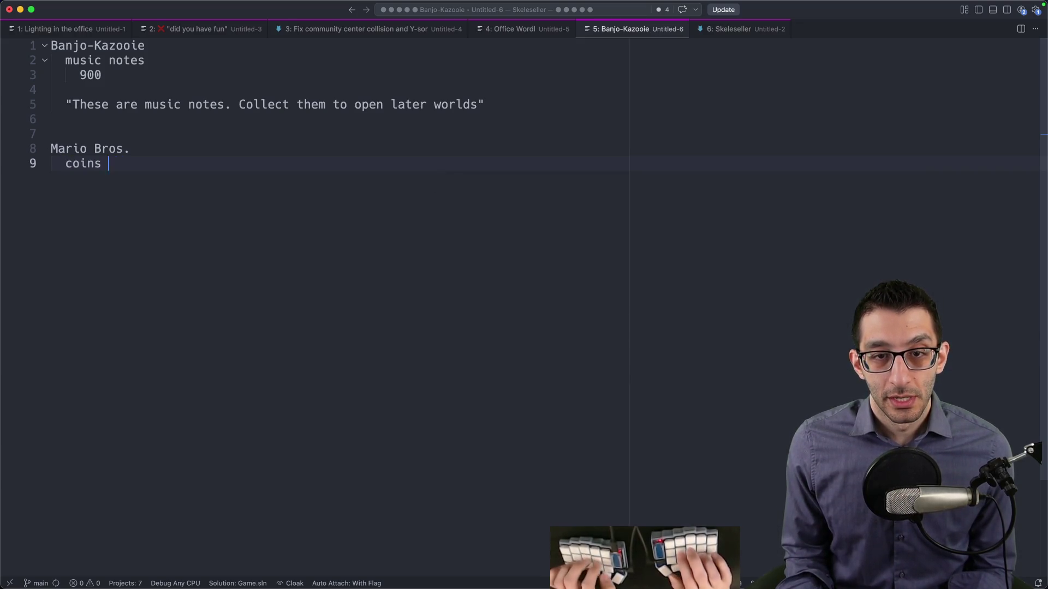
{"action": "type", "text": "ou one"}
{"action": "key", "text": "BackSpace"}
{"action": "key", "text": "BackSpace"}
{"action": "key", "text": "BackSpace"}
{"action": "type", "text": "1-ups"}
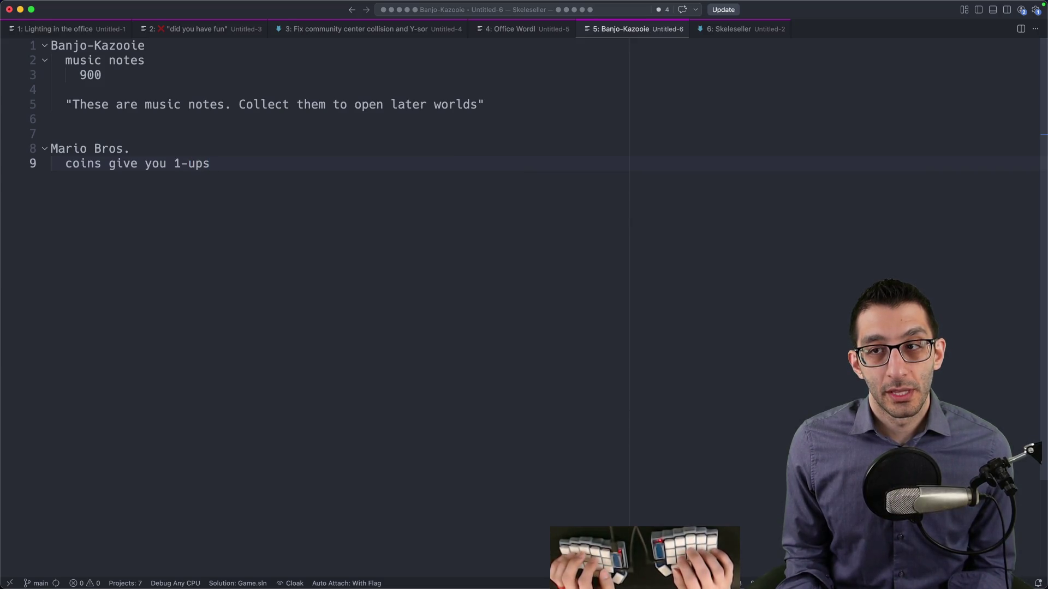
{"action": "key", "text": "super+shift+Left"}
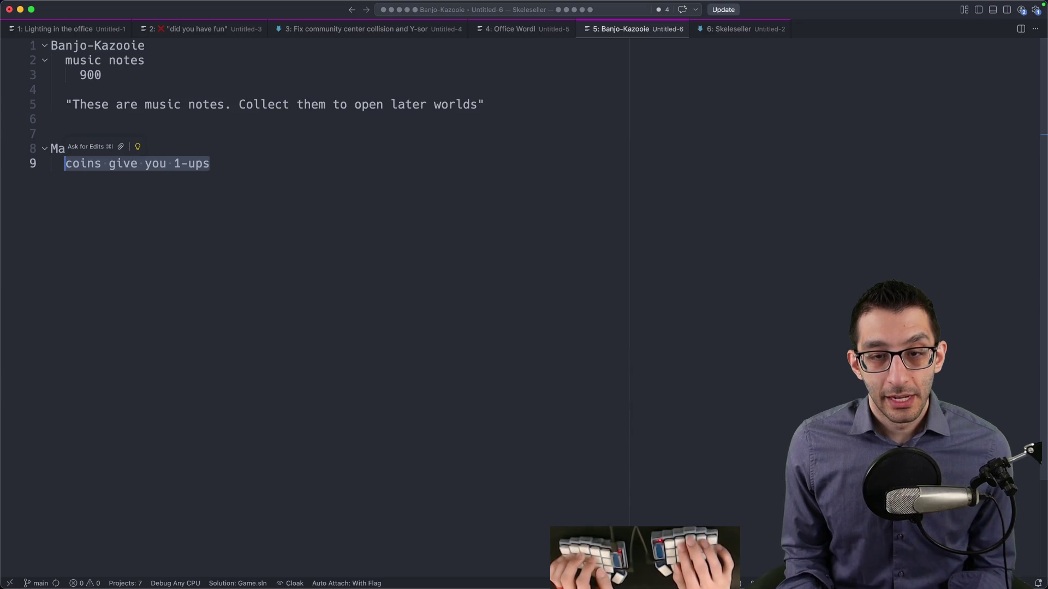
{"action": "key", "text": "Right"}
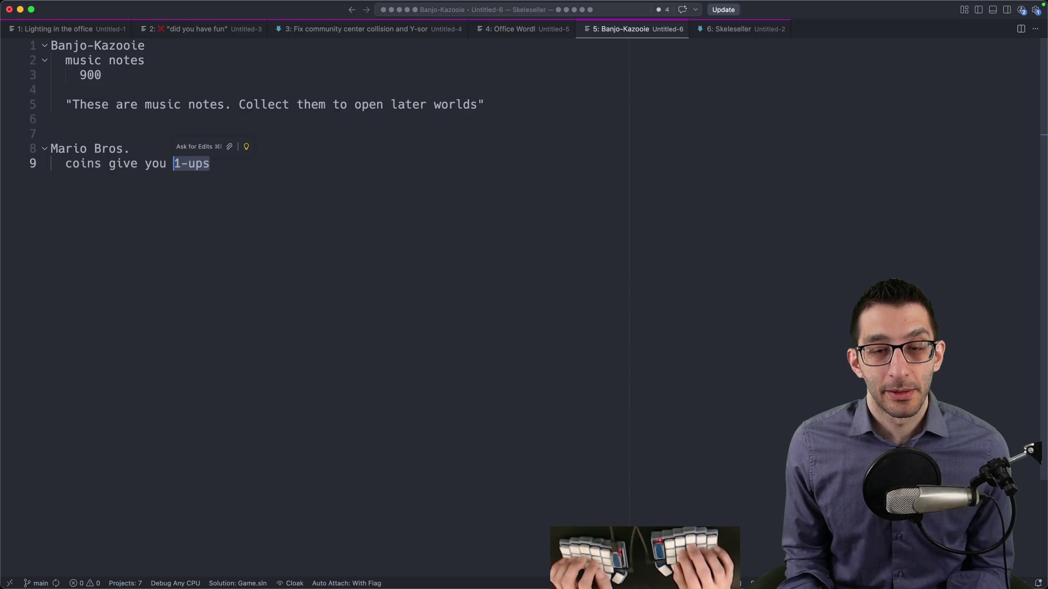
{"action": "key", "text": "Home"}
{"action": "key", "text": "alt+shift+Right"}
{"action": "key", "text": "Escape"}
{"action": "key", "text": "super+Tab"}
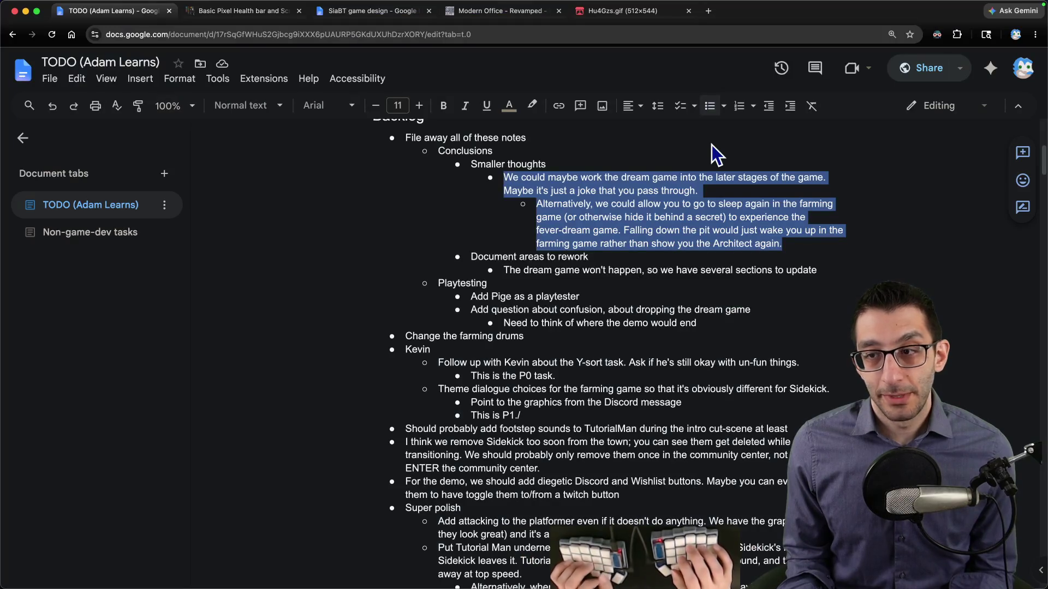
Step: Leave the TODO doc and switch to LimeZu's 'Modern Office - Revamped' asset pack page on itch.io
{"action": "key", "text": "Right"}
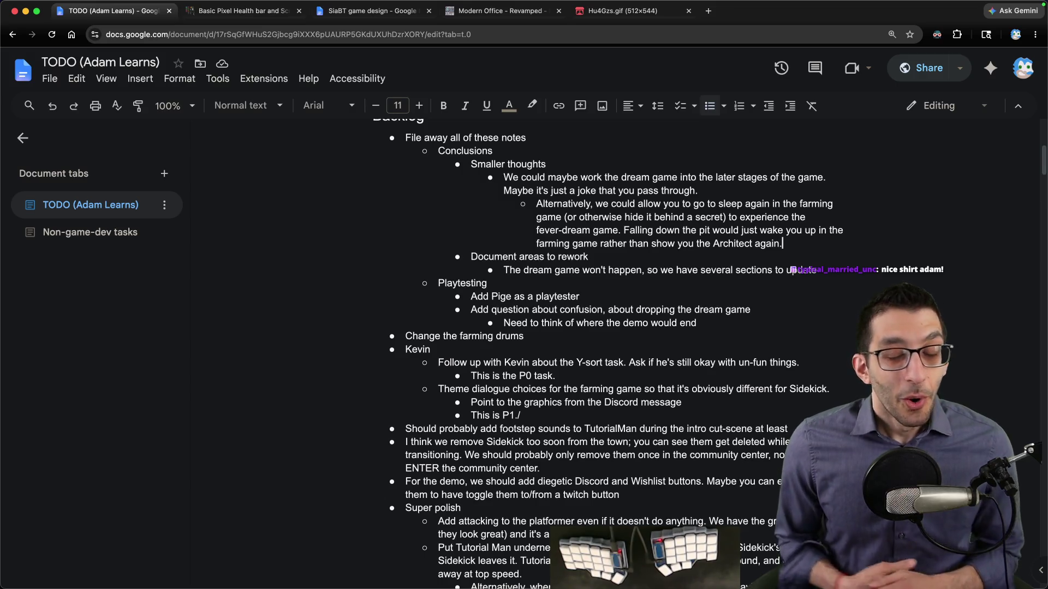
{"action": "left_click", "coordinate": [463, 12]}
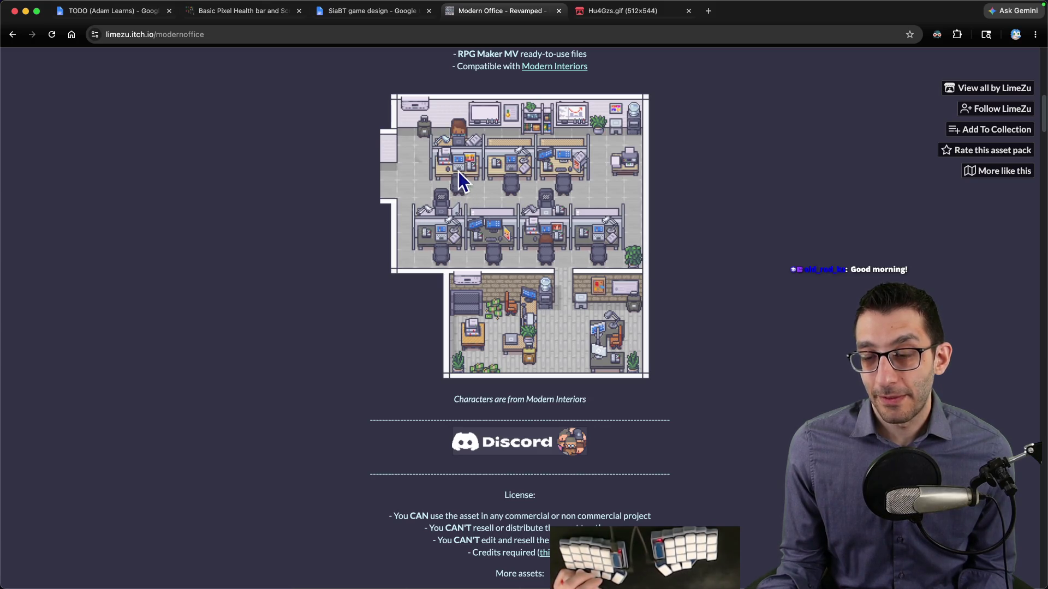
Step: Cycle through the browser tabs and close the Basic Pixel Health bar page
{"action": "key", "text": "ctrl+shift+Tab"}
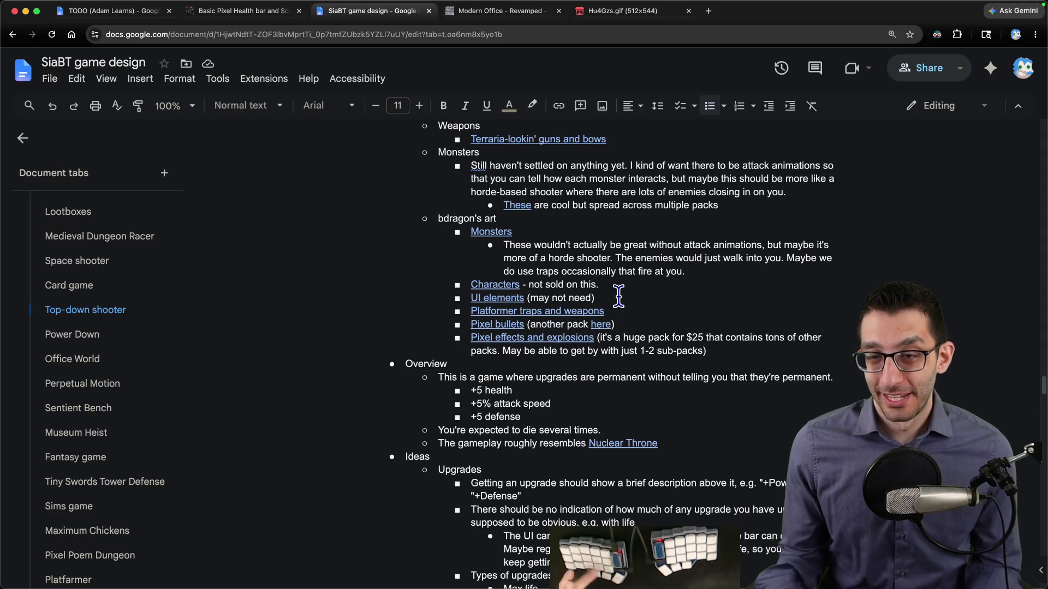
{"action": "key", "text": "ctrl+shift+Tab"}
{"action": "key", "text": "super+w"}
Step: Select the dream-game paragraph in the TODO doc, then jump to the SiaBT doc's Office World section
{"action": "key", "text": "ctrl+shift+Tab"}
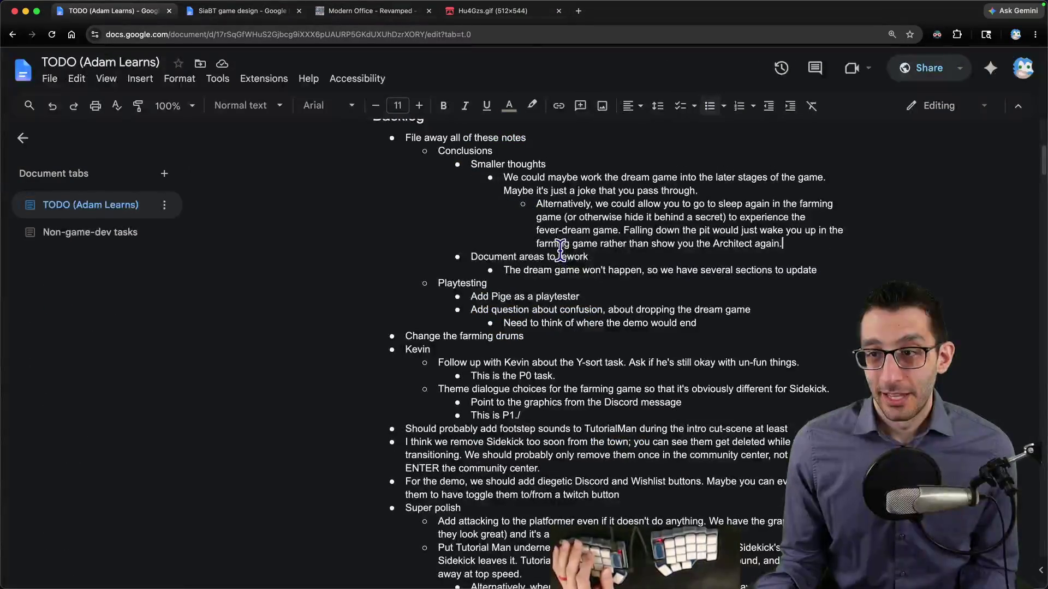
{"action": "triple_click", "coordinate": [579, 183]}
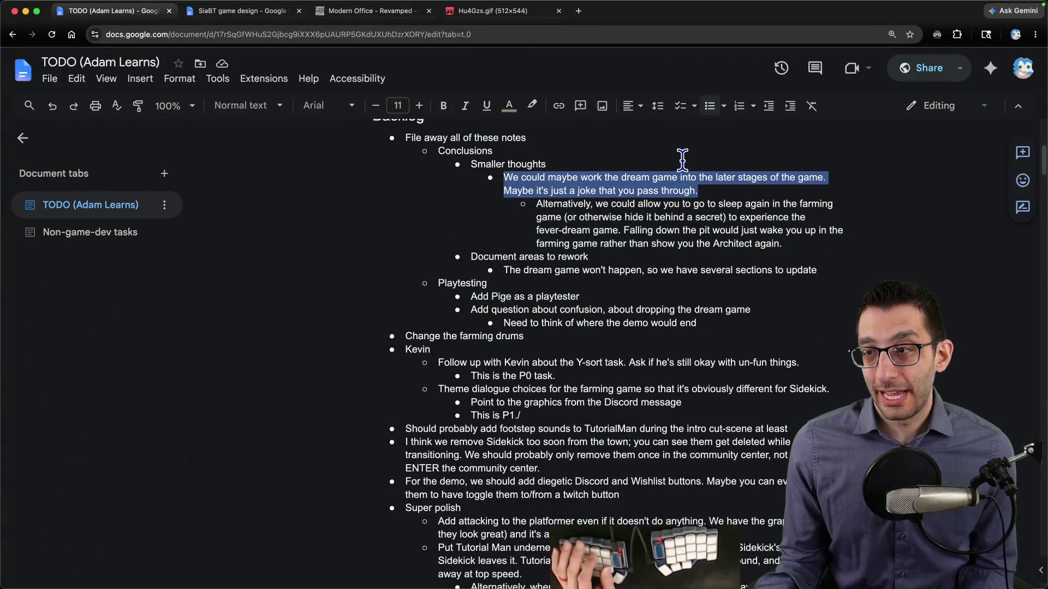
{"action": "key", "text": "ctrl+Tab"}
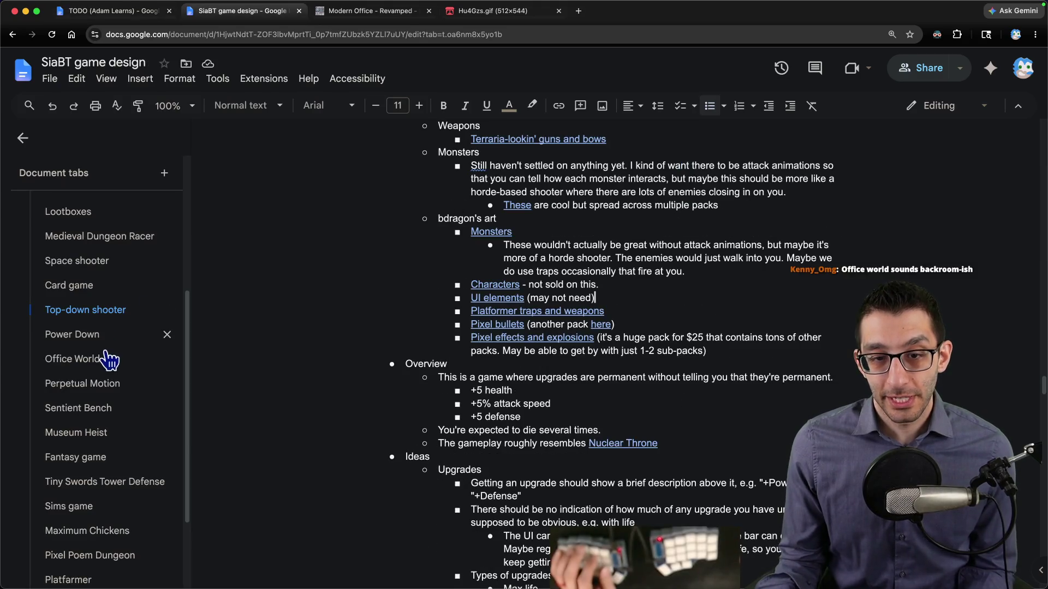
{"action": "left_click", "coordinate": [109, 358]}
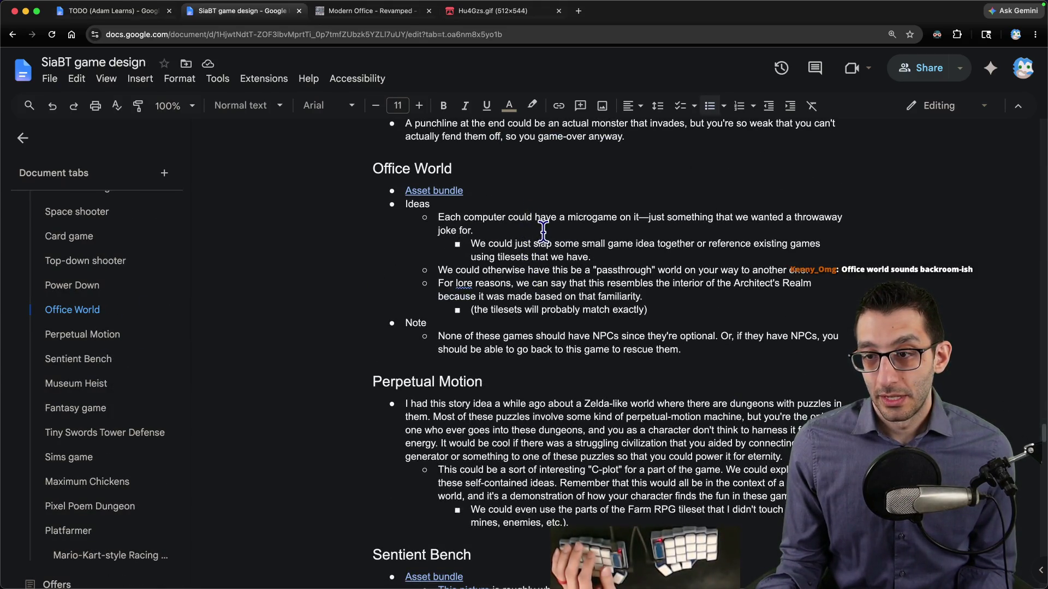
Step: Add a sub-bullet under the microgame idea: 'The fever-dream game could go here.'
{"action": "left_click", "coordinate": [471, 243]}
{"action": "key", "text": "Return"}
{"action": "type", "text": "The"}
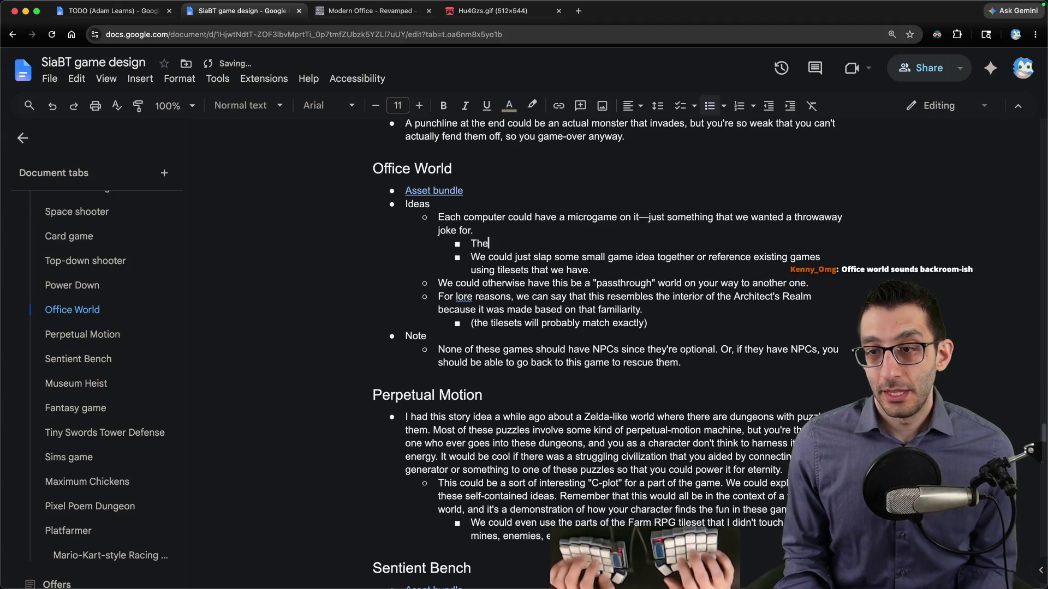
{"action": "type", "text": " fever-dream game could go"}
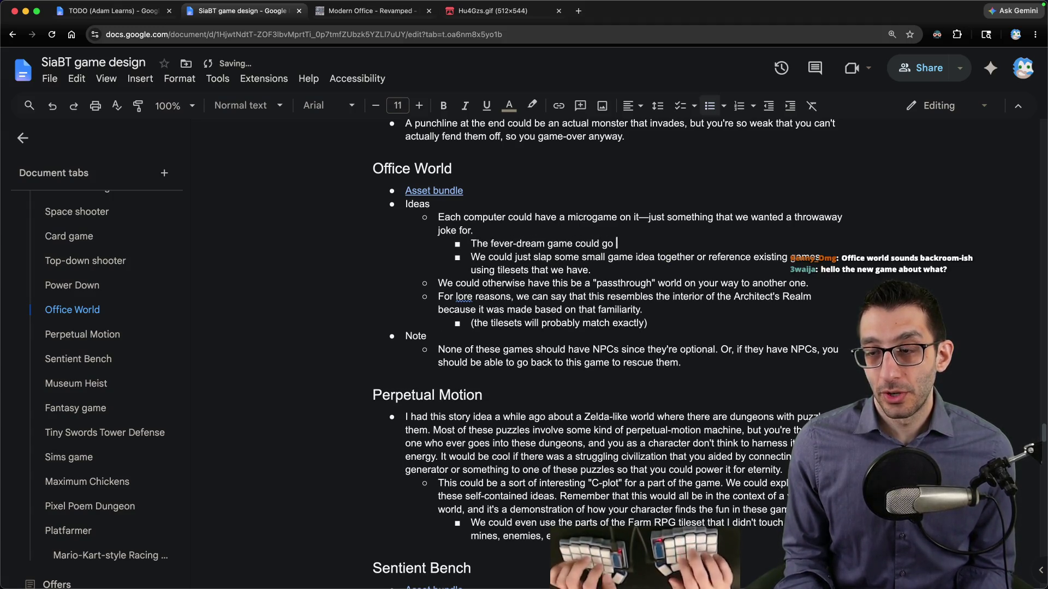
{"action": "type", "text": " here. Maybe"}
{"action": "key", "text": "BackSpace"}
{"action": "key", "text": "BackSpace"}
{"action": "key", "text": "BackSpace"}
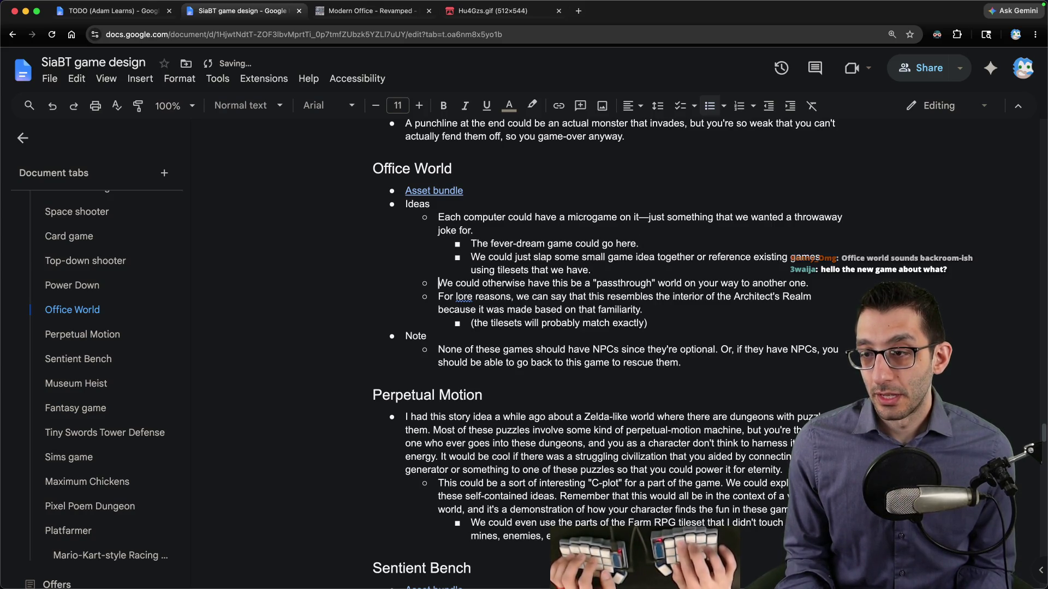
Step: Add an idea-level bullet: 'We could have title screens for all of the games.'
{"action": "key", "text": "Return"}
{"action": "key", "text": "shift+Tab"}
{"action": "type", "text": "We could have title s"}
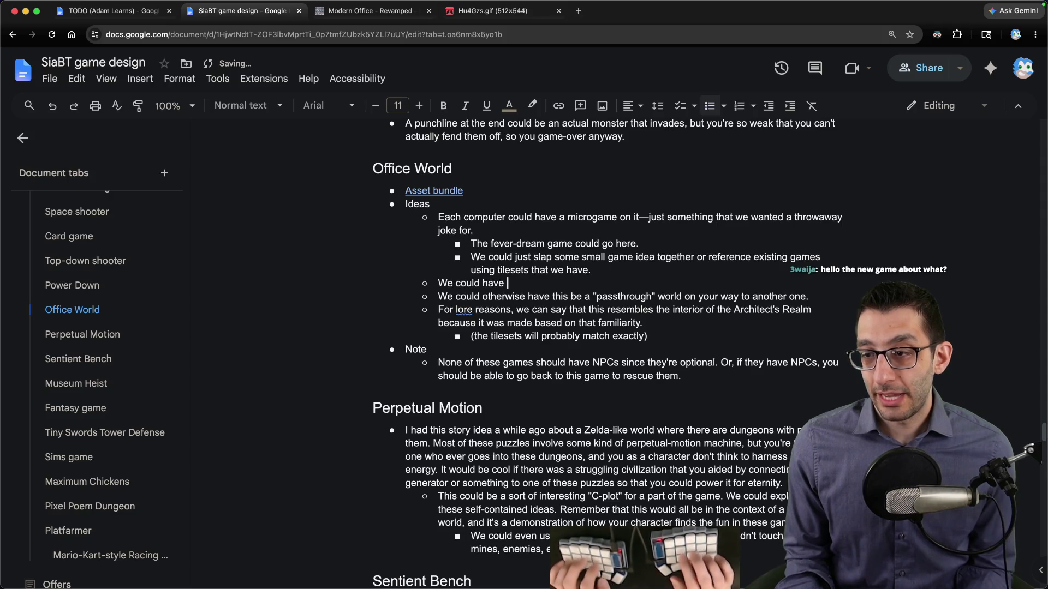
{"action": "type", "text": "creens for all of hthe ame"}
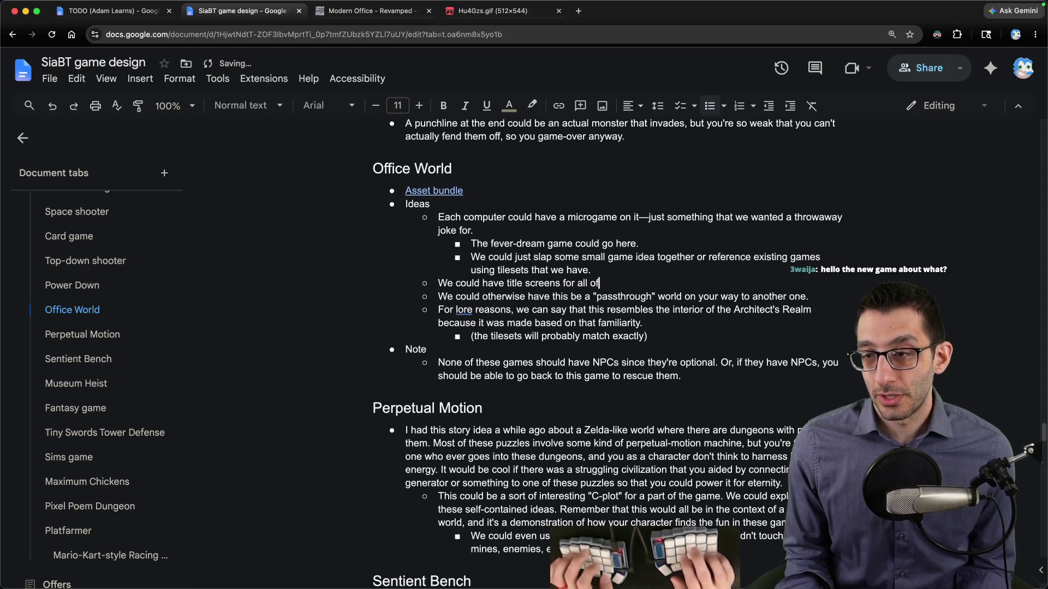
{"action": "key", "text": "BackSpace"}
{"action": "key", "text": "BackSpace"}
{"action": "key", "text": "BackSpace"}
{"action": "type", "text": "the games"}
Step: Remove the extra empty line and begin a note that its title could be something
{"action": "key", "text": "Return"}
{"action": "key", "text": "BackSpace"}
{"action": "key", "text": "BackSpace"}
{"action": "key", "text": "Up"}
{"action": "type", "text": "ould be a"}
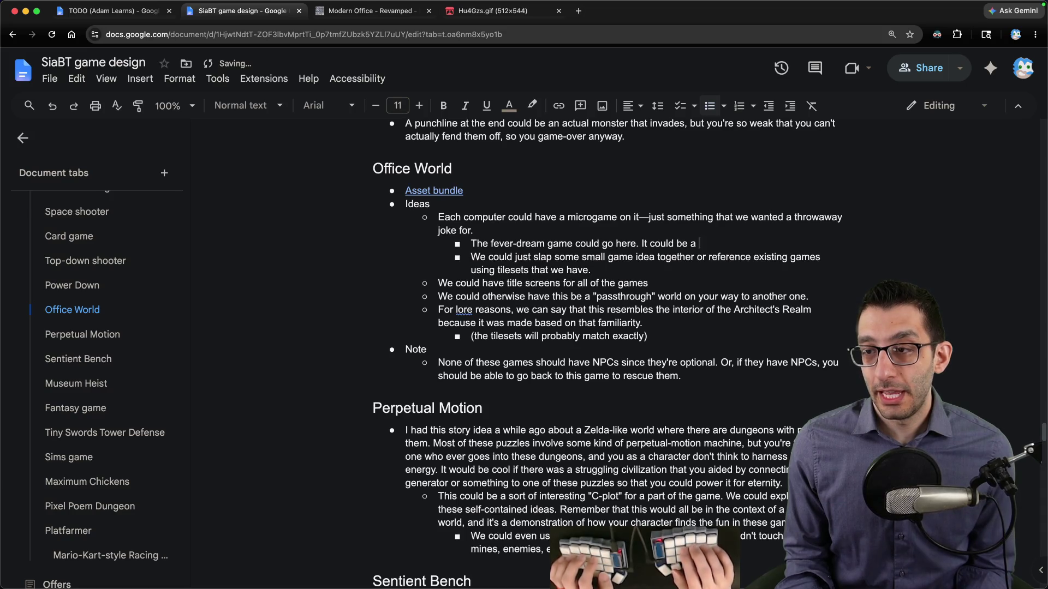
{"action": "key", "text": "alt+BackSpace"}
{"action": "key", "text": "alt+BackSpace"}
{"action": "key", "text": "alt+BackSpace"}
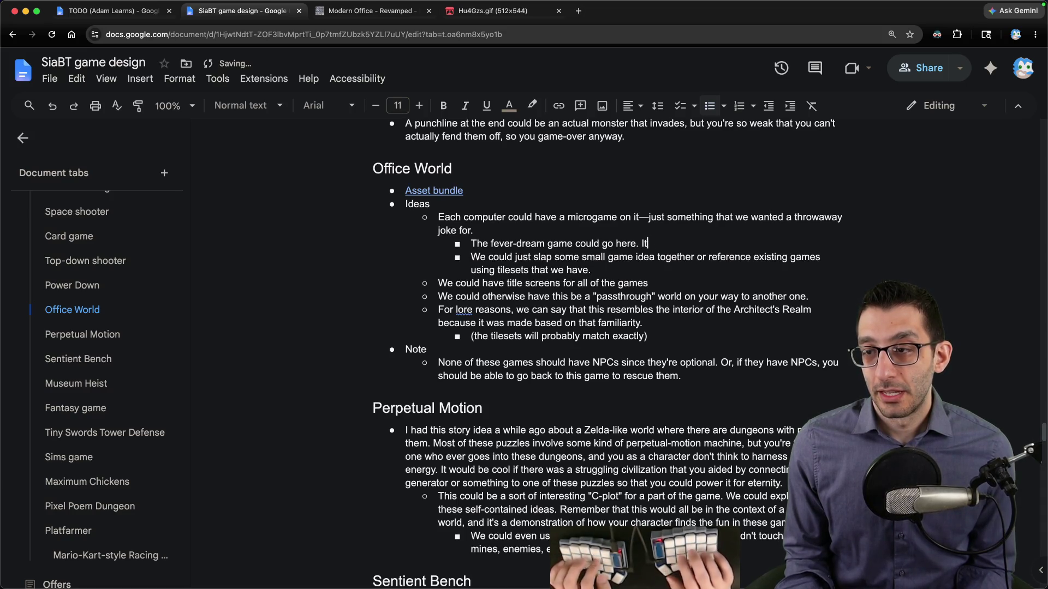
{"action": "type", "text": "s title could be"}
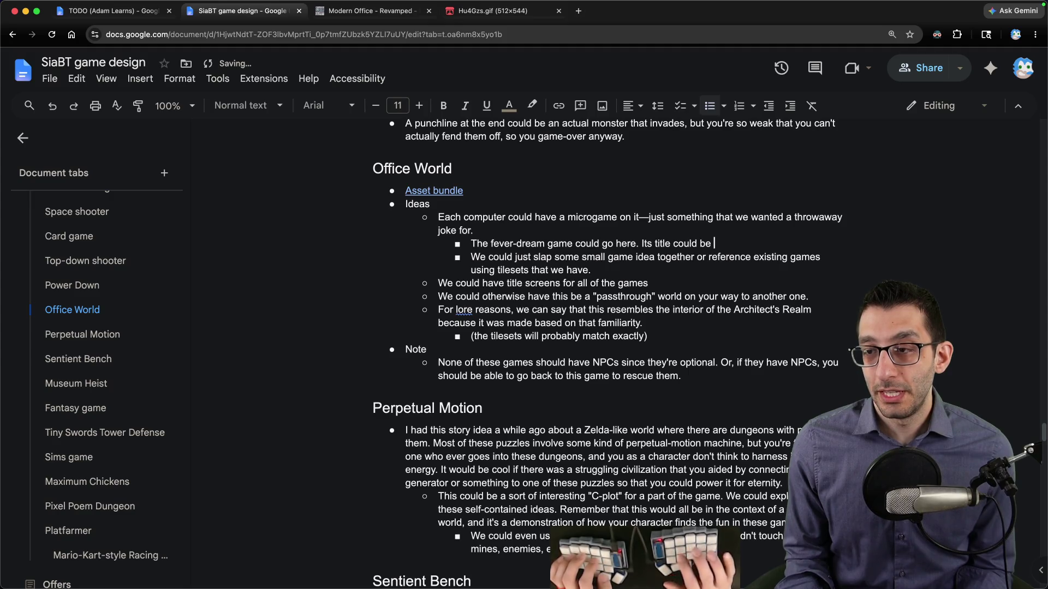
Step: Rewrite the fever-dream idea: you start IN the farming game and sleep for BLANKET and exam context
{"action": "key", "text": "alt+shift+Left"}
{"action": "key", "text": "alt+shift+Left"}
{"action": "key", "text": "alt+shift+Left"}
{"action": "type", "text": "Maybe "}
{"action": "type", "text": "t you FROM"}
{"action": "key", "text": "alt+BackSpace"}
{"action": "type", "text": "IN the farmi"}
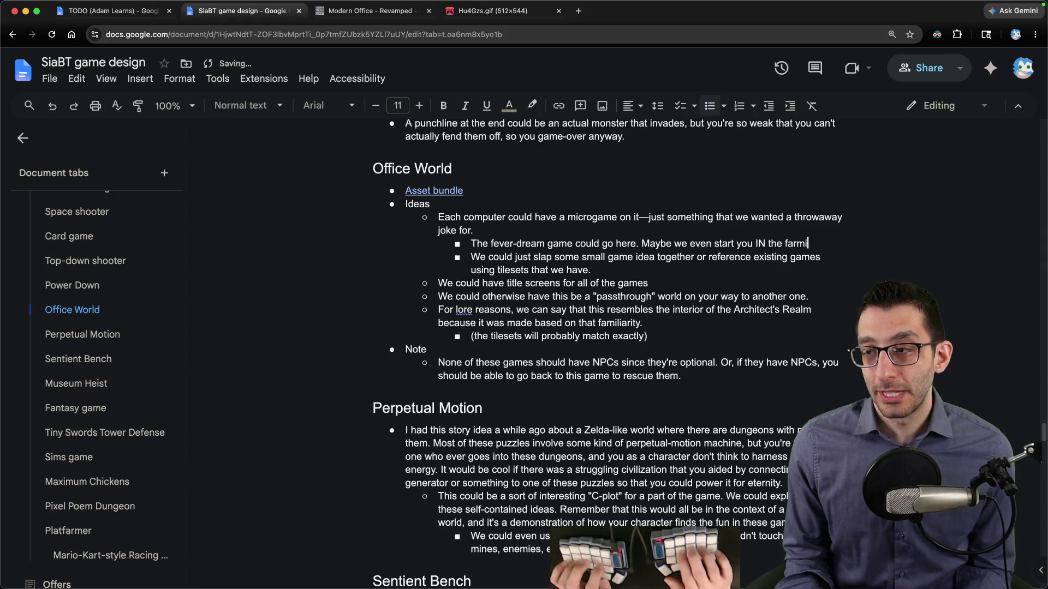
{"action": "type", "text": "ng game but you have to go to t"}
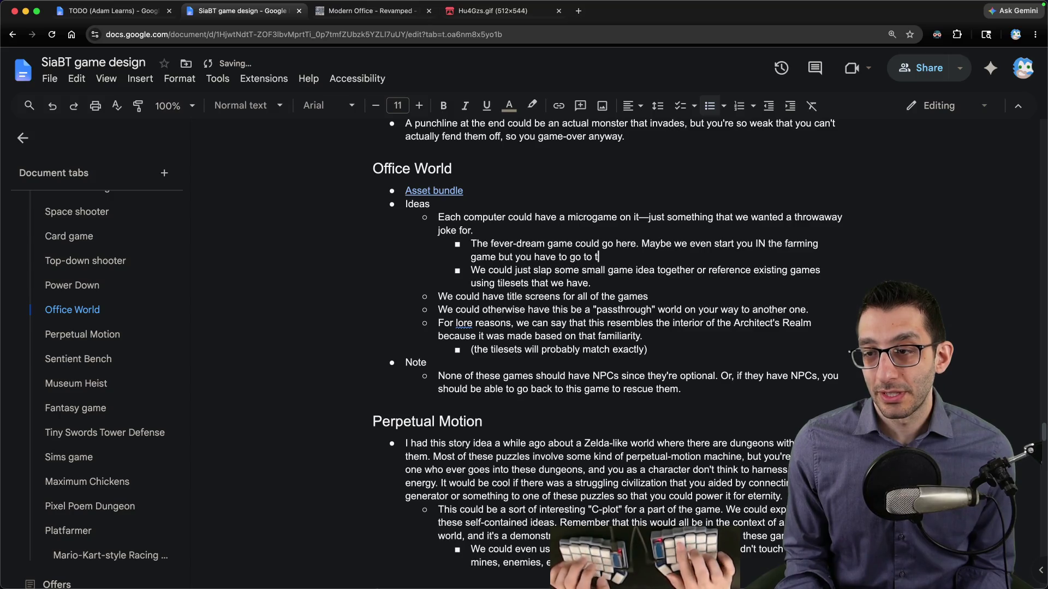
{"action": "key", "text": "BackSpace"}
{"action": "type", "text": "sleep so that it's t"}
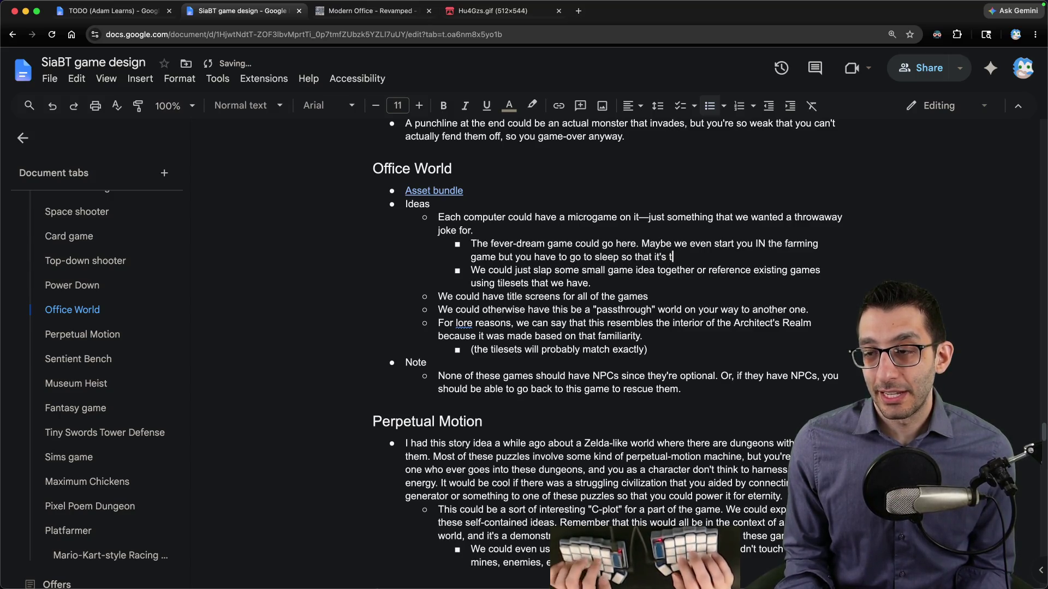
{"action": "key", "text": "BackSpace"}
{"action": "type", "text": "got context about the BL"}
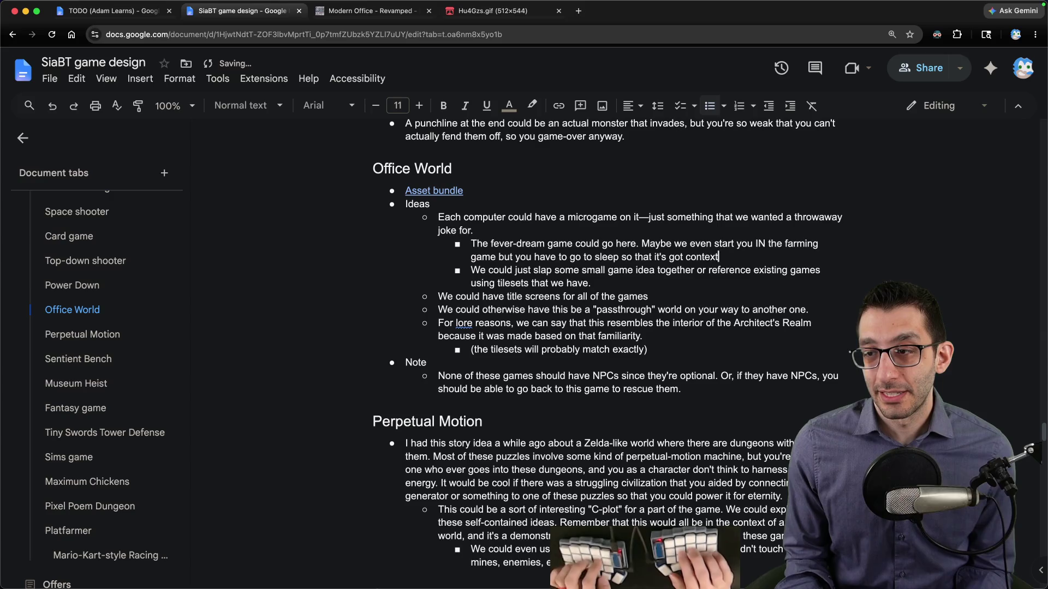
{"action": "type", "text": "ANKET and the \"don't forget a"}
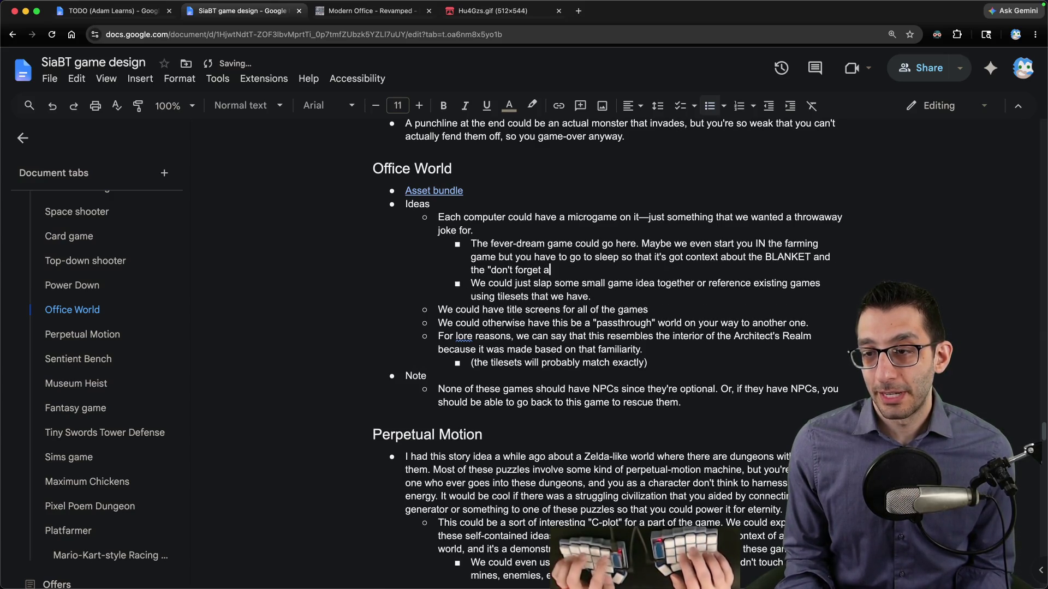
{"action": "type", "text": "bout the exam\""}
{"action": "key", "text": "Return"}
{"action": "key", "text": "Tab"}
Step: Add a sub-bullet questioning the Architect's ending and proposing a portal back to Office World
{"action": "type", "text": "We"}
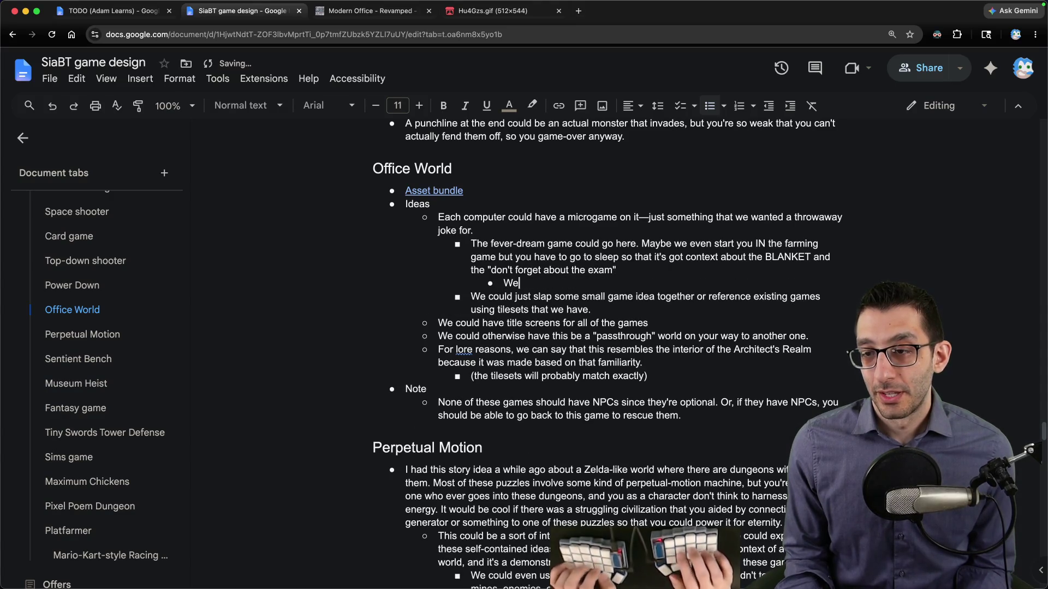
{"action": "type", "text": " could on"}
{"action": "key", "text": "super+shift+Left"}
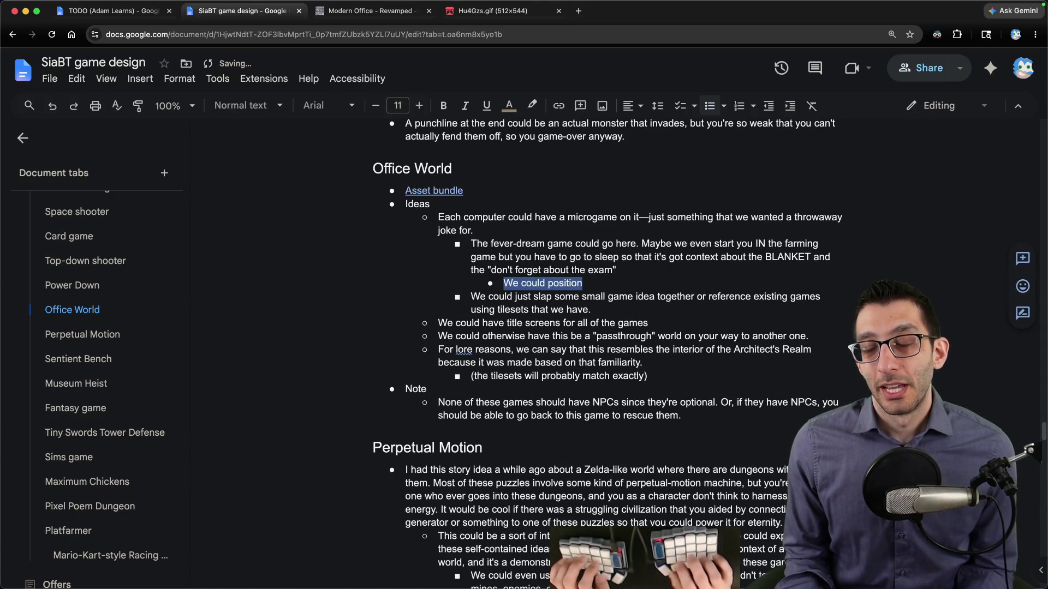
{"action": "type", "text": "It just doesn't make sense why you would enter the Archit"}
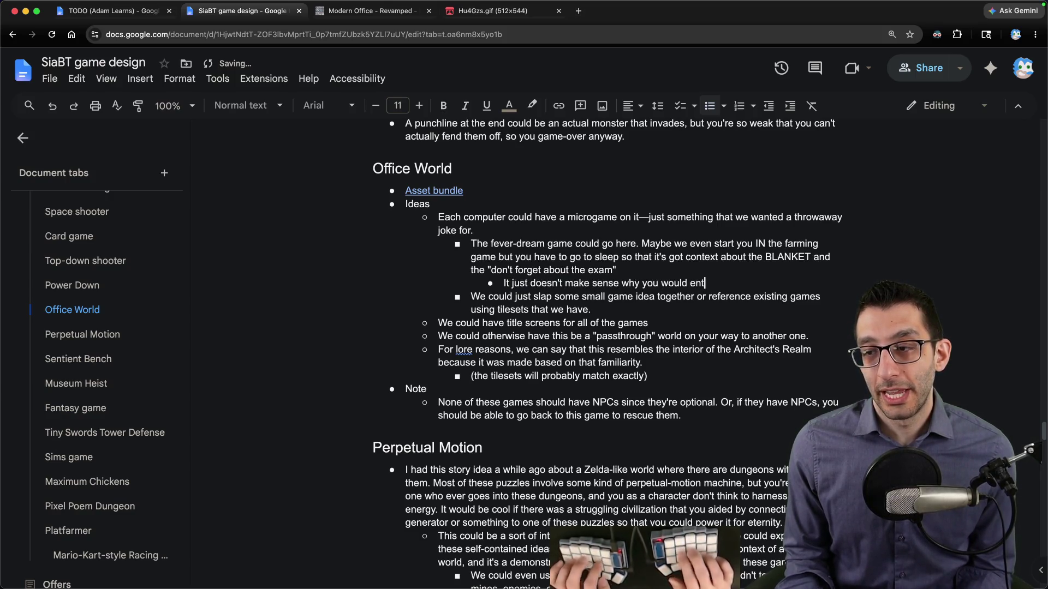
{"action": "type", "text": "ect's R"}
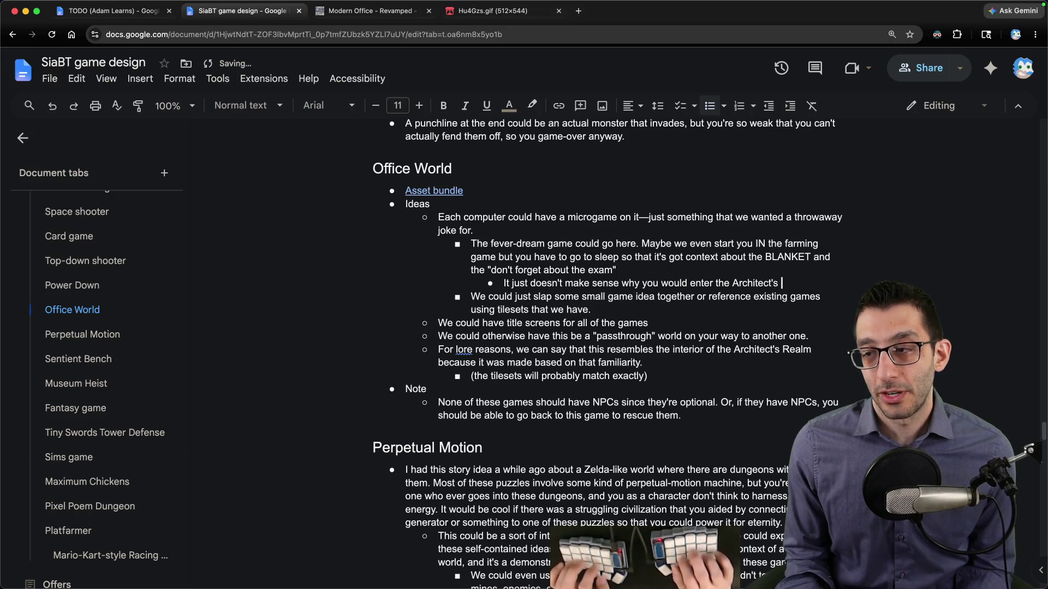
{"action": "key", "text": "alt+BackSpace"}
{"action": "type", "text": "office a"}
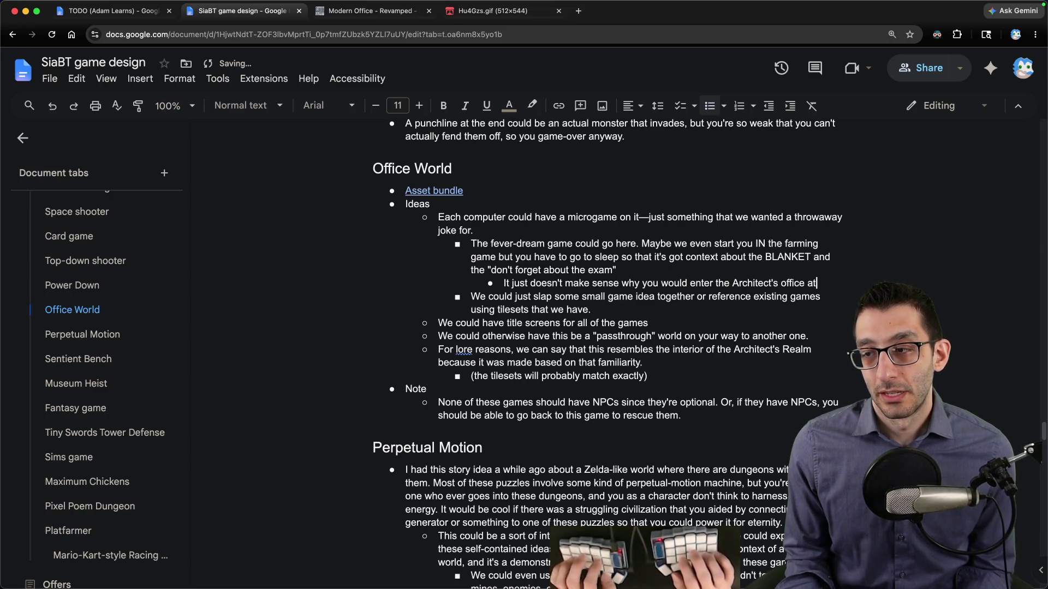
{"action": "type", "text": "the end, so maybe we change"}
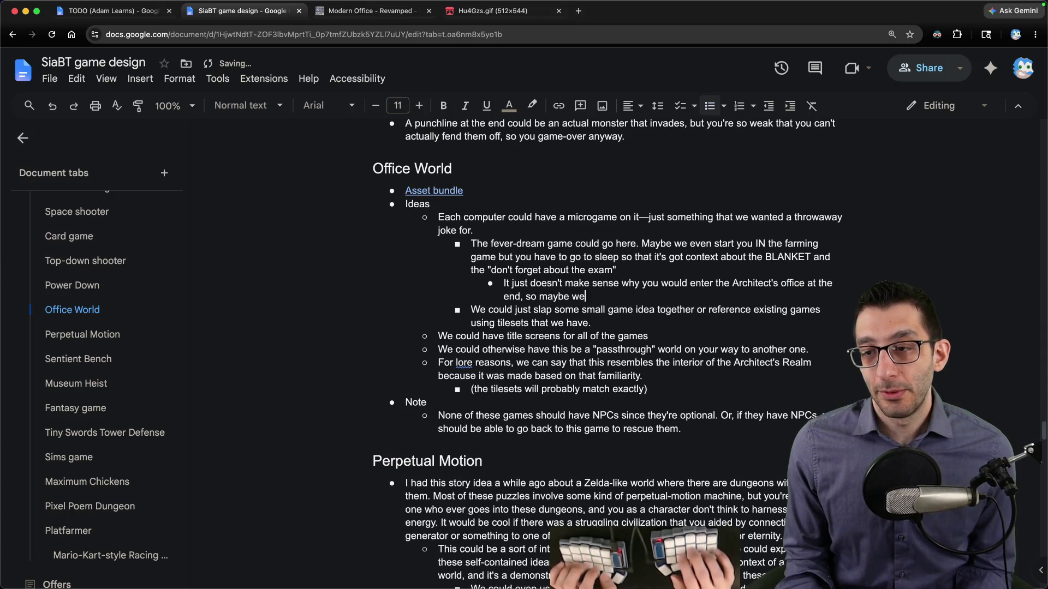
{"action": "type", "text": " that part. Maybe falling just"}
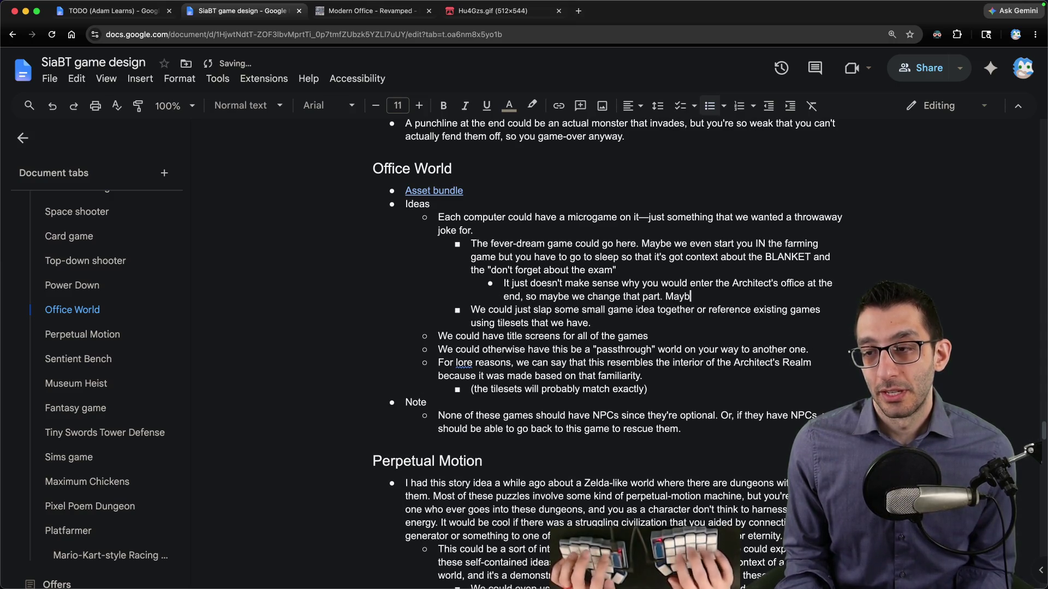
{"action": "type", "text": "uts you into a portal at the bottom and I"}
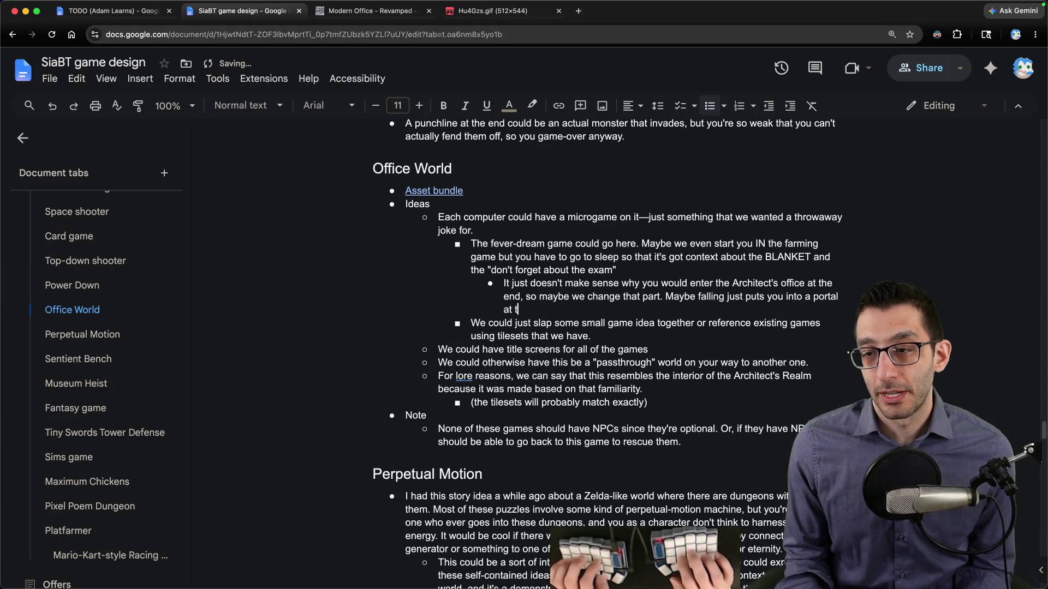
{"action": "type", "text": "back to Office World."}
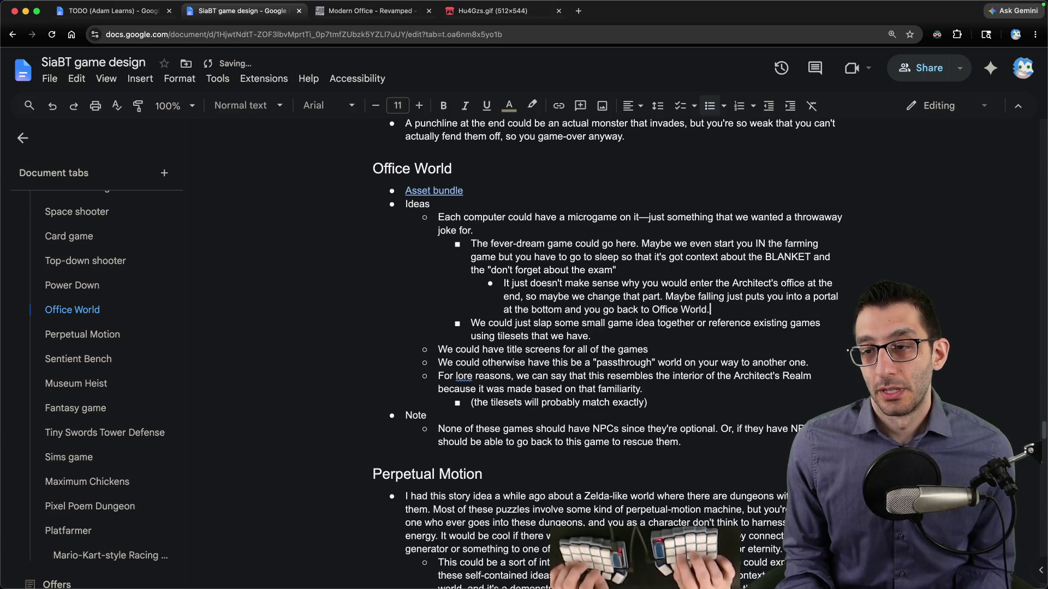
Step: Add a nested Note, with italic 'don't', that the fever-dream game shouldn't be findable from the farming game
{"action": "key", "text": "Return"}
{"action": "key", "text": "Tab"}
{"action": "type", "text": "Note: I def"}
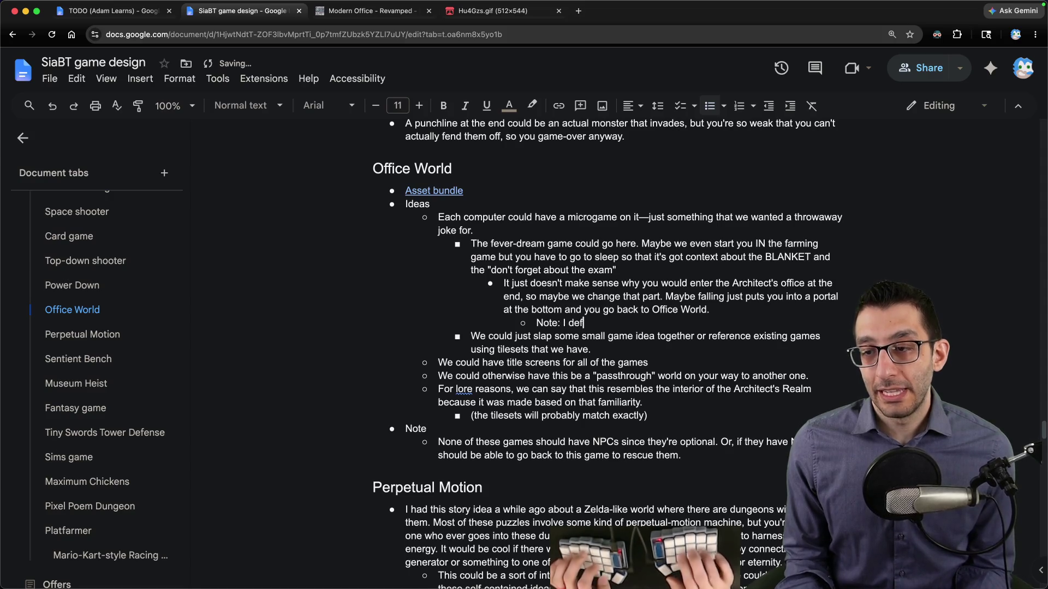
{"action": "type", "text": "initely"}
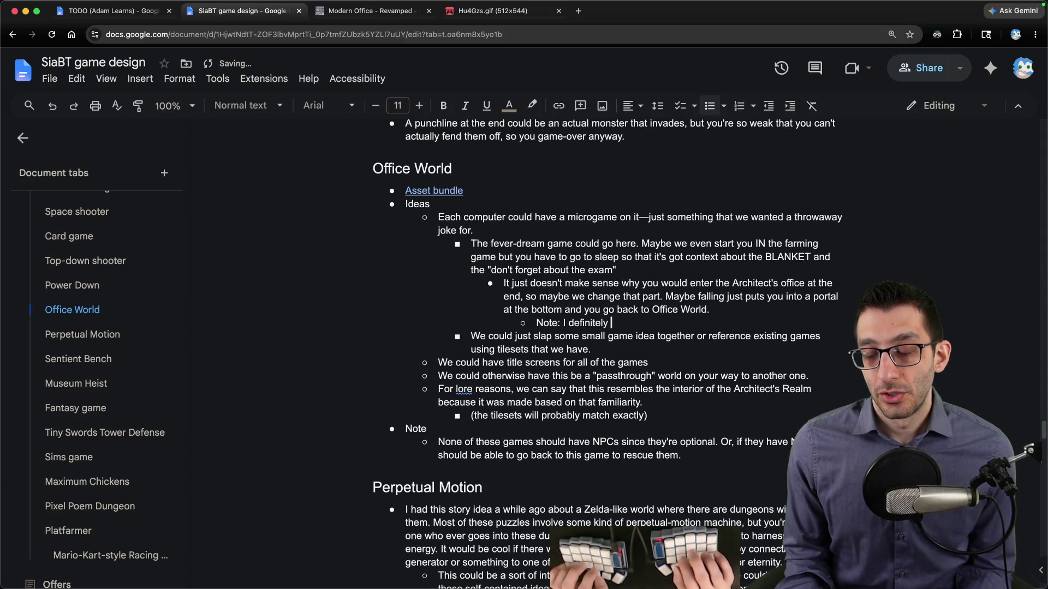
{"action": "key", "text": "ctrl+i"}
{"action": "key", "text": "ctrl+i"}
{"action": "type", "text": "wan"}
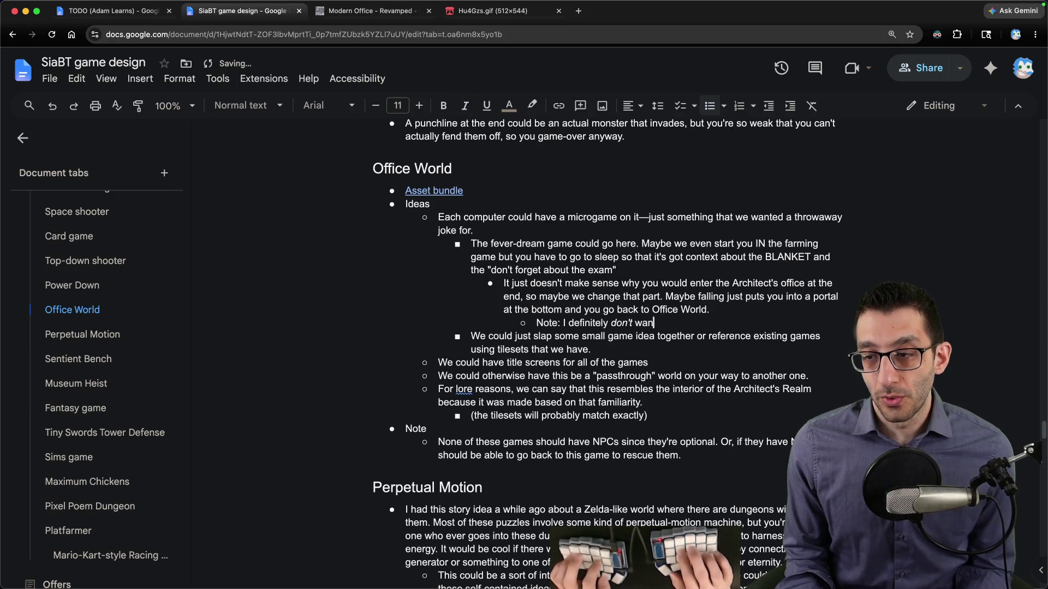
{"action": "type", "text": "t you to be abl"}
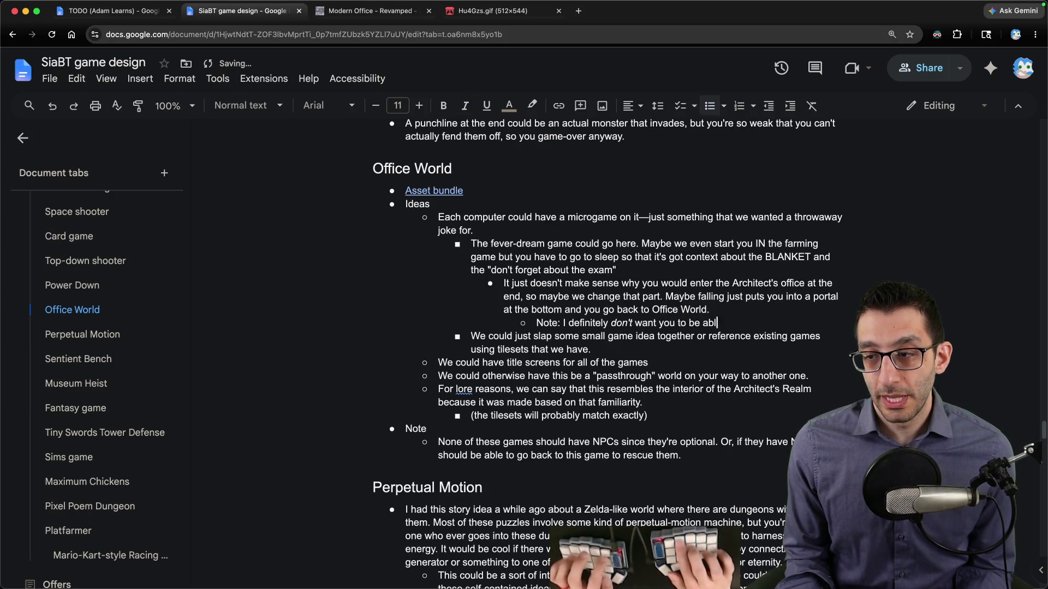
{"action": "type", "text": "e to find the fever-dream game from the farmi"}
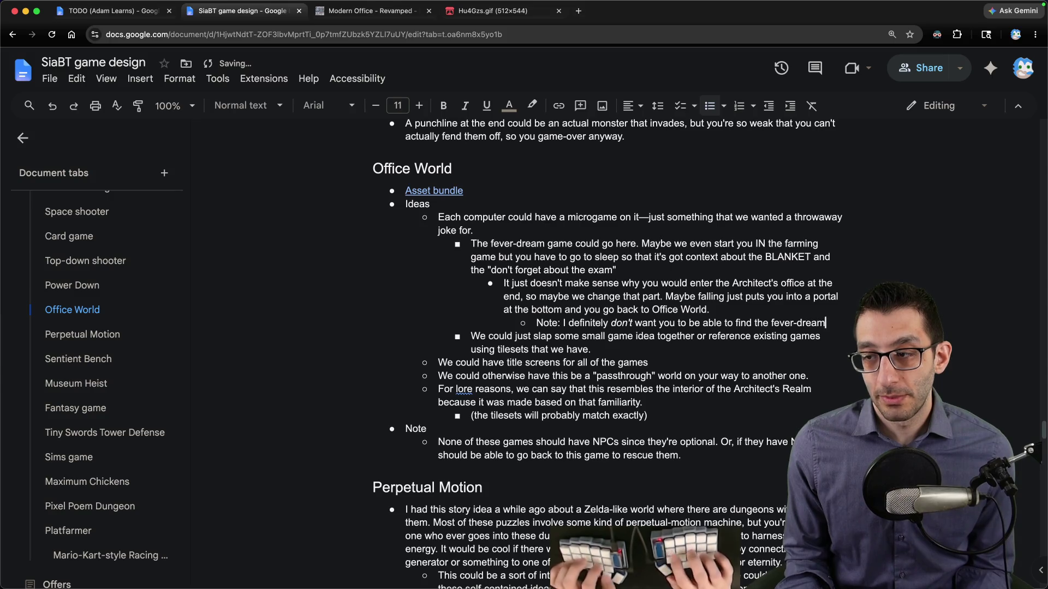
{"action": "type", "text": "ng game. "}
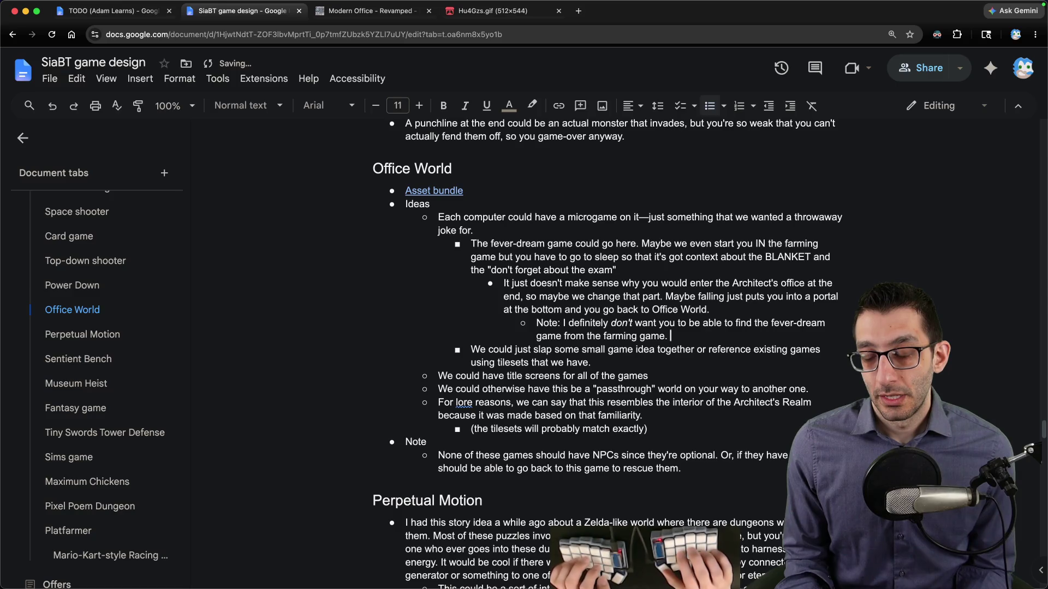
{"action": "type", "text": "It generall"}
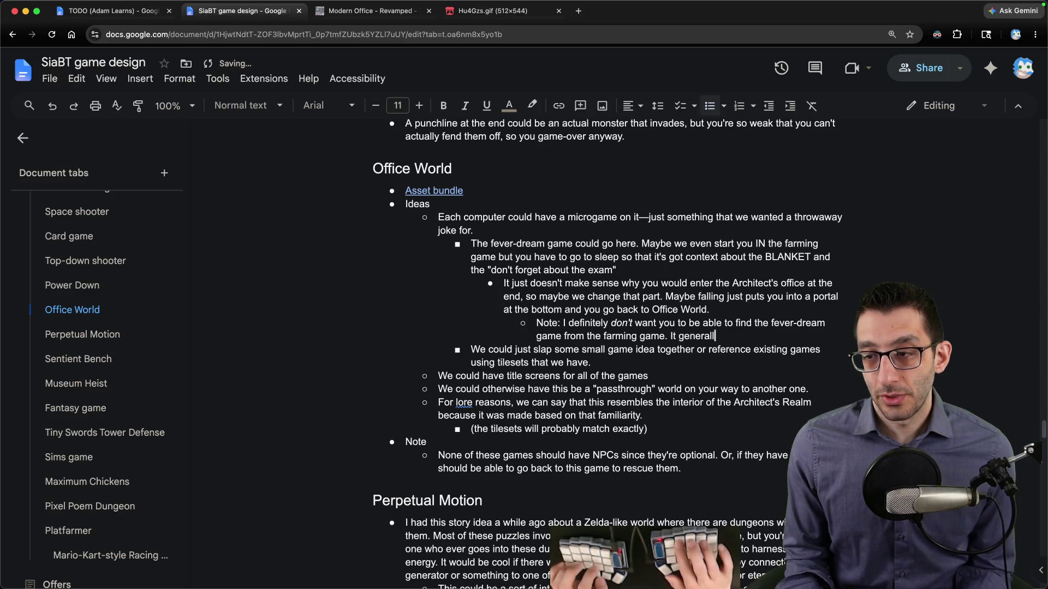
{"action": "type", "text": "y caused confusion, and it'll "}
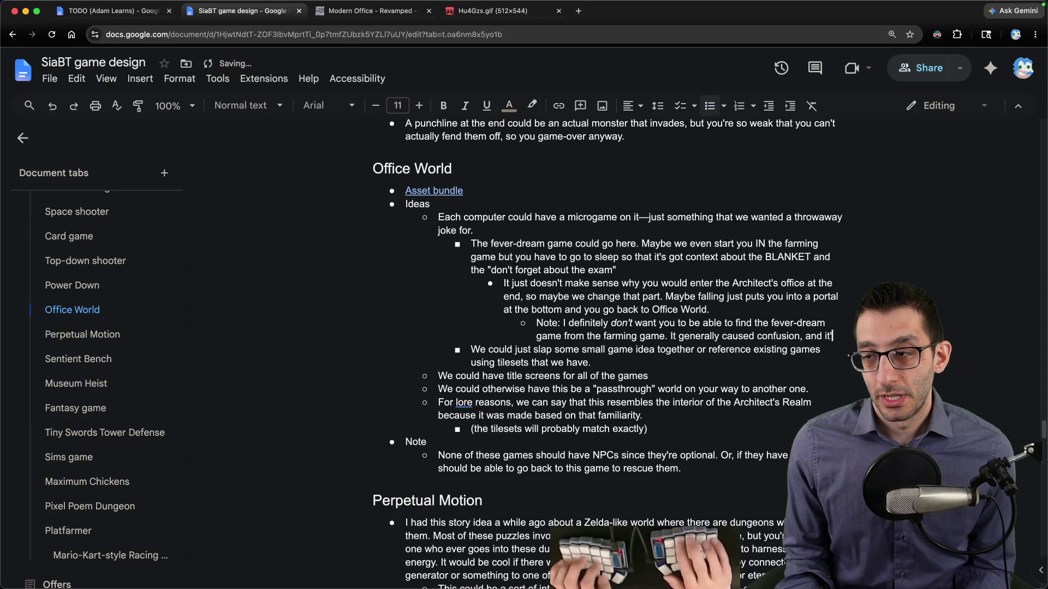
{"action": "type", "text": "especially cause it if "}
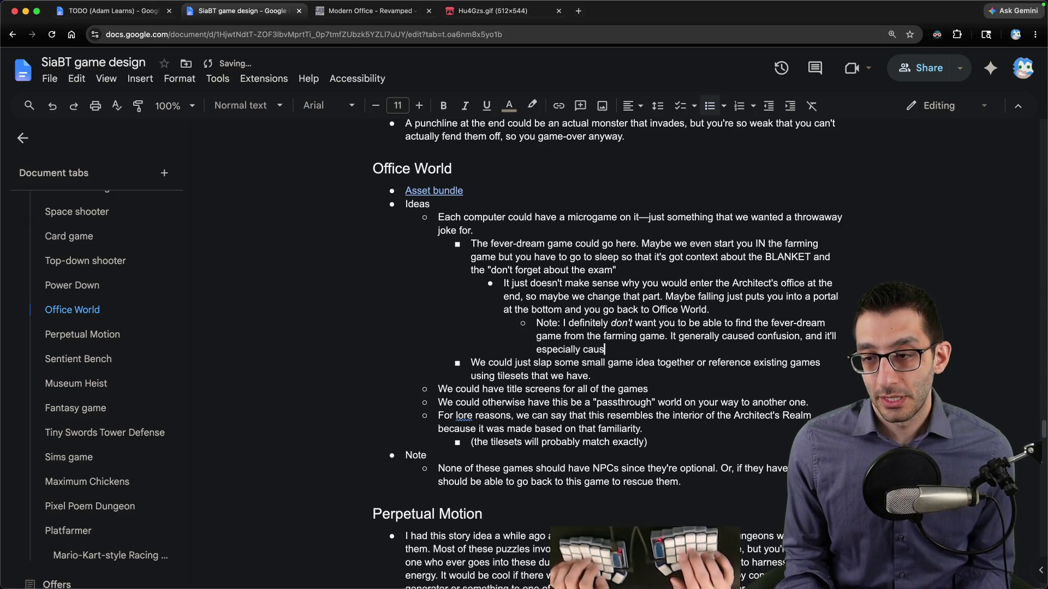
{"action": "type", "text": "only ~"}
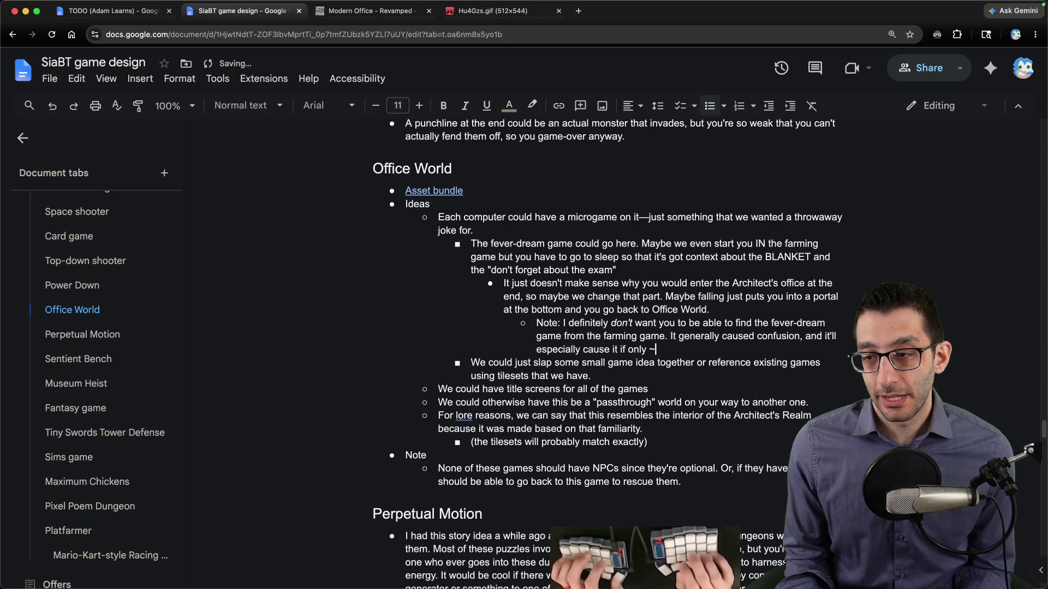
{"action": "type", "text": "5% of the playerbase f"}
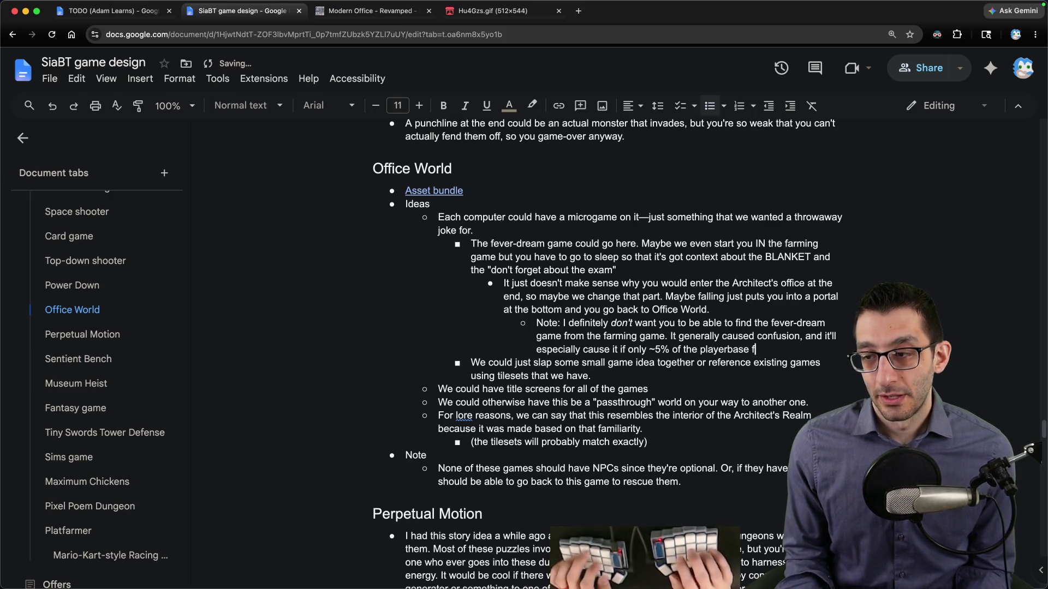
{"action": "type", "text": "inds whatever secret is hiding it"}
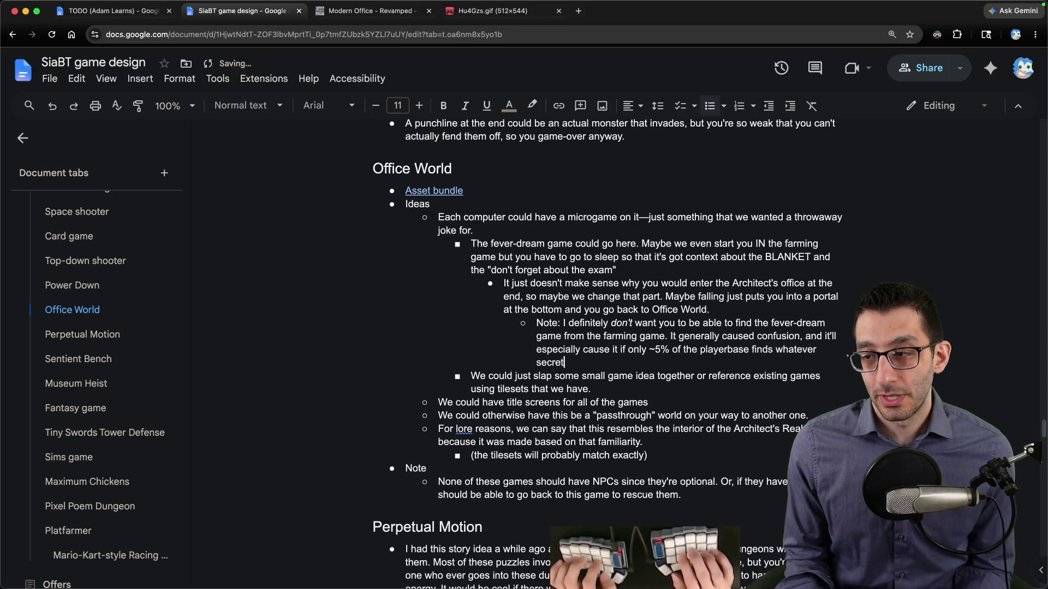
{"action": "type", "text": "."}
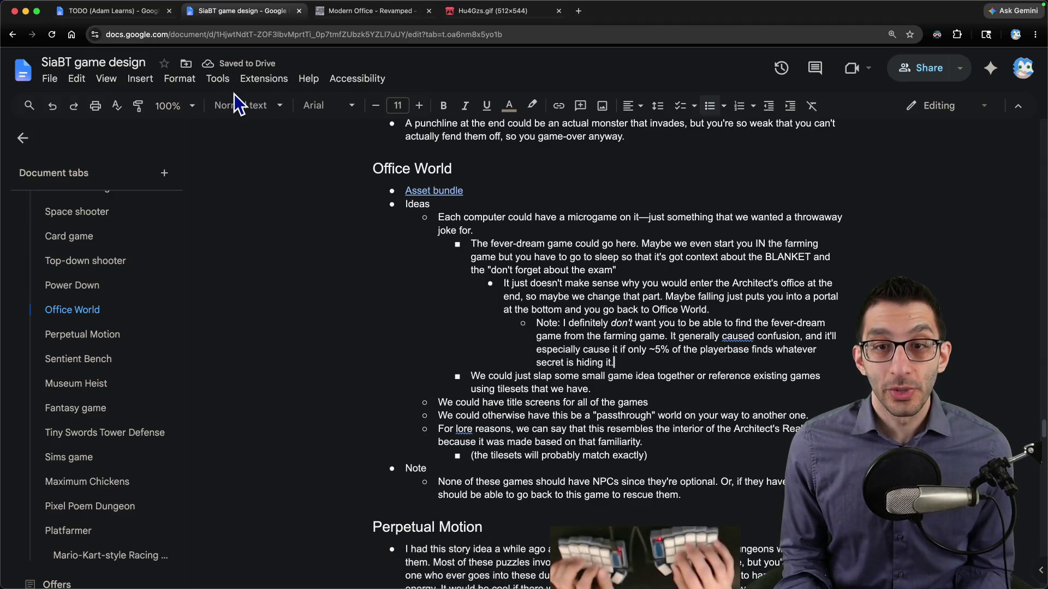
{"action": "key", "text": "super+Tab"}
Step: Write 'Konami code' and the sequence ↑ ↑ ↓ ↓ ← → ← → BA start in the Untitled-7 scratch file
{"action": "type", "text": "Konami code"}
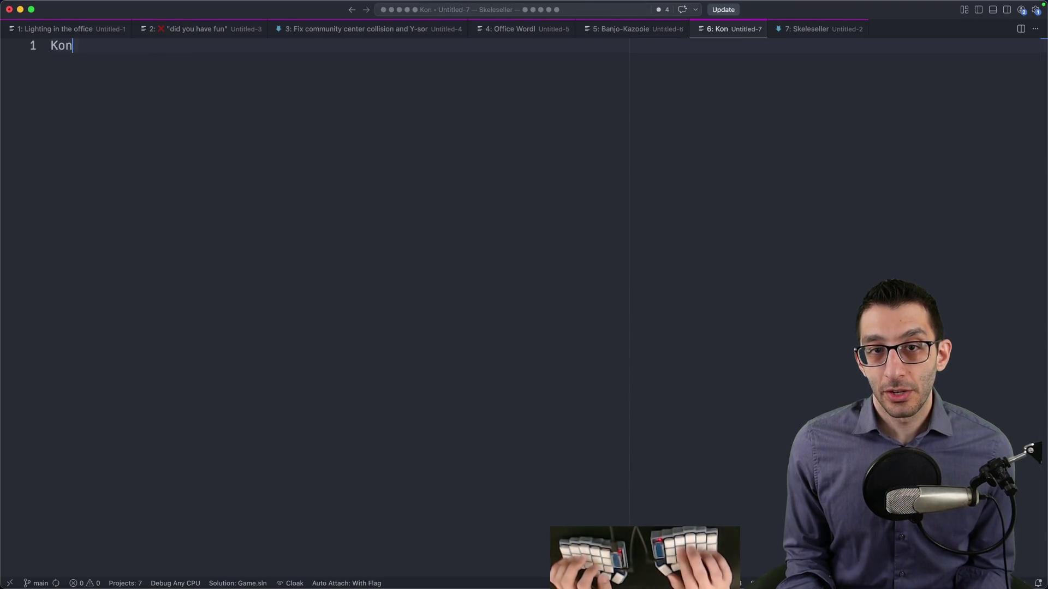
{"action": "key", "text": "Return"}
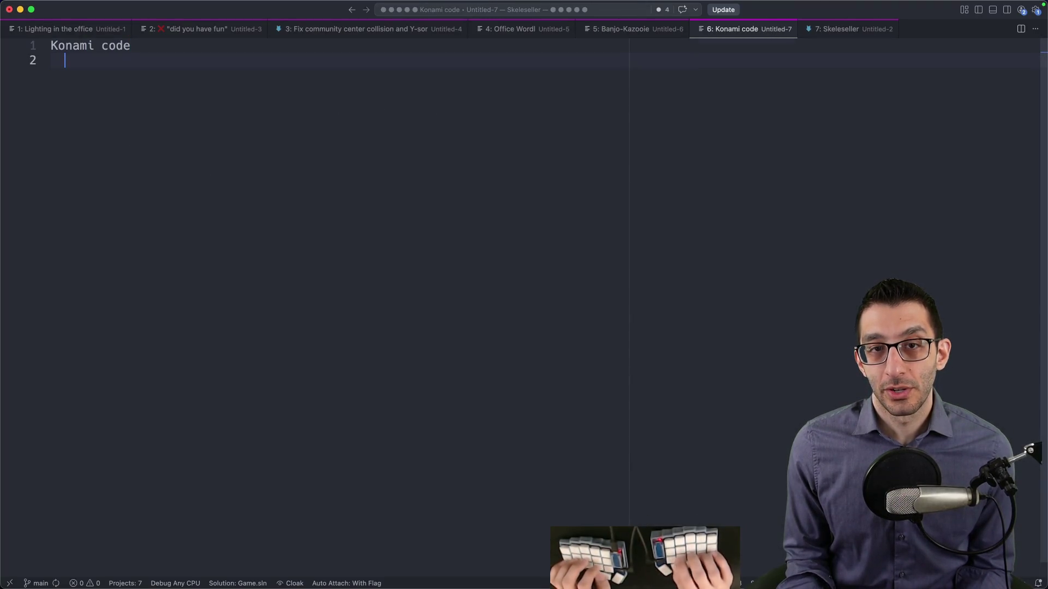
{"action": "type", "text": "↓ ↓ ← → ← 'r"}
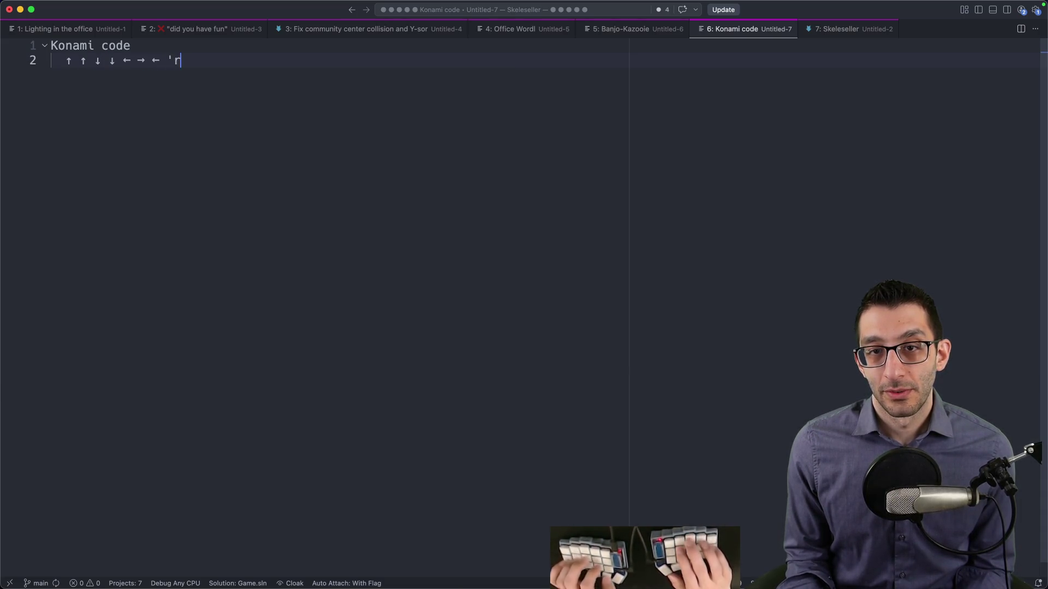
{"action": "key", "text": "BackSpace"}
{"action": "key", "text": "BackSpace"}
{"action": "type", "text": "→ BA start"}
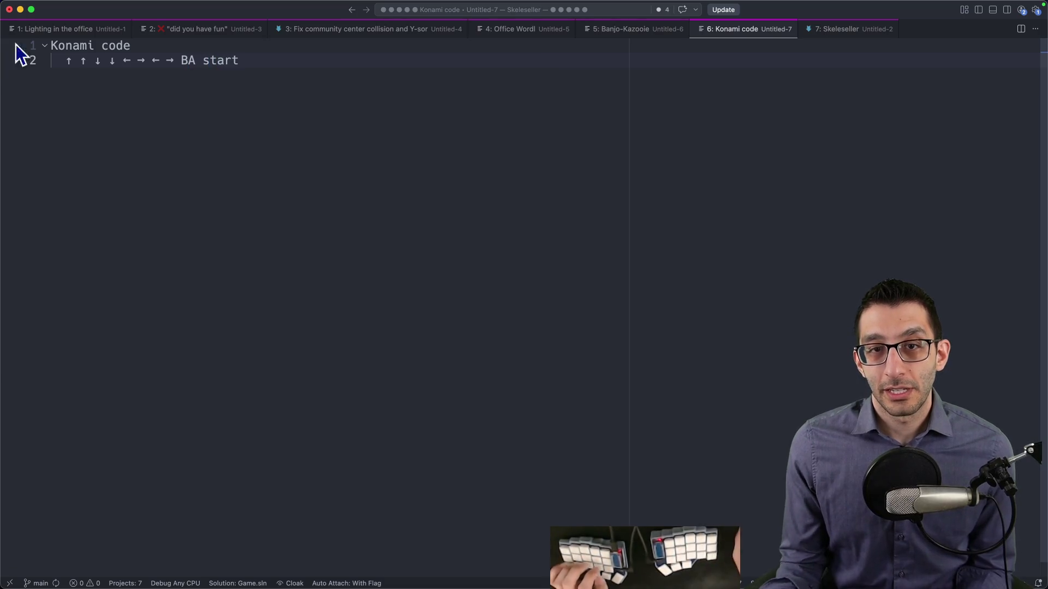
{"action": "key", "text": "super+shift+Left"}
{"action": "key", "text": "Right"}
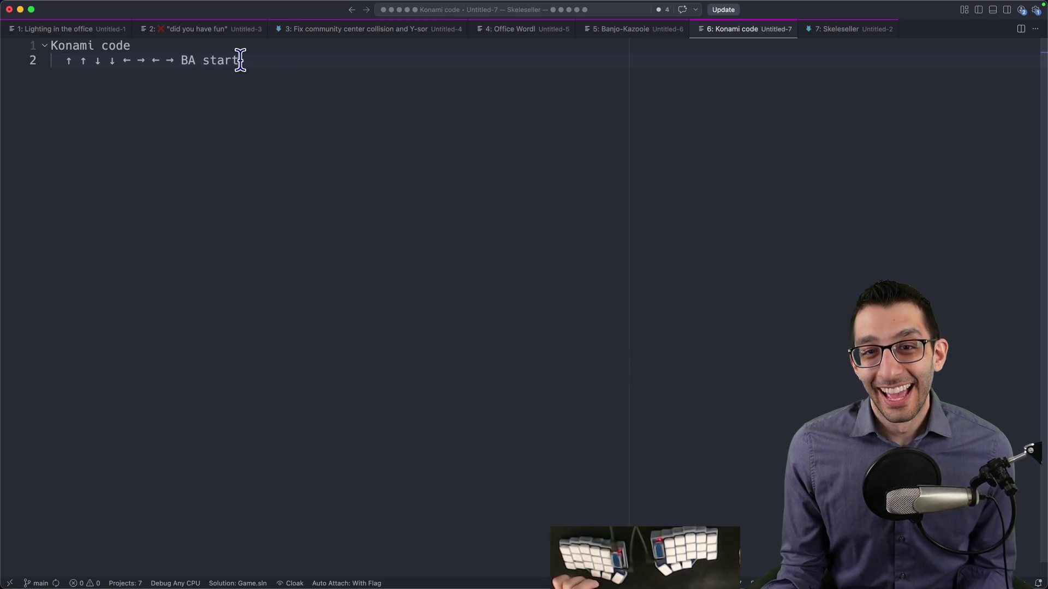
{"action": "mouse_move", "coordinate": [58, 80]}
{"action": "left_mouse_down"}
{"action": "mouse_move", "coordinate": [1, 41]}
{"action": "mouse_move", "coordinate": [3, 71]}
{"action": "left_mouse_up"}
{"action": "left_click", "coordinate": [398, 105]}
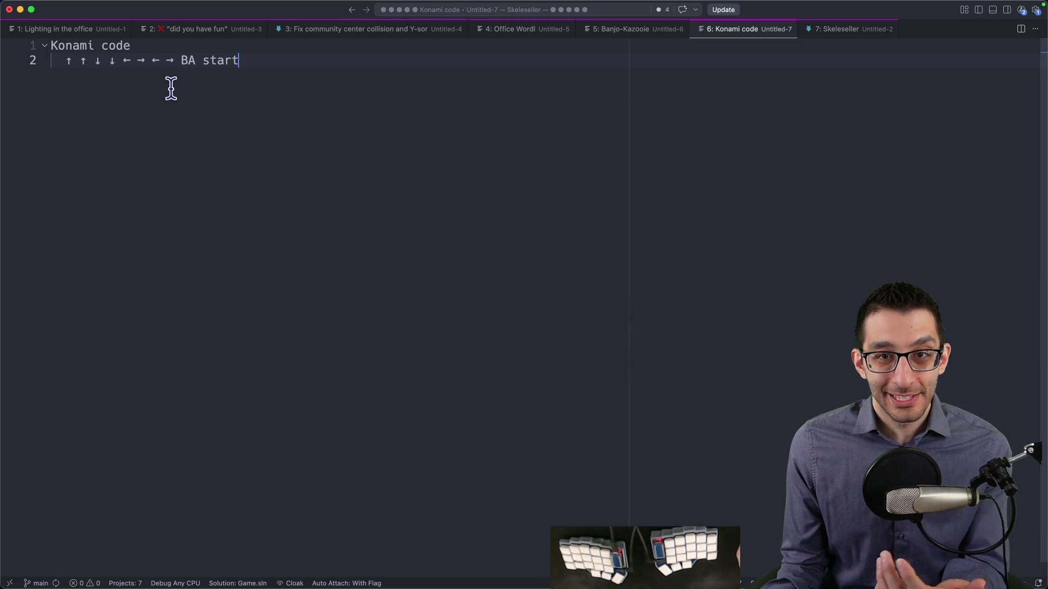
{"action": "left_click_drag", "start_coordinate": [65, 59], "coordinate": [351, 86]}
{"action": "left_click", "coordinate": [366, 73]}
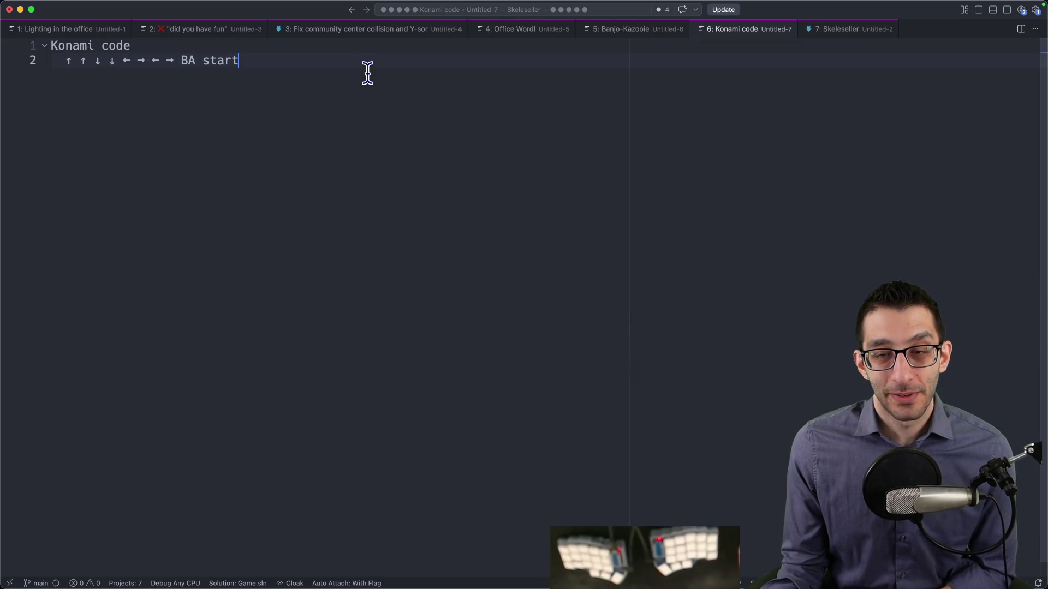
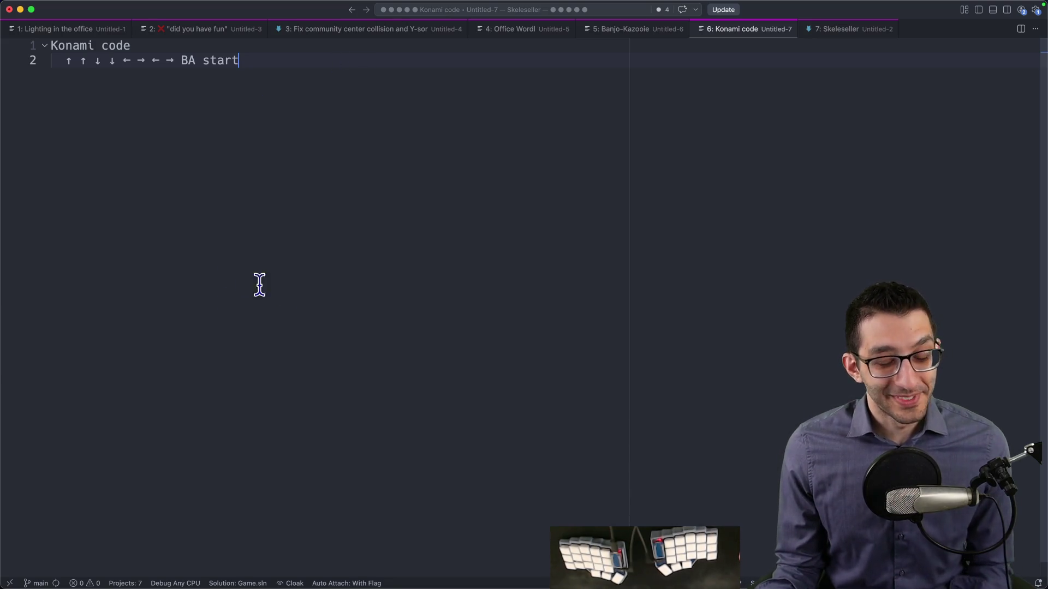
Step: Look over the LimeZu Modern Office itch.io page's features and tileset preview, then return to the TODO doc
{"action": "left_click", "coordinate": [383, 577]}
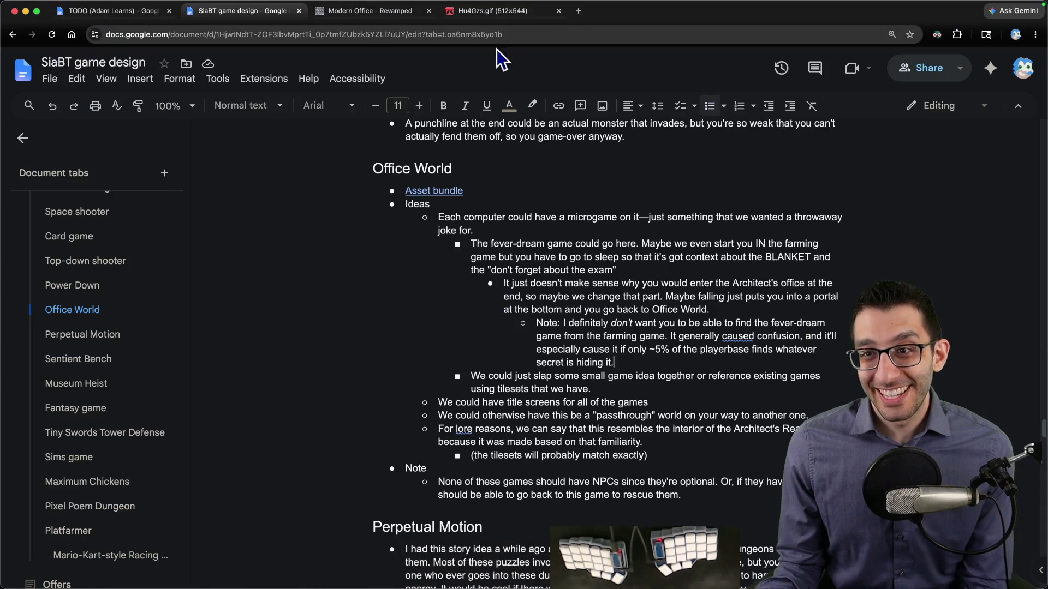
{"action": "left_click", "coordinate": [404, 12]}
{"action": "scroll", "coordinate": [516, 207], "scroll_direction": "up", "scroll_amount": 1}
{"action": "scroll", "coordinate": [516, 207], "scroll_direction": "up", "scroll_amount": 3}
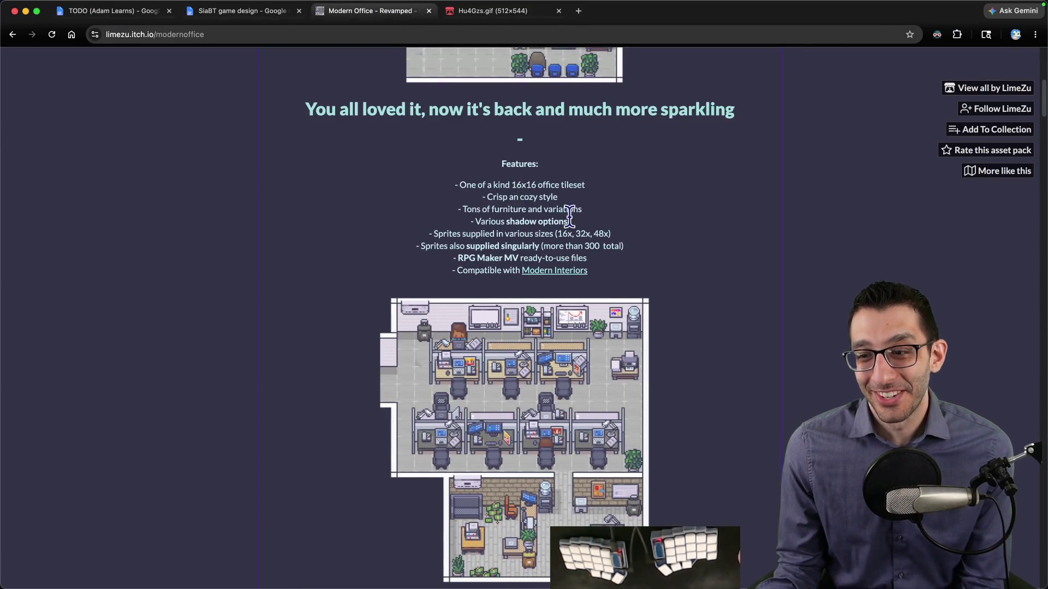
{"action": "scroll", "coordinate": [543, 210], "scroll_direction": "down", "scroll_amount": 4}
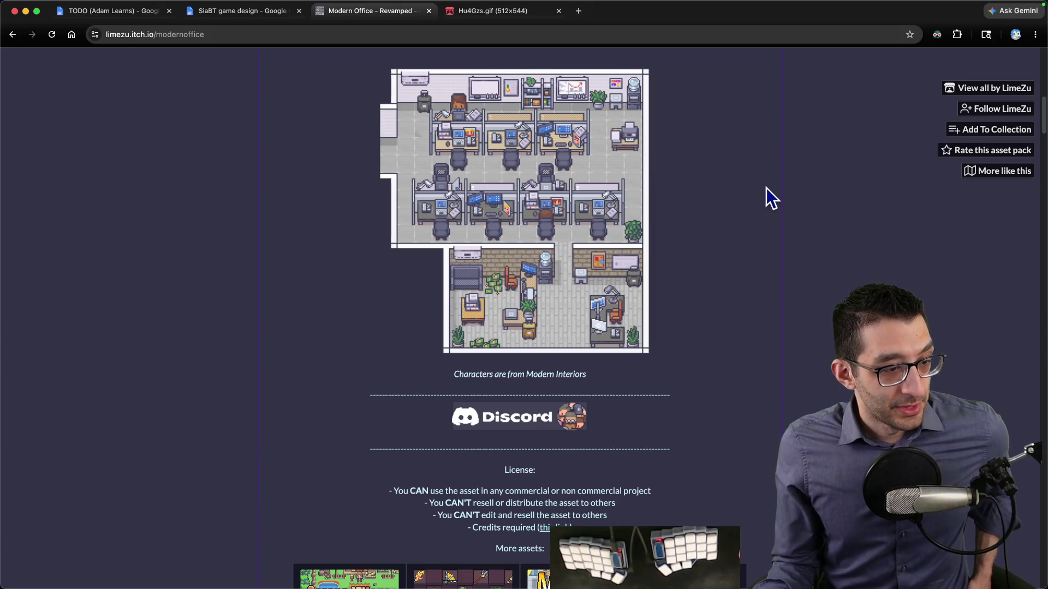
{"action": "key", "text": "super+Tab"}
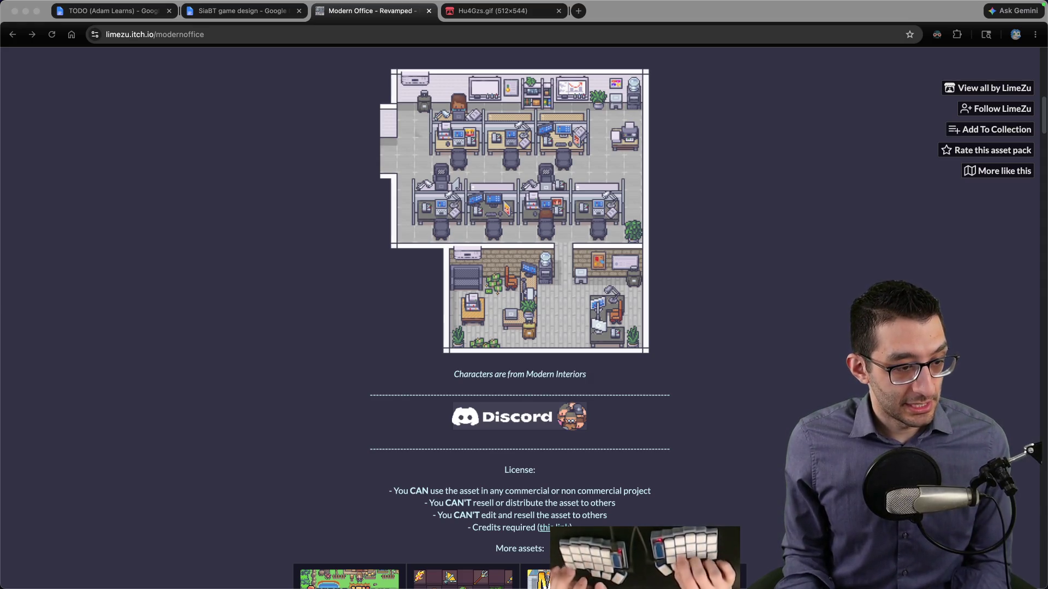
{"action": "left_click", "coordinate": [216, 192]}
{"action": "key", "text": "ctrl+shift+Tab"}
{"action": "key", "text": "ctrl+shift+Tab"}
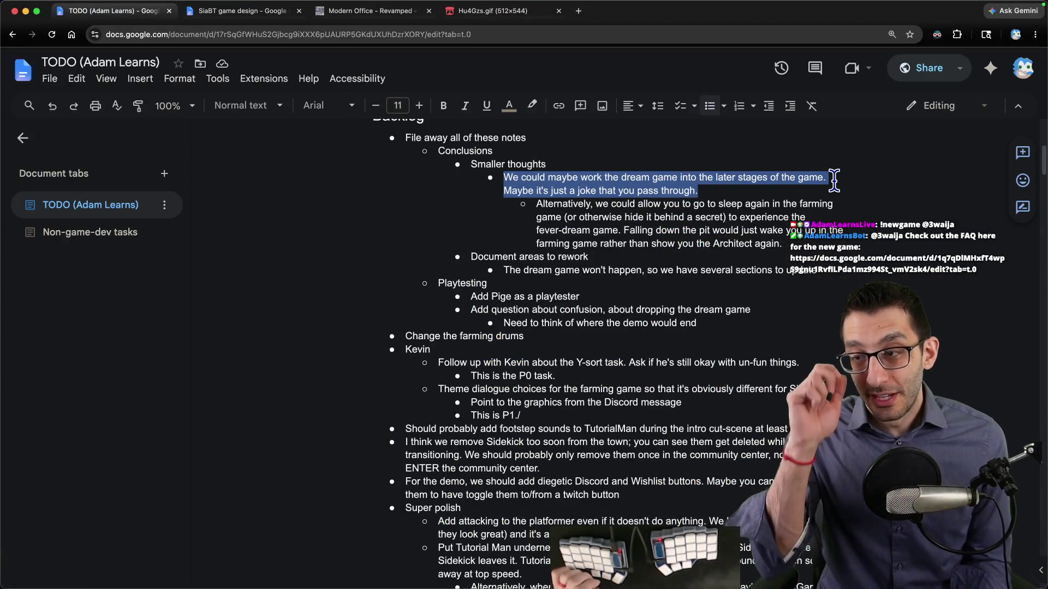
Step: Delete the Smaller thoughts block and the Conclusions bullet with its sub-bullets from the TODO backlog
{"action": "left_click", "coordinate": [700, 230]}
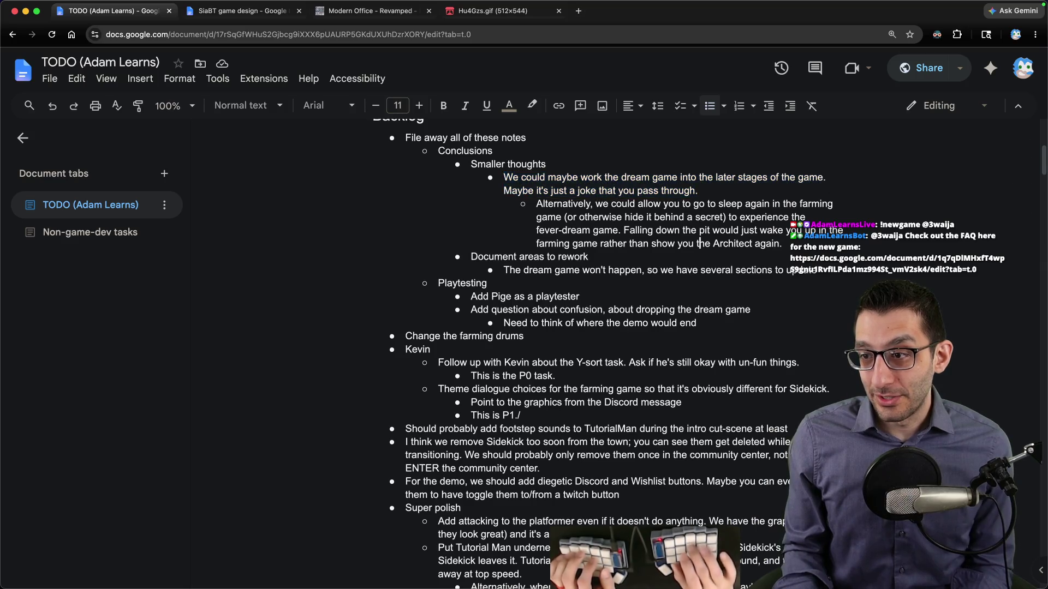
{"action": "key", "text": "alt+shift+Up"}
{"action": "key", "text": "alt+shift+Up"}
{"action": "key", "text": "alt+shift+Up"}
{"action": "key", "text": "Right"}
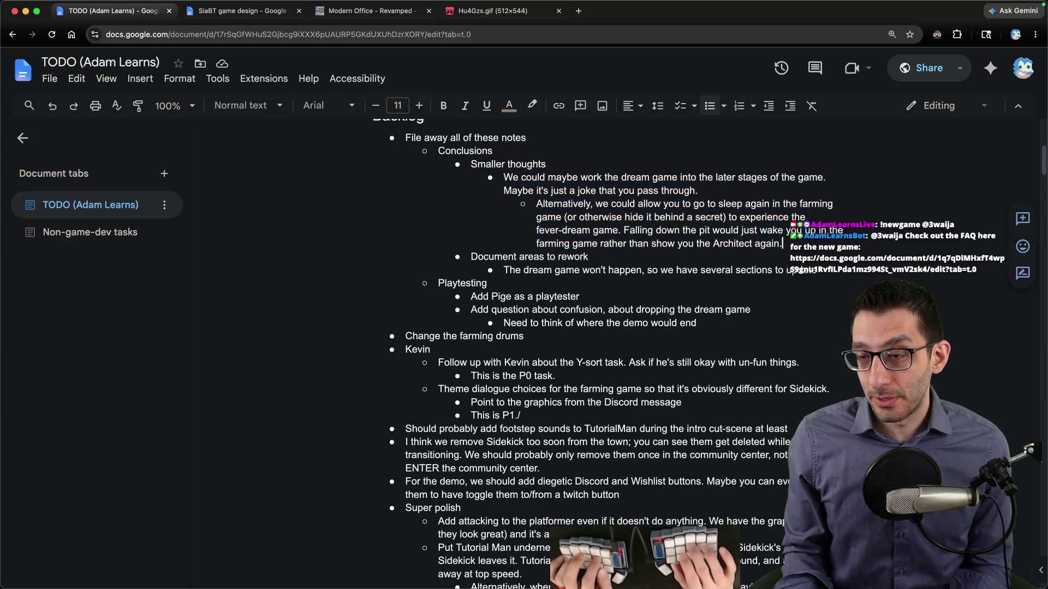
{"action": "key", "text": "alt+shift+Up"}
{"action": "key", "text": "alt+shift+Up"}
{"action": "key", "text": "alt+shift+Up"}
{"action": "key", "text": "Delete"}
{"action": "key", "text": "Delete"}
{"action": "key", "text": "alt+shift+Down"}
{"action": "key", "text": "alt+shift+Down"}
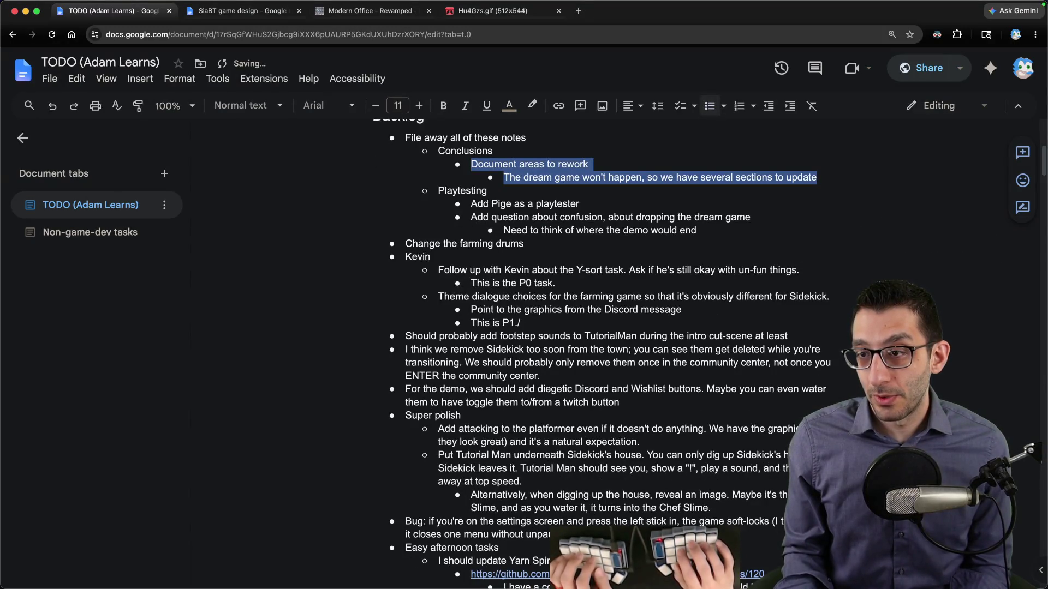
{"action": "key", "text": "alt+shift+Up"}
{"action": "key", "text": "Delete"}
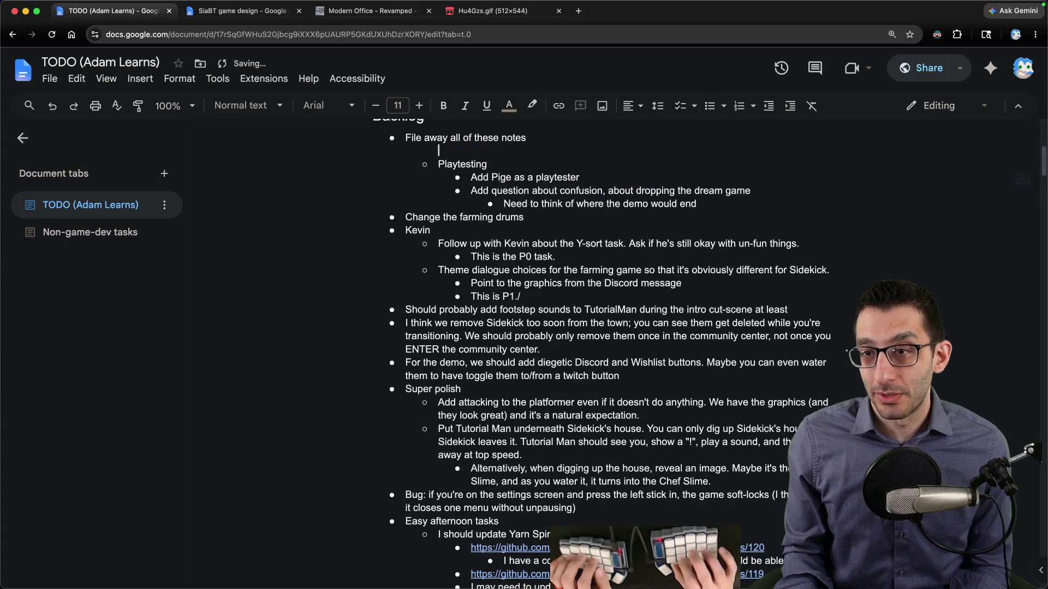
{"action": "key", "text": "BackSpace"}
{"action": "key", "text": "Down"}
{"action": "key", "text": "Down"}
{"action": "key", "text": "Down"}
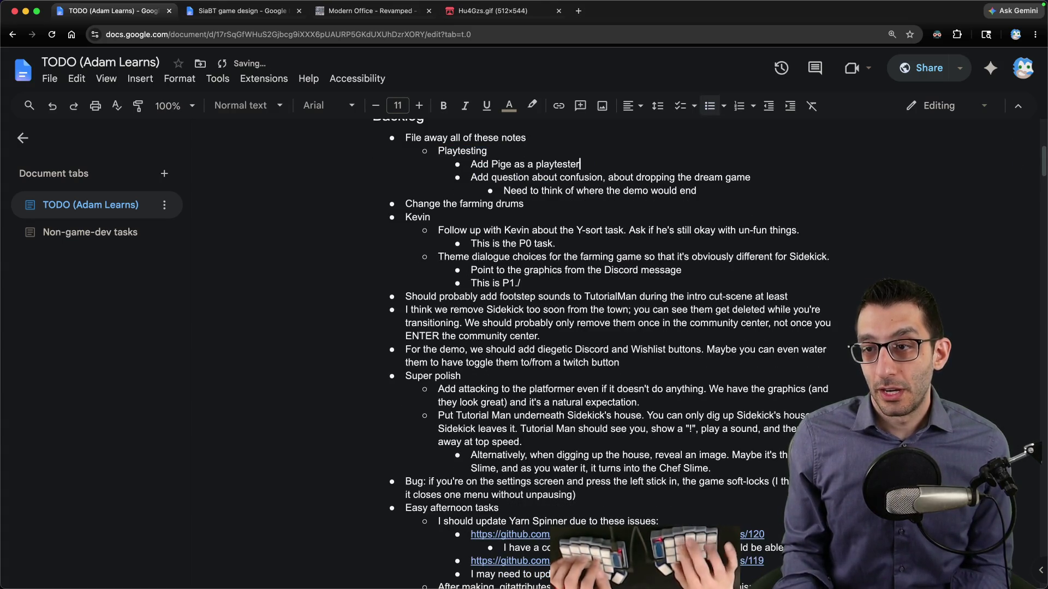
Step: Select the playtesting confusion question and its sub-bullet, then open the stream homepage in a new tab
{"action": "key", "text": "Home"}
{"action": "key", "text": "shift+End"}
{"action": "left_click", "coordinate": [579, 178]}
{"action": "key", "text": "Home"}
{"action": "key", "text": "shift+Down"}
{"action": "key", "text": "shift+End"}
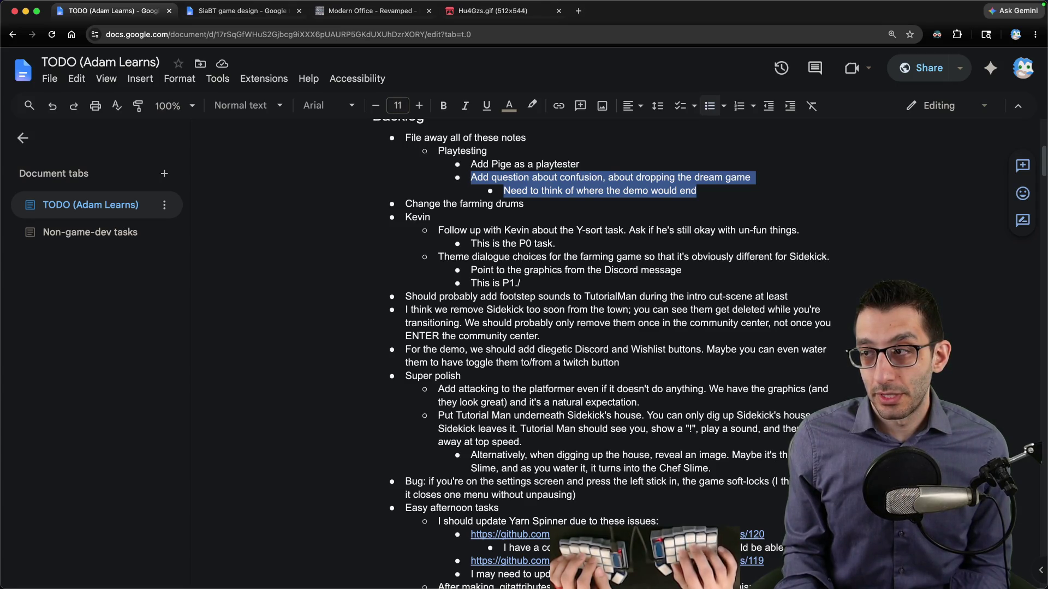
{"action": "key", "text": "Right"}
{"action": "key", "text": "shift+Up"}
{"action": "key", "text": "shift+Home"}
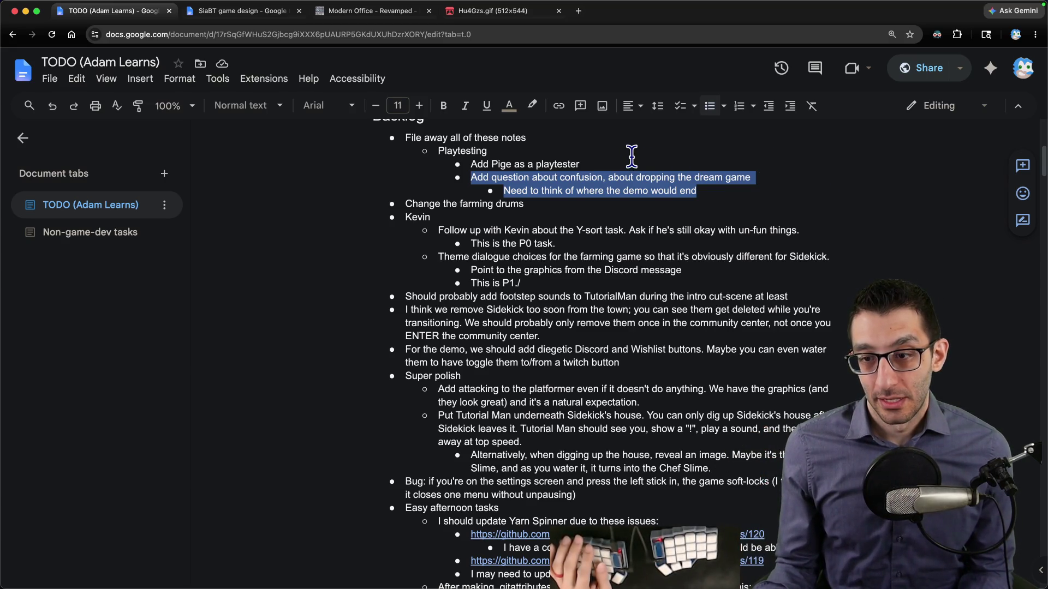
{"action": "key", "text": "ctrl+t"}
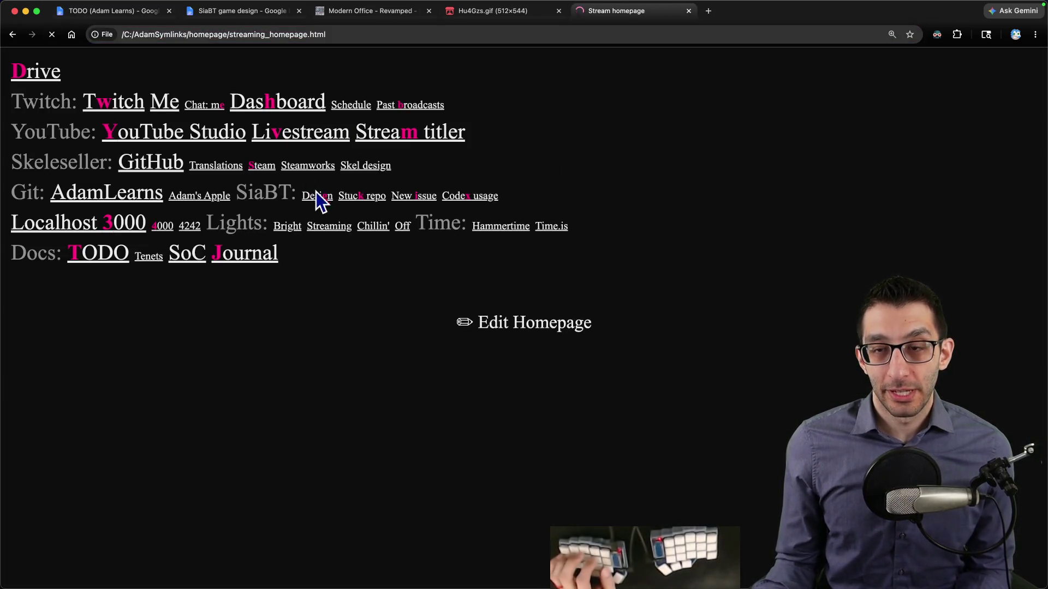
Step: Start a new GitHub issue titled 'Produce a demo for the game'
{"action": "key", "text": "i"}
{"action": "left_click", "coordinate": [282, 239]}
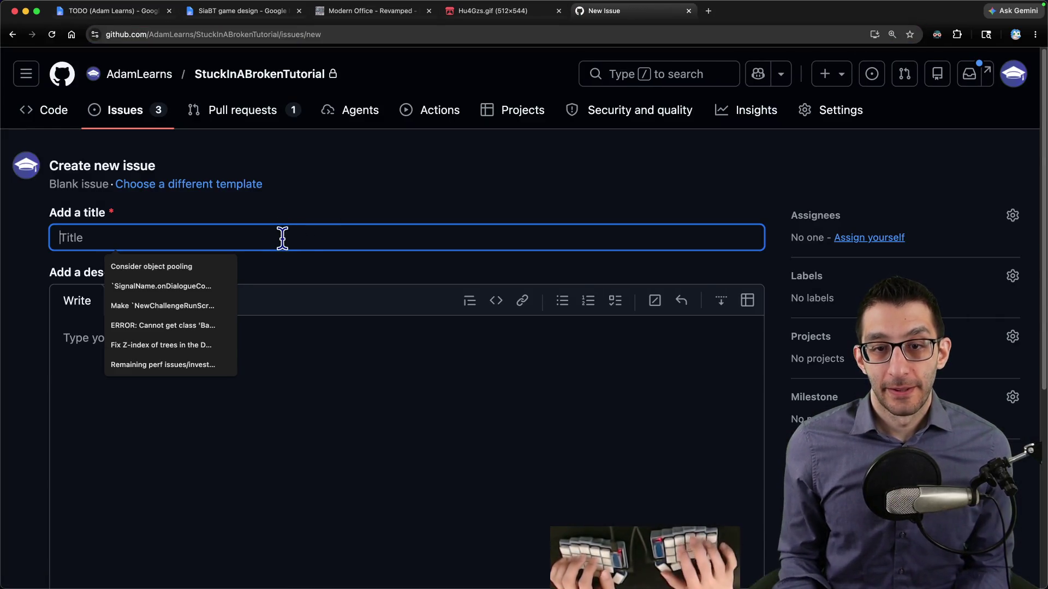
{"action": "type", "text": "Produce a demo a"}
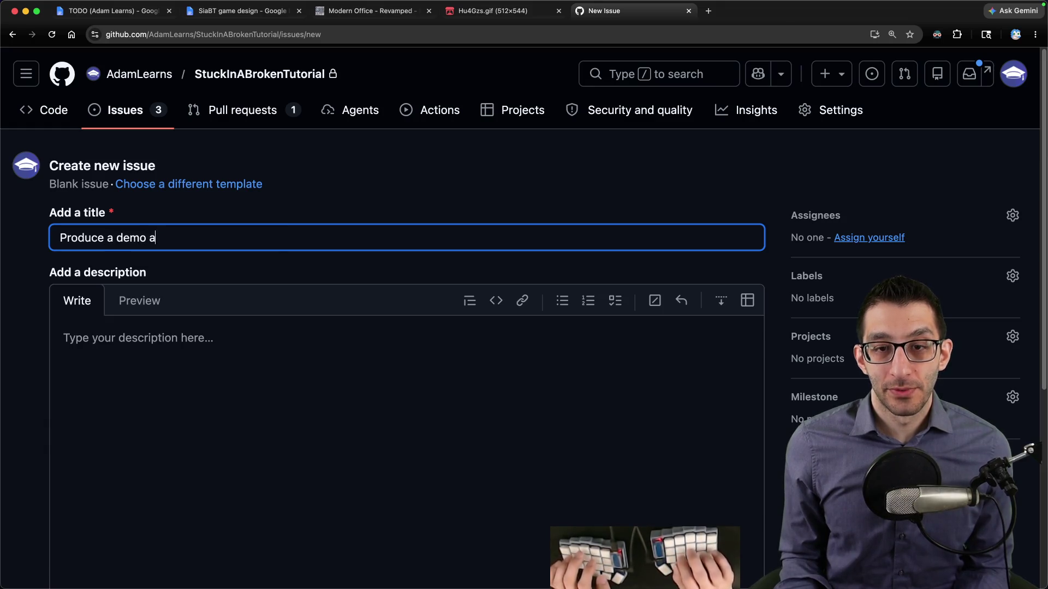
{"action": "key", "text": "super+4"}
{"action": "key", "text": "super+5"}
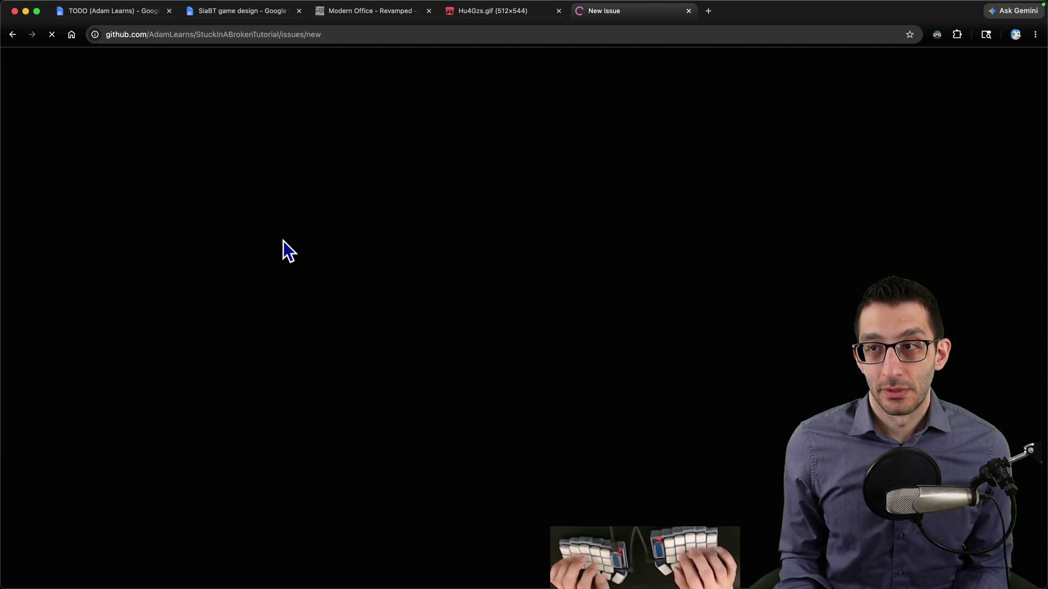
{"action": "type", "text": "for the game"}
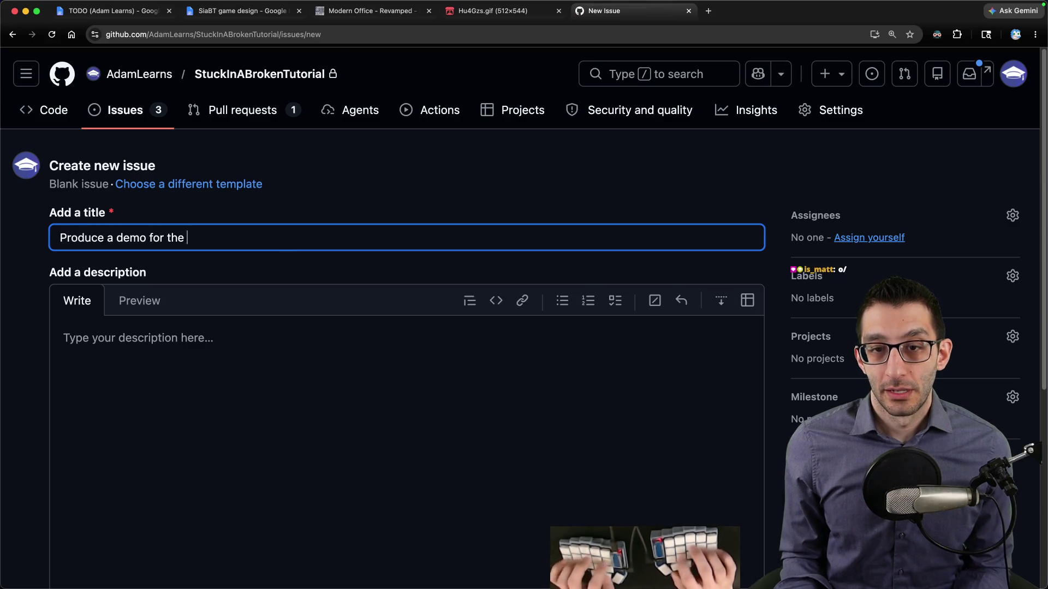
Step: Add a checklist item about where the game should end, with a plain sub-item 'Based on playtests in checkpoint'
{"action": "left_click", "coordinate": [234, 375]}
{"action": "type", "text": "- ["}
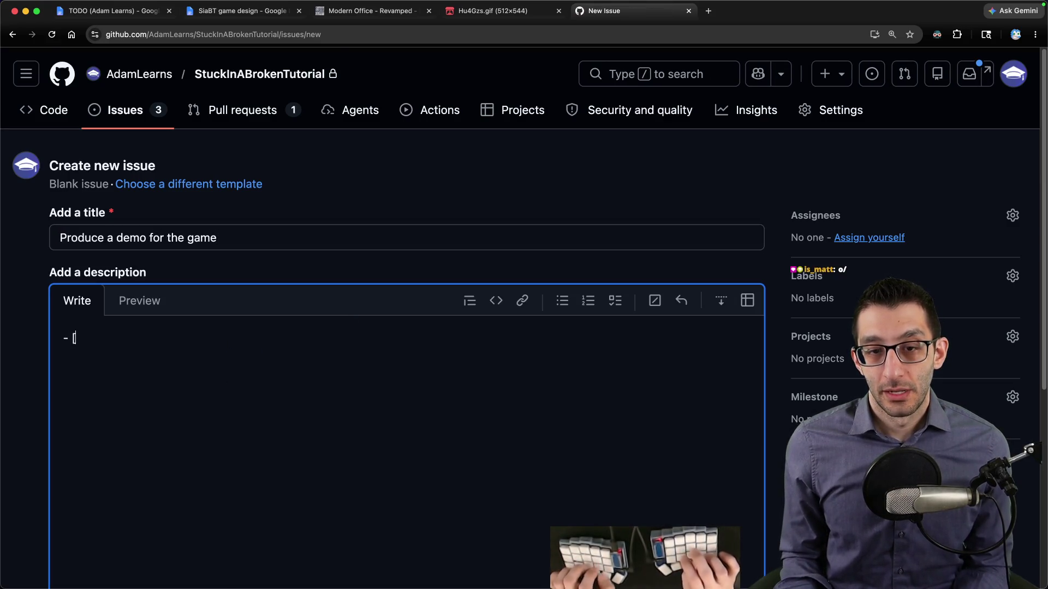
{"action": "type", "text": " ] Figure out where the game should end."}
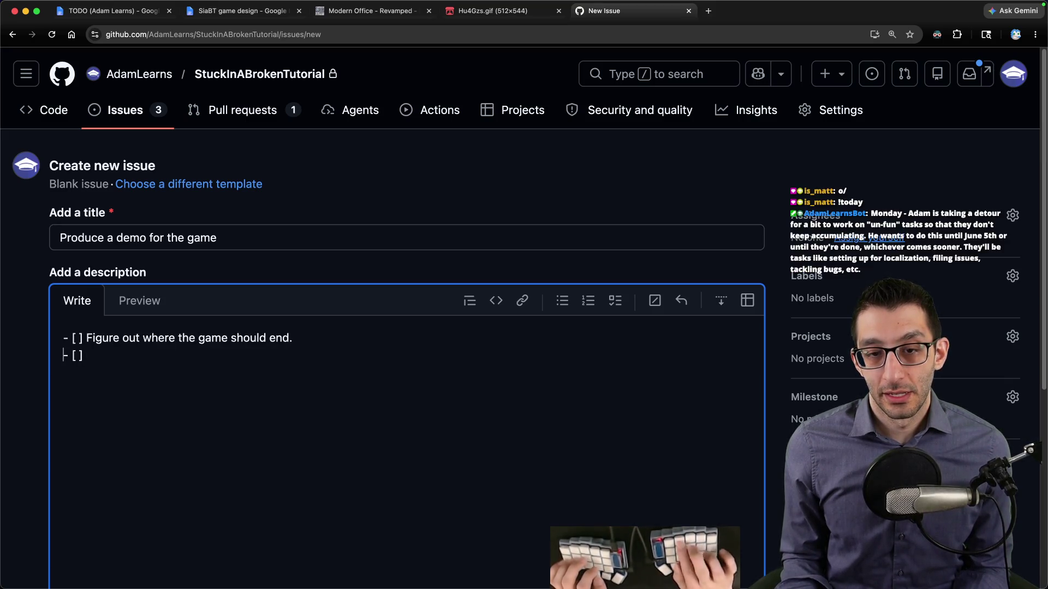
{"action": "key", "text": "Tab"}
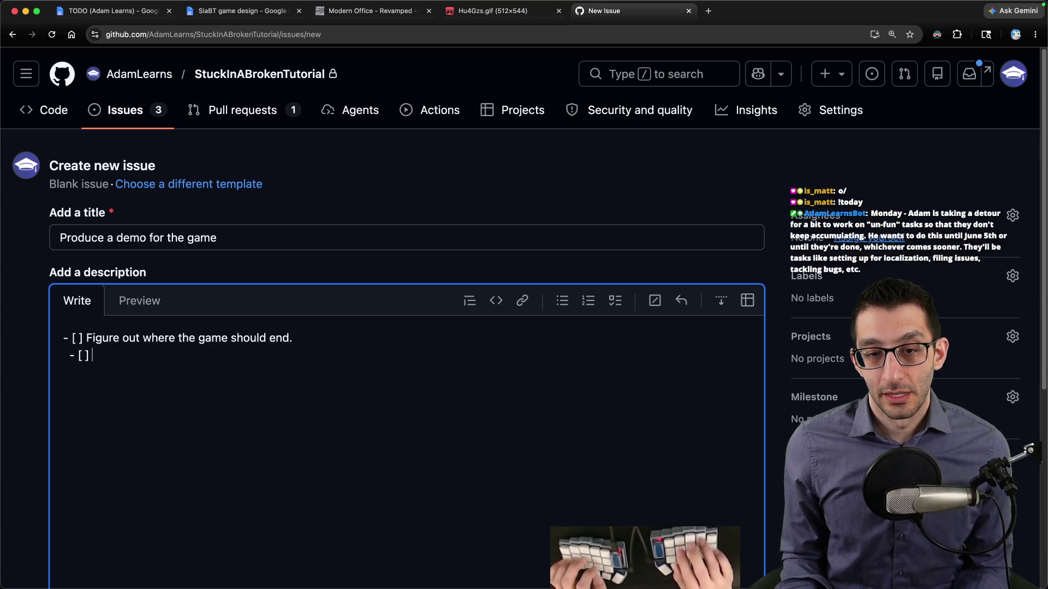
{"action": "type", "text": "Based on playtests in checkpoint"}
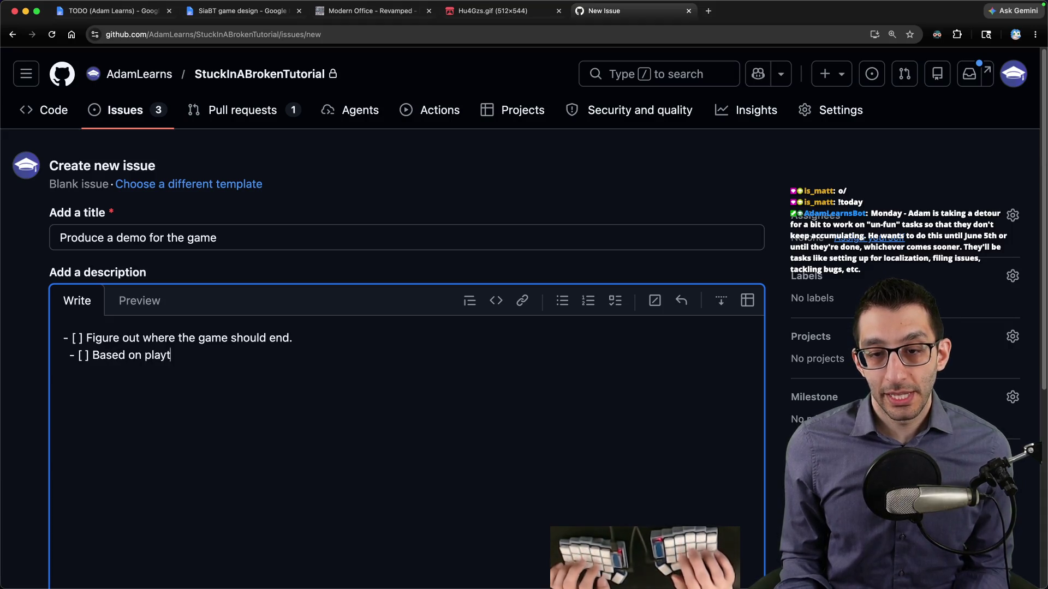
{"action": "type", "text": " #1"}
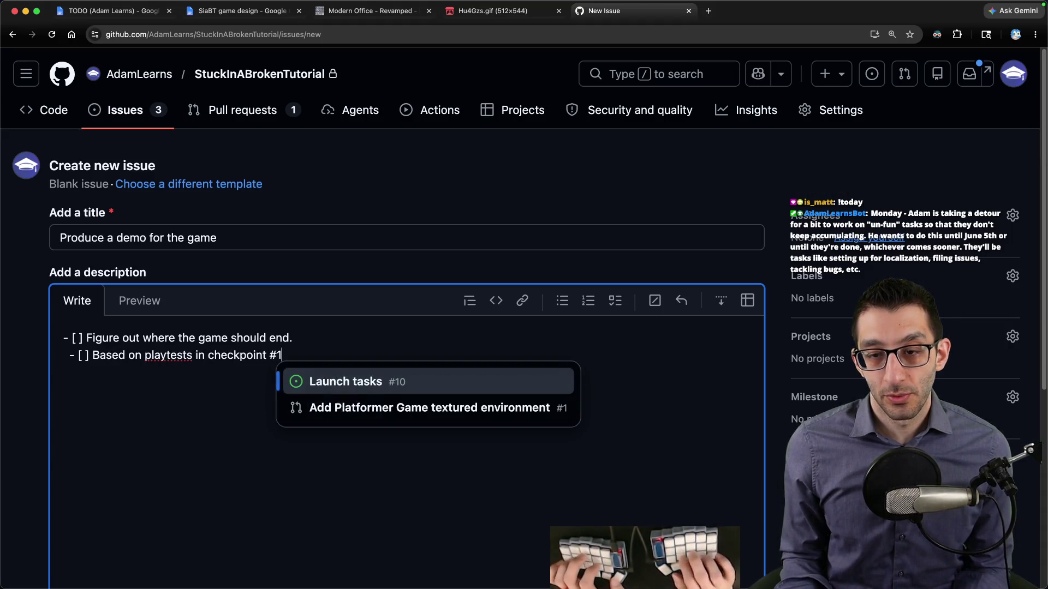
{"action": "key", "text": "Escape"}
{"action": "key", "text": "BackSpace"}
{"action": "key", "text": "BackSpace"}
{"action": "key", "text": "Delete"}
{"action": "key", "text": "Delete"}
{"action": "key", "text": "super+Right"}
{"action": "key", "text": "BackSpace"}
{"action": "key", "text": "BackSpace"}
{"action": "key", "text": "BackSpace"}
{"action": "type", "text": ","}
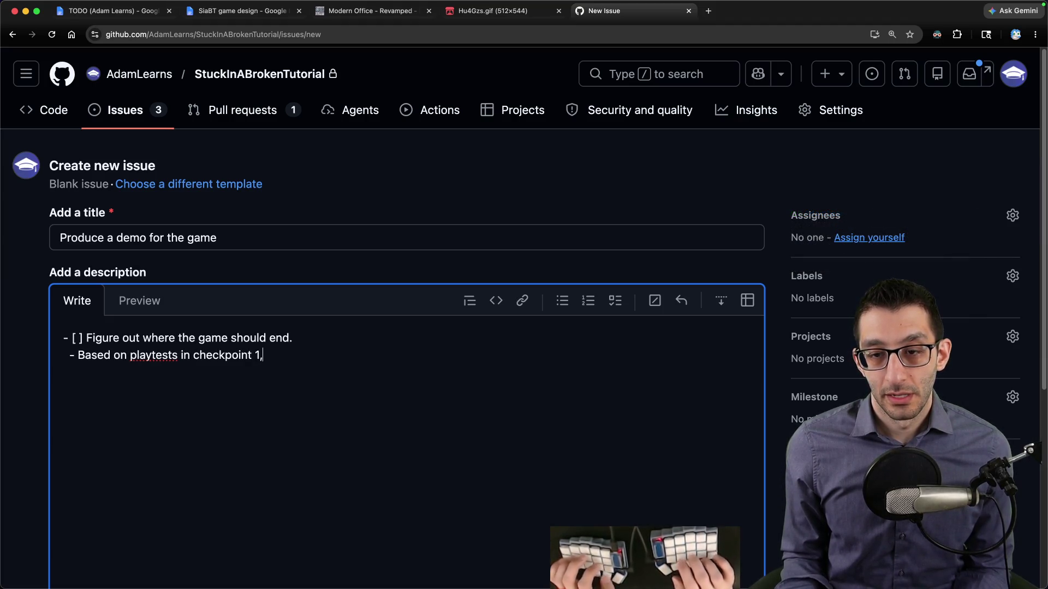
Step: Note it could end at the farming game's community center, add 'Maybe it's something like', then return to TODO
{"action": "type", "text": "I think it can end in the community center of the"}
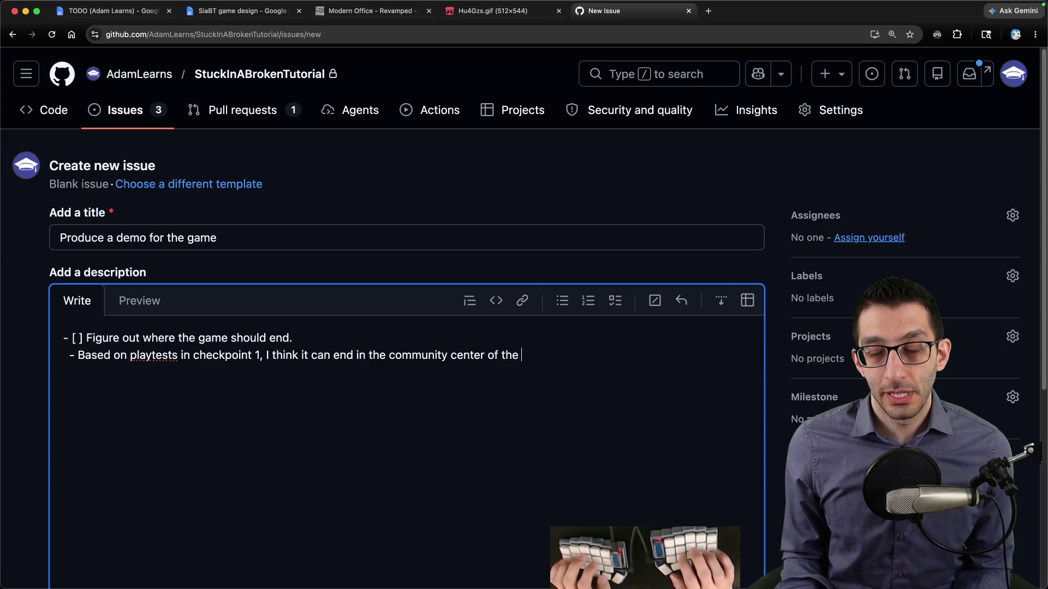
{"action": "type", "text": " farming game, b"}
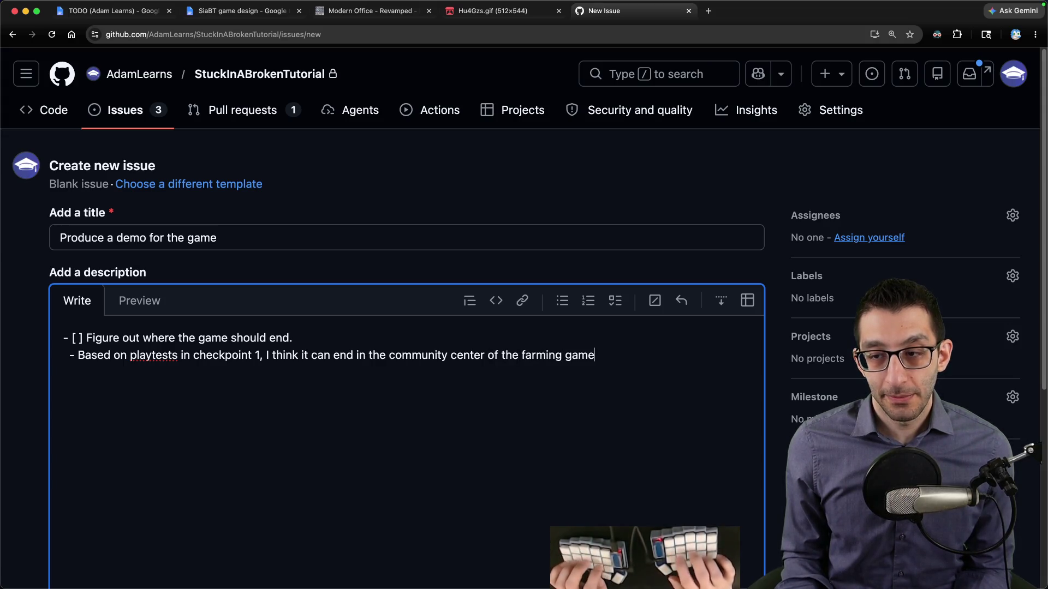
{"action": "type", "text": "ut I think we need to do a bit of a sales pitc"}
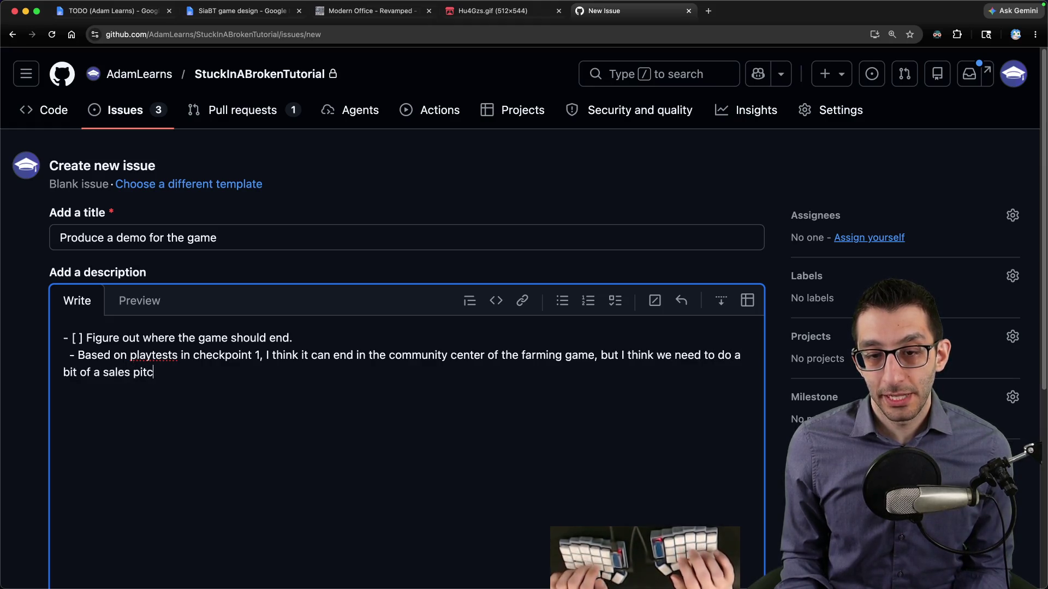
{"action": "type", "text": "h to clarify what the"}
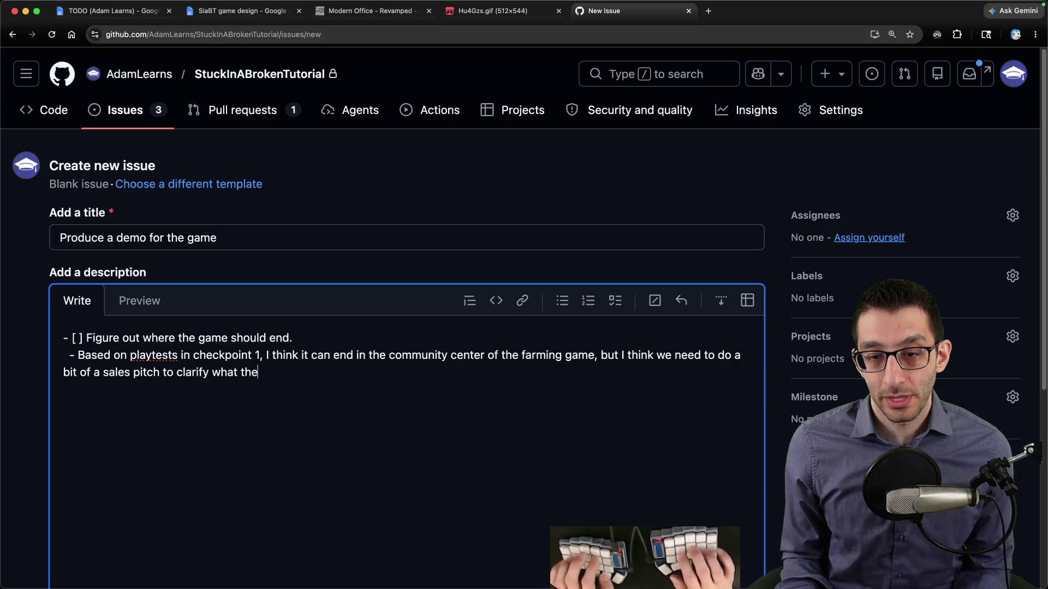
{"action": "type", "text": " player can expect."}
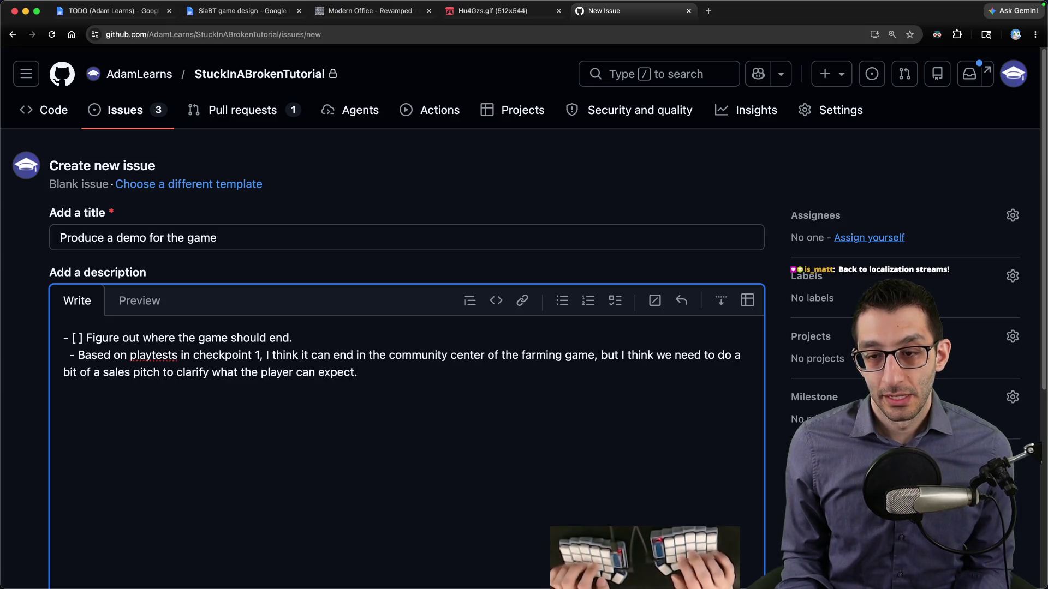
{"action": "key", "text": "BackSpace"}
{"action": "key", "text": "BackSpace"}
{"action": "type", "text": ". May"}
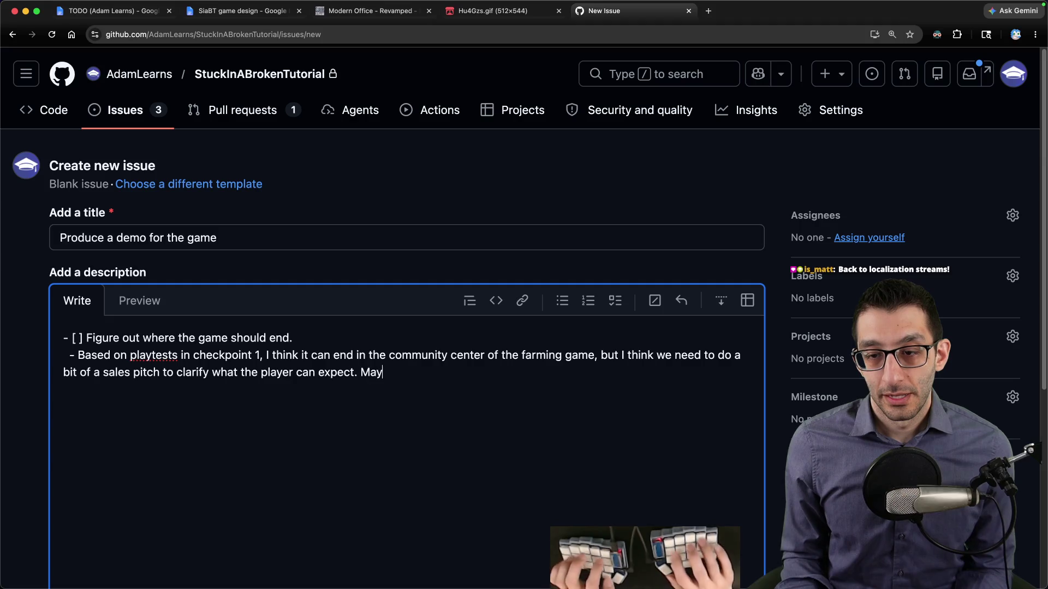
{"action": "type", "text": "be it's something like"}
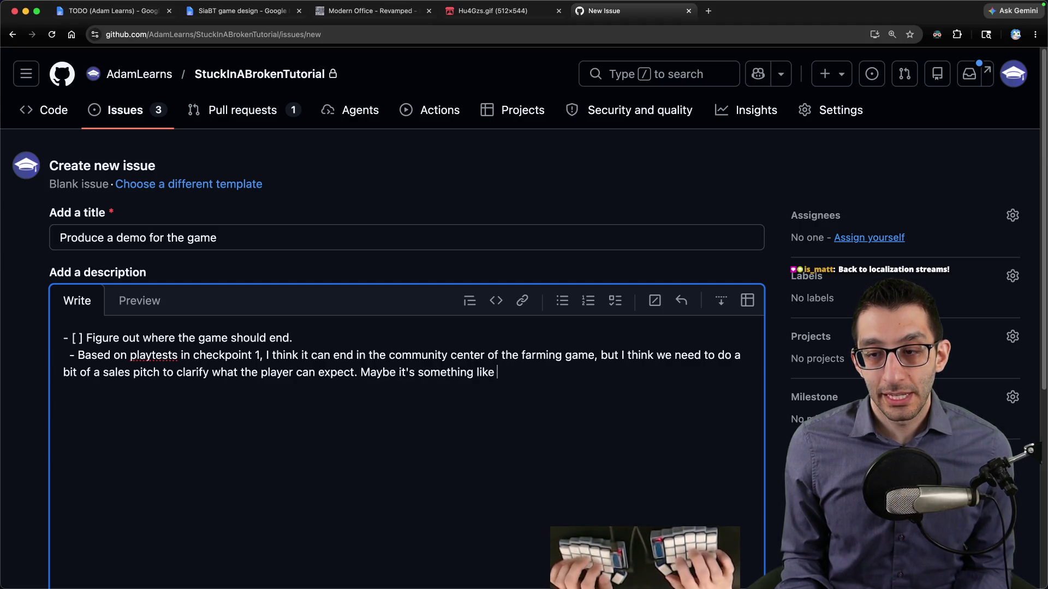
{"action": "key", "text": "super+1"}
{"action": "scroll", "coordinate": [367, 321], "scroll_direction": "up", "scroll_amount": 10}
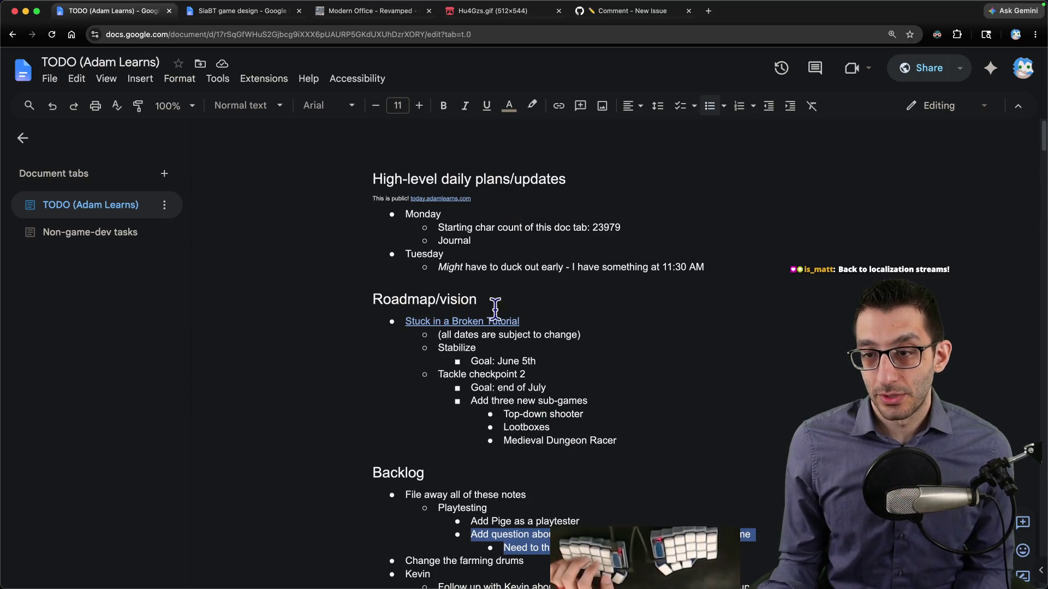
Step: Add an Afternoon bullet under Tuesday with 'Process feedback from playtesters for the sake of this list'
{"action": "key", "text": "Return"}
{"action": "type", "text": "Afternoon"}
{"action": "key", "text": "Return"}
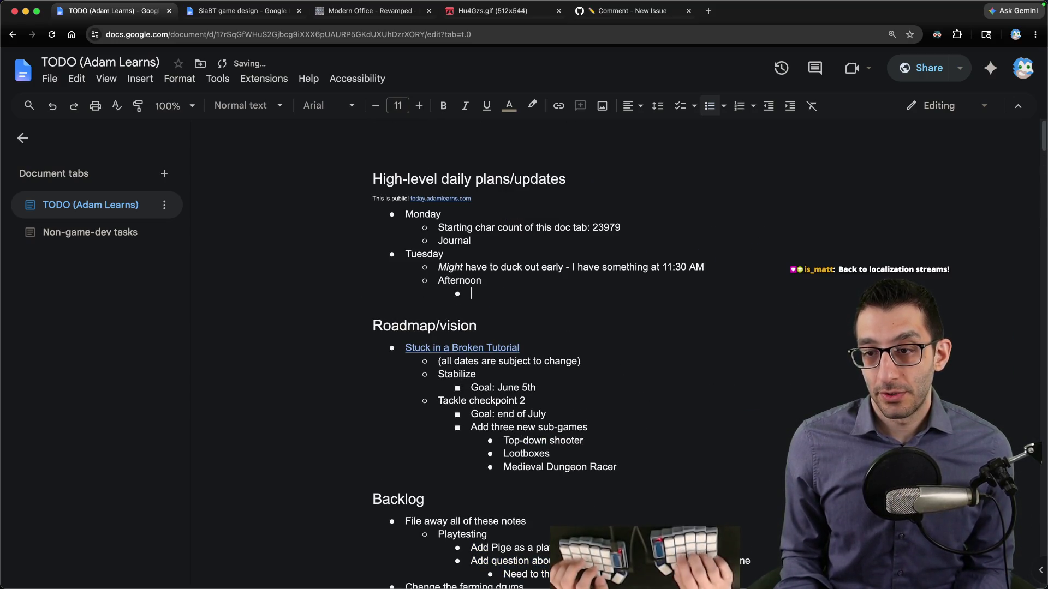
{"action": "type", "text": "Process f"}
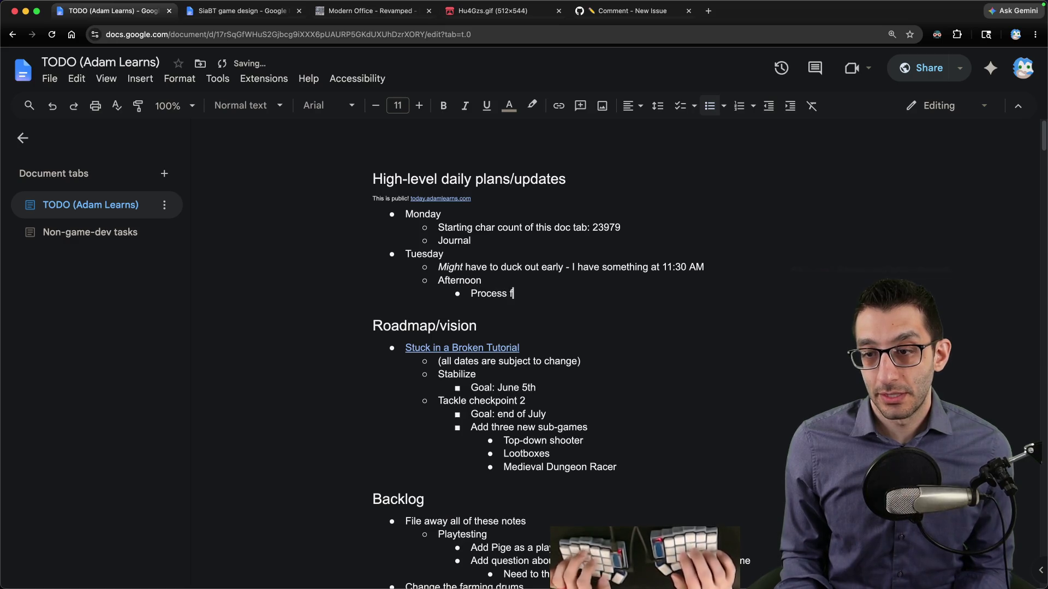
{"action": "type", "text": "eedback from playte"}
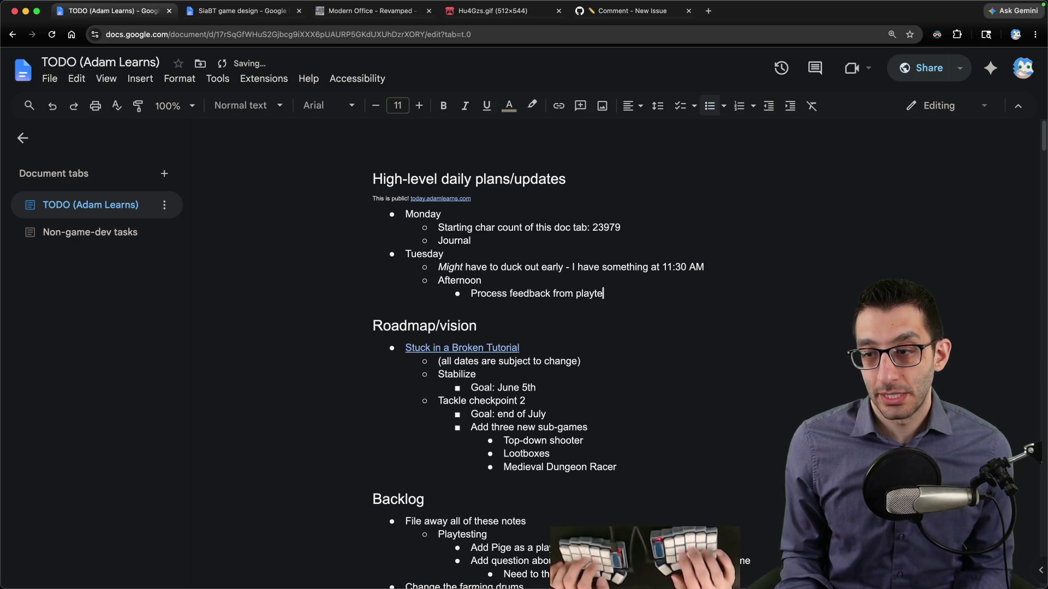
{"action": "type", "text": "sters for the sake of this list"}
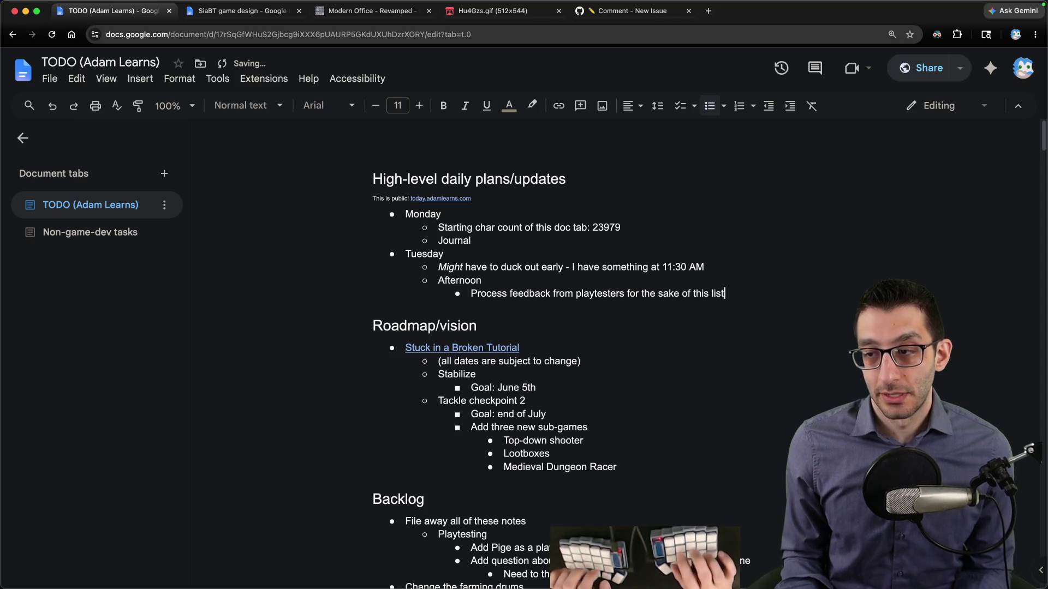
{"action": "key", "text": "super+5"}
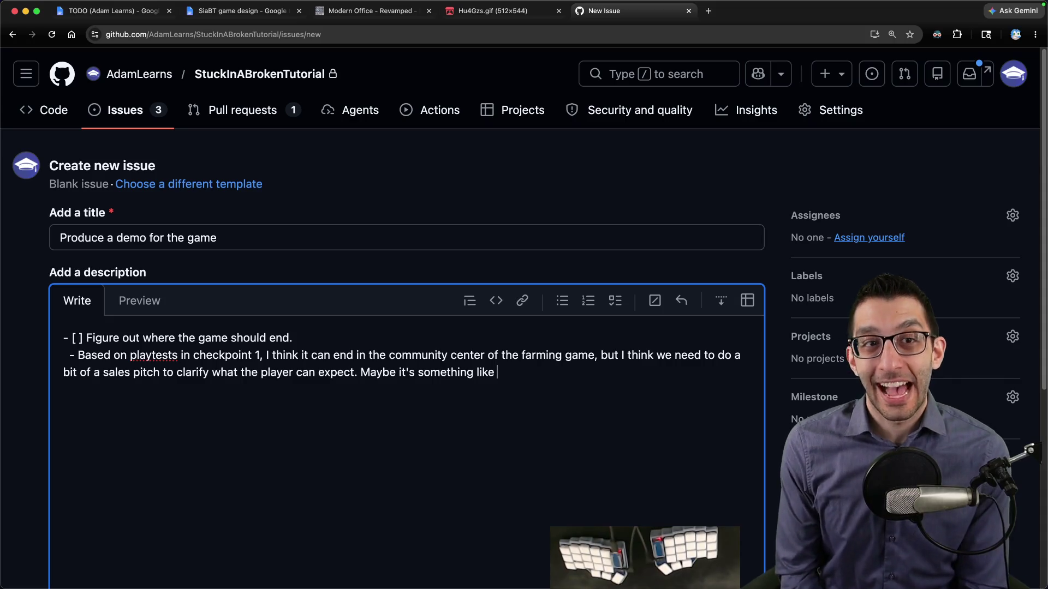
{"action": "key", "text": "super+1"}
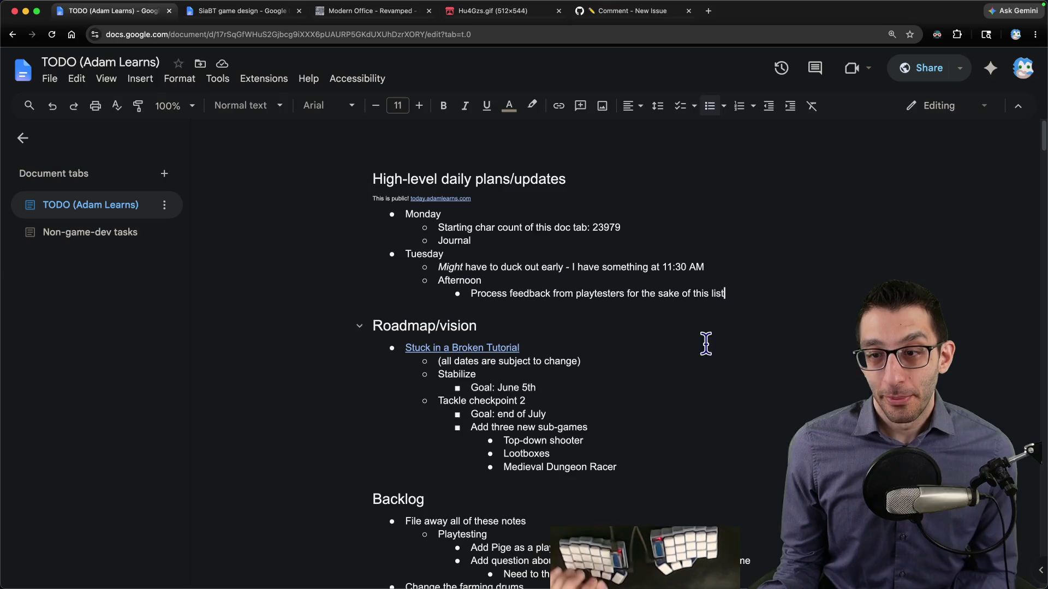
Step: Search the document for 'weblate' to jump to the Weblate note
{"action": "key", "text": "super+f"}
{"action": "type", "text": "weblate"}
{"action": "key", "text": "Escape"}
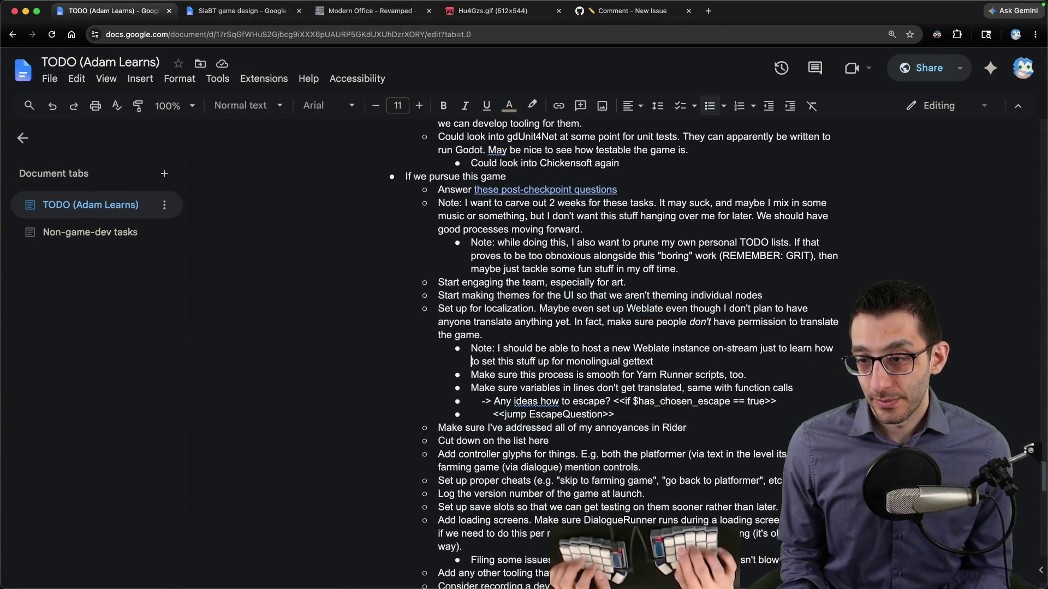
Step: Add the bullet 'Should probably update Weblate as part of this work. See if pasting screenshots works.'
{"action": "key", "text": "Return"}
{"action": "key", "text": "Up"}
{"action": "type", "text": "Should probably up"}
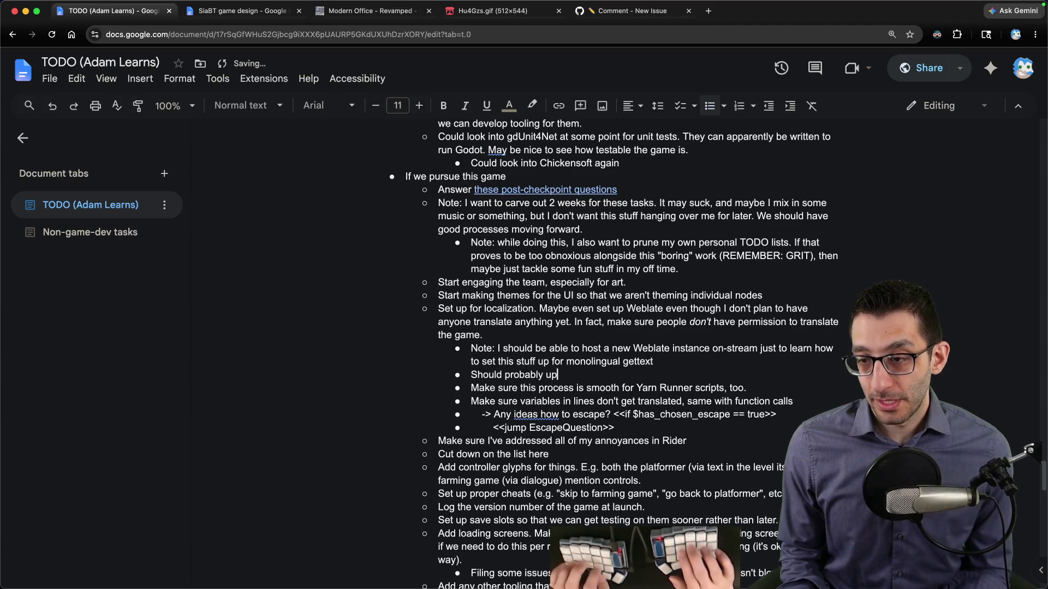
{"action": "type", "text": "date Weblate as par"}
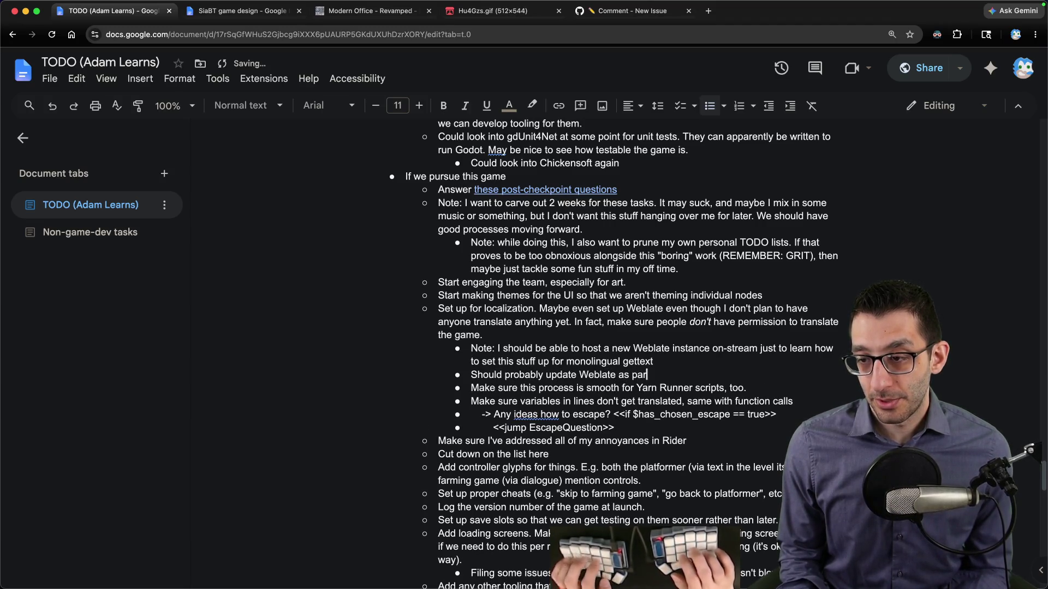
{"action": "type", "text": "is wokr"}
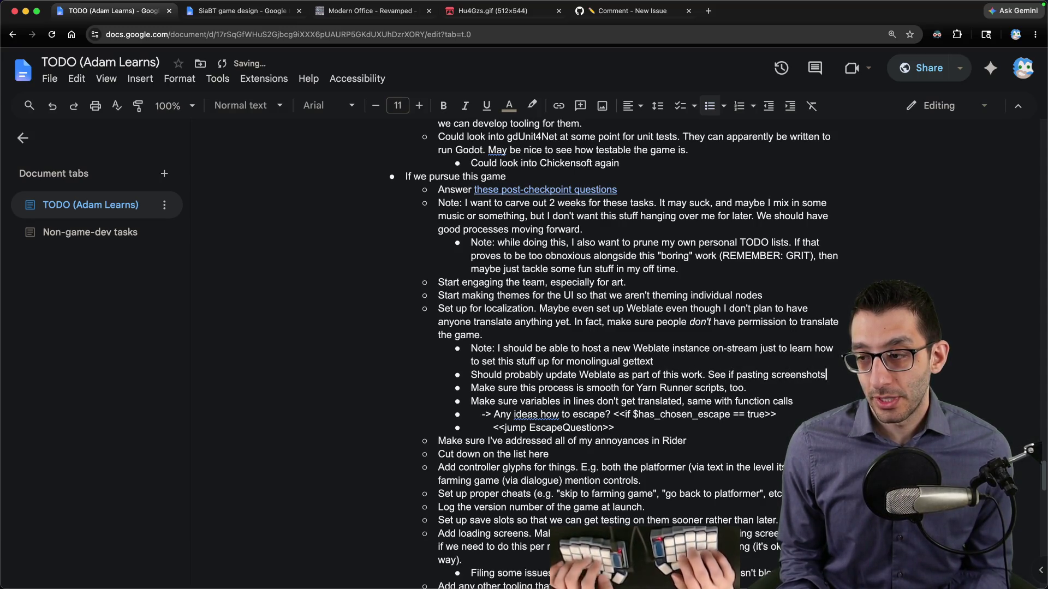
{"action": "type", "text": " works."}
{"action": "key", "text": "Return"}
{"action": "key", "text": "Tab"}
{"action": "type", "text": "Mayb"}
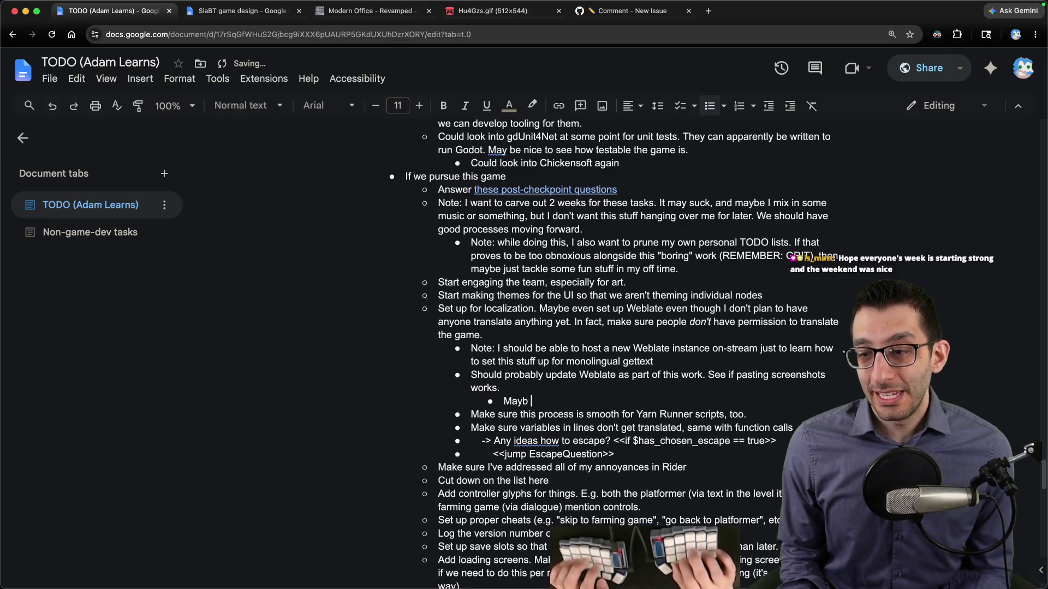
{"action": "type", "text": "en want t"}
{"action": "type", "text": " some cont"}
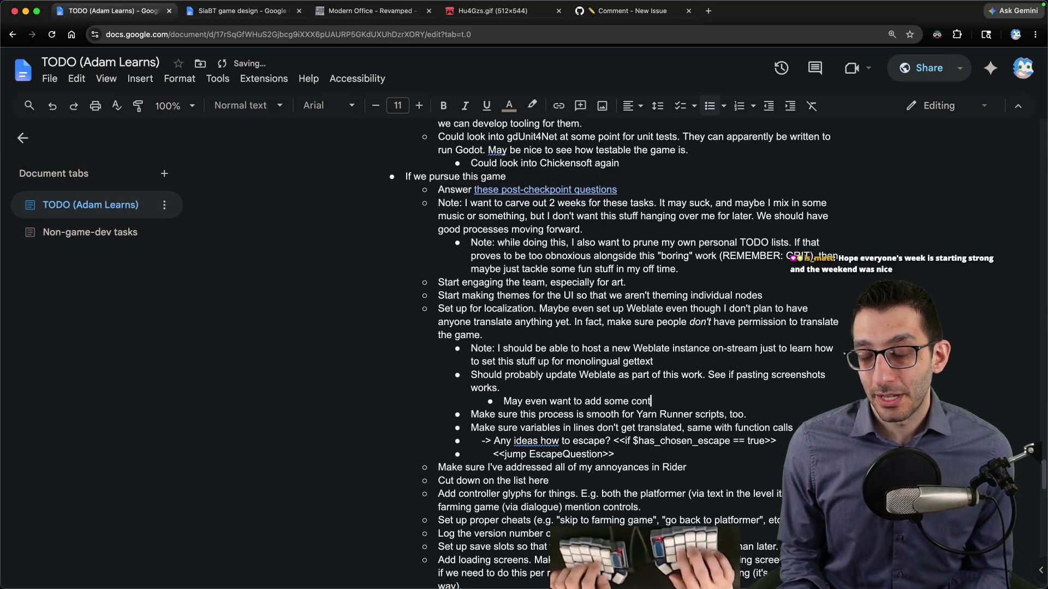
{"action": "key", "text": "super+shift+Left"}
{"action": "key", "text": "BackSpace"}
{"action": "key", "text": "BackSpace"}
{"action": "key", "text": "BackSpace"}
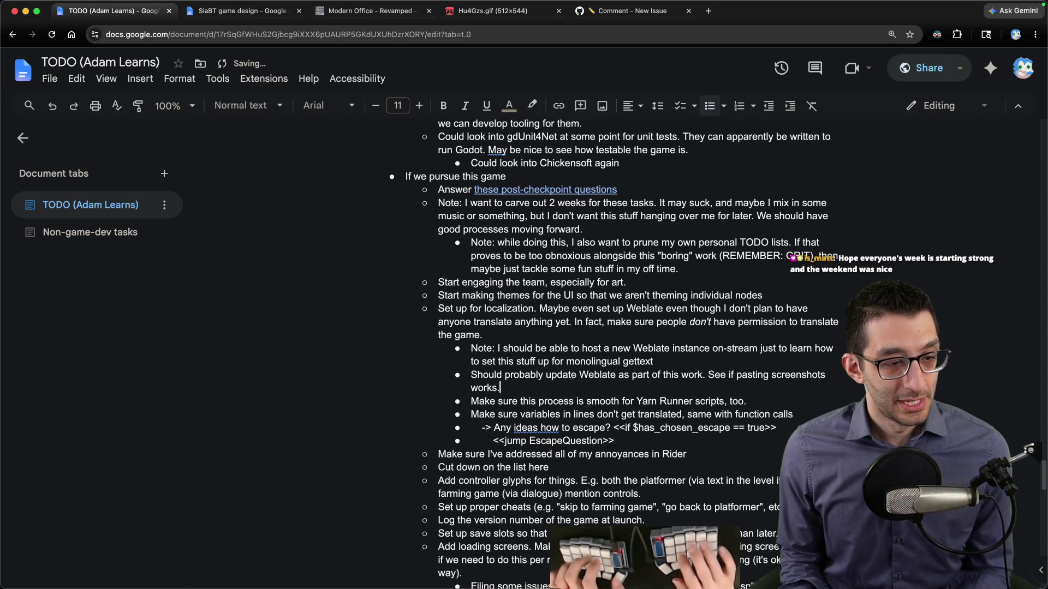
{"action": "key", "text": "super+5"}
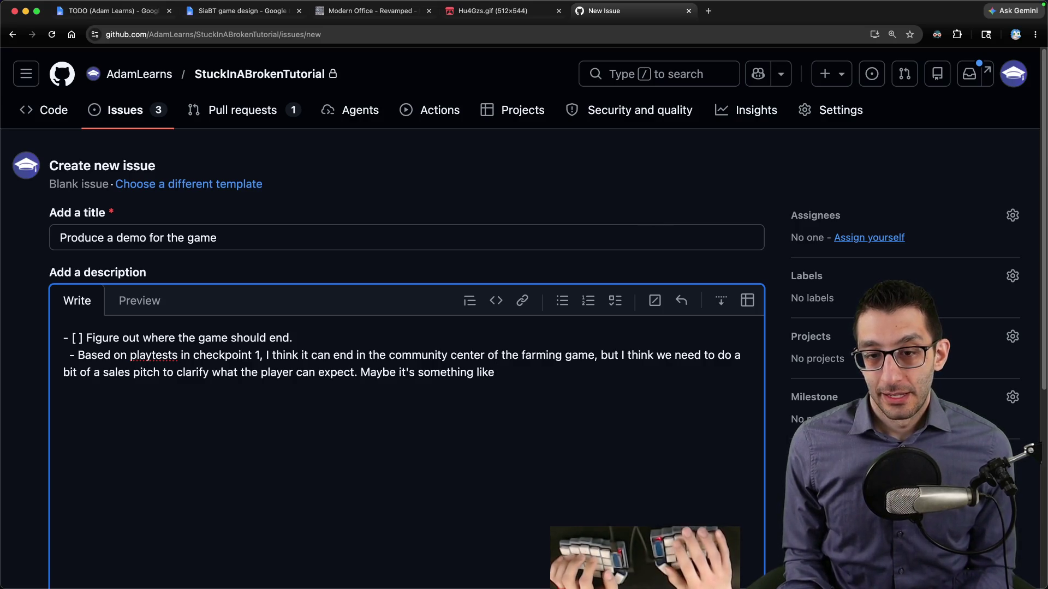
Step: Extend the issue description with a note about game length, number of sub-games and story
{"action": "type", "text": "\""}
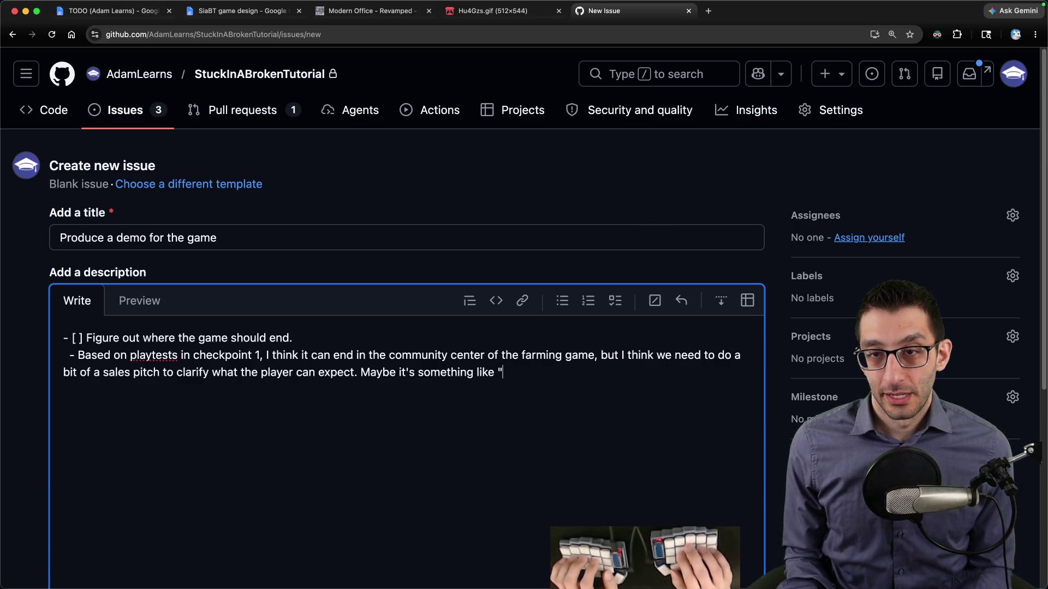
{"action": "type", "text": "there are"}
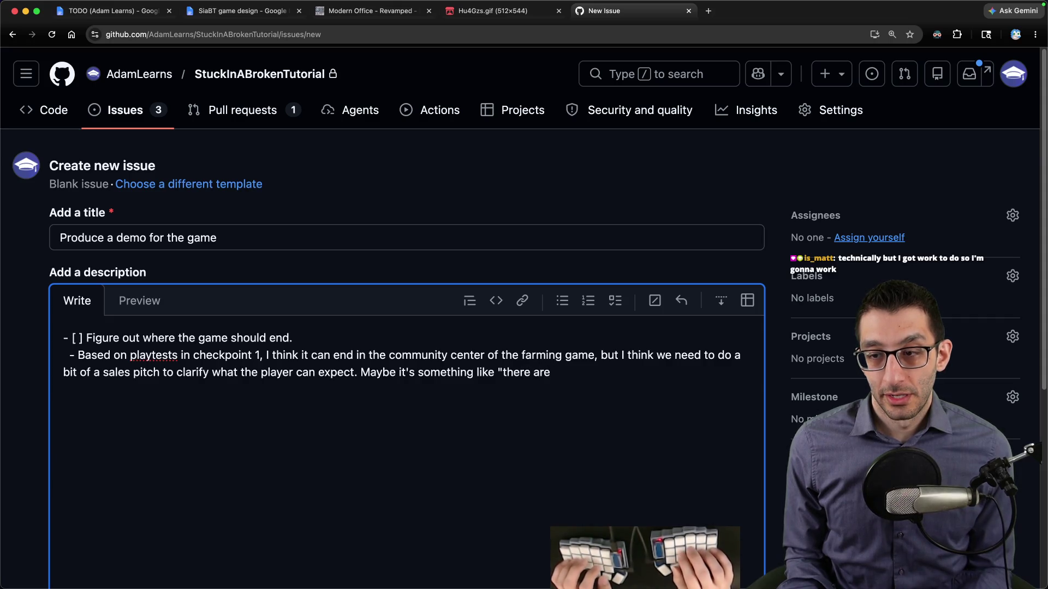
{"action": "type", "text": " another couple of hours"}
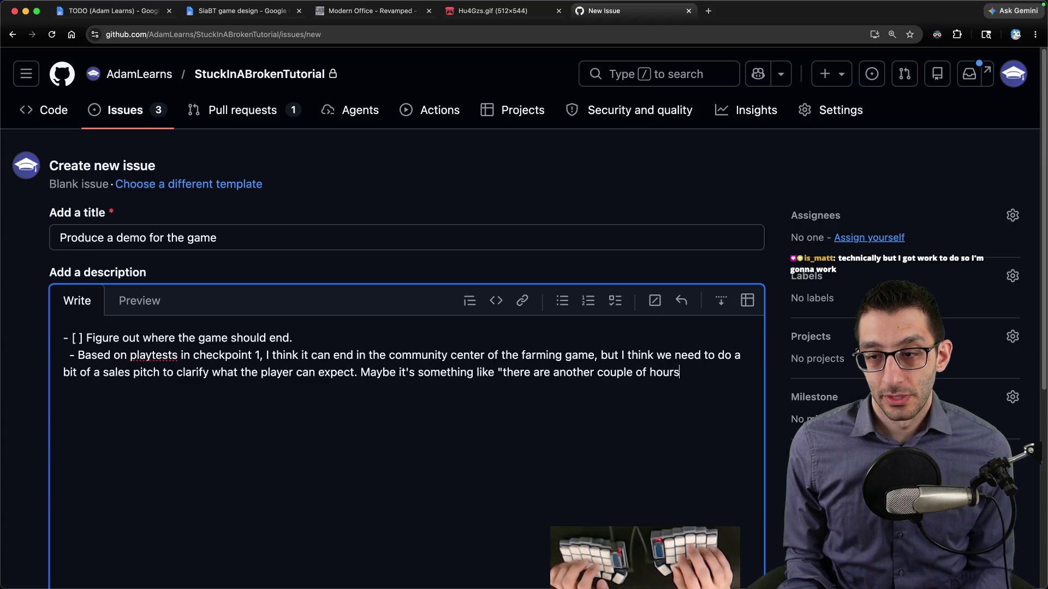
{"action": "key", "text": "shift+alt+Left"}
{"action": "key", "text": "shift+alt+Left"}
{"action": "key", "text": "shift+alt+Left"}
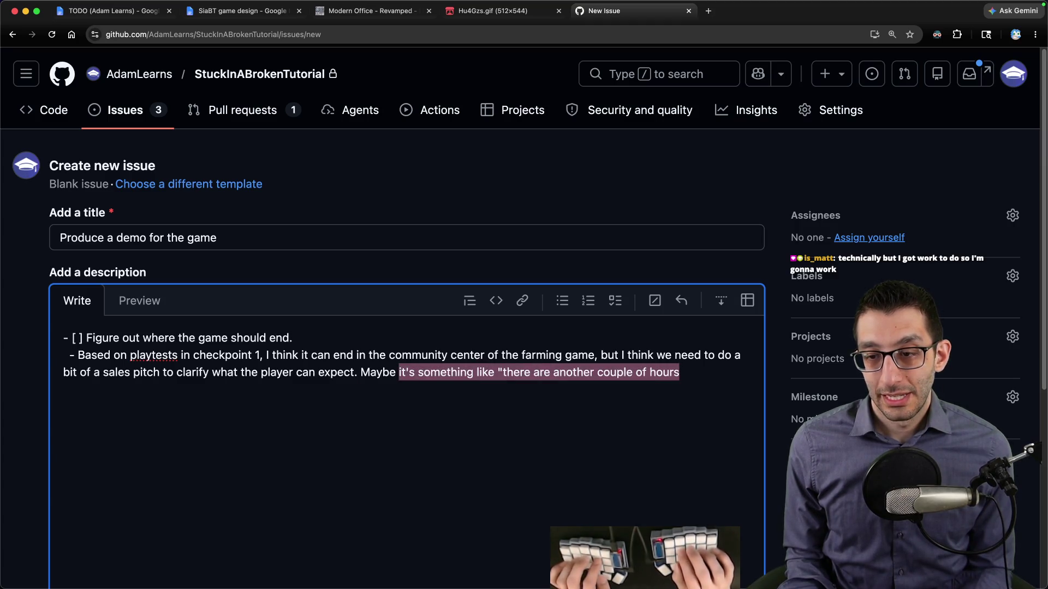
{"action": "type", "text": "M"}
{"action": "type", "text": " talk"}
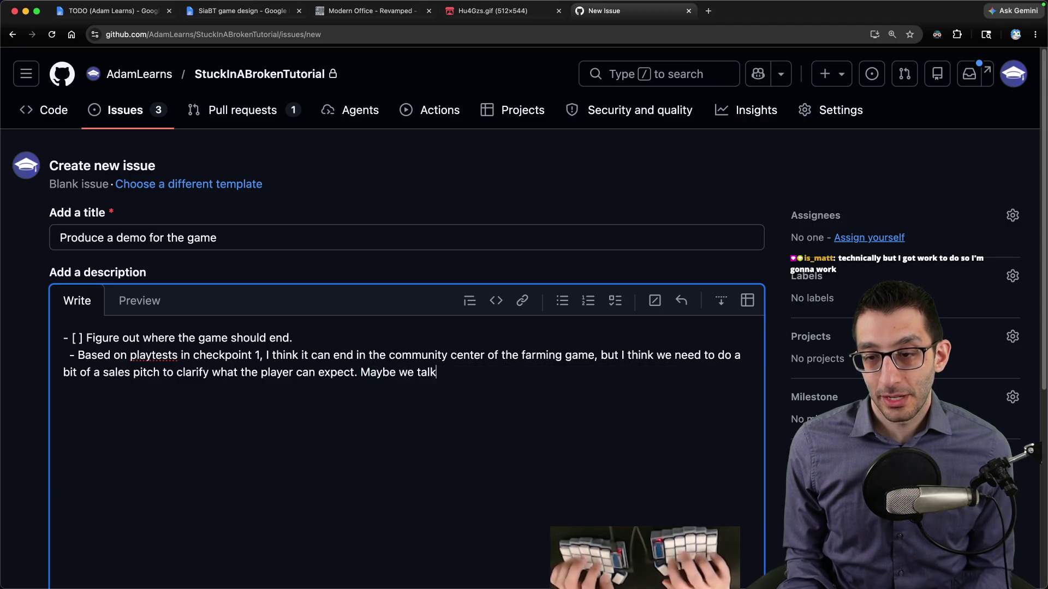
{"action": "type", "text": " about game length, number of addition"}
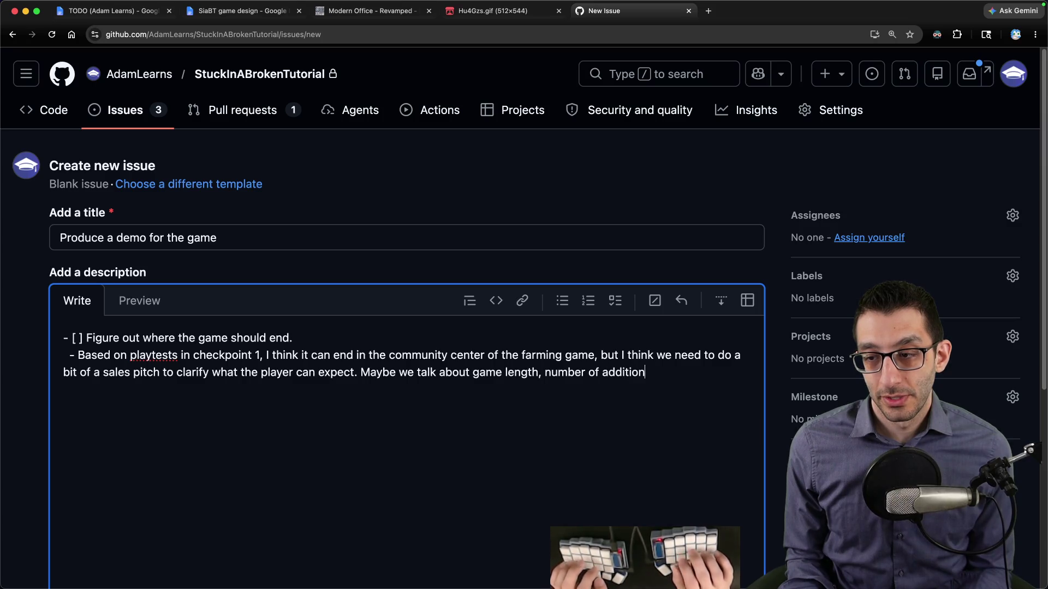
{"action": "type", "text": "al sub-games, "}
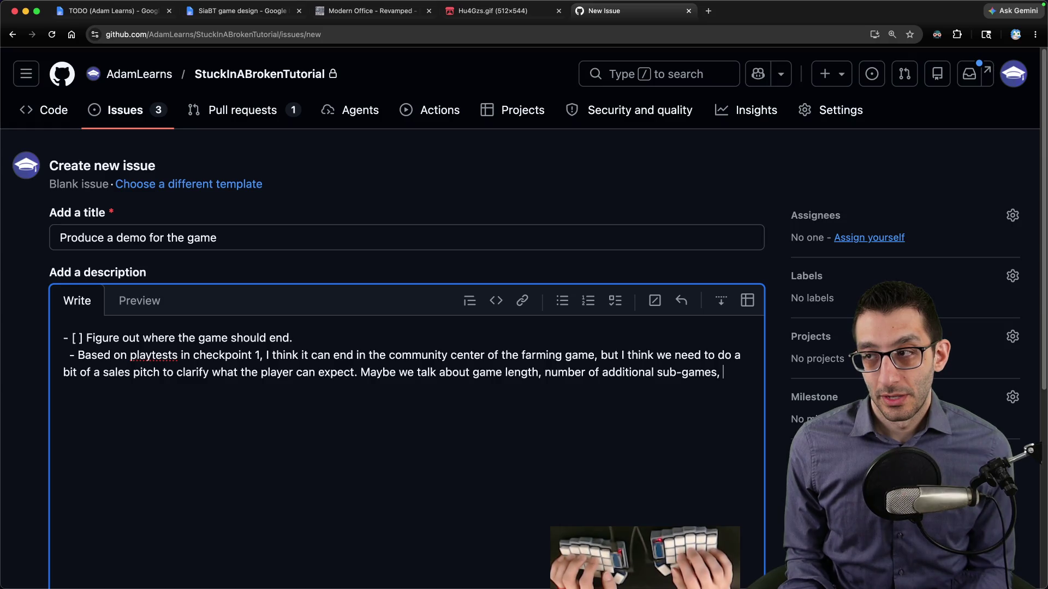
{"action": "type", "text": "strory, etc."}
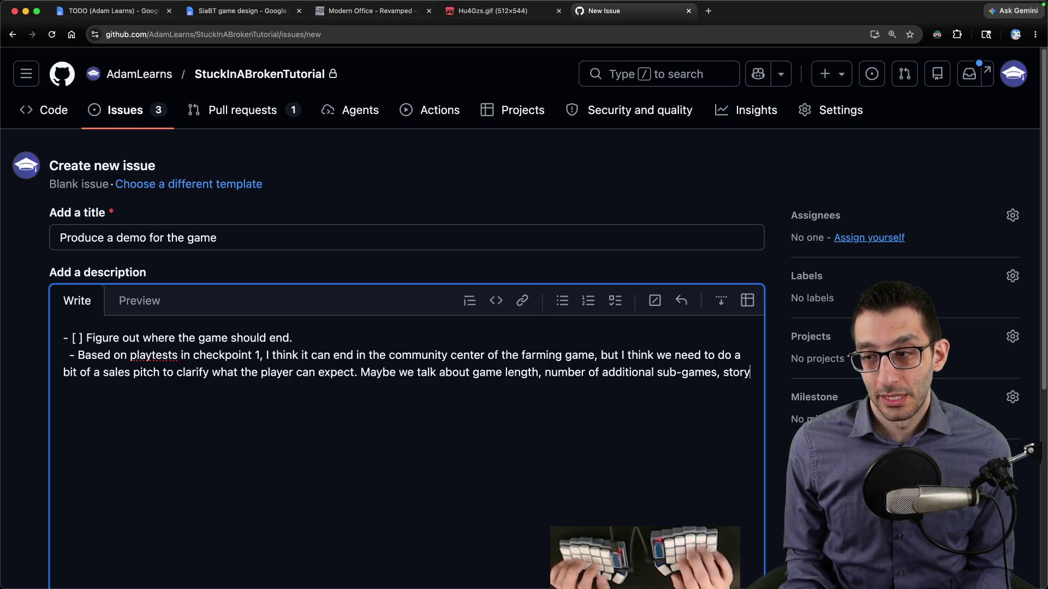
{"action": "type", "text": "be even ment"}
{"action": "type", "text": "ion that the game"}
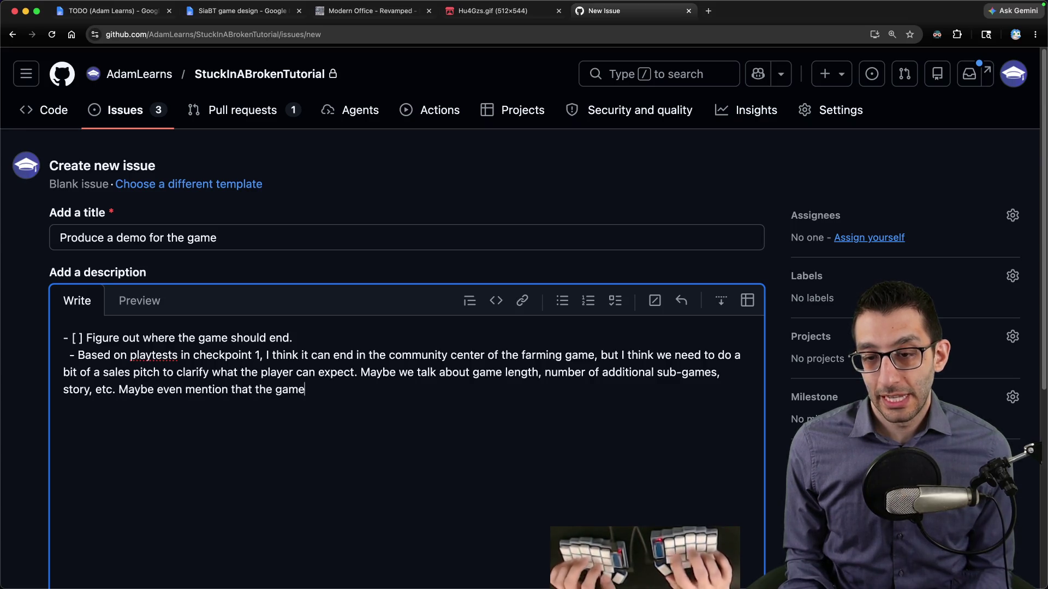
{"action": "type", "text": "intend"}
{"action": "type", "text": "playable."}
{"action": "scroll", "coordinate": [421, 181], "scroll_direction": "down", "scroll_amount": 4}
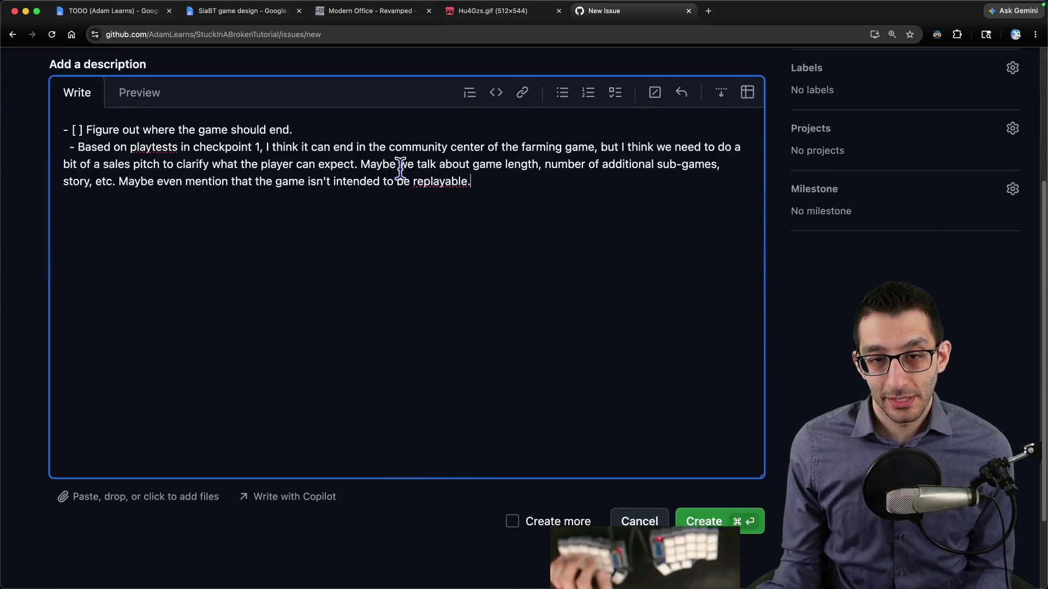
{"action": "scroll", "coordinate": [571, 194], "scroll_direction": "up", "scroll_amount": 2}
Step: Add the checklist item 'Figure out when we should launch the demo' and copy its text
{"action": "key", "text": "Return"}
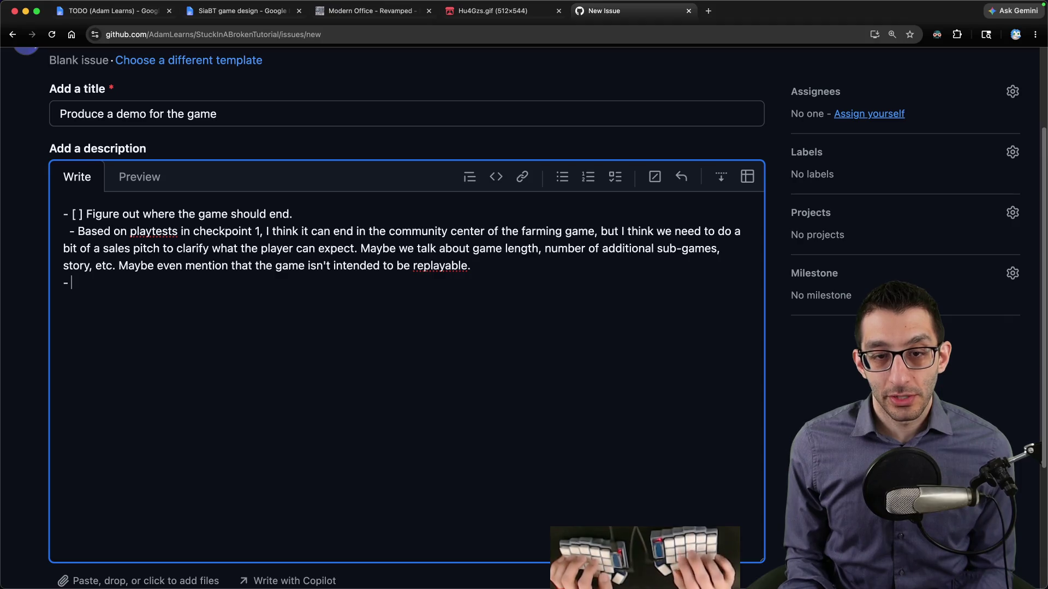
{"action": "type", "text": "[ ] Figure "}
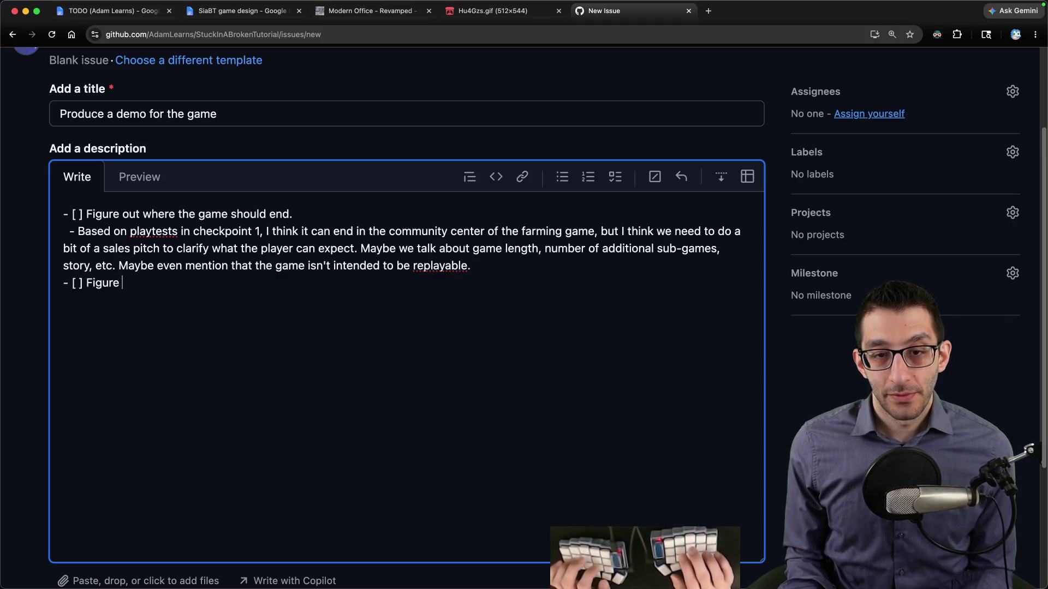
{"action": "type", "text": "out when we should laun"}
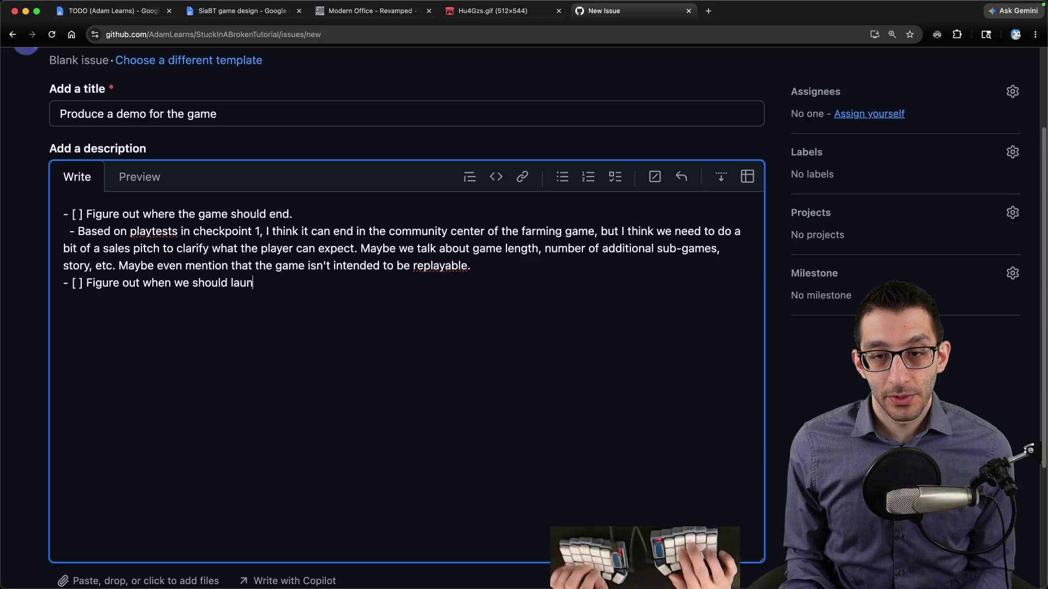
{"action": "type", "text": "ch the demo"}
{"action": "key", "text": "super+shift+Left"}
{"action": "key", "text": "shift+Right"}
{"action": "key", "text": "shift+Right"}
{"action": "key", "text": "shift+Right"}
{"action": "key", "text": "super+c"}
{"action": "key", "text": "super+Tab"}
Step: Paste the demo-launch heading into a new VS Code file, assuming a perfect demo and full launch in 2028
{"action": "key", "text": "super+n"}
{"action": "key", "text": "super+v"}
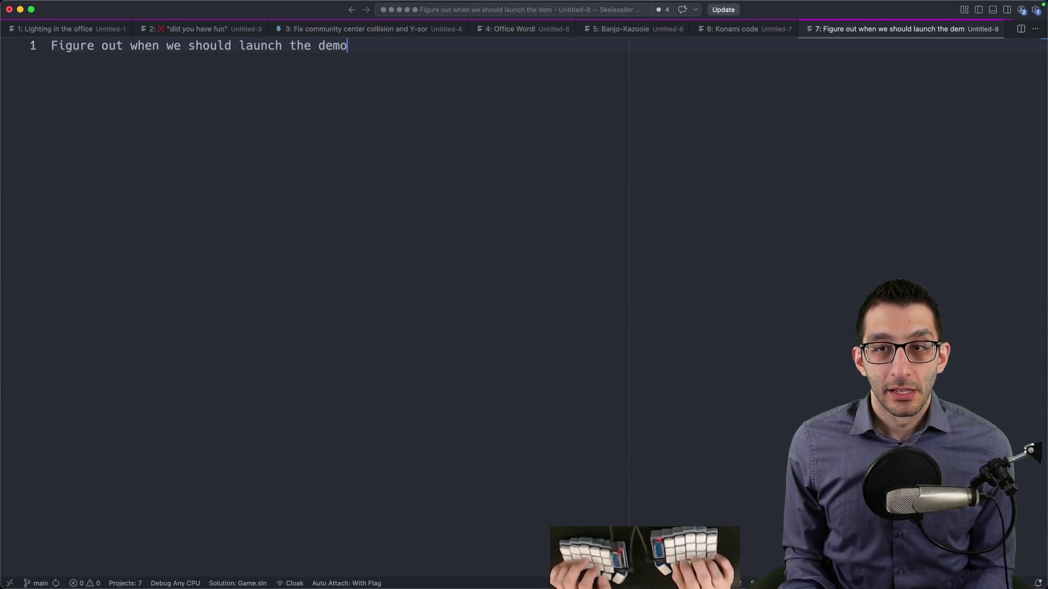
{"action": "key", "text": "Return"}
{"action": "key", "text": "Return"}
{"action": "key", "text": "Return"}
{"action": "type", "text": "let's sa"}
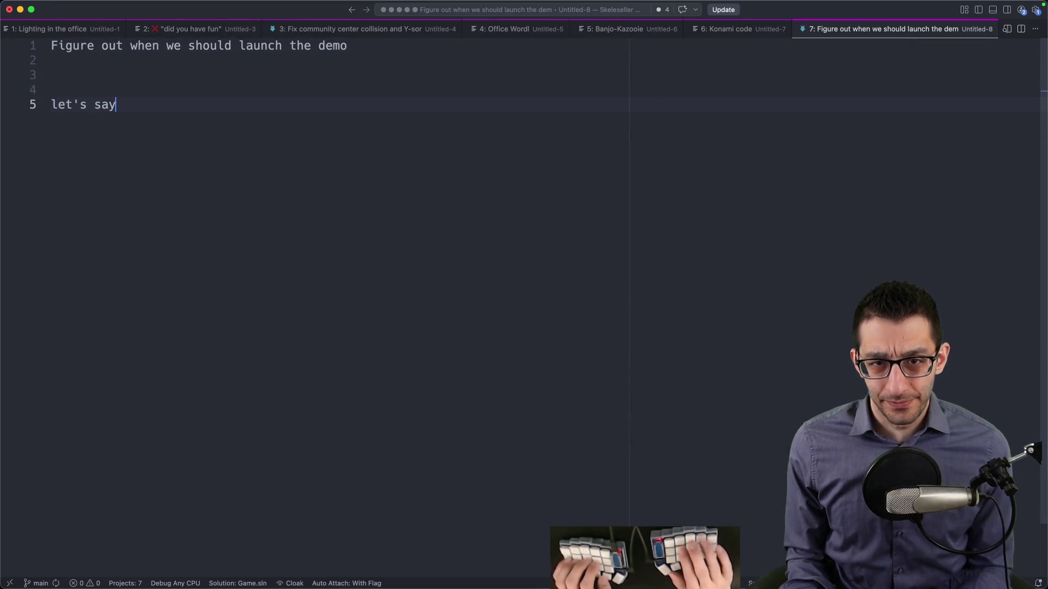
{"action": "type", "text": "y "}
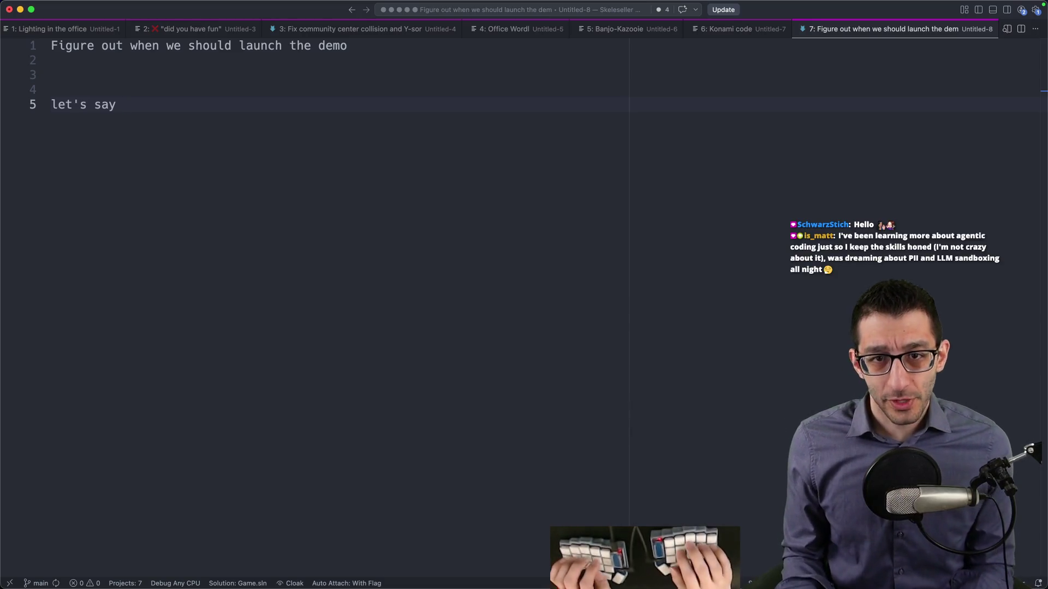
{"action": "type", "text": "we hade"}
{"action": "key", "text": "BackSpace"}
{"action": "type", "text": "a prefec"}
{"action": "key", "text": "BackSpace"}
{"action": "key", "text": "BackSpace"}
{"action": "key", "text": "BackSpace"}
{"action": "type", "text": "erfect demo already"}
{"action": "key", "text": "Return"}
{"action": "type", "text": "L"}
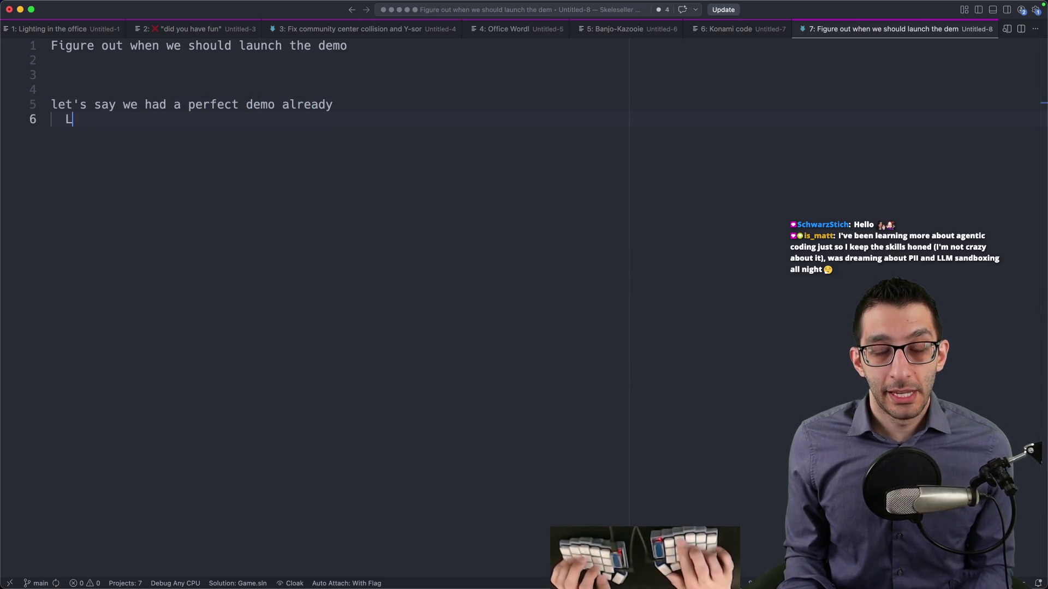
{"action": "type", "text": "et's say that we won't launch the full game un"}
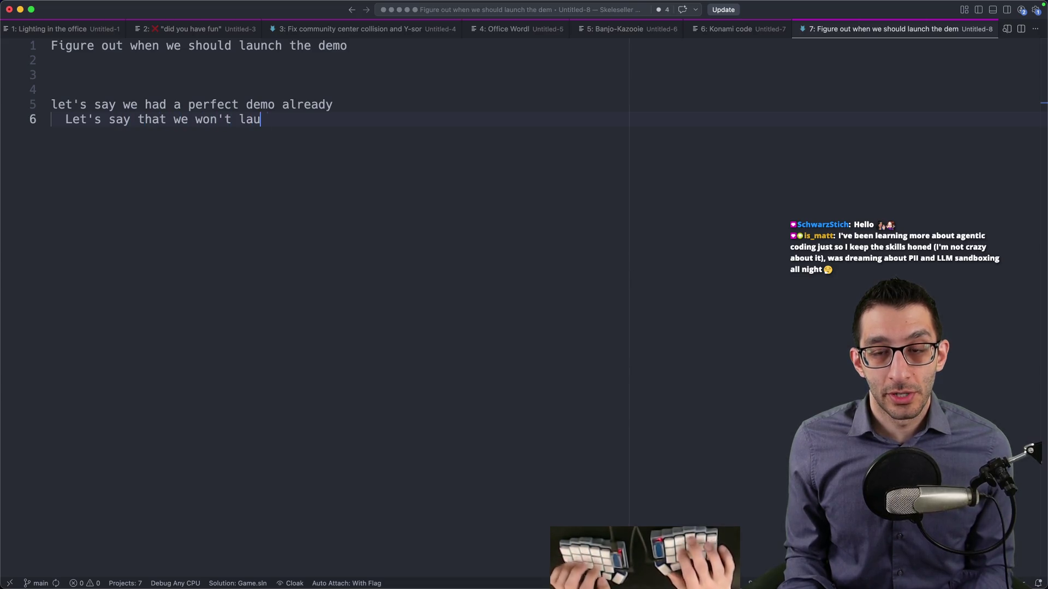
{"action": "type", "text": "til 2028"}
Step: Add the indented question 'When should we launch the demo?'
{"action": "key", "text": "Return"}
{"action": "key", "text": "Return"}
{"action": "key", "text": "Return"}
{"action": "key", "text": "Tab"}
{"action": "type", "text": "When should we launch the demo?"}
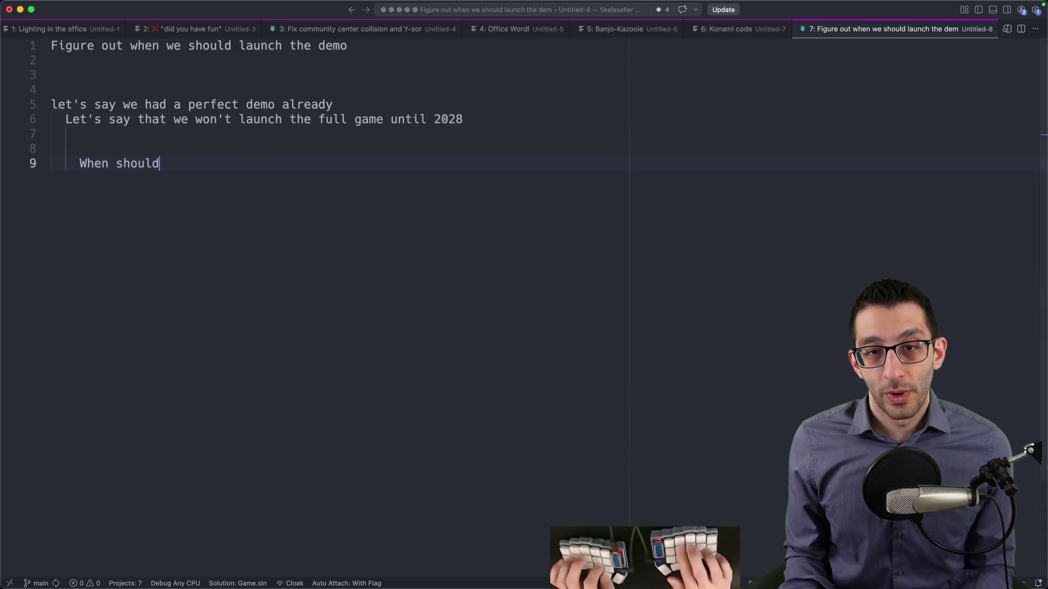
{"action": "key", "text": "Return"}
{"action": "key", "text": "Tab"}
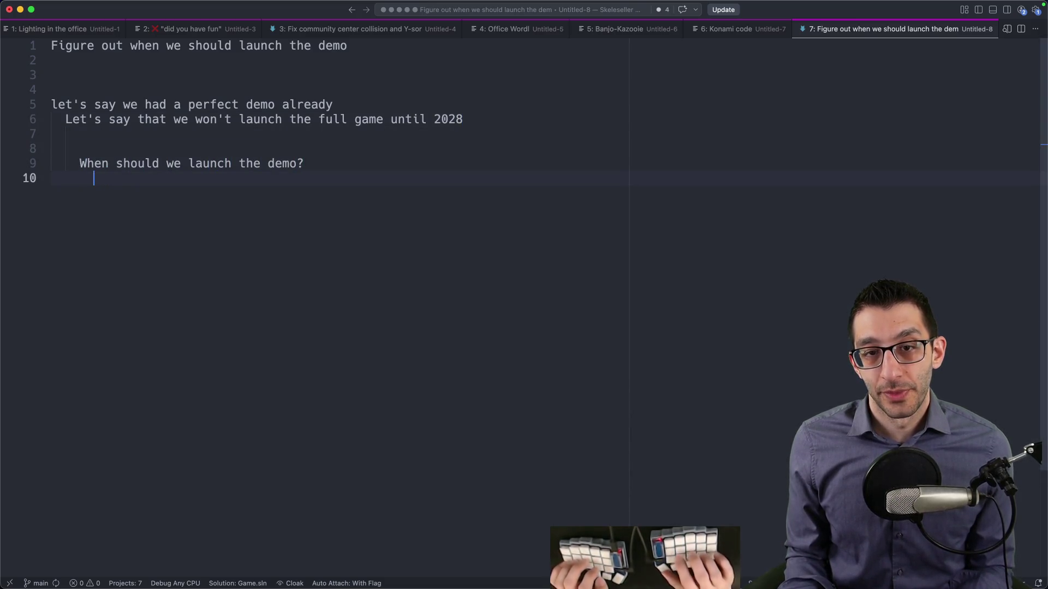
{"action": "key", "text": "Return"}
Step: List 'Sooner' and 'Later' as the two launch options
{"action": "key", "text": "Return"}
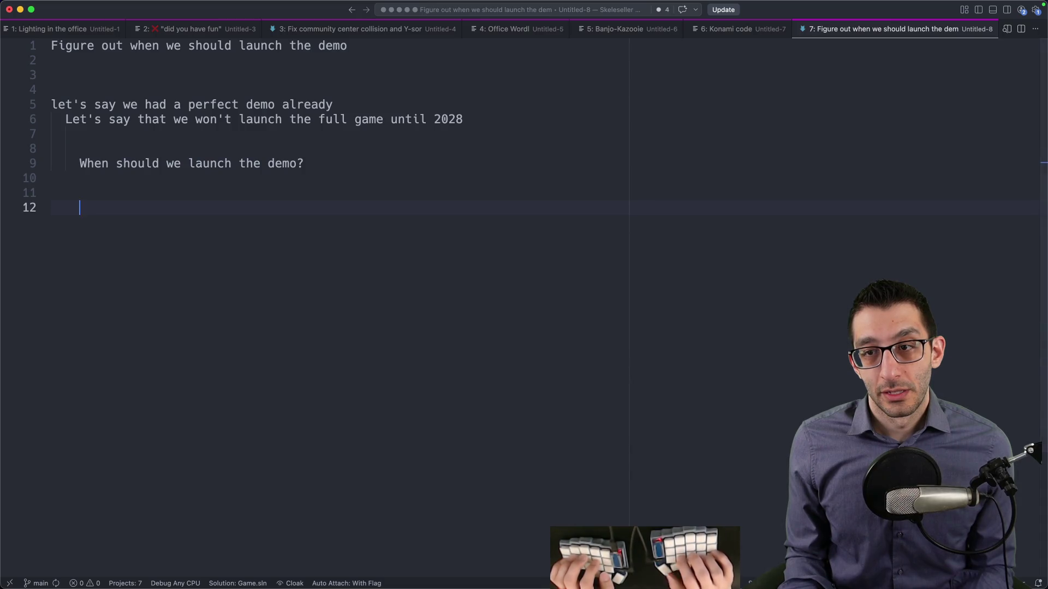
{"action": "type", "text": "Soon"}
Step: Under Sooner, add Pros with the point about getting wishlists already
{"action": "key", "text": "Return"}
{"action": "type", "text": "Later"}
{"action": "key", "text": "Up"}
{"action": "type", "text": "er"}
{"action": "key", "text": "Down"}
{"action": "key", "text": "Up"}
{"action": "key", "text": "Down"}
{"action": "key", "text": "Up"}
{"action": "key", "text": "Down"}
{"action": "key", "text": "Up"}
{"action": "key", "text": "End"}
{"action": "key", "text": "Return"}
{"action": "key", "text": "Tab"}
{"action": "type", "text": "Pros:"}
{"action": "key", "text": "Return"}
{"action": "key", "text": "Tab"}
{"action": "type", "text": "n get wishlists alrea"}
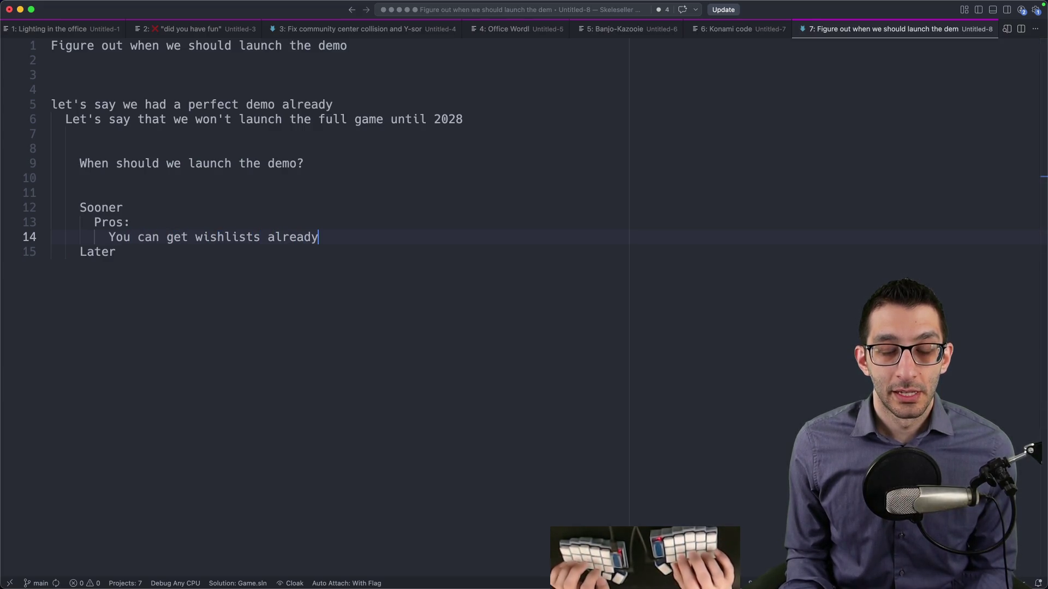
{"action": "key", "text": "Down"}
{"action": "key", "text": "Up"}
Step: Add Cons under Sooner with 'The game's release would be pretty far away'
{"action": "key", "text": "Return"}
{"action": "key", "text": "Return"}
{"action": "key", "text": "shift+Tab"}
{"action": "type", "text": "Cons:"}
{"action": "key", "text": "Return"}
{"action": "key", "text": "Tab"}
{"action": "type", "text": "Gh"}
{"action": "key", "text": "BackSpace"}
{"action": "key", "text": "BackSpace"}
{"action": "type", "text": "The game would be"}
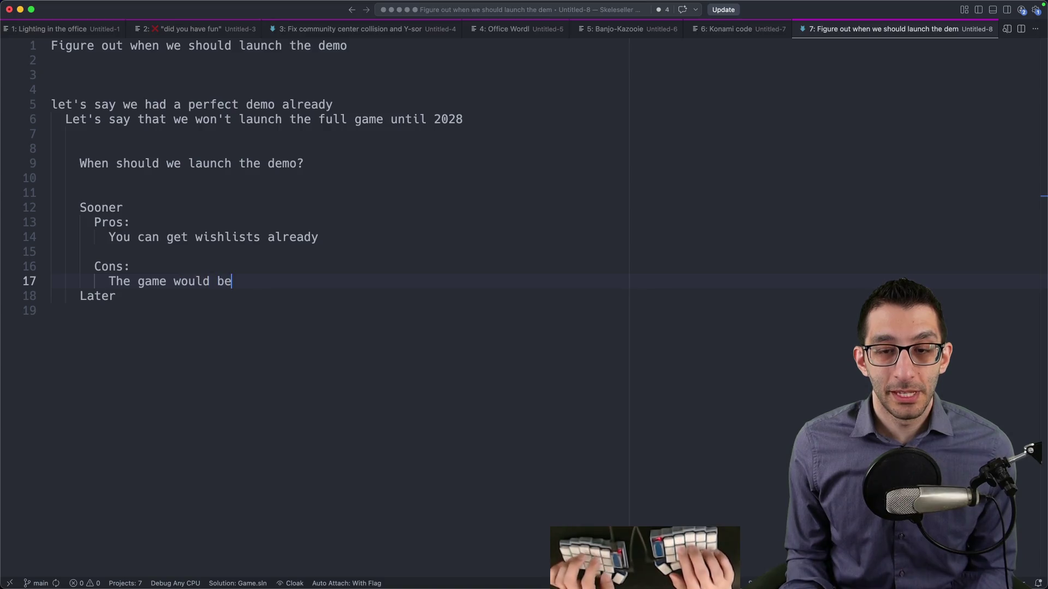
{"action": "type", "text": " pretty far away"}
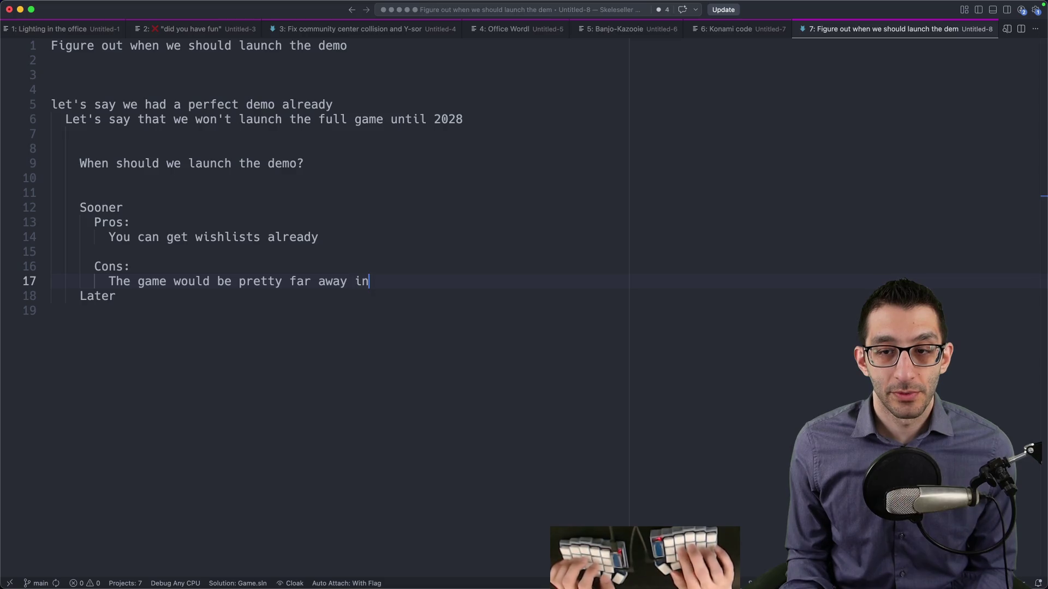
{"action": "key", "text": "alt+Right"}
{"action": "type", "text": "'s release"}
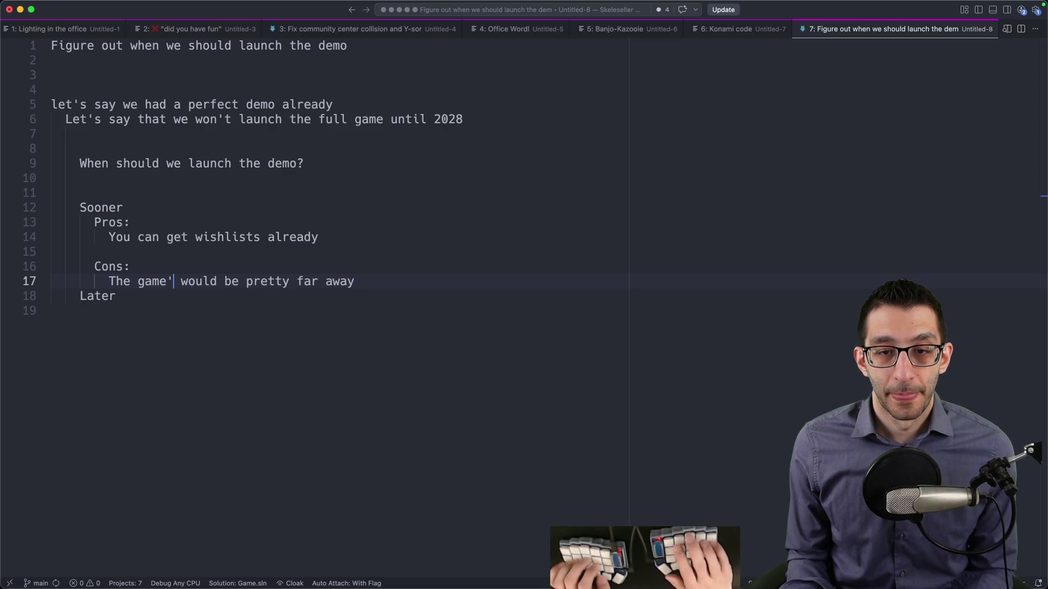
Step: Add the second con 'The game may change a lot'
{"action": "key", "text": "End"}
{"action": "key", "text": "Up"}
{"action": "key", "text": "Up"}
{"action": "key", "text": "Up"}
{"action": "key", "text": "Down"}
{"action": "key", "text": "Down"}
{"action": "key", "text": "Down"}
{"action": "key", "text": "Return"}
{"action": "type", "text": "The game may change a lot"}
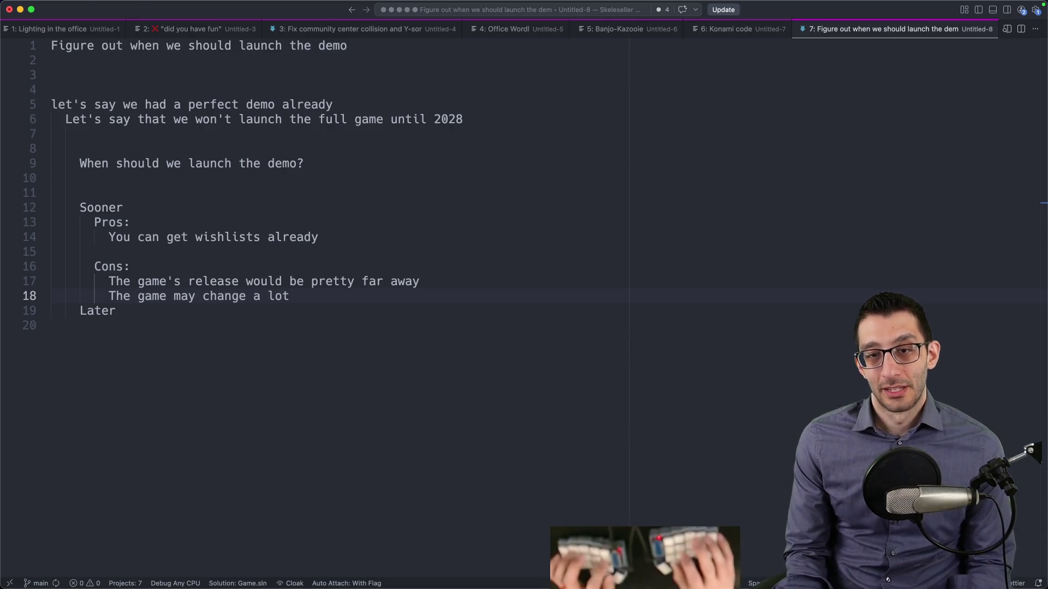
{"action": "key", "text": "super+Tab"}
Step: Note that launching too soon won't be impactful; require a polished title screen and end-of-demo flow
{"action": "type", "text": ". If we"}
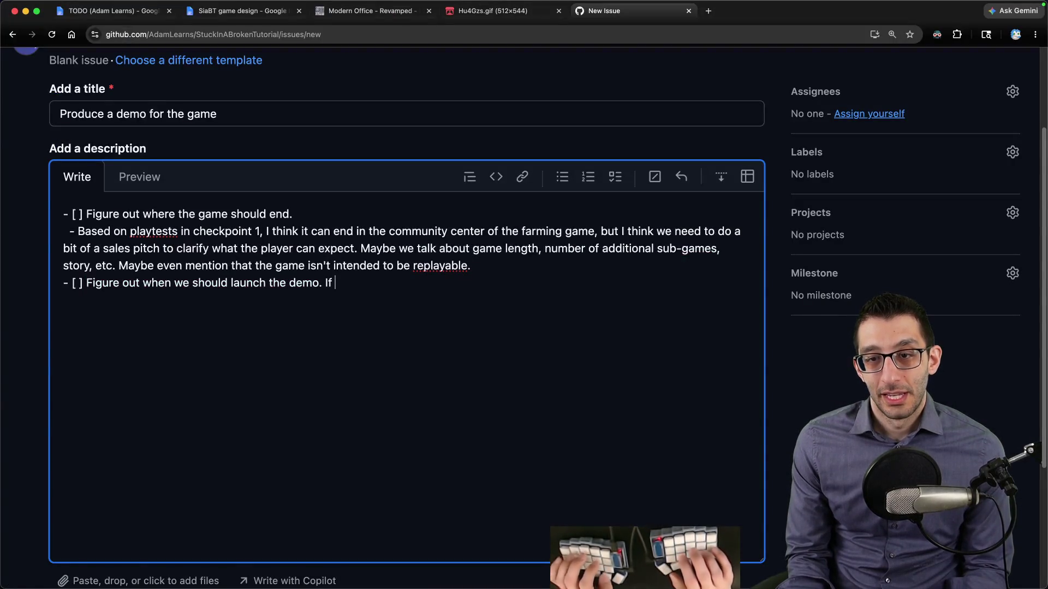
{"action": "key", "text": "BackSpace"}
{"action": "key", "text": "BackSpace"}
{"action": "key", "text": "BackSpace"}
{"action": "type", "text": "I'm a bit cone"}
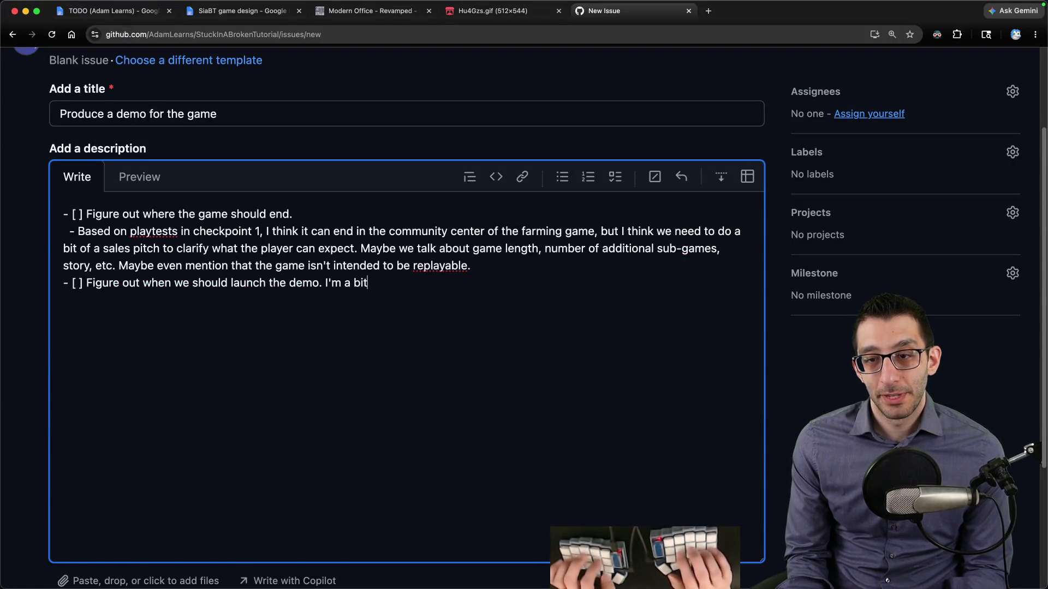
{"action": "key", "text": "BackSpace"}
{"action": "type", "text": "cerned that if we o"}
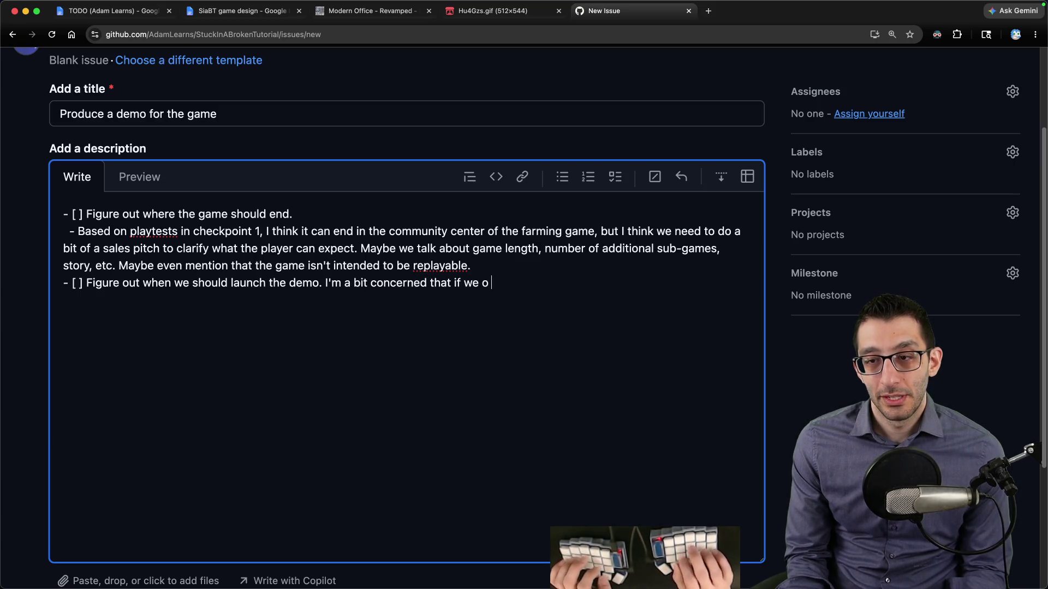
{"action": "key", "text": "BackSpace"}
{"action": "type", "text": "do it tso"}
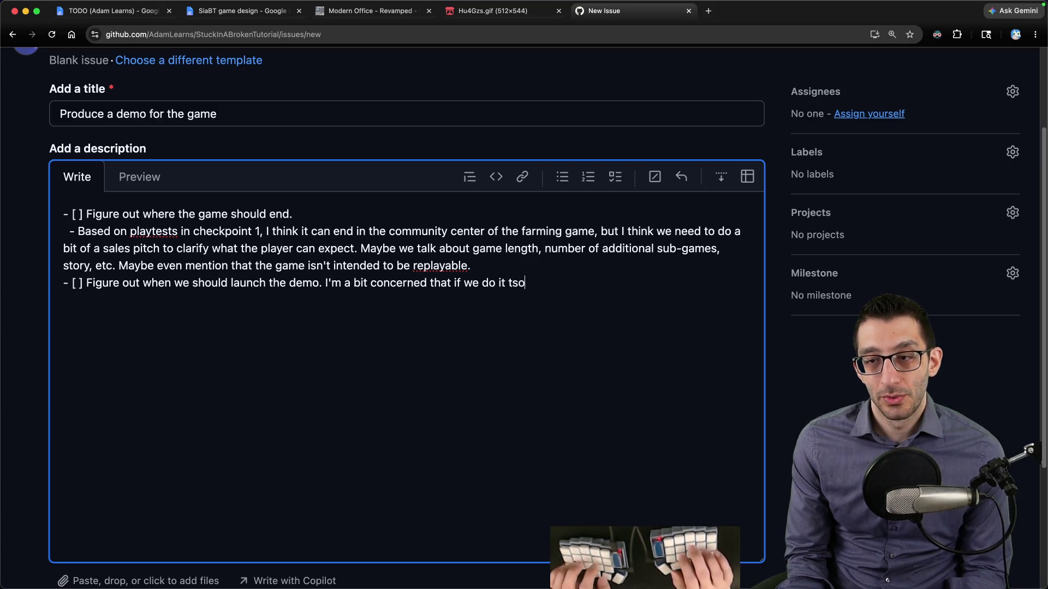
{"action": "key", "text": "BackSpace"}
{"action": "key", "text": "BackSpace"}
{"action": "type", "text": "oo son"}
{"action": "key", "text": "BackSpace"}
{"action": "type", "text": "on that it won't be as impa"}
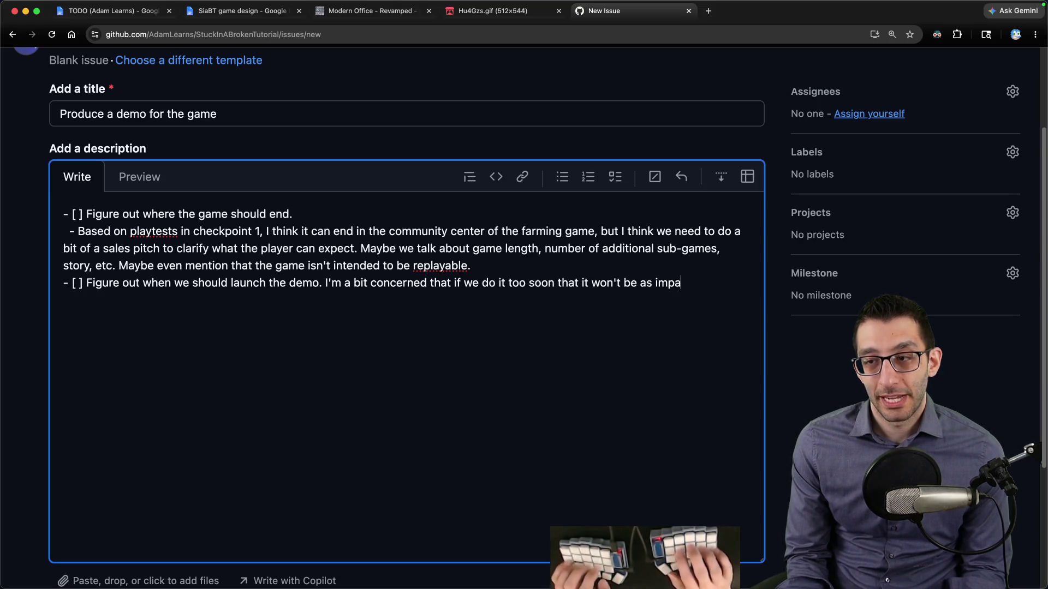
{"action": "type", "text": "ctful. Plus, maybe we"}
{"action": "key", "text": "alt+BackSpace"}
{"action": "key", "text": "alt+BackSpace"}
{"action": "key", "text": "alt+BackSpace"}
{"action": "type", "text": "We should "}
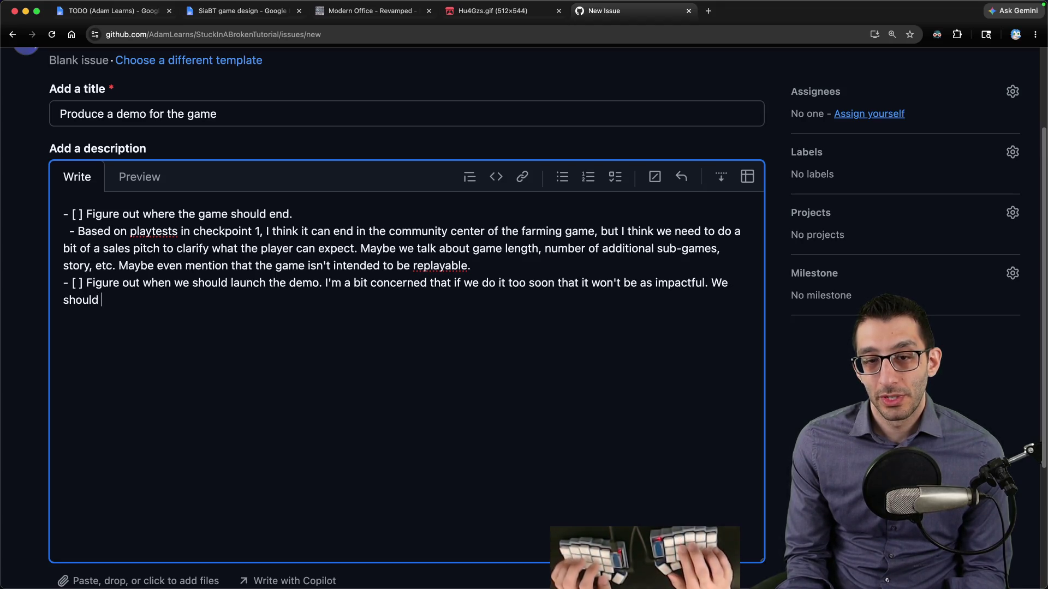
{"action": "type", "text": "at least have a polished title screen and a "}
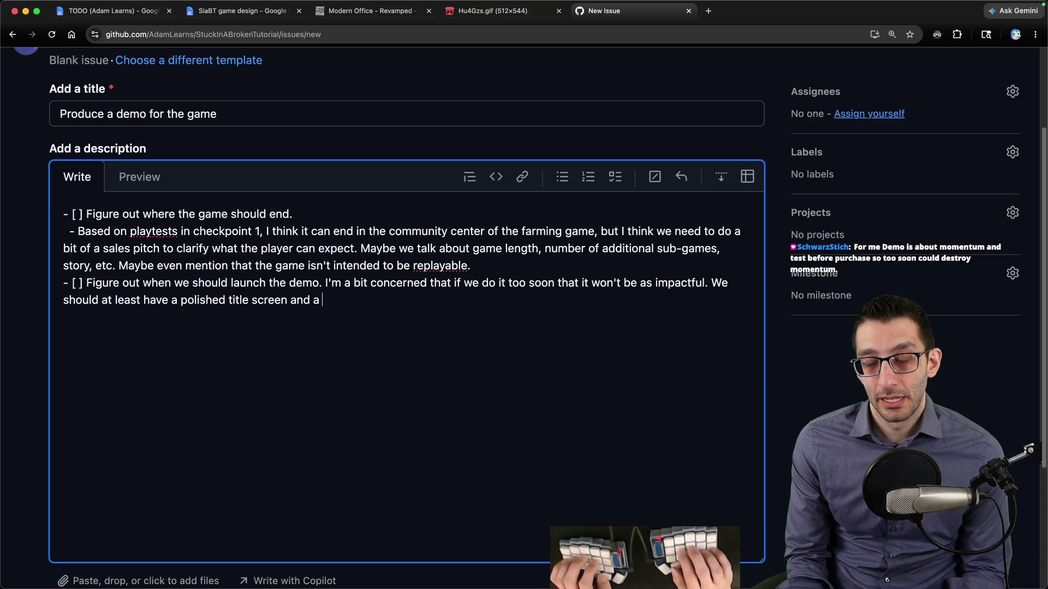
{"action": "type", "text": "good en-"}
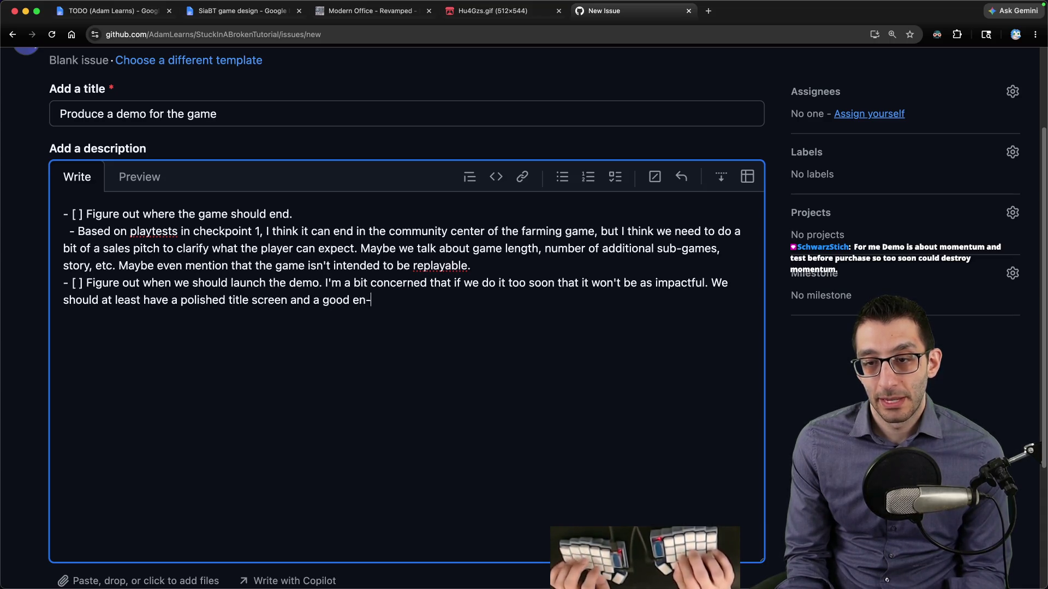
{"action": "type", "text": "dof-demo flow."}
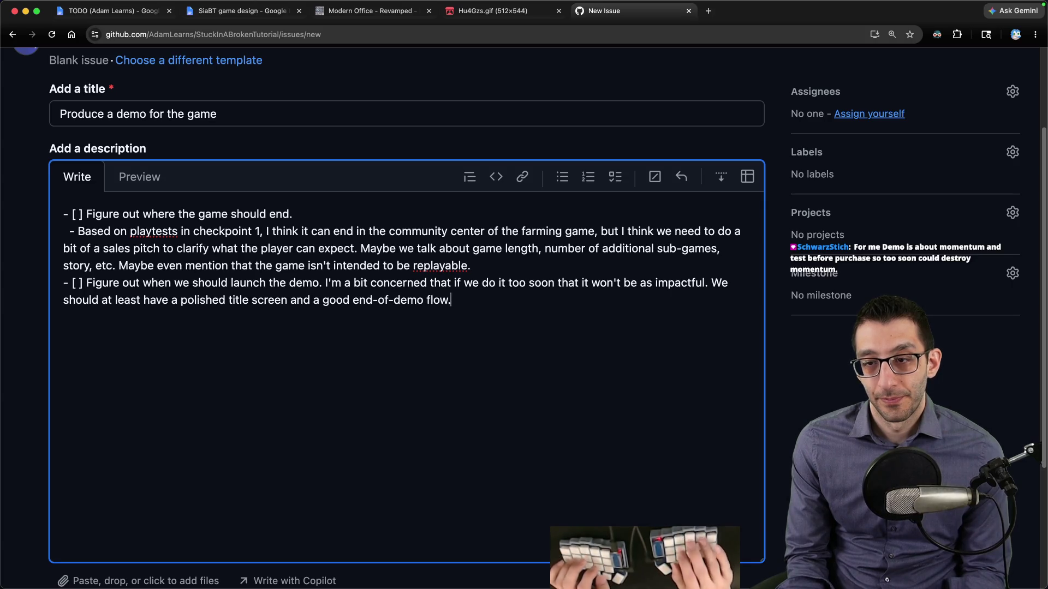
Step: Add noting the game is in active development, pointing people at Twitch for feedback, then create the issue
{"action": "left_click", "coordinate": [426, 300]}
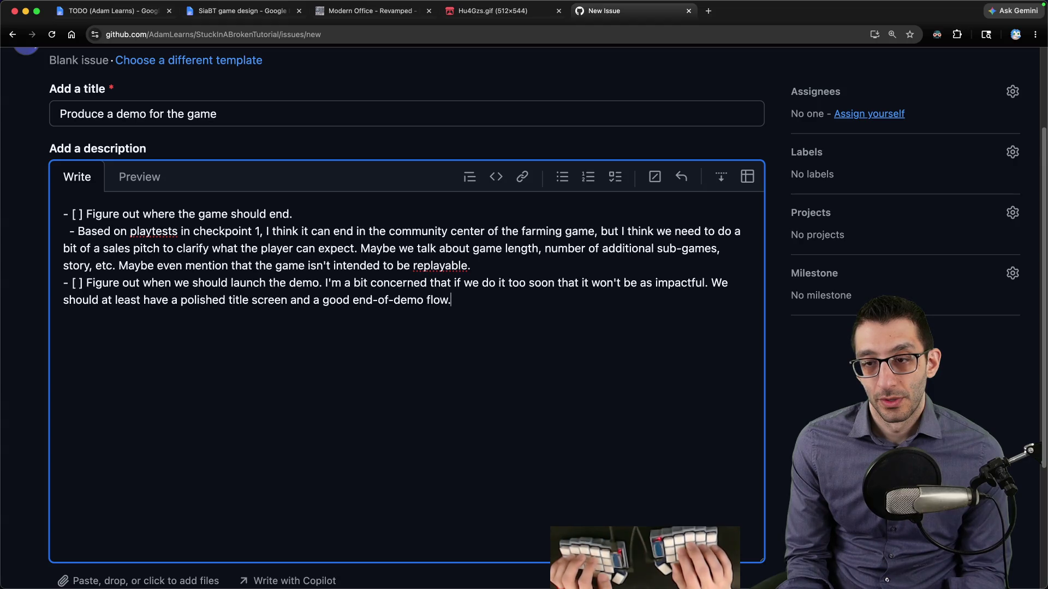
{"action": "type", "text": " Mayb"}
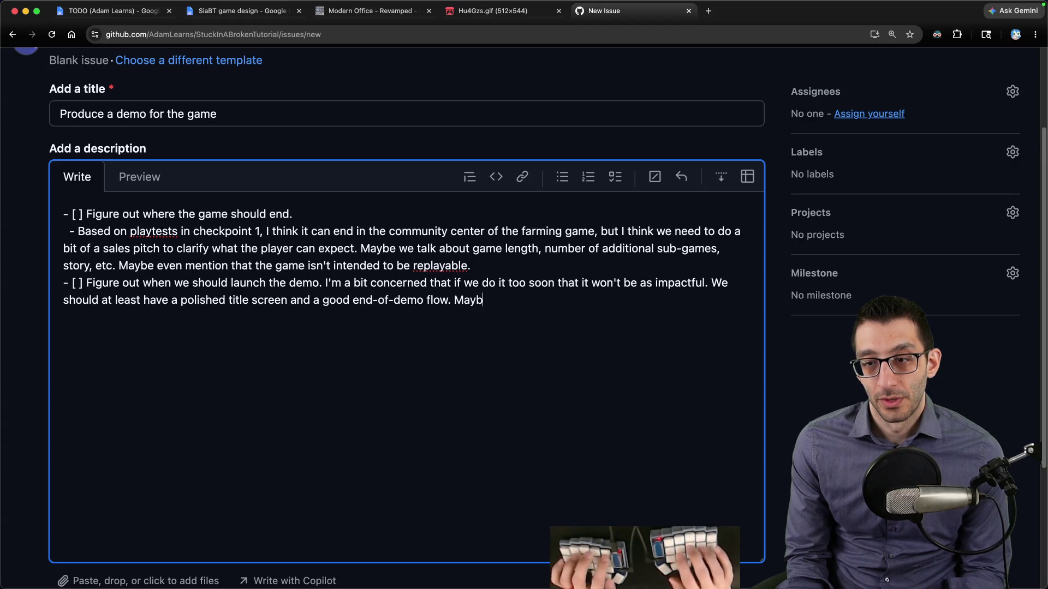
{"action": "type", "text": "e we "}
{"action": "type", "text": "mention that the game is stil"}
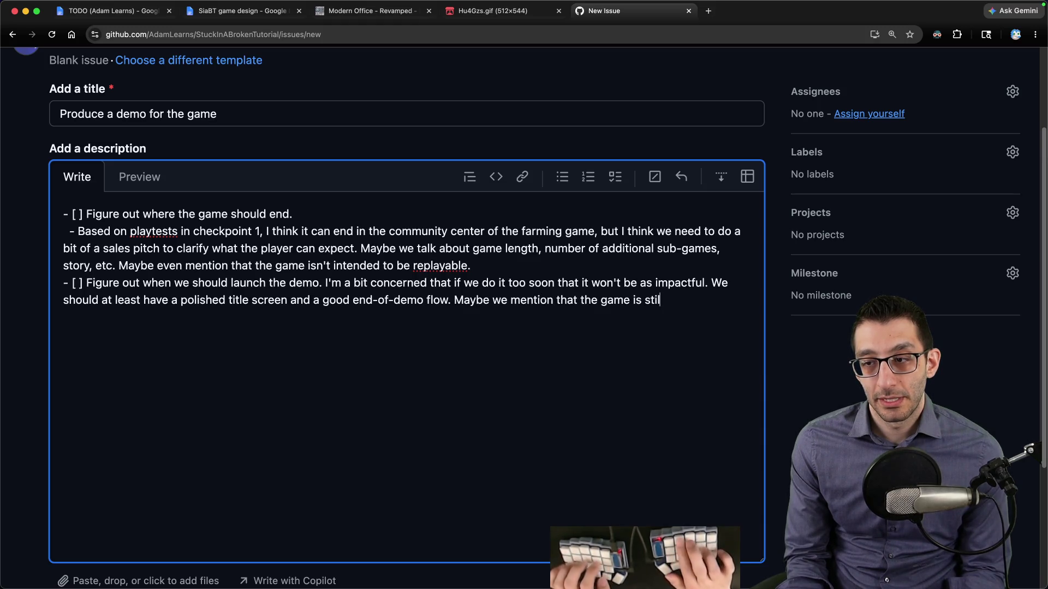
{"action": "type", "text": "l in activedevelopment"}
{"action": "key", "text": "alt+Left"}
{"action": "type", "text": "active"}
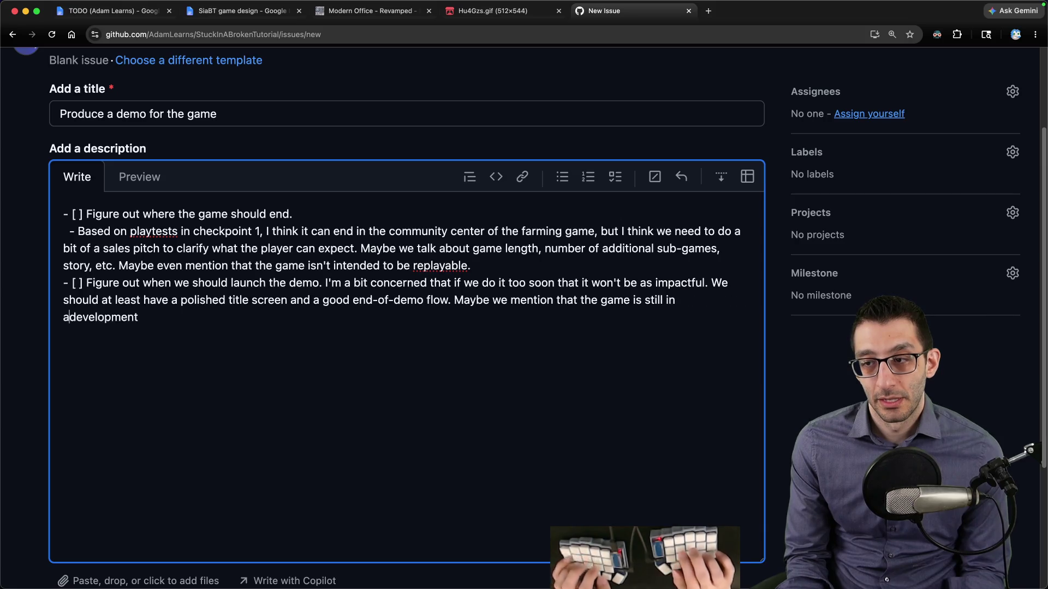
{"action": "key", "text": "alt+Right"}
{"action": "type", "text": "and point people a"}
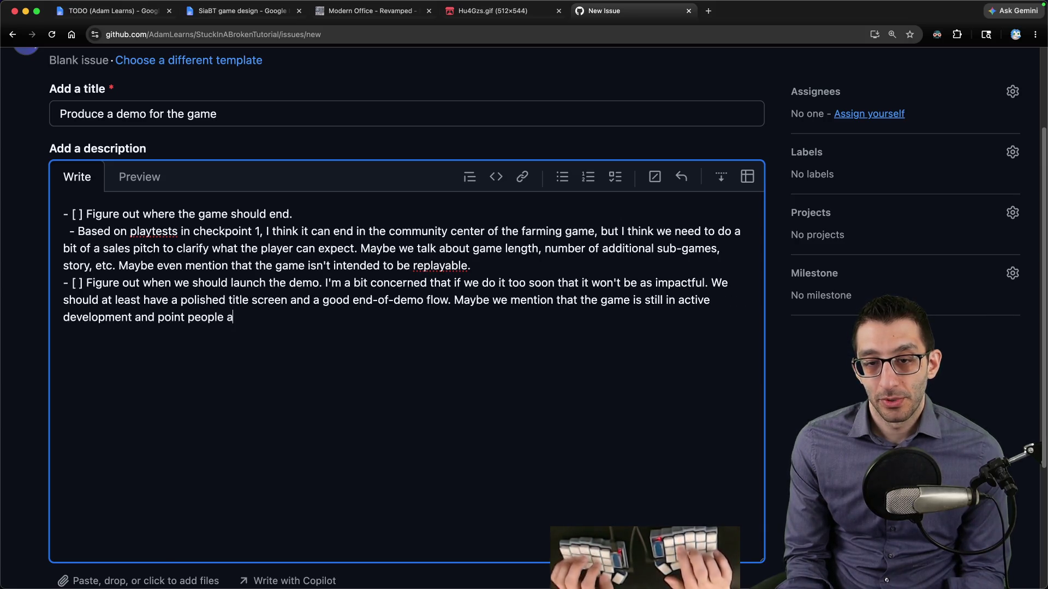
{"action": "type", "text": "t the Twitch stream"}
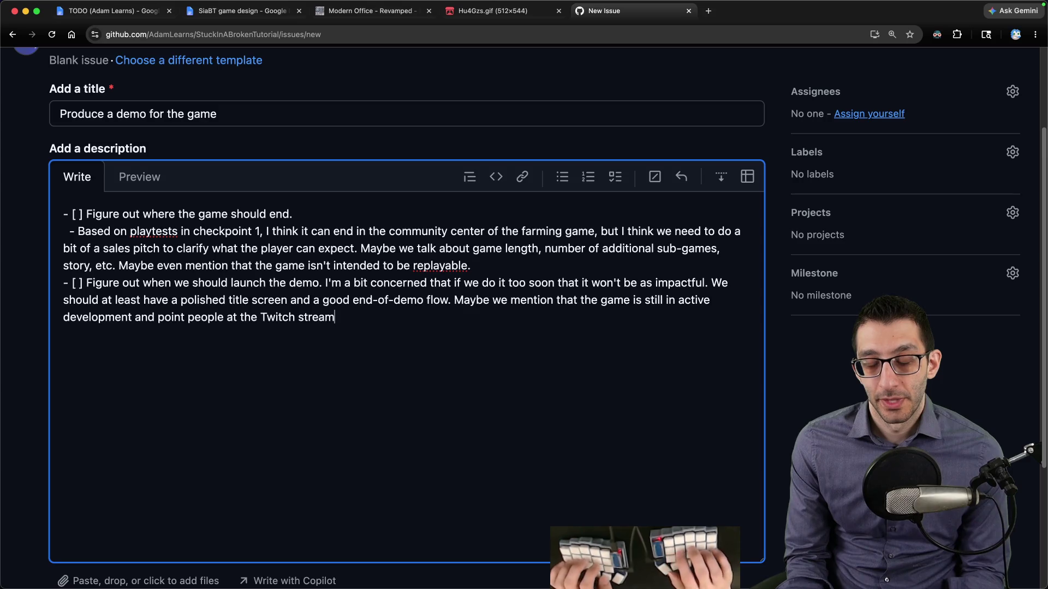
{"action": "type", "text": " and ask f"}
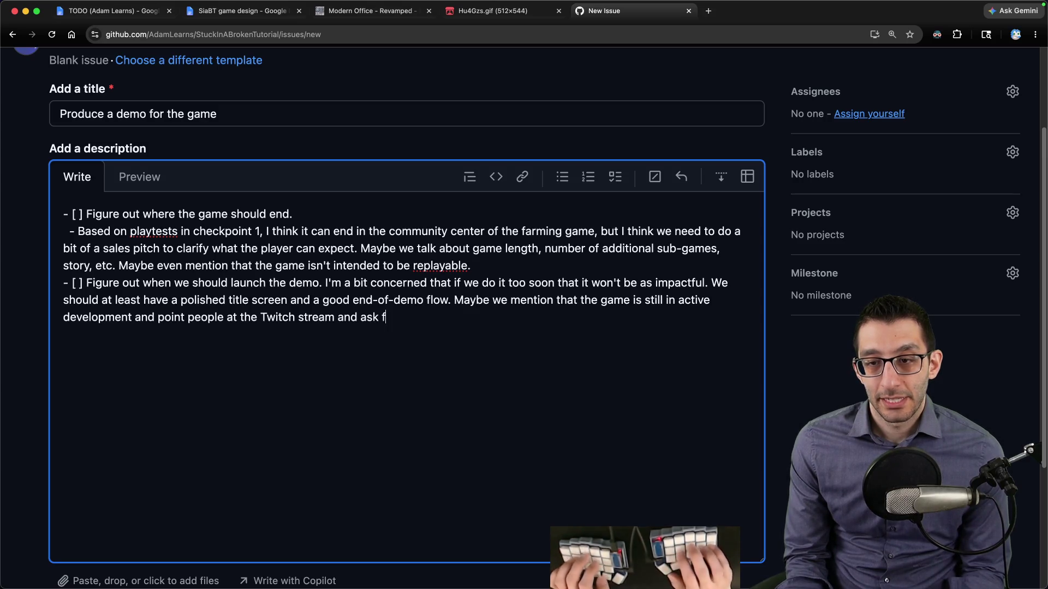
{"action": "type", "text": "or their feedback on how in"}
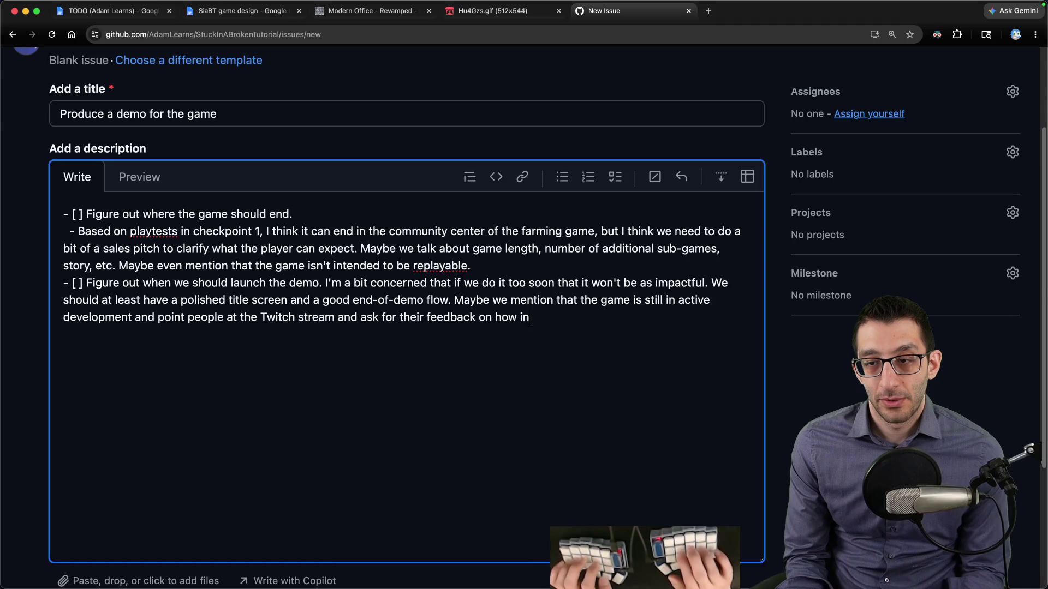
{"action": "type", "text": "terested they are."}
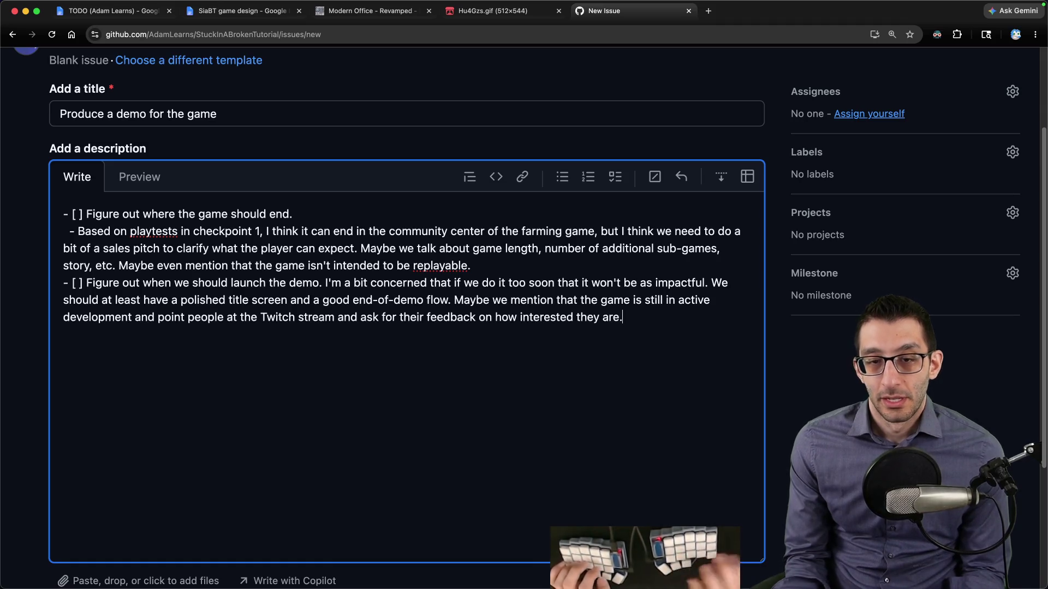
{"action": "scroll", "coordinate": [451, 428], "scroll_direction": "down", "scroll_amount": 3}
{"action": "left_click", "coordinate": [709, 423]}
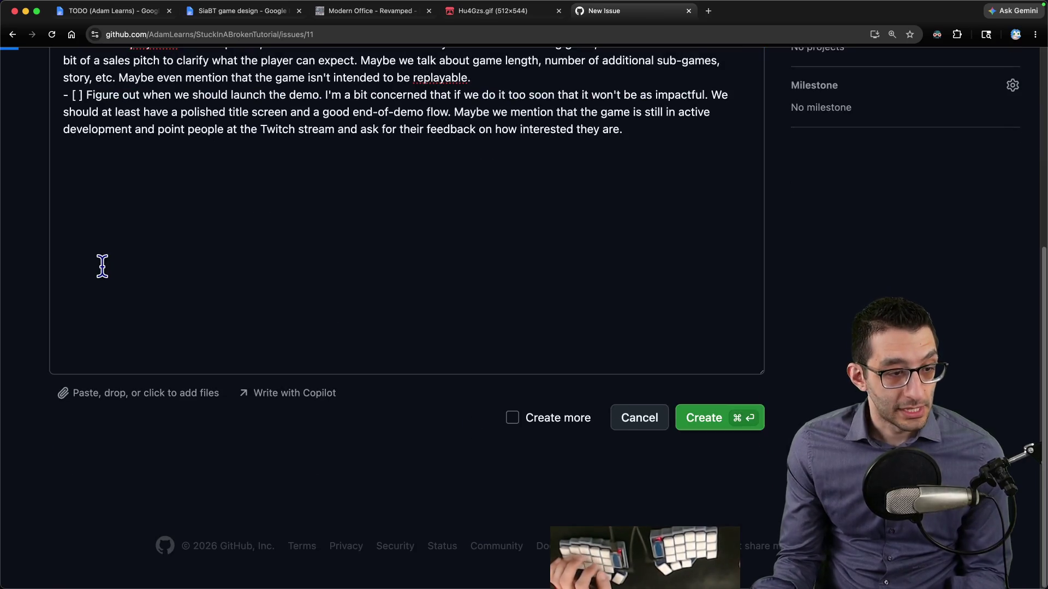
Step: Review the new issue #11, then return to the TODO document
{"action": "mouse_move", "coordinate": [103, 270]}
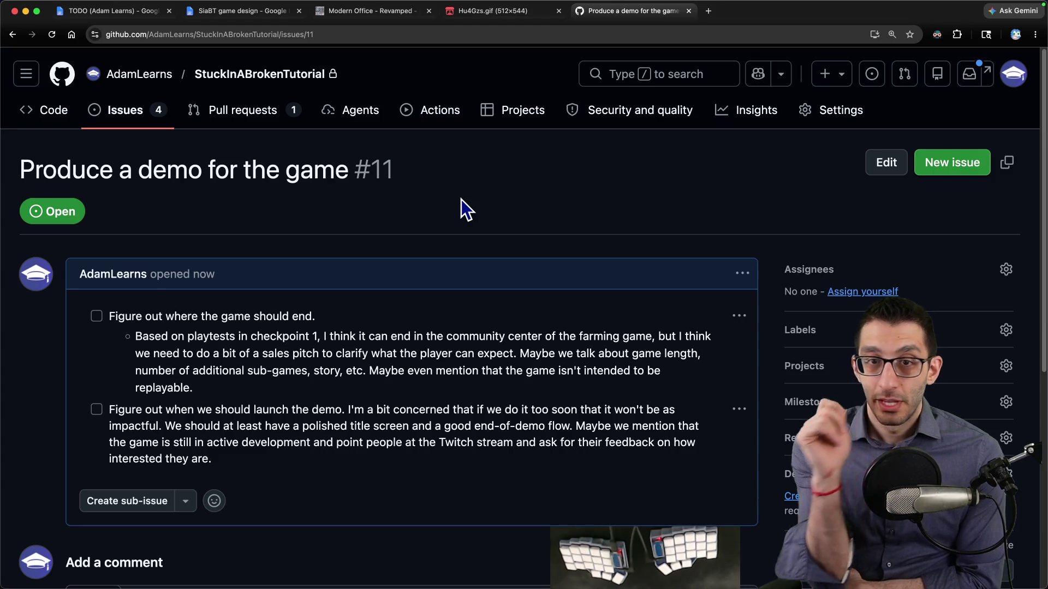
{"action": "key", "text": "super+1"}
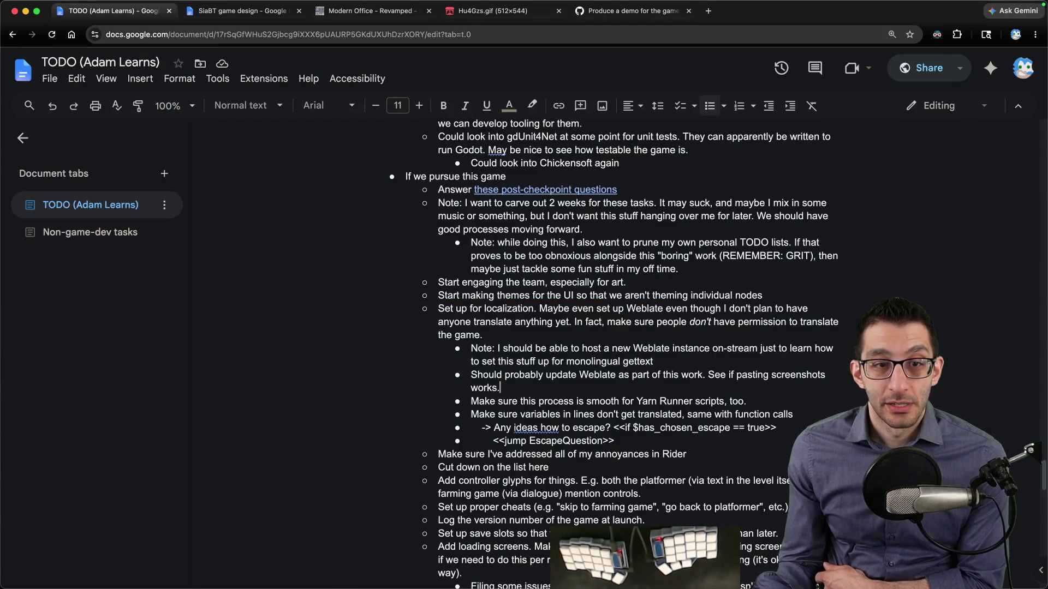
{"action": "key", "text": "super+Tab"}
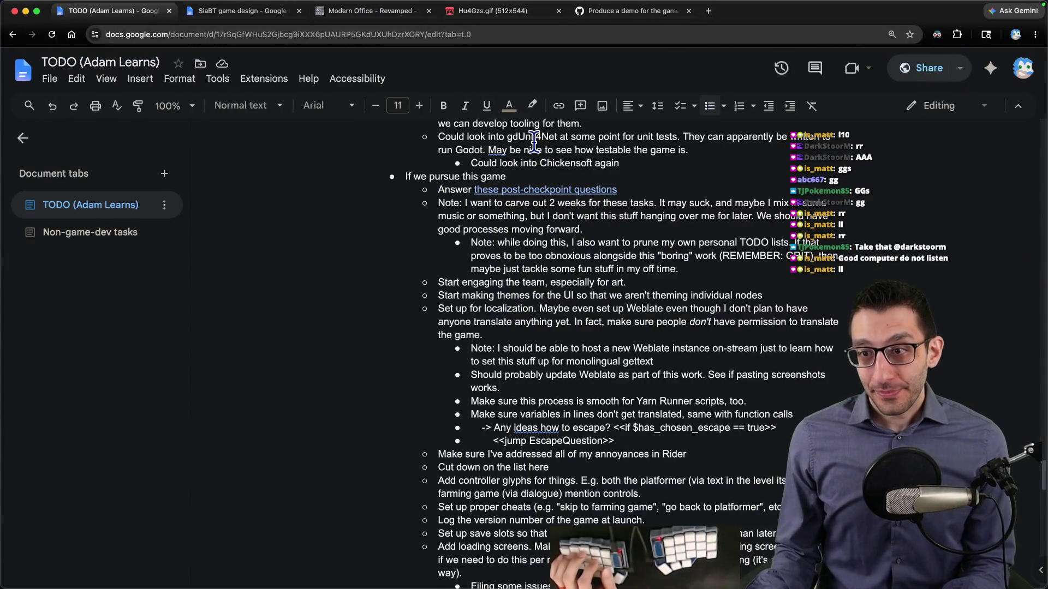
Step: Move the 'File away all of these notes' block up and indent it two levels under Tuesday's Afternoon
{"action": "scroll", "coordinate": [535, 162], "scroll_direction": "up", "scroll_amount": 4}
{"action": "scroll", "coordinate": [535, 163], "scroll_direction": "up", "scroll_amount": 15}
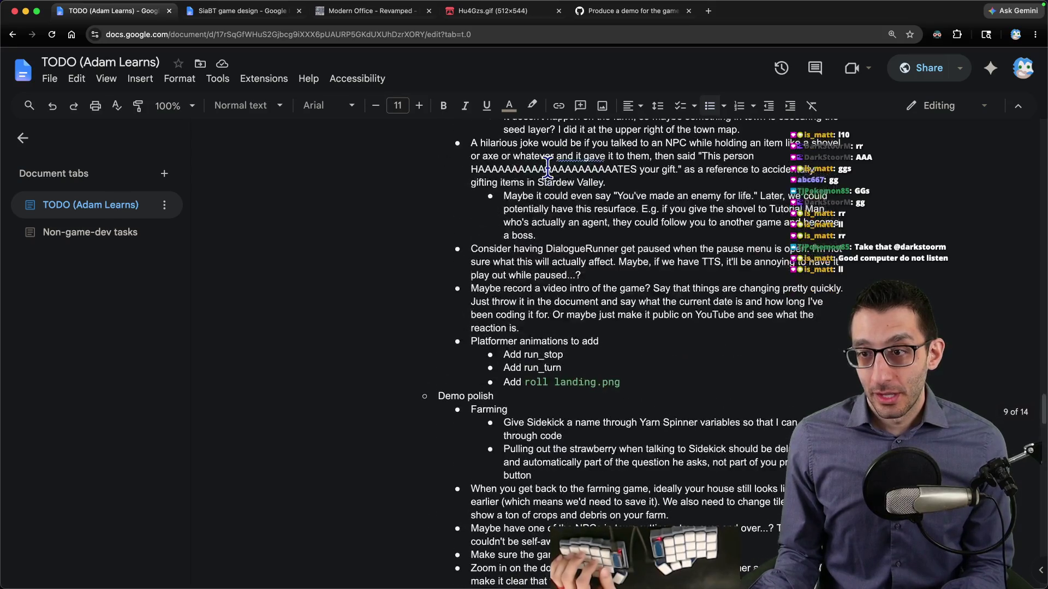
{"action": "scroll", "coordinate": [547, 168], "scroll_direction": "up", "scroll_amount": 20}
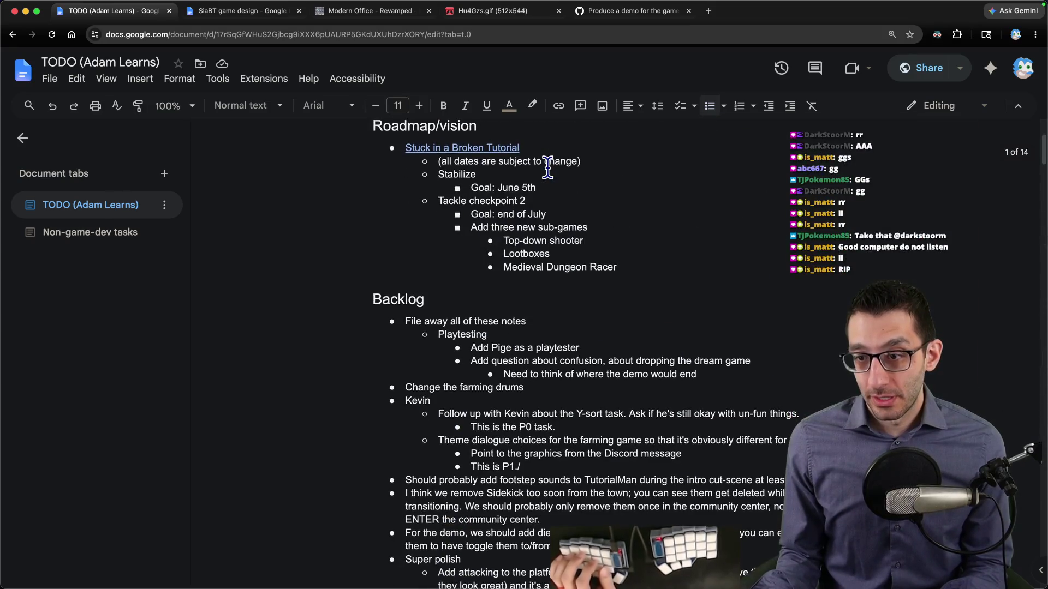
{"action": "scroll", "coordinate": [643, 269], "scroll_direction": "down", "scroll_amount": 2}
{"action": "left_click_drag", "start_coordinate": [698, 281], "coordinate": [297, 236]}
{"action": "scroll", "coordinate": [762, 233], "scroll_direction": "up", "scroll_amount": 4}
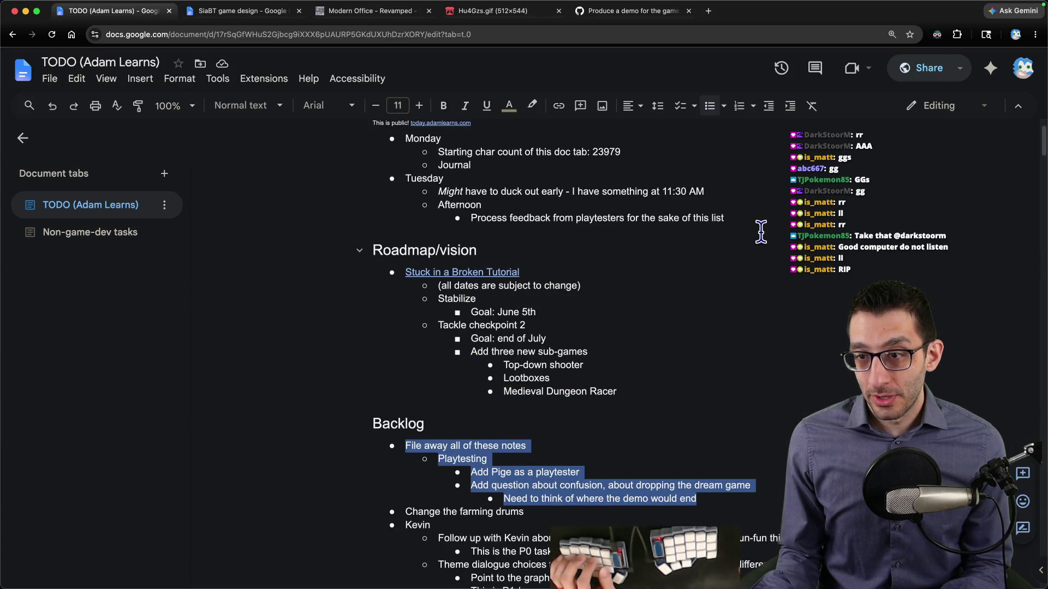
{"action": "key", "text": "ctrl+shift+Up"}
{"action": "key", "text": "ctrl+shift+Up"}
{"action": "key", "text": "ctrl+shift+Up"}
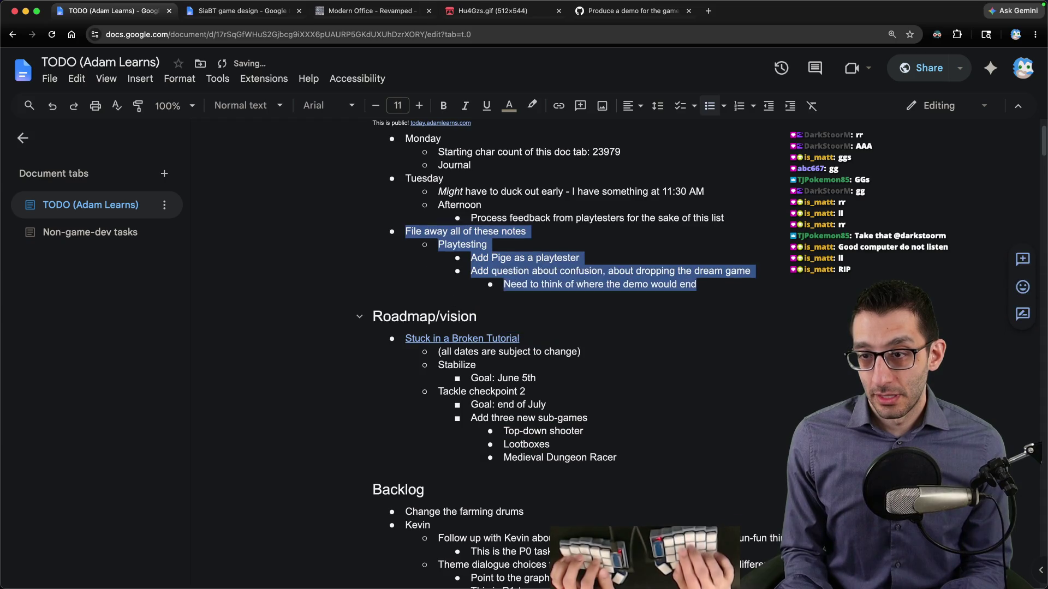
{"action": "key", "text": "Tab"}
{"action": "key", "text": "Tab"}
{"action": "key", "text": "Down"}
{"action": "key", "text": "Down"}
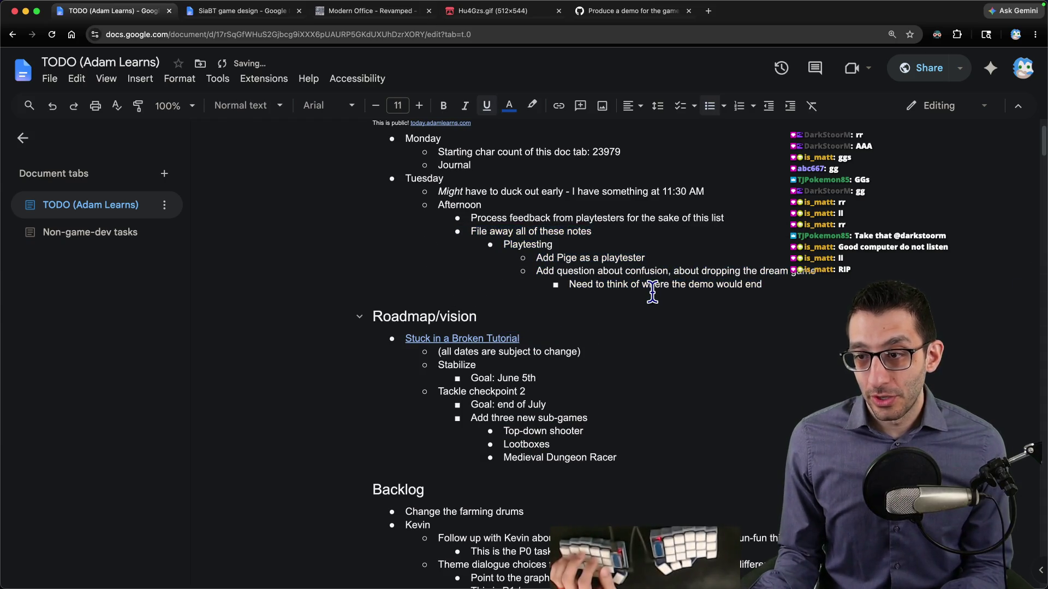
{"action": "scroll", "coordinate": [652, 293], "scroll_direction": "down", "scroll_amount": 4}
{"action": "scroll", "coordinate": [652, 293], "scroll_direction": "up", "scroll_amount": 5}
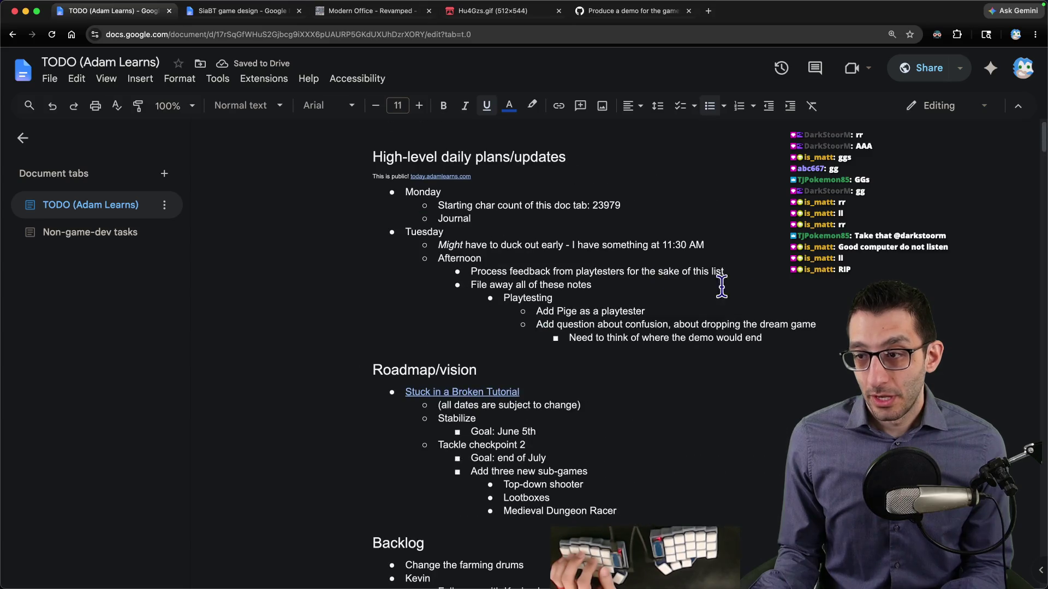
Step: Delete the 'Need to think of where the demo would end' line after confirming the GitHub issue covers it
{"action": "triple_click", "coordinate": [698, 339]}
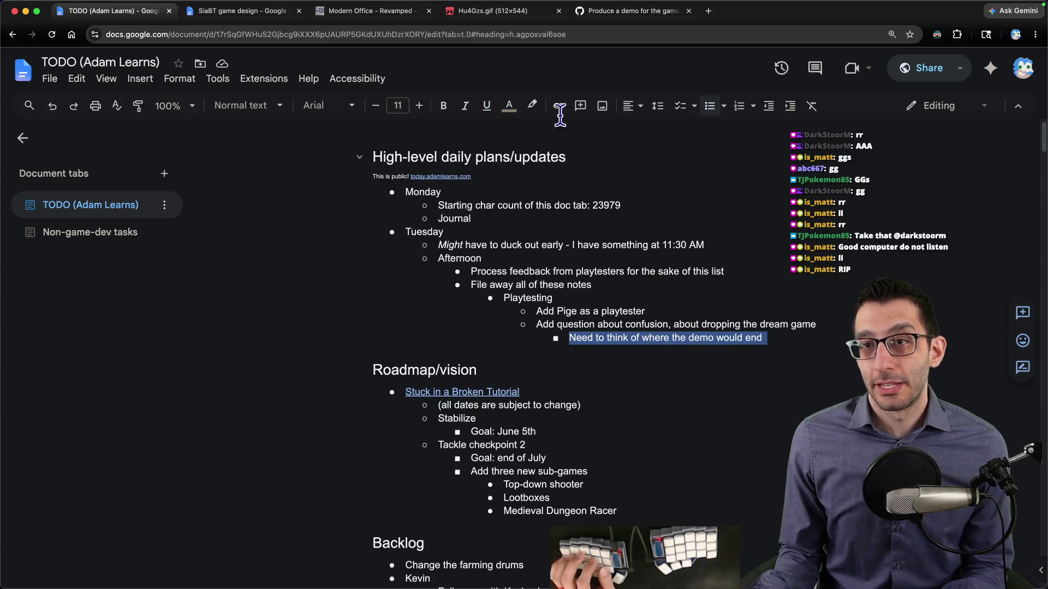
{"action": "key", "text": "super+5"}
{"action": "scroll", "coordinate": [513, 117], "scroll_direction": "down", "scroll_amount": 4}
{"action": "scroll", "coordinate": [510, 116], "scroll_direction": "up", "scroll_amount": 4}
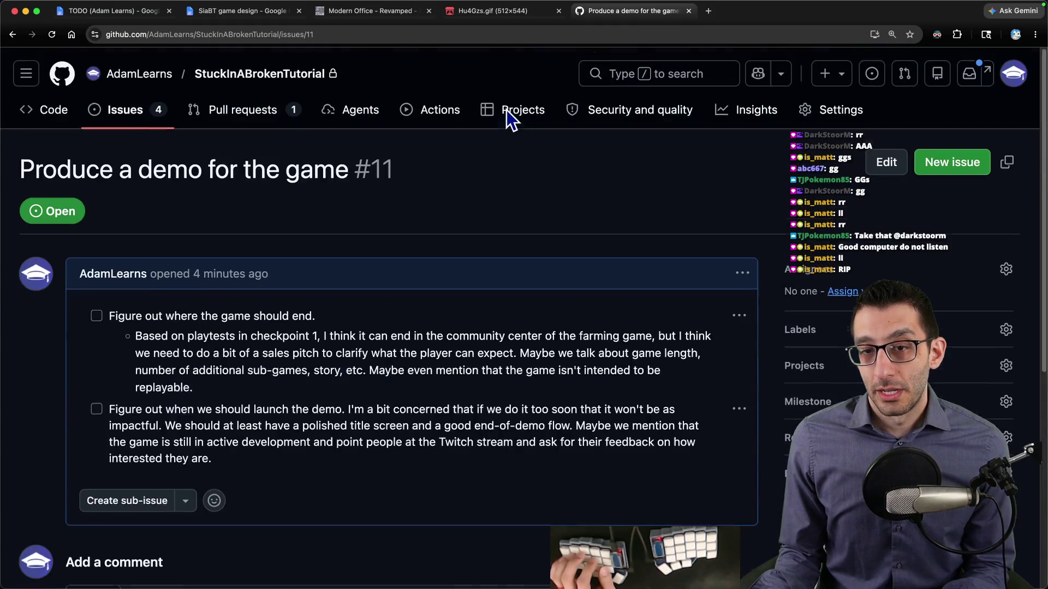
{"action": "key", "text": "super+1"}
{"action": "key", "text": "BackSpace"}
{"action": "scroll", "coordinate": [542, 132], "scroll_direction": "down", "scroll_amount": 5}
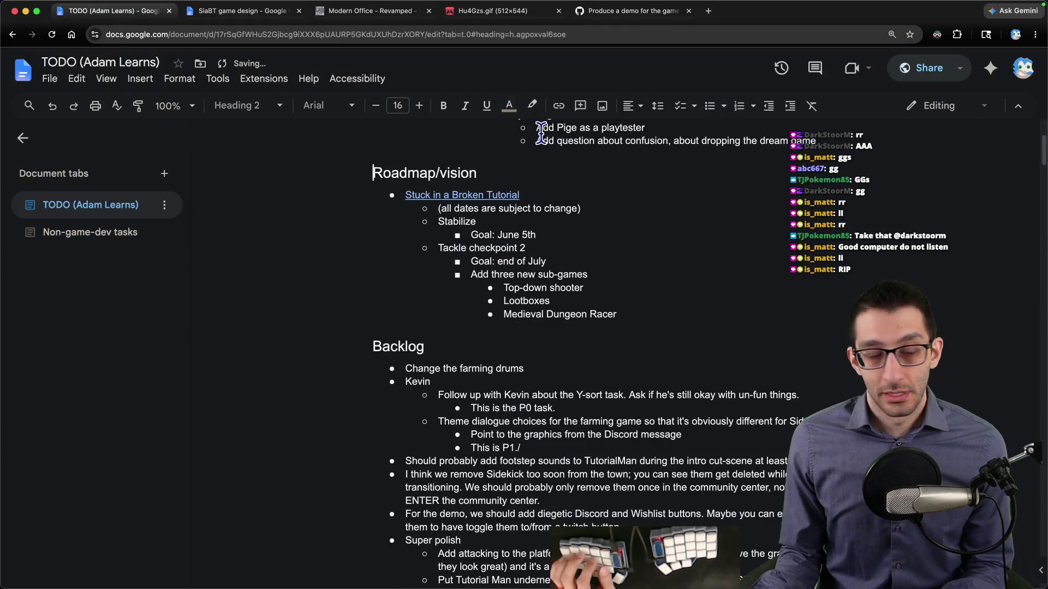
{"action": "scroll", "coordinate": [542, 133], "scroll_direction": "down", "scroll_amount": 5}
{"action": "scroll", "coordinate": [546, 139], "scroll_direction": "up", "scroll_amount": 3}
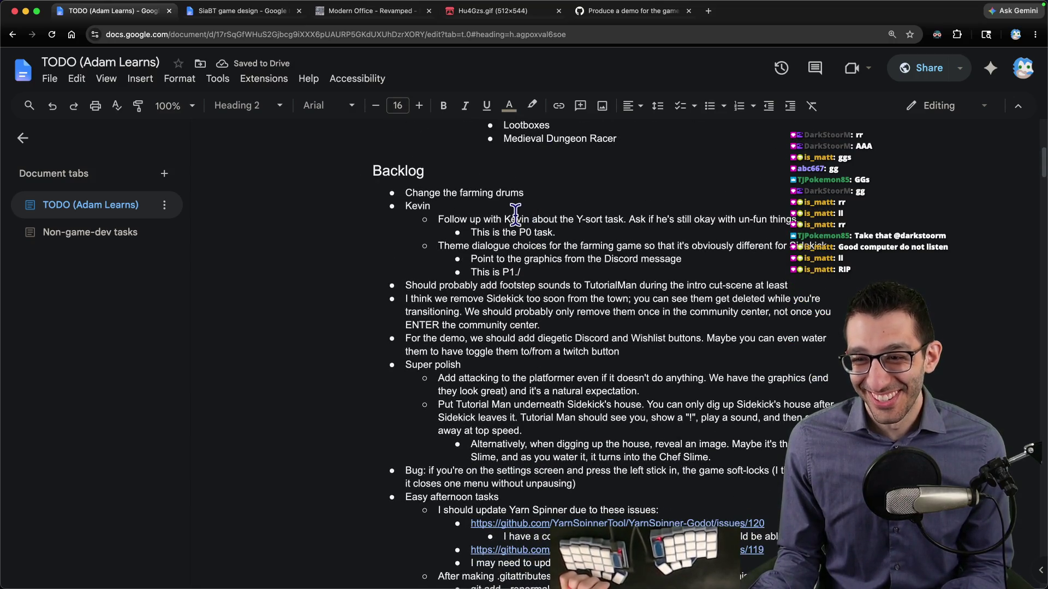
{"action": "left_click_drag", "start_coordinate": [405, 192], "coordinate": [521, 192]}
Step: Remove the stray slash after 'This is P1.' in the Kevin block
{"action": "left_click", "coordinate": [549, 194]}
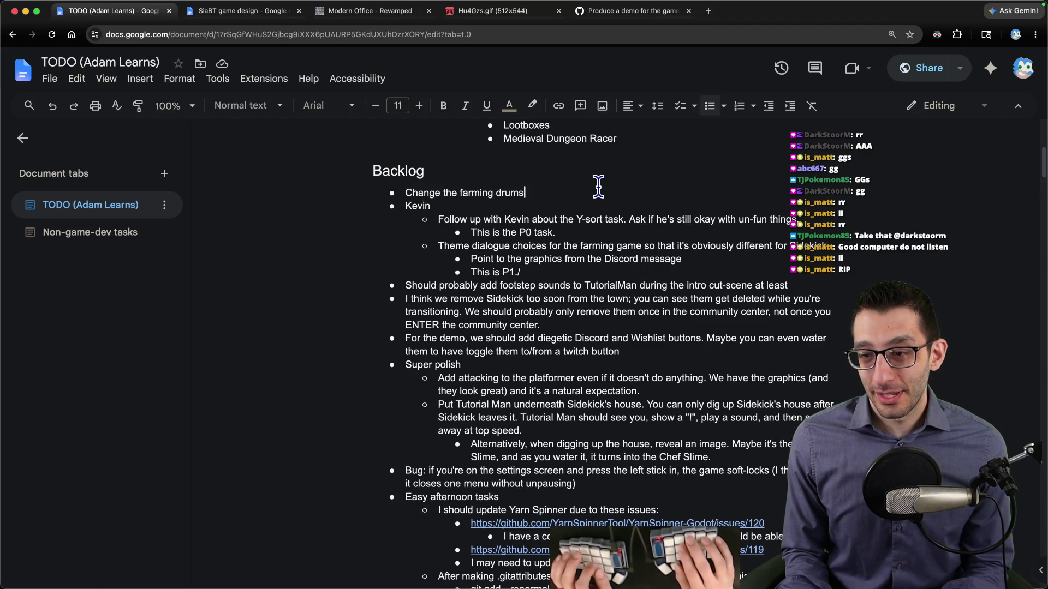
{"action": "key", "text": "super+shift+Left"}
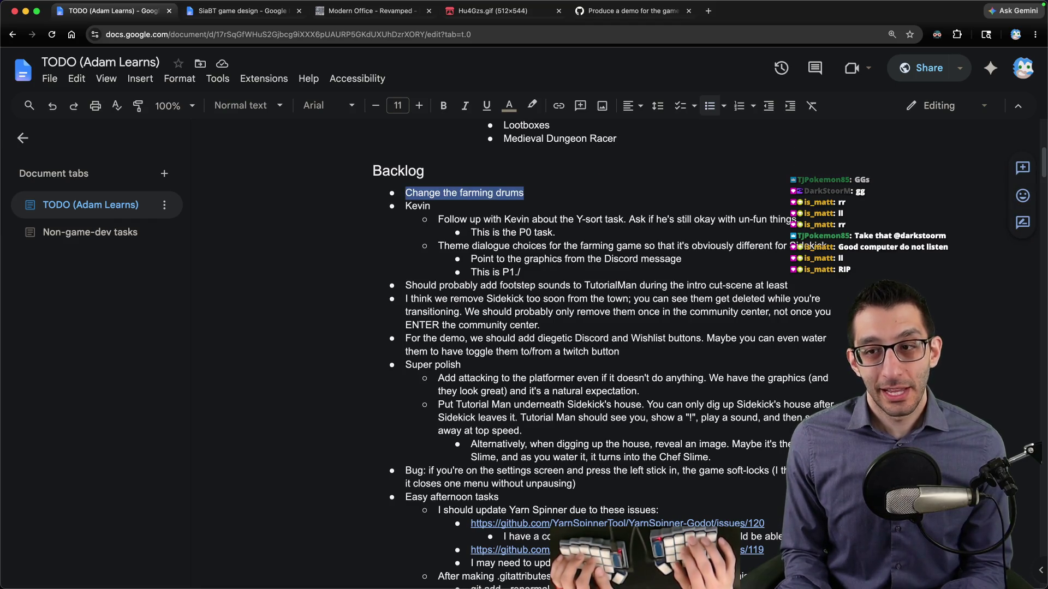
{"action": "key", "text": "Right"}
{"action": "key", "text": "super+shift+Left"}
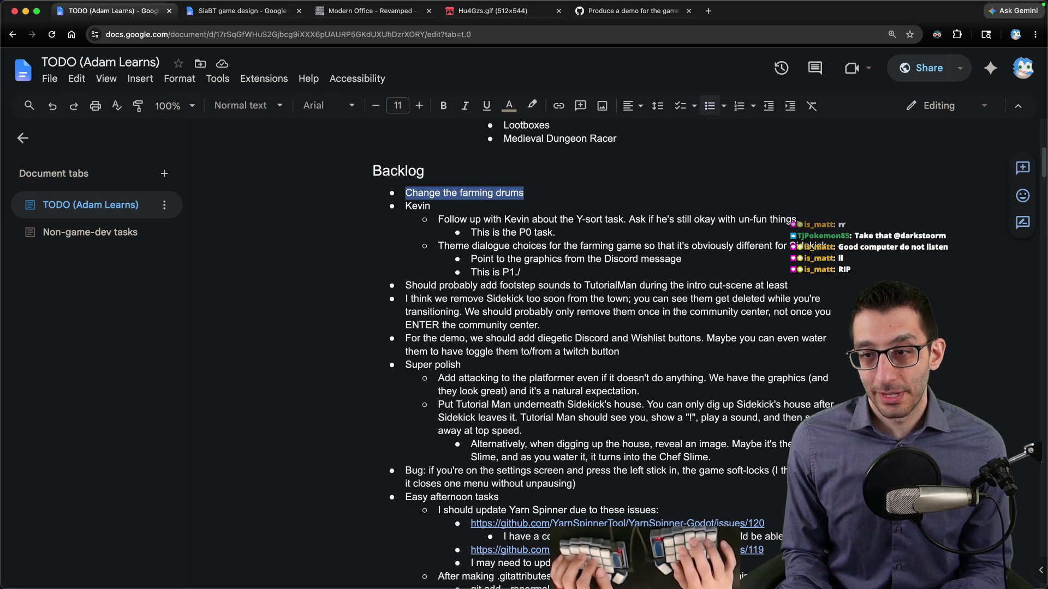
{"action": "left_click", "coordinate": [521, 272]}
{"action": "key", "text": "BackSpace"}
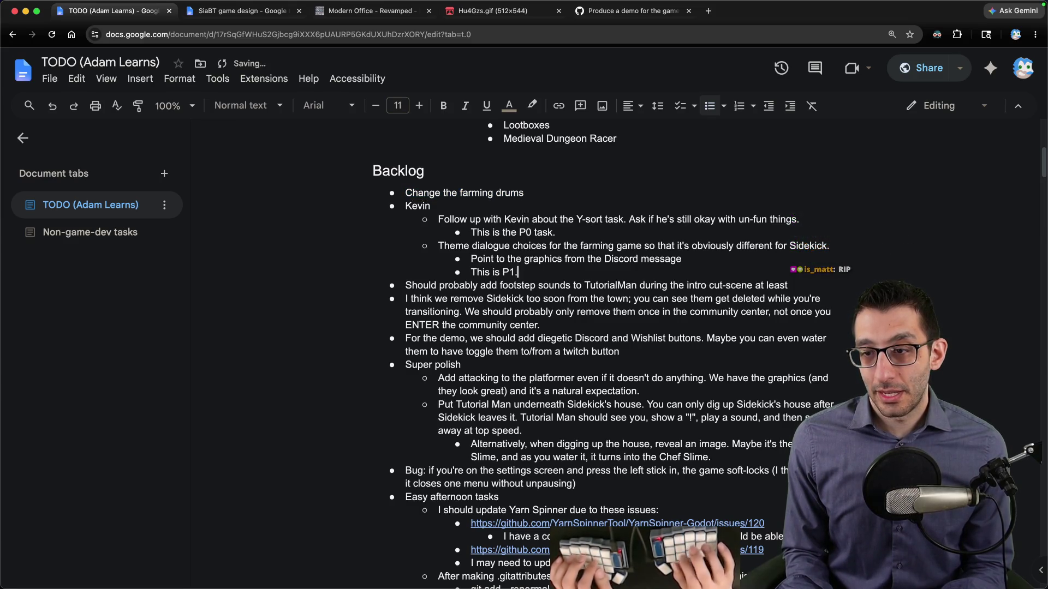
Step: Move the Kevin block out of Backlog and indent it two levels under Tuesday's Afternoon
{"action": "key", "text": "shift+Up"}
{"action": "key", "text": "shift+Up"}
{"action": "key", "text": "shift+Up"}
{"action": "key", "text": "ctrl+shift+Up"}
{"action": "key", "text": "ctrl+shift+Up"}
{"action": "key", "text": "ctrl+shift+Up"}
{"action": "key", "text": "ctrl+shift+Up"}
{"action": "key", "text": "ctrl+shift+Up"}
{"action": "key", "text": "ctrl+shift+Up"}
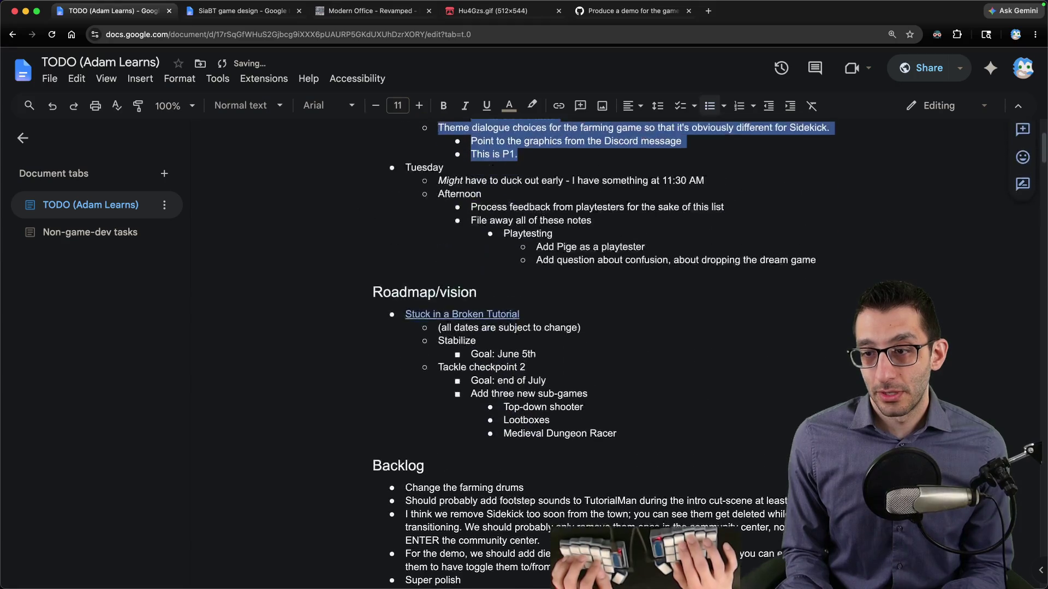
{"action": "key", "text": "ctrl+shift+Down"}
{"action": "key", "text": "ctrl+shift+Down"}
{"action": "key", "text": "ctrl+shift+Down"}
{"action": "key", "text": "Tab"}
{"action": "key", "text": "Tab"}
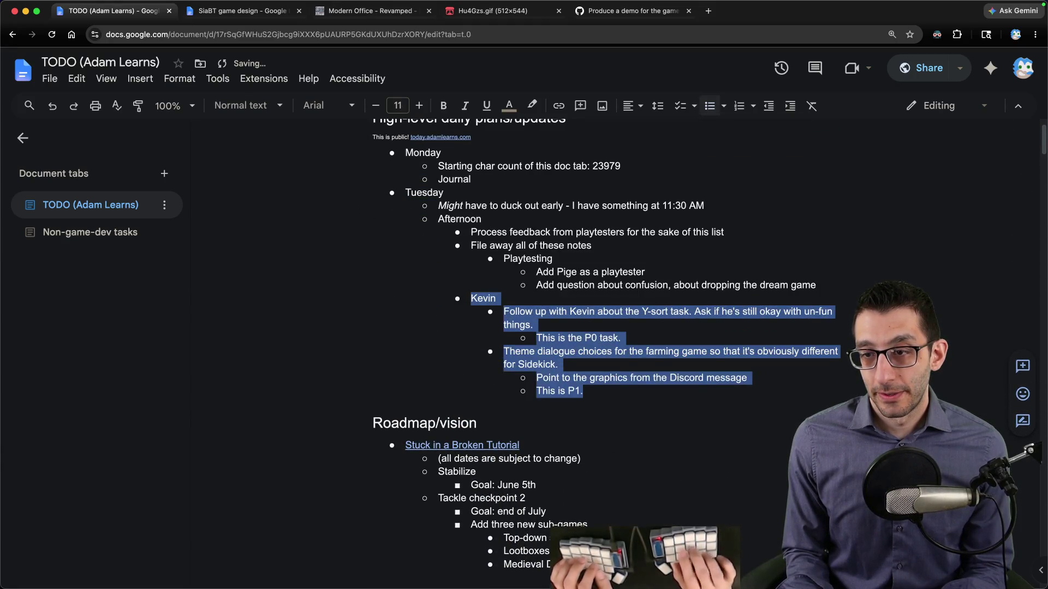
{"action": "key", "text": "Down"}
{"action": "scroll", "coordinate": [547, 218], "scroll_direction": "down", "scroll_amount": 6}
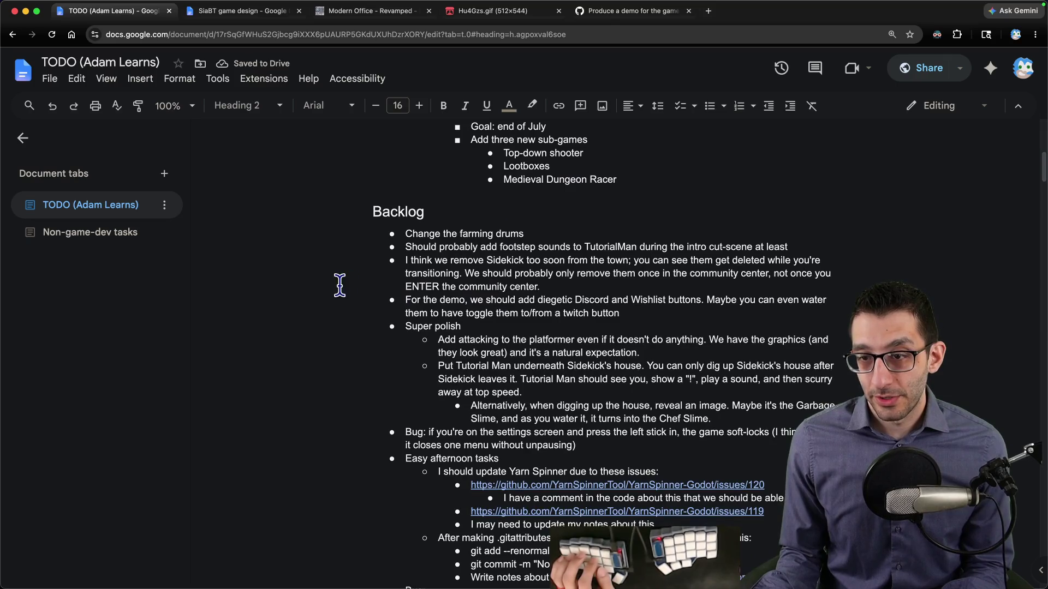
Step: Cut the footstep-sounds and Sidekick-removal bullets from Backlog and paste them under Polish
{"action": "left_click_drag", "start_coordinate": [405, 247], "coordinate": [891, 248]}
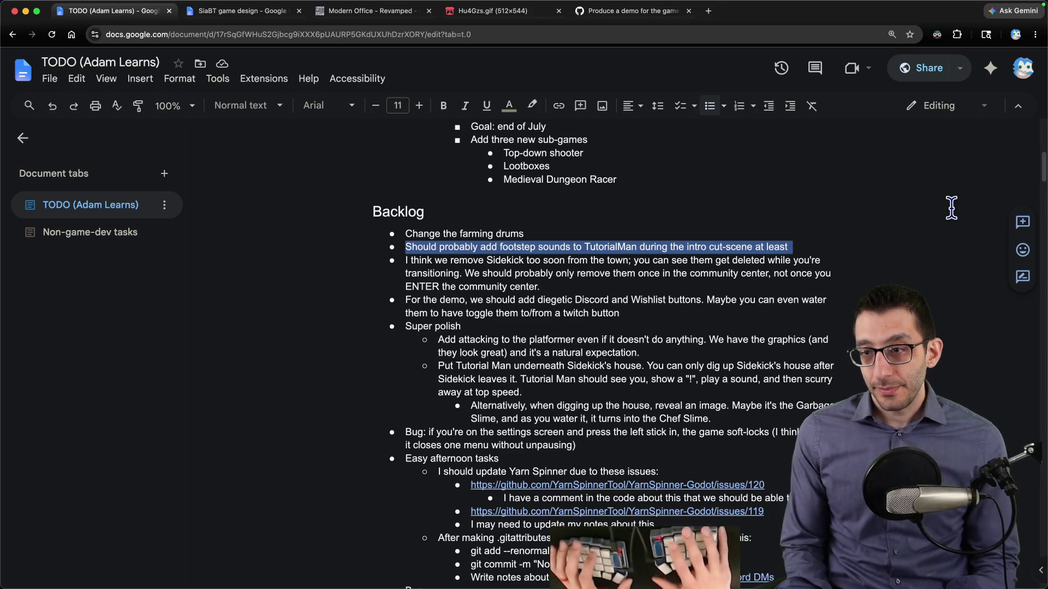
{"action": "left_click", "coordinate": [827, 300]}
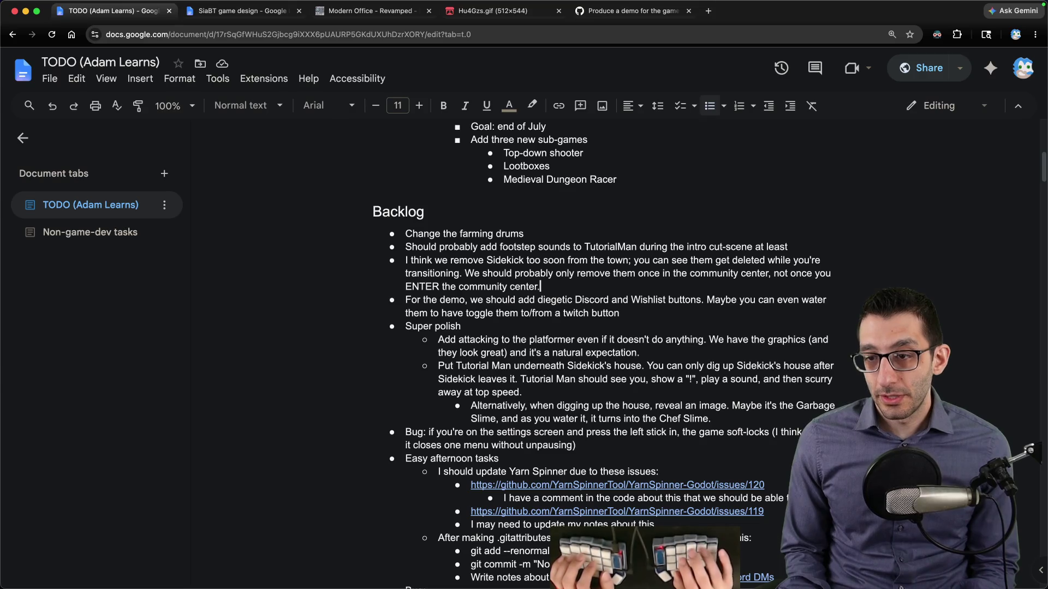
{"action": "key", "text": "shift+Up"}
{"action": "key", "text": "shift+Up"}
{"action": "key", "text": "shift+Up"}
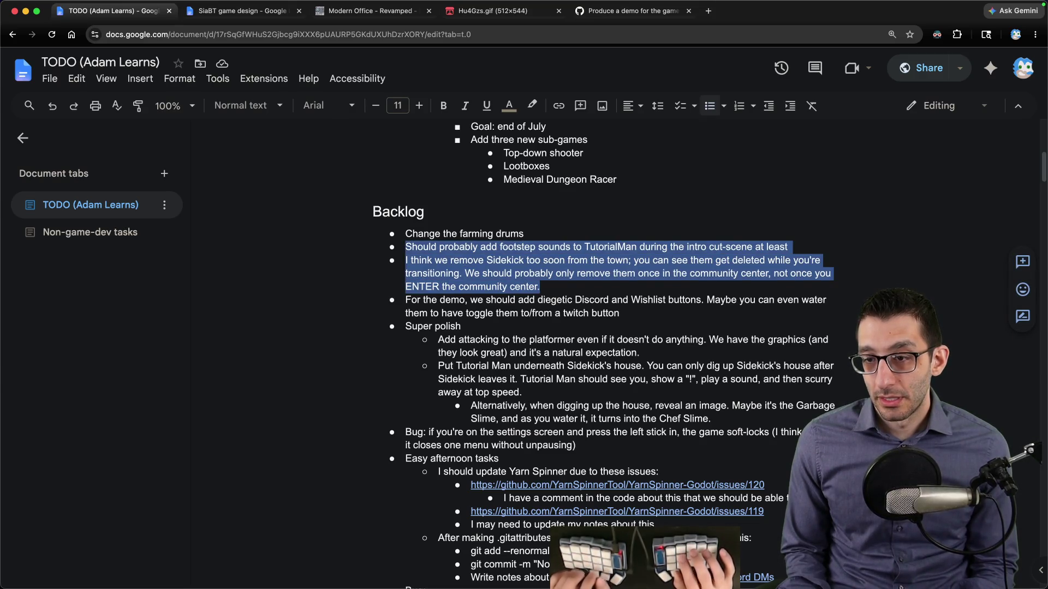
{"action": "key", "text": "BackSpace"}
{"action": "key", "text": "BackSpace"}
{"action": "scroll", "coordinate": [571, 305], "scroll_direction": "down", "scroll_amount": 10}
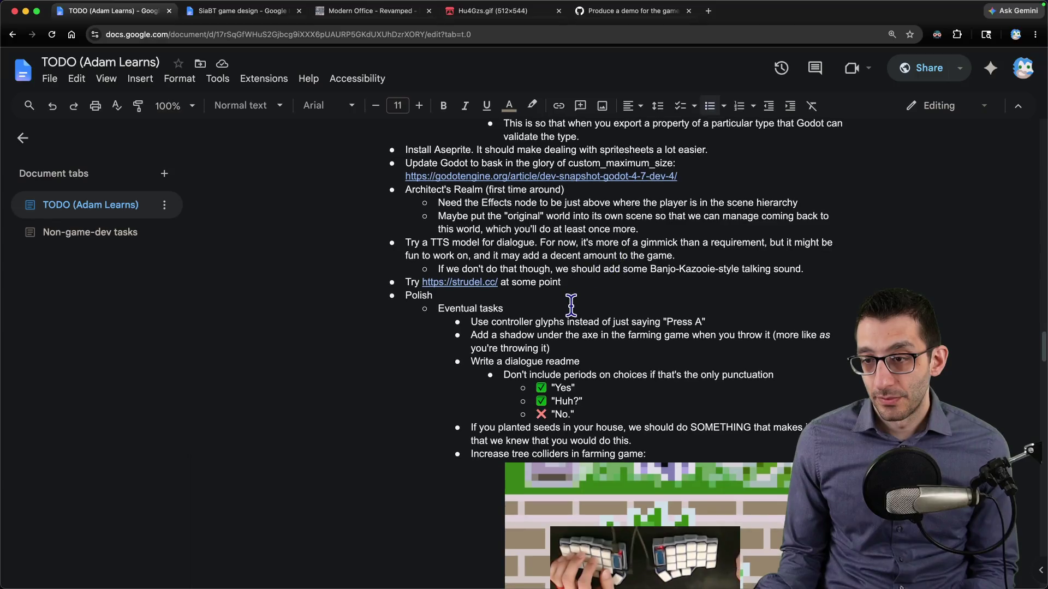
{"action": "type", "text": "Should probably add footstep sounds to TutorialMan during the intro cut-scene at least I think we remove Sidekick too soon from the town; you can see them get deleted while you're transitioning. We should probably only remove them once in the community center, not once you ENTER the community center."}
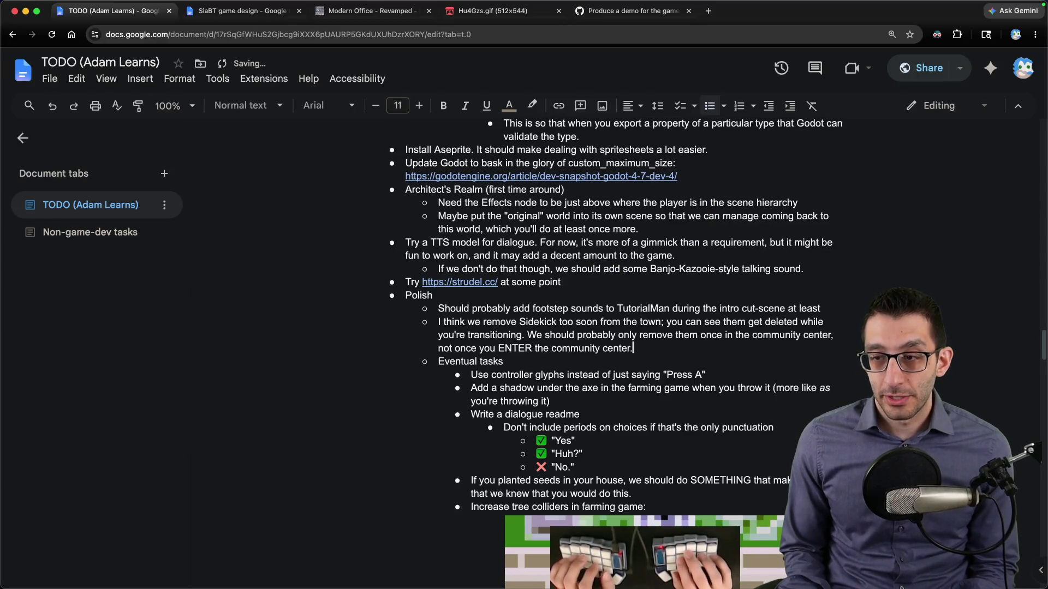
Step: Start a Google search for 'vampire crawlers' in a new tab
{"action": "key", "text": "super+t"}
{"action": "type", "text": "vampire carx"}
{"action": "key", "text": "BackSpace"}
{"action": "key", "text": "BackSpace"}
{"action": "key", "text": "BackSpace"}
Step: Search 'vampire crawlers', open its Steam store page and view the next gameplay and library screenshots
{"action": "type", "text": "rawlers"}
{"action": "key", "text": "Return"}
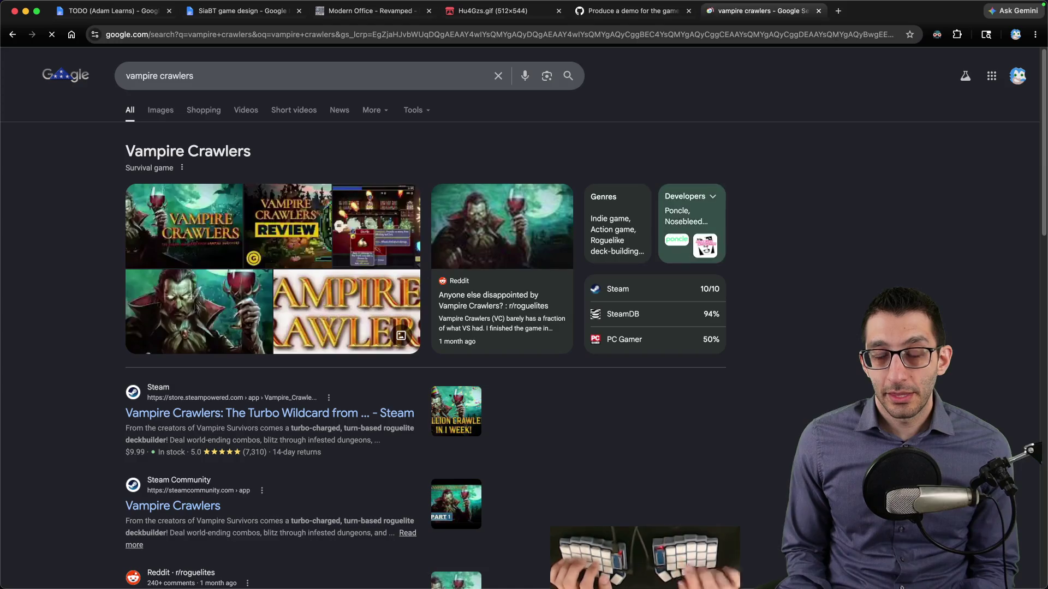
{"action": "scroll", "coordinate": [269, 356], "scroll_direction": "down", "scroll_amount": 5}
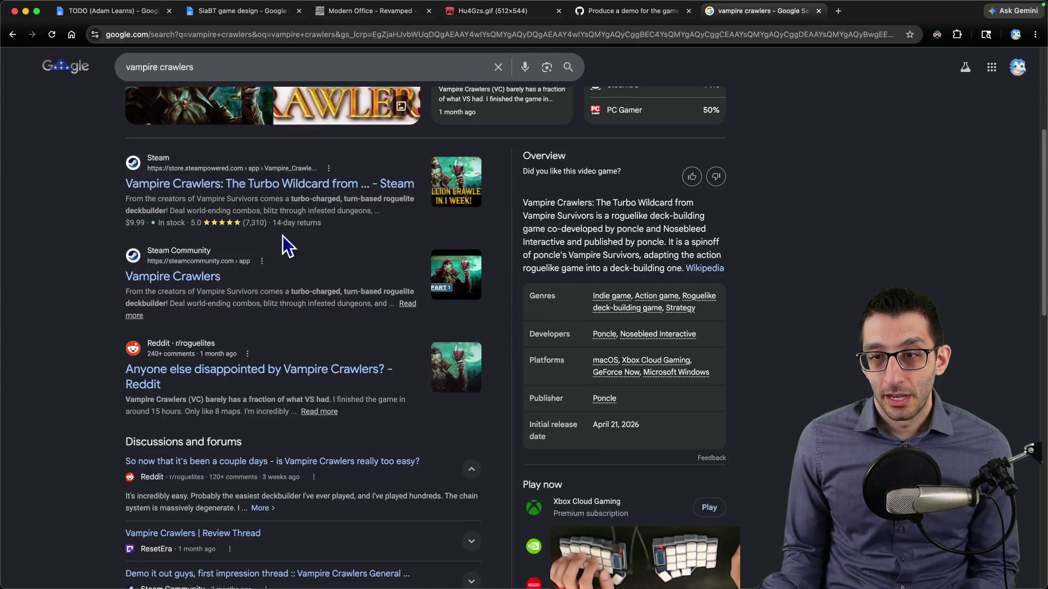
{"action": "left_click", "coordinate": [295, 186]}
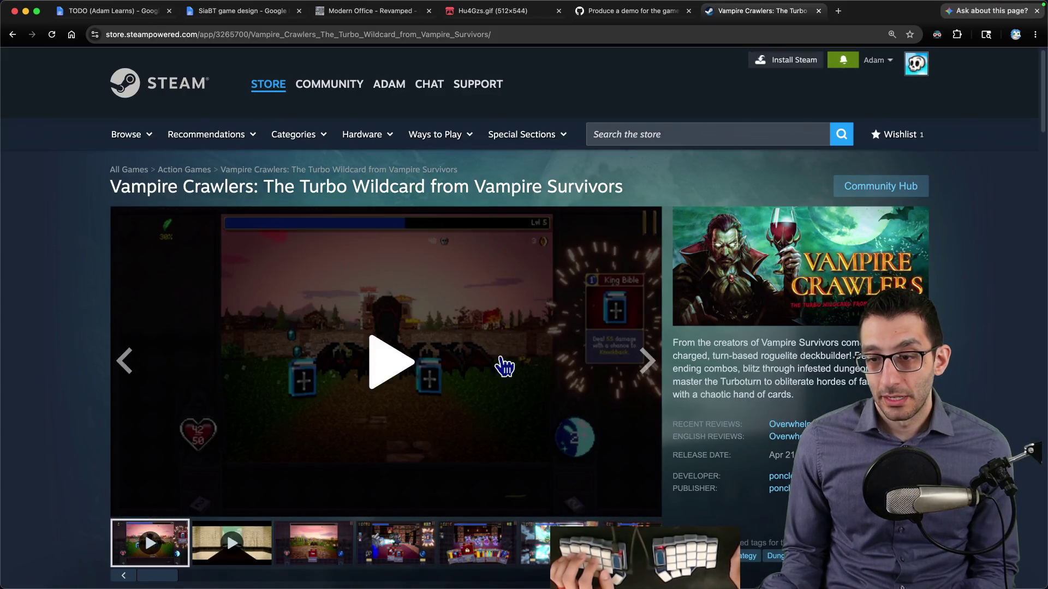
{"action": "scroll", "coordinate": [351, 434], "scroll_direction": "down", "scroll_amount": 4}
{"action": "left_click", "coordinate": [349, 355]}
{"action": "left_click", "coordinate": [398, 358]}
Step: View the Garlic card, $5000 overkill and Hellfire card screenshots on the Steam page
{"action": "scroll", "coordinate": [398, 358], "scroll_direction": "up", "scroll_amount": 1}
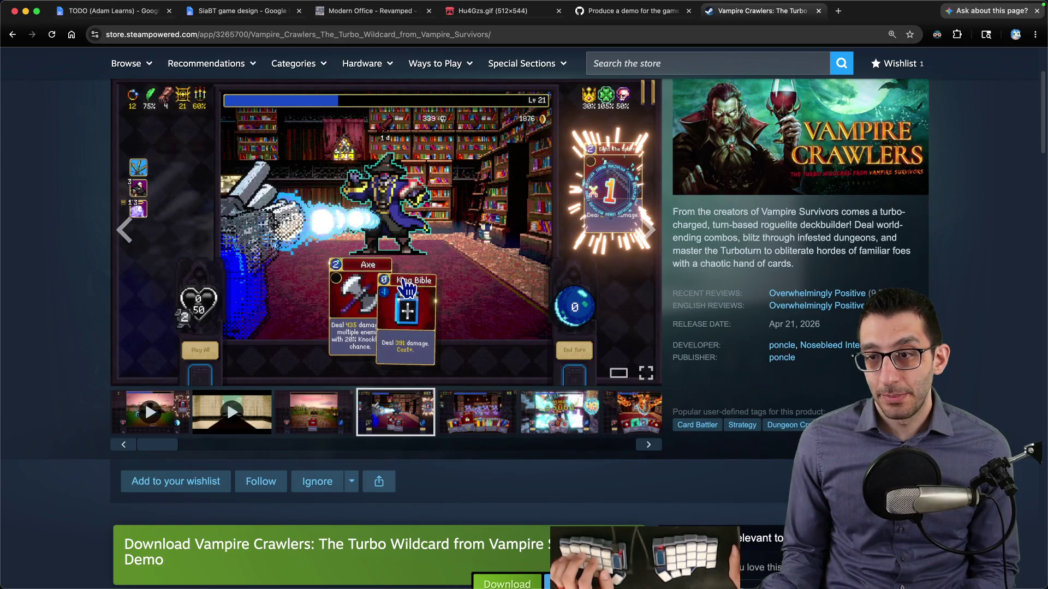
{"action": "left_click", "coordinate": [488, 430]}
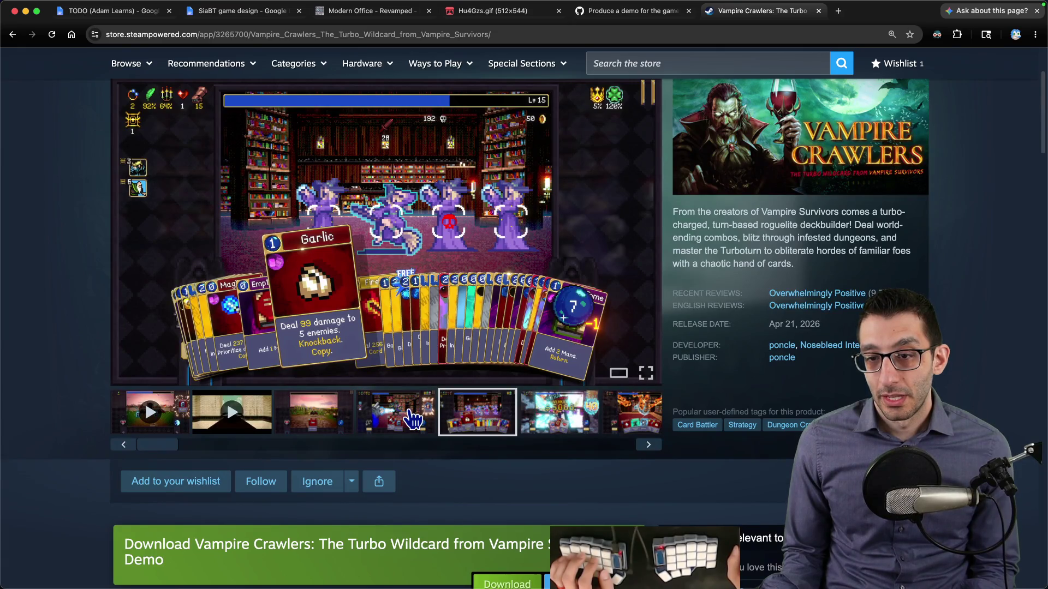
{"action": "left_click", "coordinate": [554, 432]}
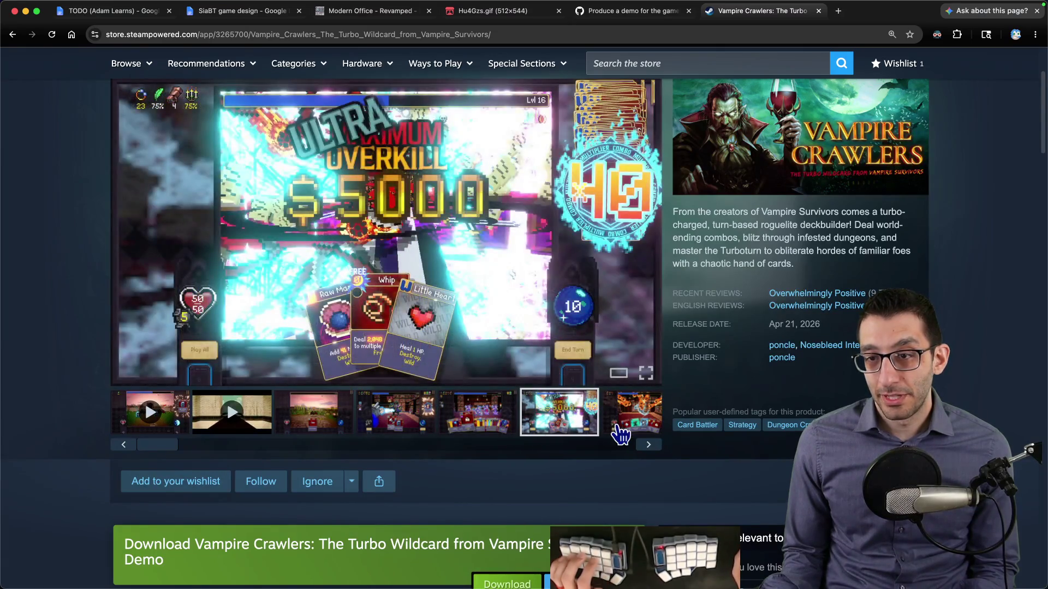
{"action": "left_click", "coordinate": [620, 432]}
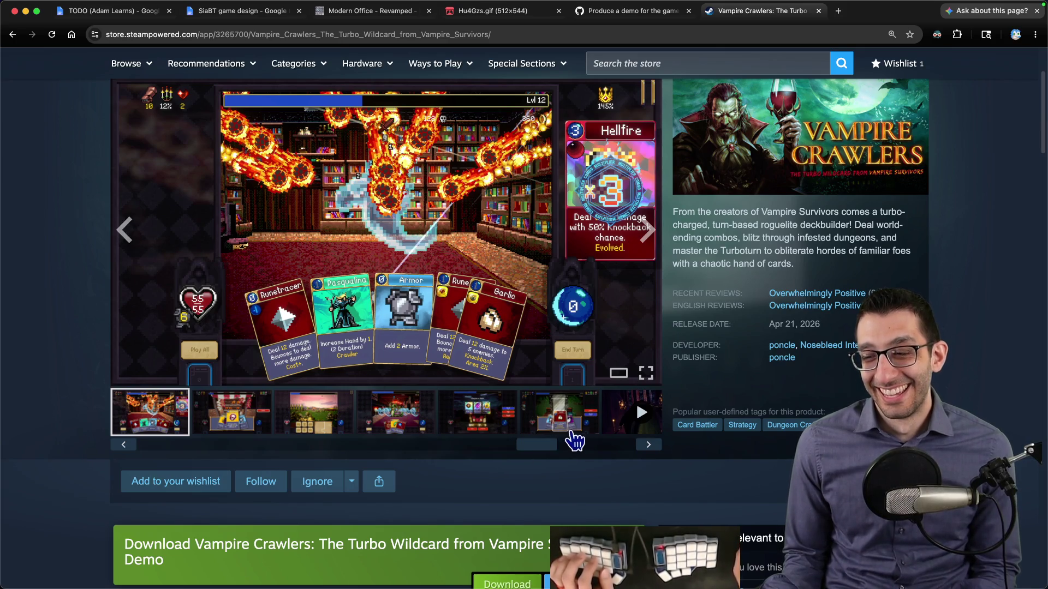
Step: Close the Steam page and open the strudel.cc link from the TODO list in a new tab
{"action": "key", "text": "super+w"}
{"action": "key", "text": "super+1"}
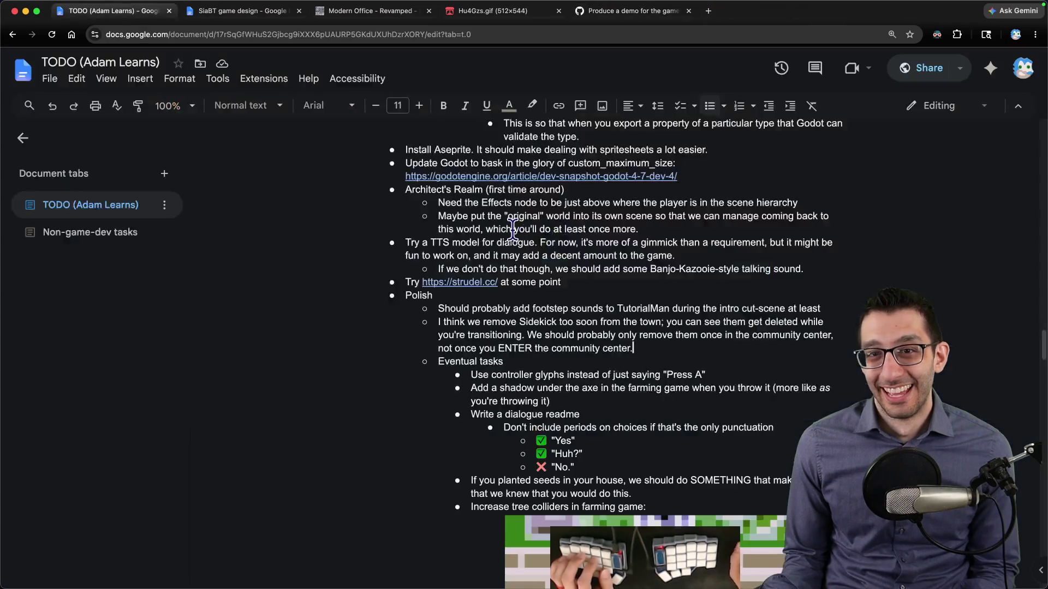
{"action": "key", "text": "super+Tab"}
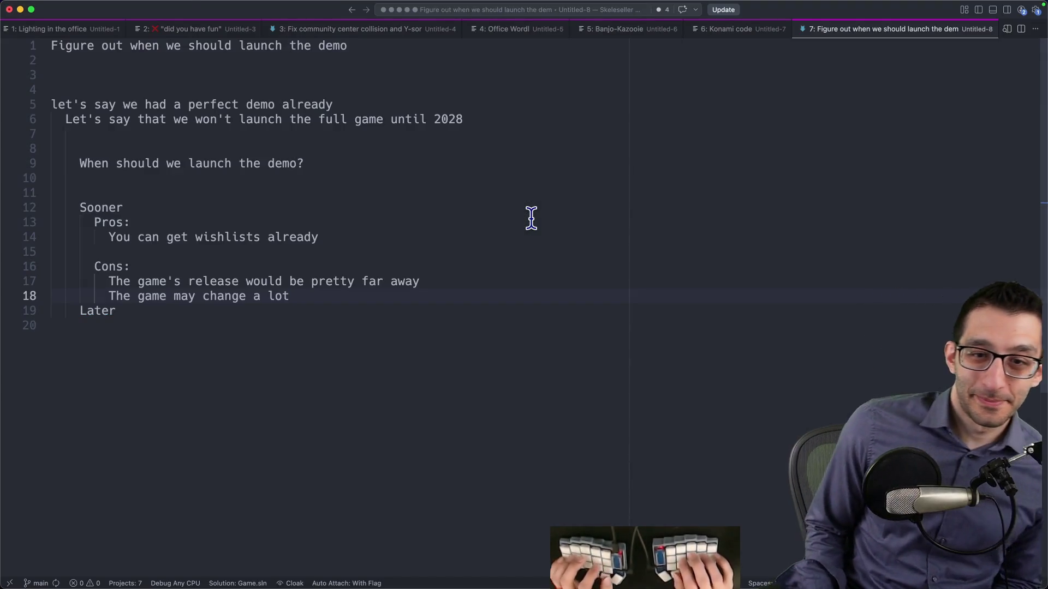
{"action": "key", "text": "super+Tab"}
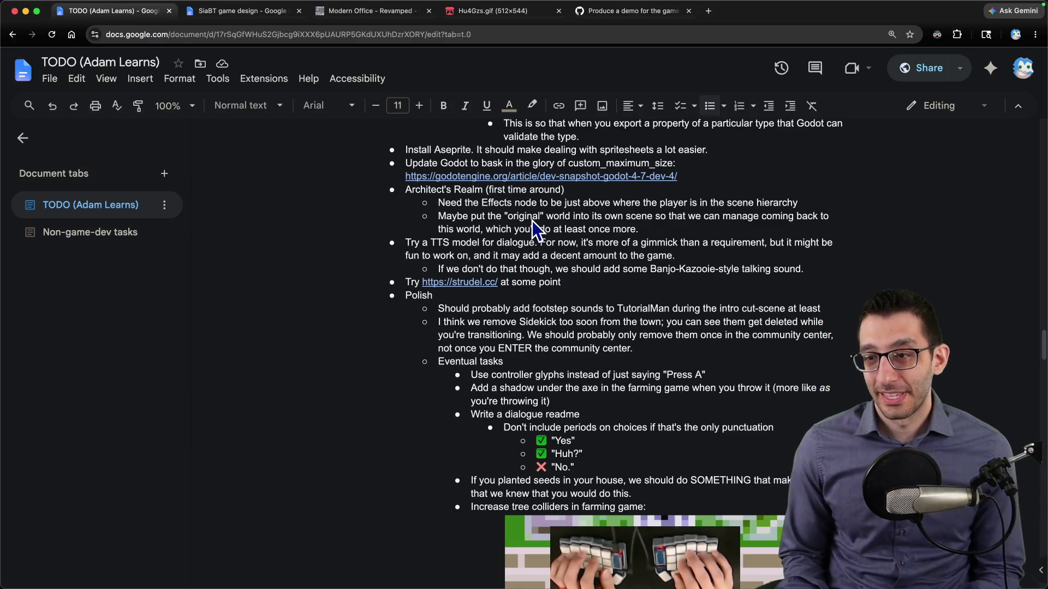
{"action": "left_click", "coordinate": [491, 282]}
{"action": "left_click", "coordinate": [503, 306]}
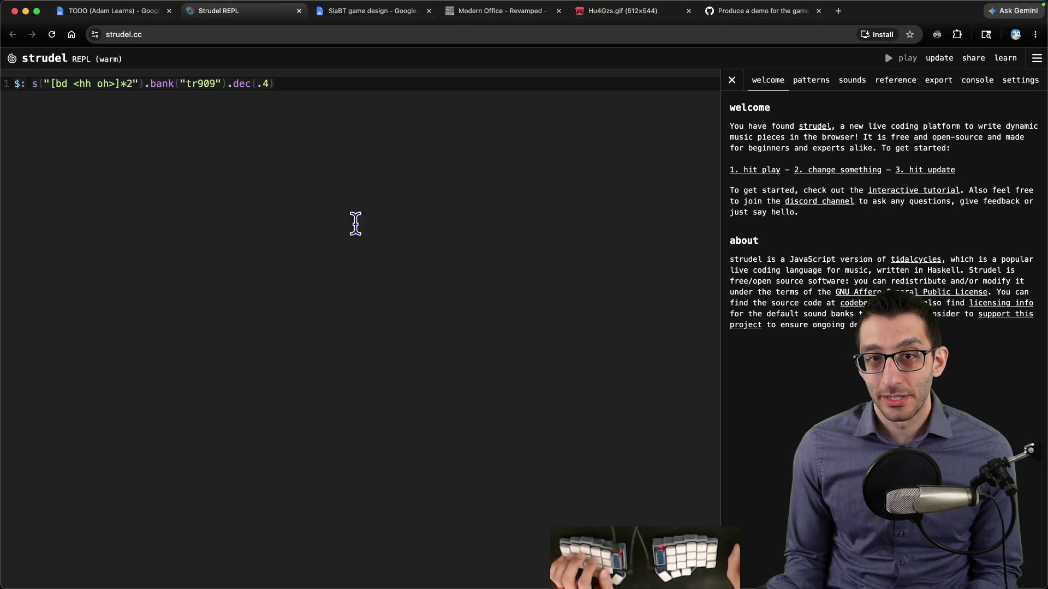
Step: Run Strudel's sample drum pattern, browse the patterns, sounds, reference and export panels, then close the site
{"action": "left_click", "coordinate": [282, 94]}
{"action": "key", "text": "ctrl+Return"}
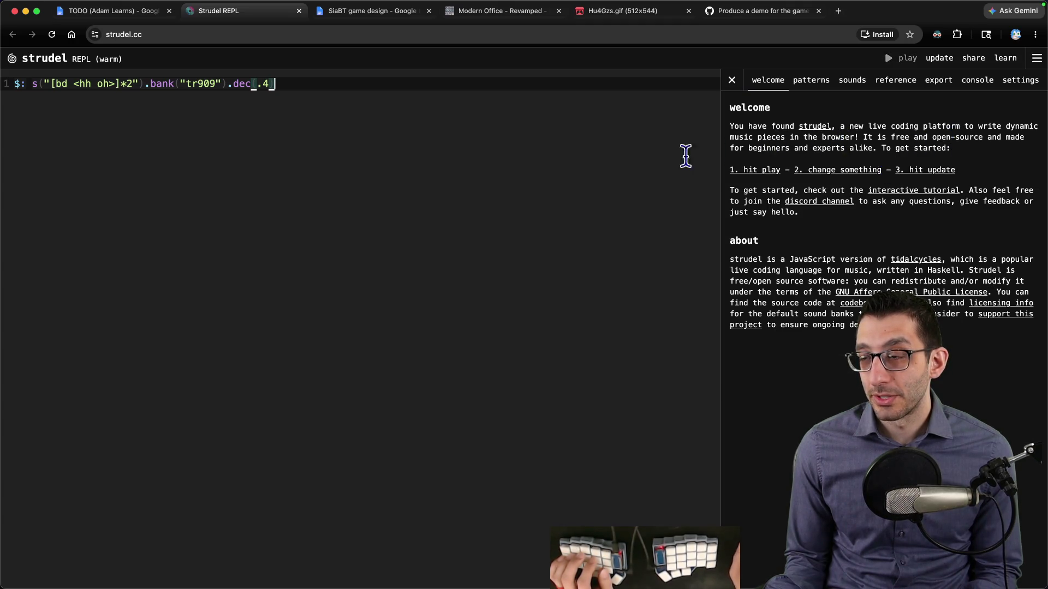
{"action": "left_click", "coordinate": [812, 81]}
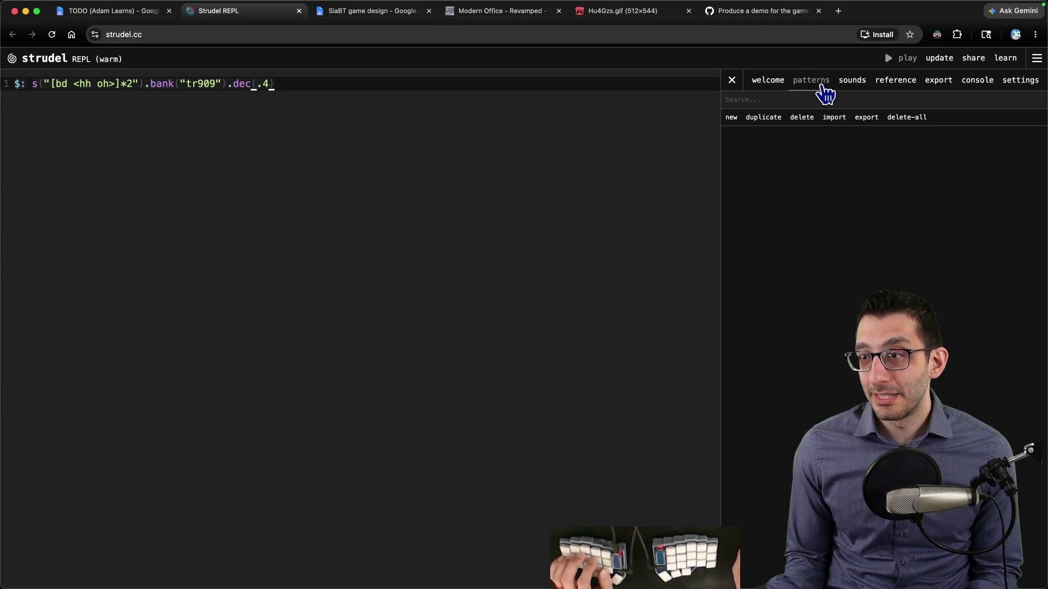
{"action": "left_click", "coordinate": [850, 83]}
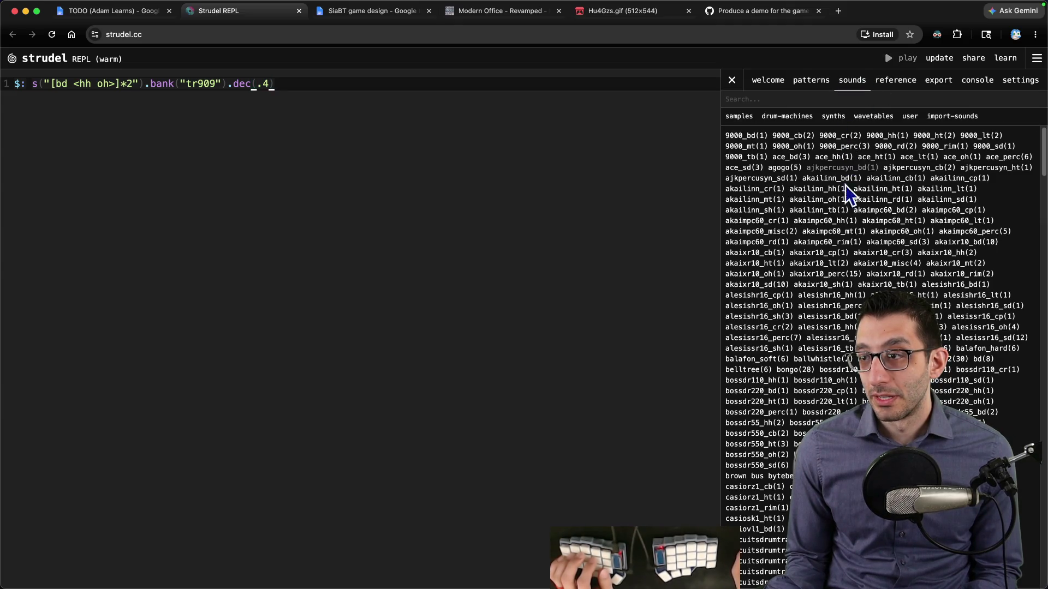
{"action": "scroll", "coordinate": [842, 297], "scroll_direction": "down", "scroll_amount": 20}
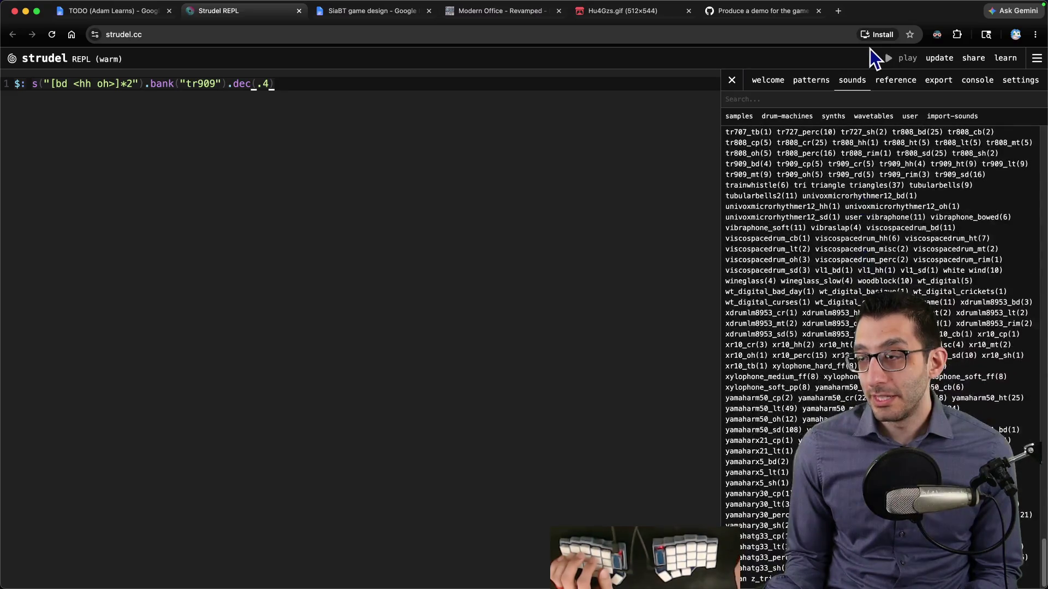
{"action": "left_click", "coordinate": [890, 85]}
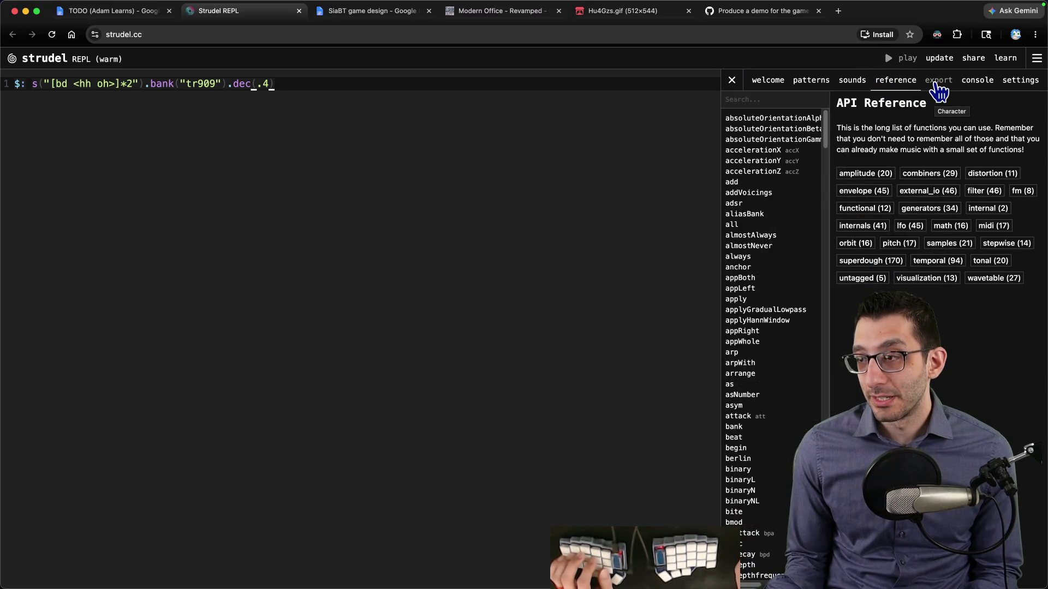
{"action": "left_click", "coordinate": [938, 87]}
{"action": "key", "text": "super+w"}
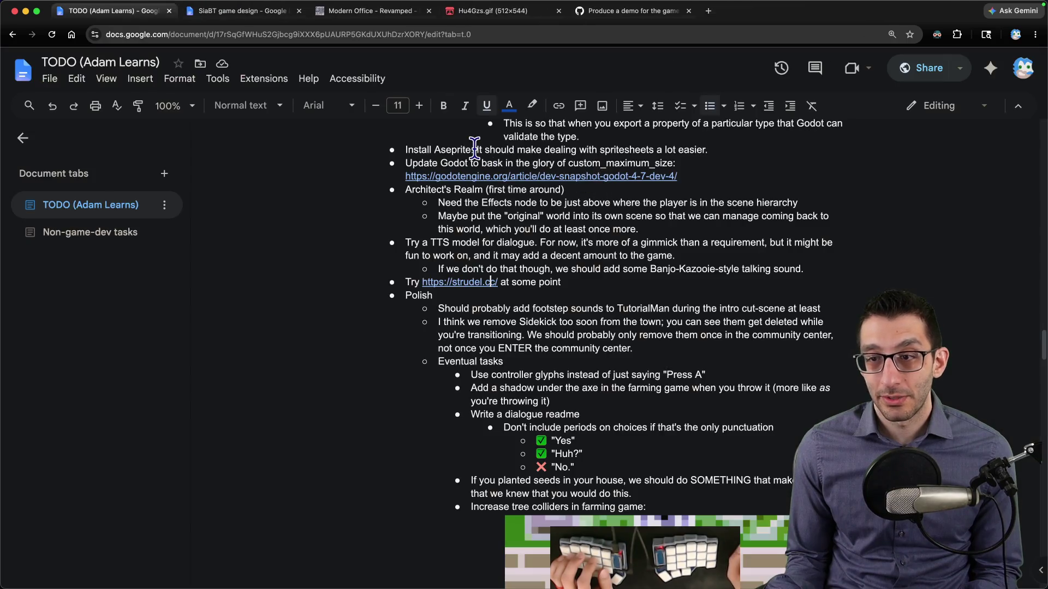
{"action": "triple_click", "coordinate": [525, 282]}
{"action": "key", "text": "BackSpace"}
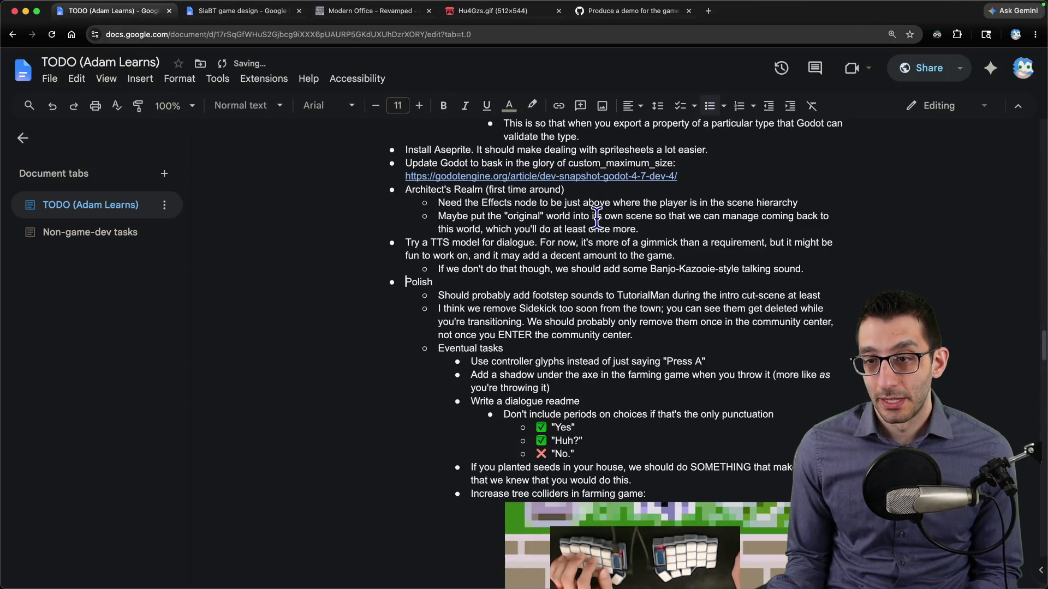
{"action": "triple_click", "coordinate": [544, 243]}
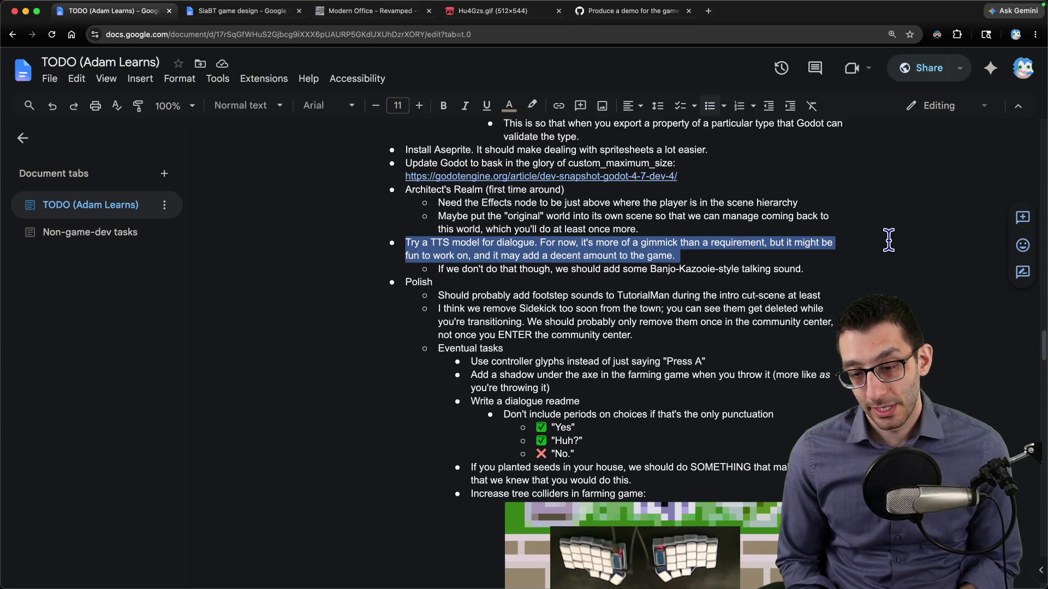
Step: Jot 'A10' in a VS Code scratch note, discard it, and review the TTS dialogue item
{"action": "key", "text": "super+Tab"}
{"action": "type", "text": "A10"}
{"action": "key", "text": "Return"}
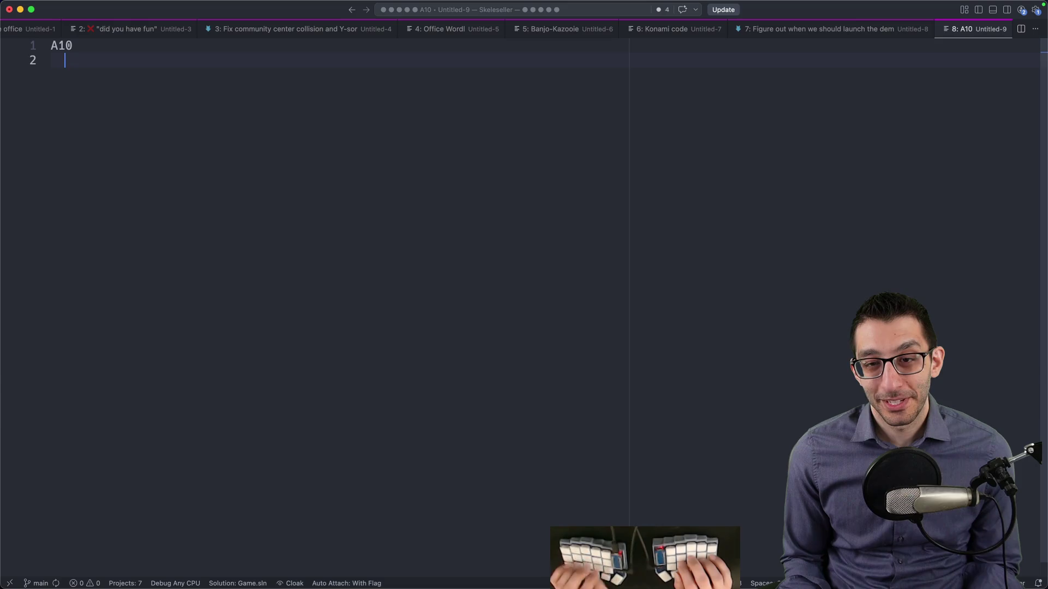
{"action": "key", "text": "super+w"}
{"action": "key", "text": "super+Tab"}
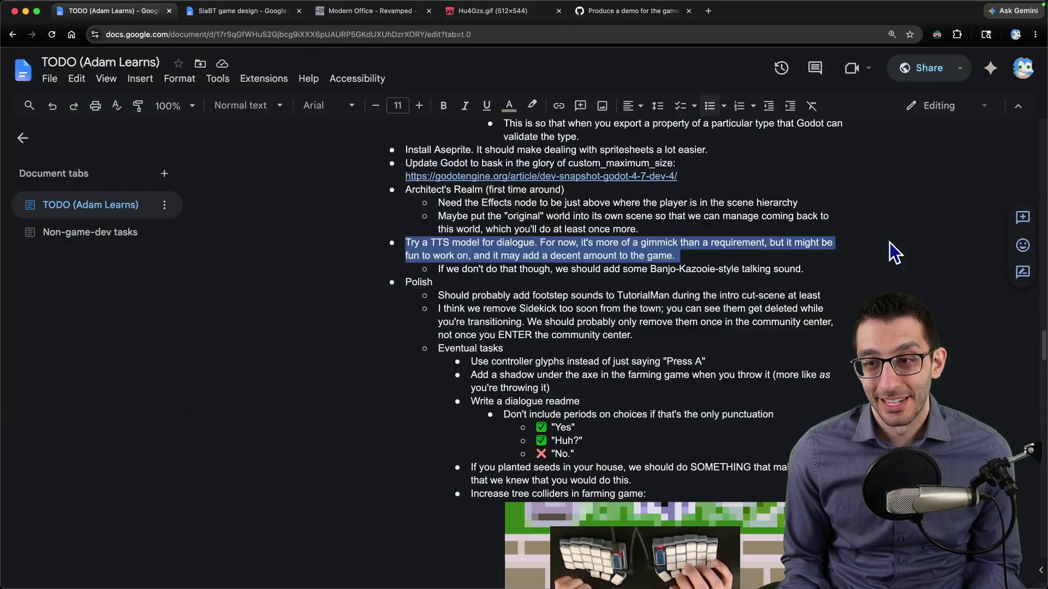
{"action": "left_click", "coordinate": [808, 270]}
{"action": "left_click_drag", "start_coordinate": [811, 271], "coordinate": [826, 241]}
{"action": "left_click", "coordinate": [819, 232]}
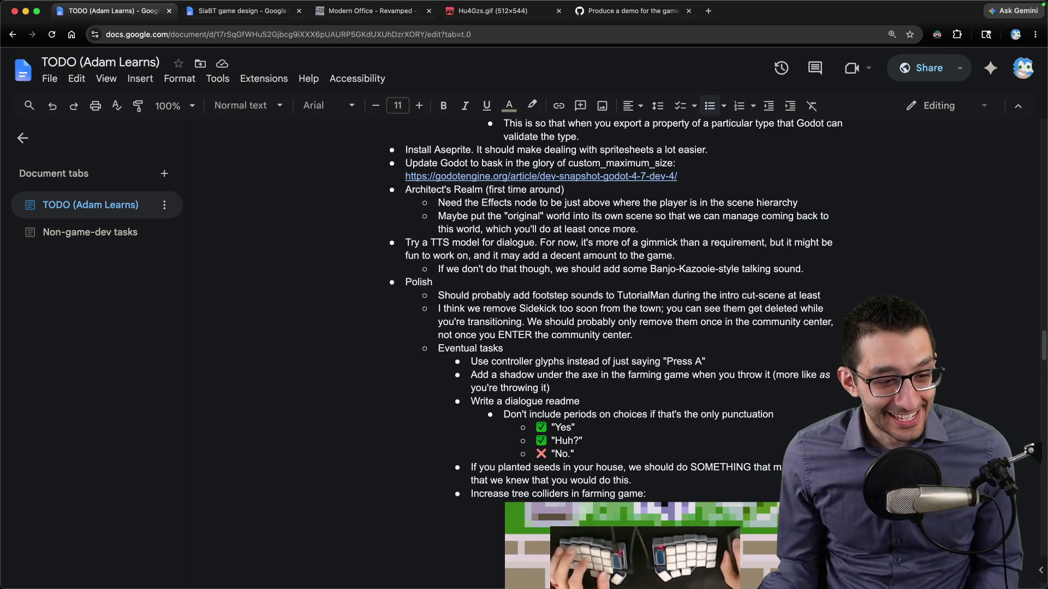
Step: Go to the Ideas from chat section in the SiaBT design doc's Ideas tab
{"action": "key", "text": "ctrl+Tab"}
{"action": "scroll", "coordinate": [85, 488], "scroll_direction": "down", "scroll_amount": 2}
{"action": "scroll", "coordinate": [84, 567], "scroll_direction": "up", "scroll_amount": 7}
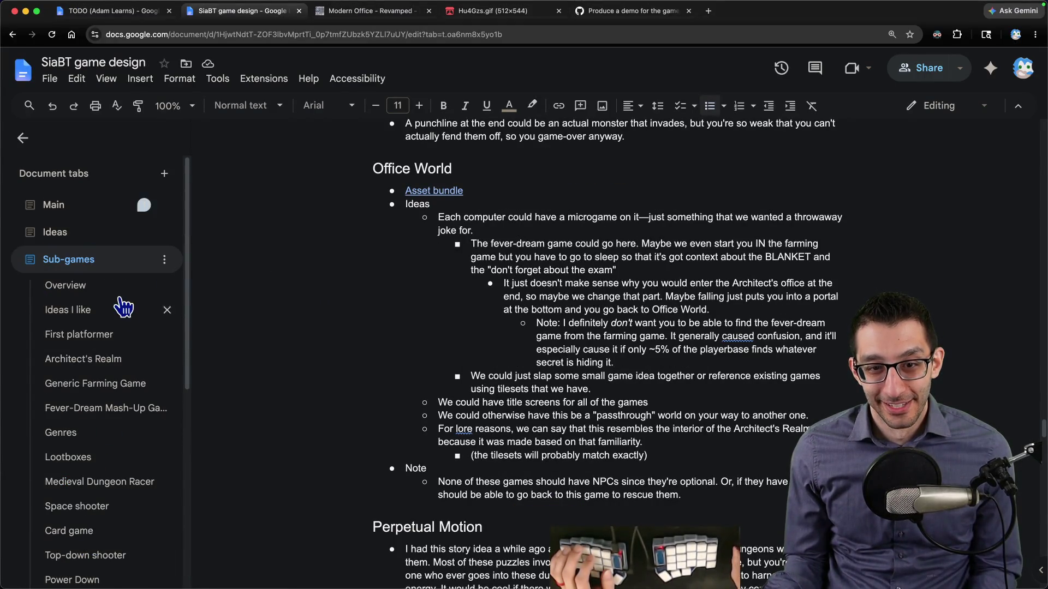
{"action": "left_click", "coordinate": [84, 208]}
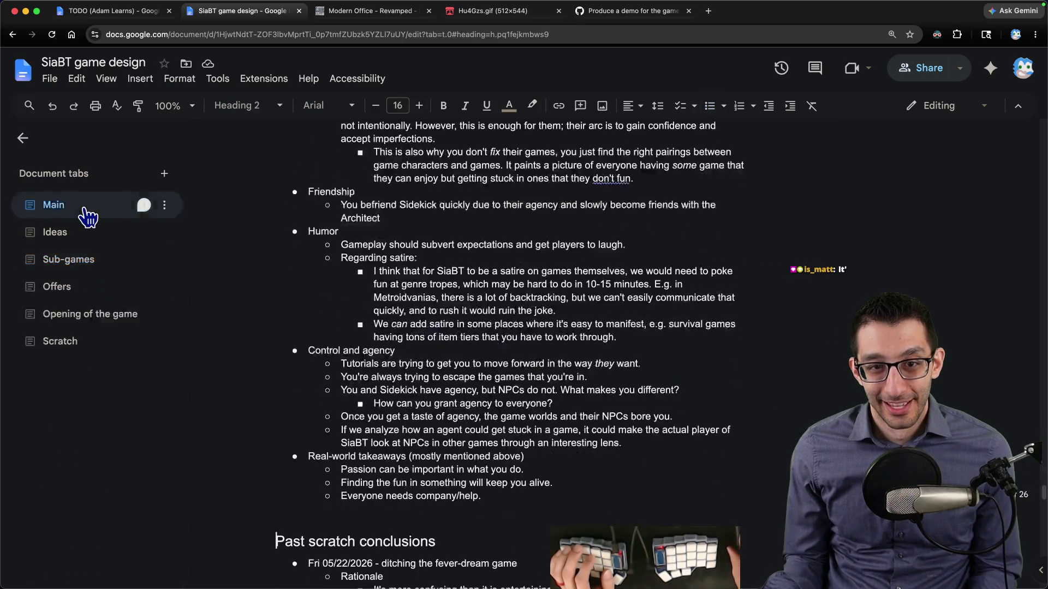
{"action": "scroll", "coordinate": [96, 328], "scroll_direction": "down", "scroll_amount": 5}
{"action": "scroll", "coordinate": [99, 354], "scroll_direction": "up", "scroll_amount": 3}
{"action": "scroll", "coordinate": [96, 360], "scroll_direction": "down", "scroll_amount": 3}
{"action": "left_click", "coordinate": [66, 461]}
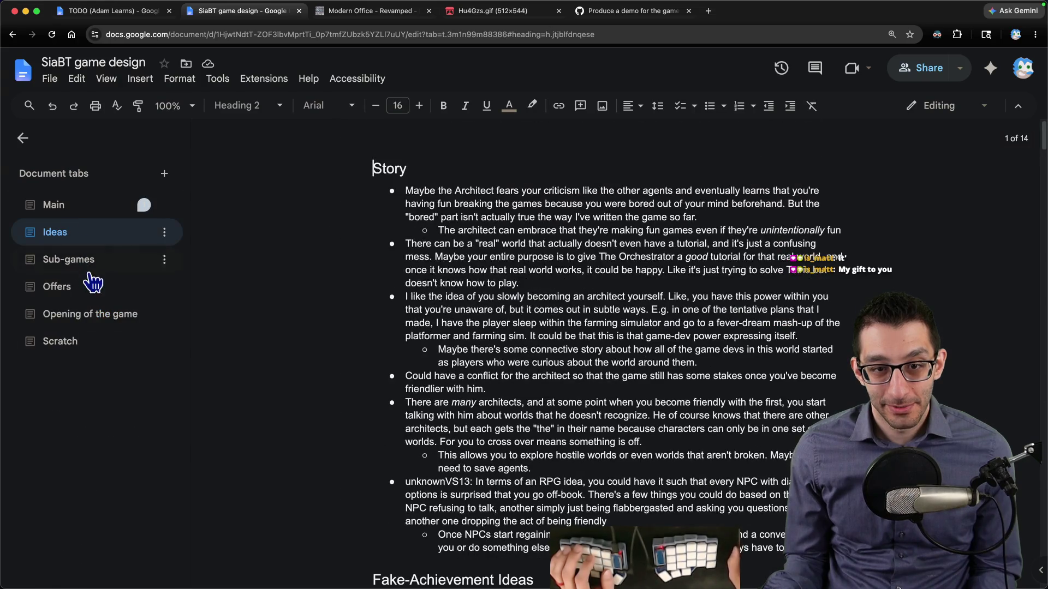
{"action": "left_click", "coordinate": [89, 405]}
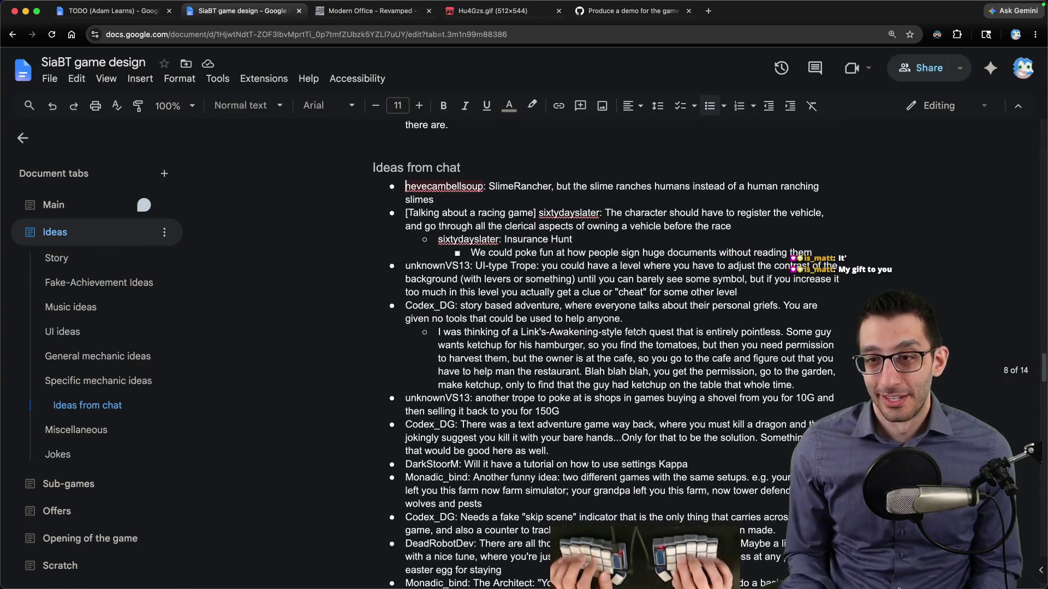
Step: Paste the Vampire Salesman chat suggestion as a new bullet and remove the empty bullets
{"action": "key", "text": "Return"}
{"action": "type", "text": "is_matt: Next we need Vampire Salesman where you're a Vampire who has to figure out door to door sales but only at night because you burn in the sun"}
{"action": "key", "text": "Delete"}
{"action": "key", "text": "Down"}
{"action": "key", "text": "Down"}
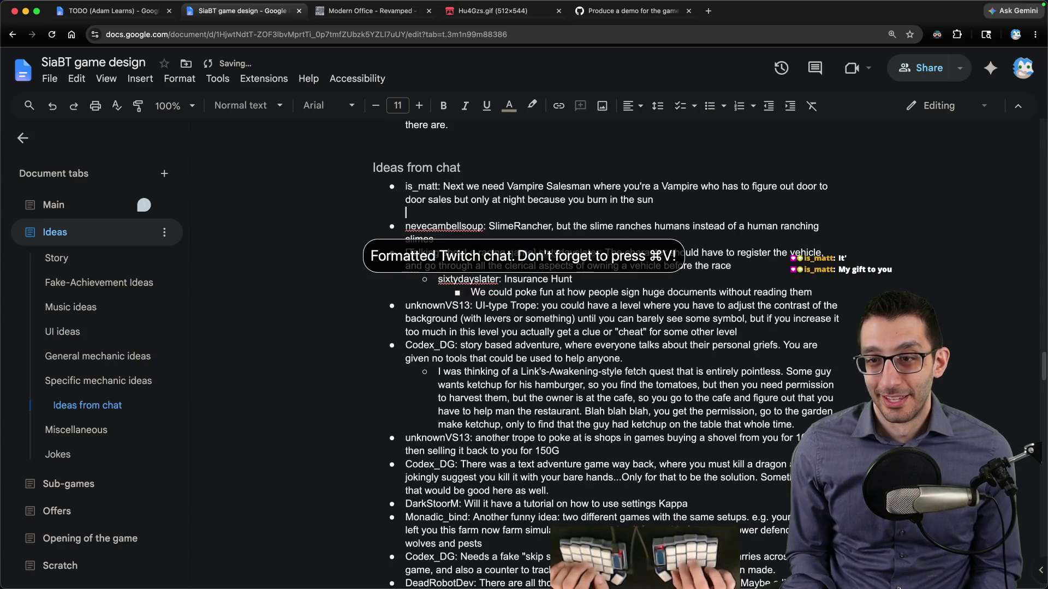
{"action": "key", "text": "BackSpace"}
{"action": "key", "text": "BackSpace"}
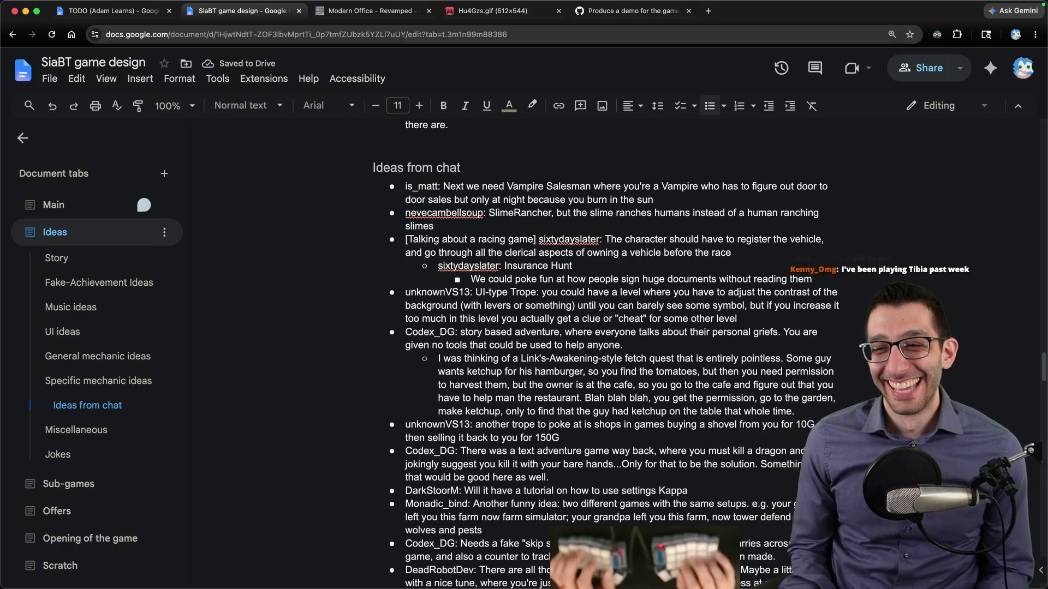
Step: Add an indented 'Skeleseller -> Vampire Buyer' sub-bullet under the Vampire Salesman idea
{"action": "key", "text": "Return"}
{"action": "key", "text": "Tab"}
{"action": "type", "text": "Skel"}
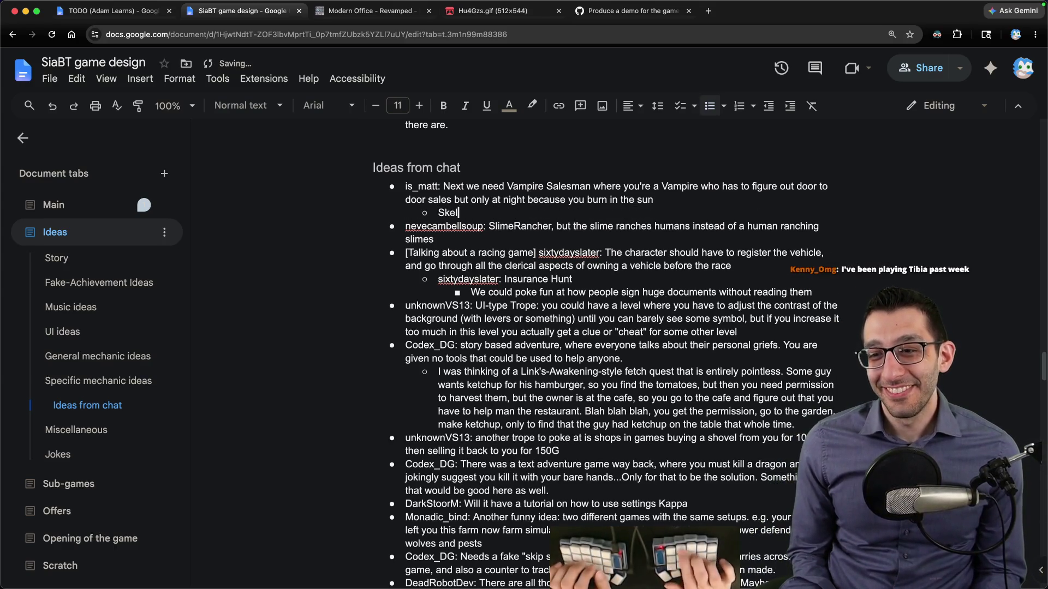
{"action": "type", "text": "eseller"}
{"action": "key", "text": "Return"}
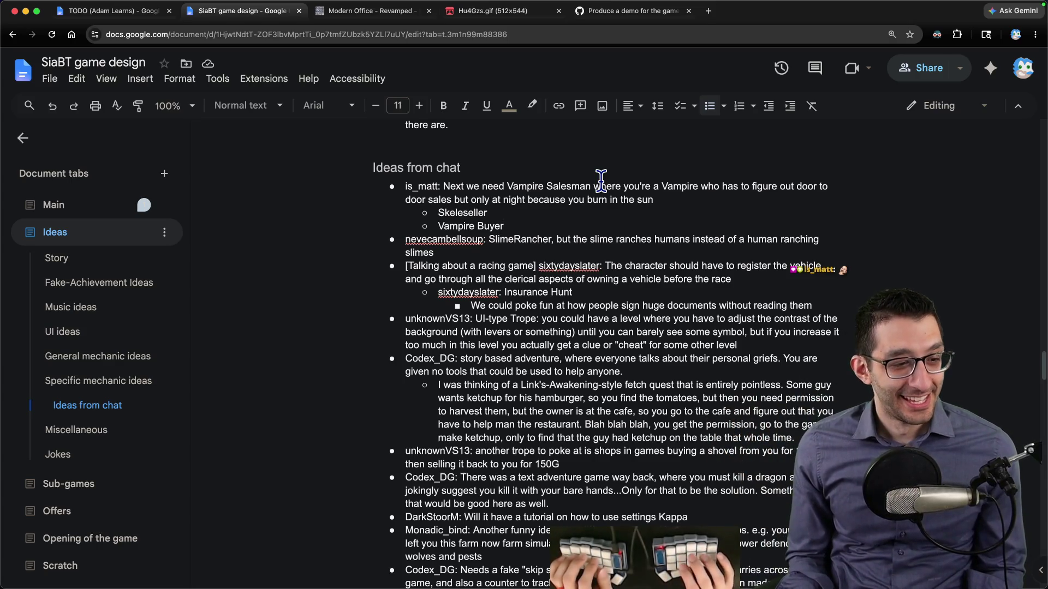
{"action": "key", "text": "Home"}
{"action": "key", "text": "BackSpace"}
{"action": "type", "text": "->"}
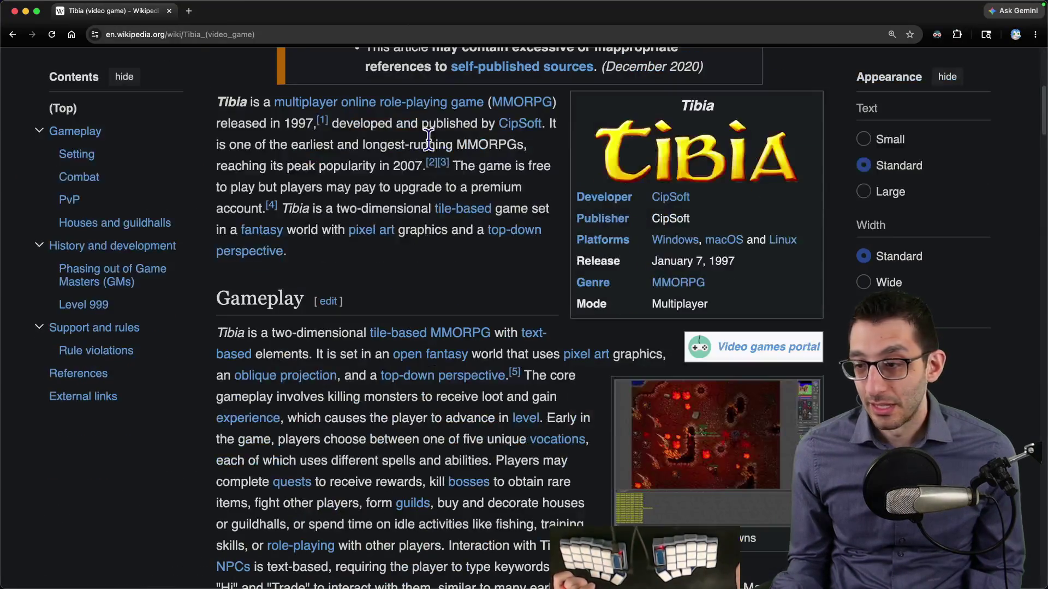
{"action": "scroll", "coordinate": [425, 137], "scroll_direction": "down", "scroll_amount": 20}
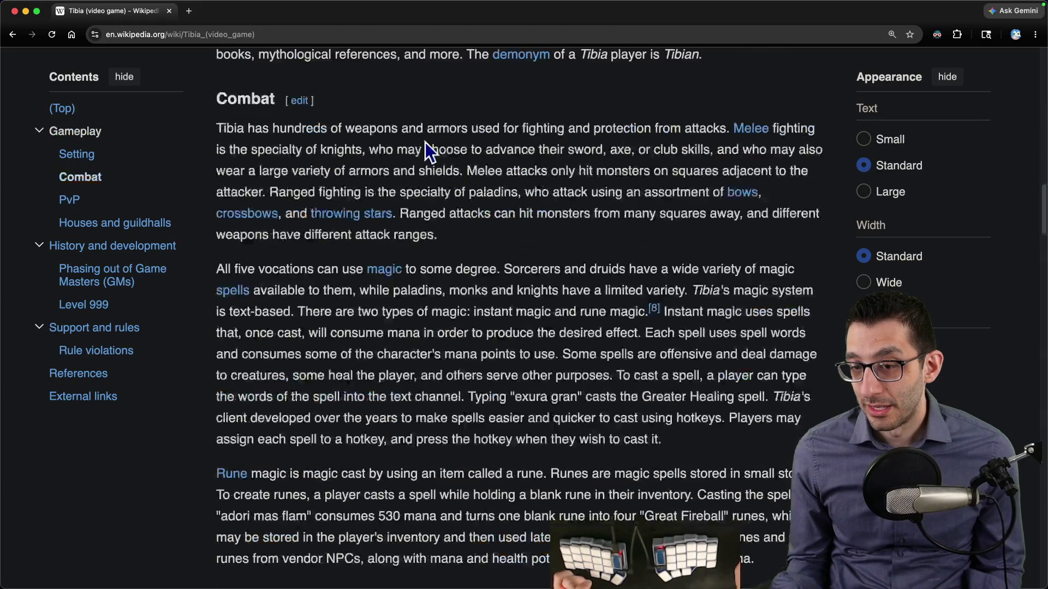
{"action": "scroll", "coordinate": [422, 146], "scroll_direction": "down", "scroll_amount": 20}
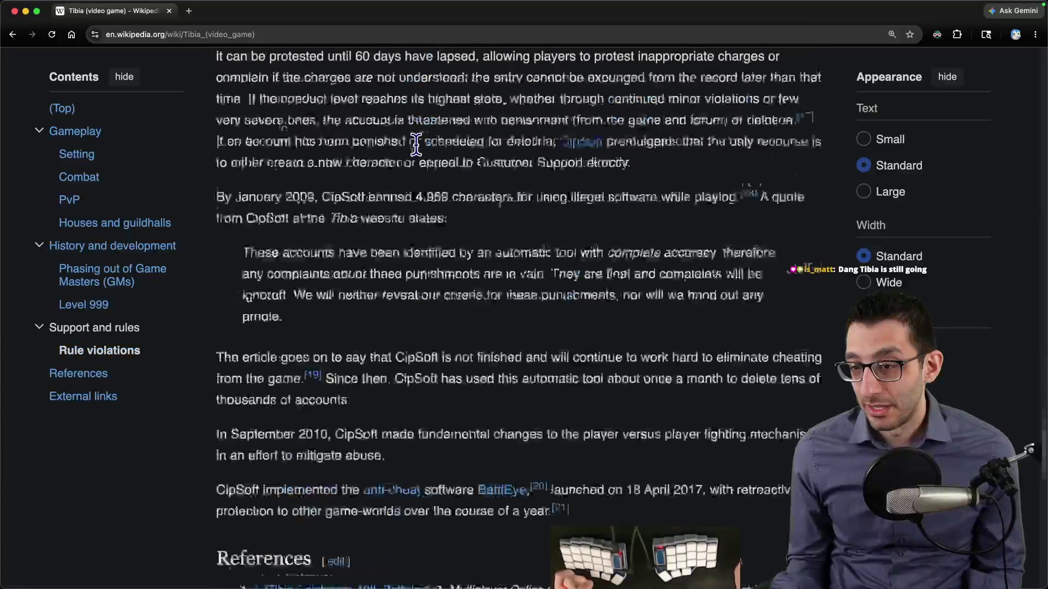
{"action": "scroll", "coordinate": [410, 140], "scroll_direction": "down", "scroll_amount": 10}
{"action": "key", "text": "Home"}
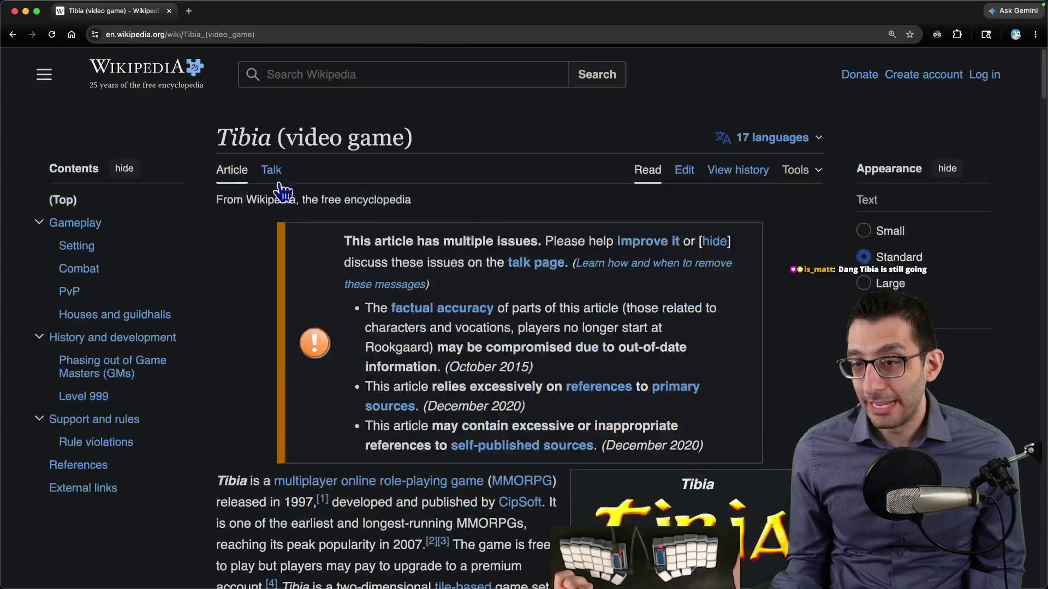
{"action": "scroll", "coordinate": [581, 241], "scroll_direction": "down", "scroll_amount": 10}
{"action": "scroll", "coordinate": [580, 241], "scroll_direction": "up", "scroll_amount": 4}
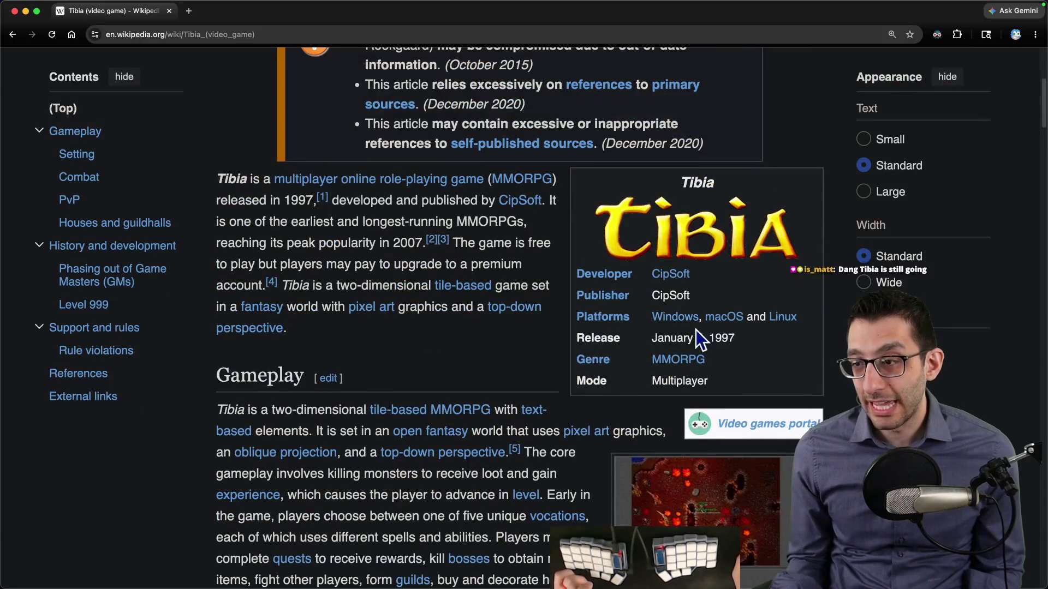
{"action": "left_click_drag", "start_coordinate": [708, 338], "coordinate": [742, 340]}
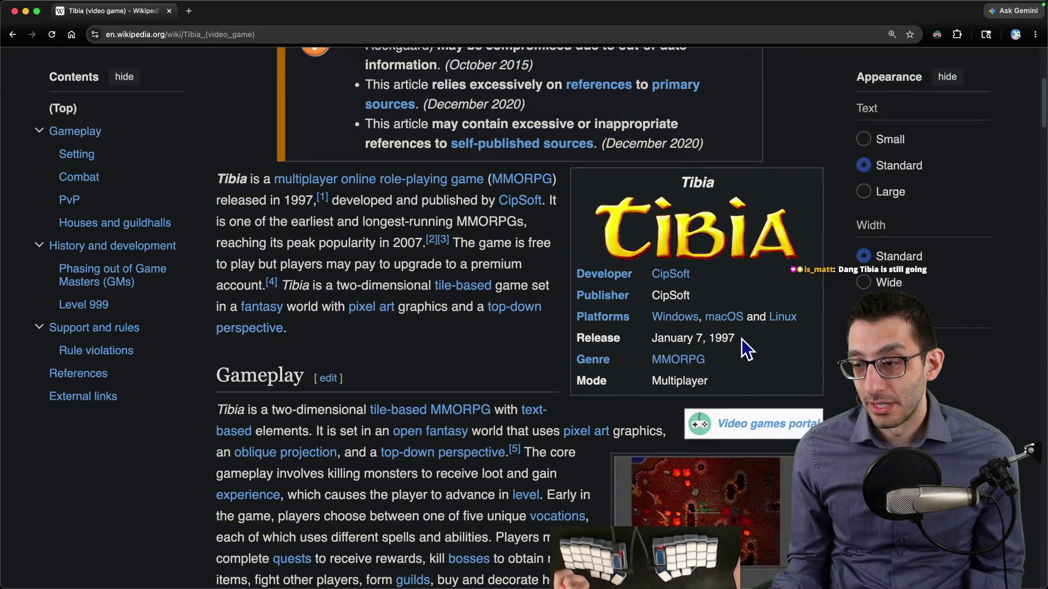
{"action": "scroll", "coordinate": [741, 339], "scroll_direction": "down", "scroll_amount": 4}
{"action": "left_click", "coordinate": [724, 344]}
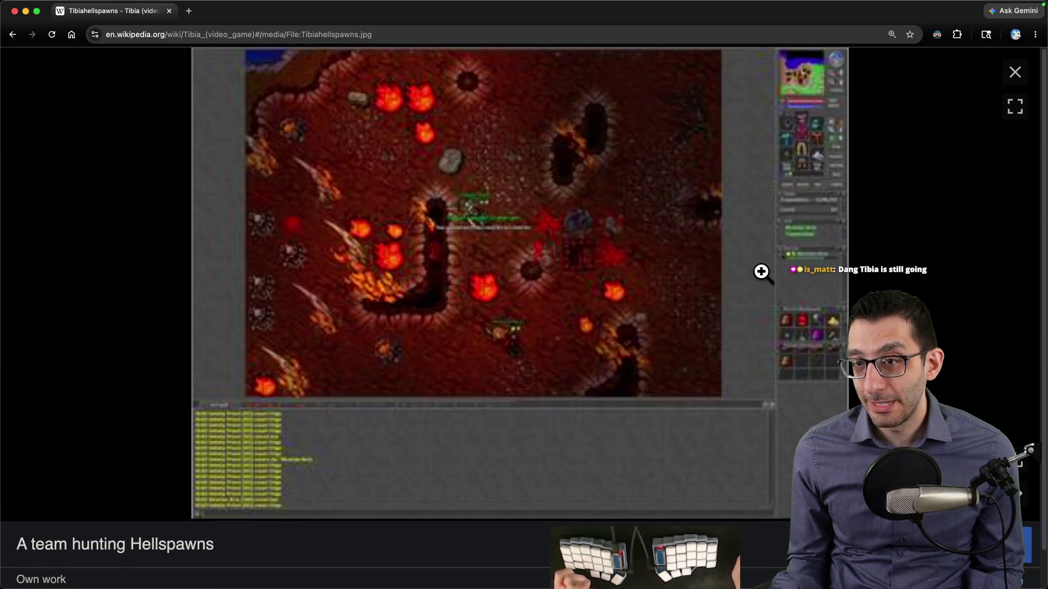
{"action": "key", "text": "Escape"}
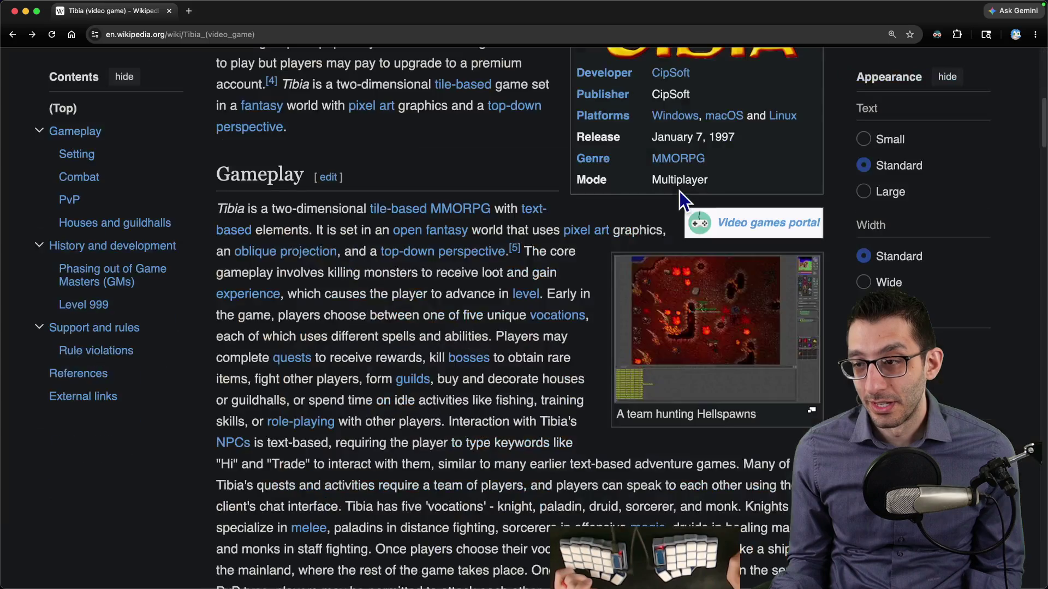
{"action": "scroll", "coordinate": [531, 217], "scroll_direction": "up", "scroll_amount": 4}
{"action": "triple_click", "coordinate": [651, 356]}
{"action": "left_click", "coordinate": [510, 362]}
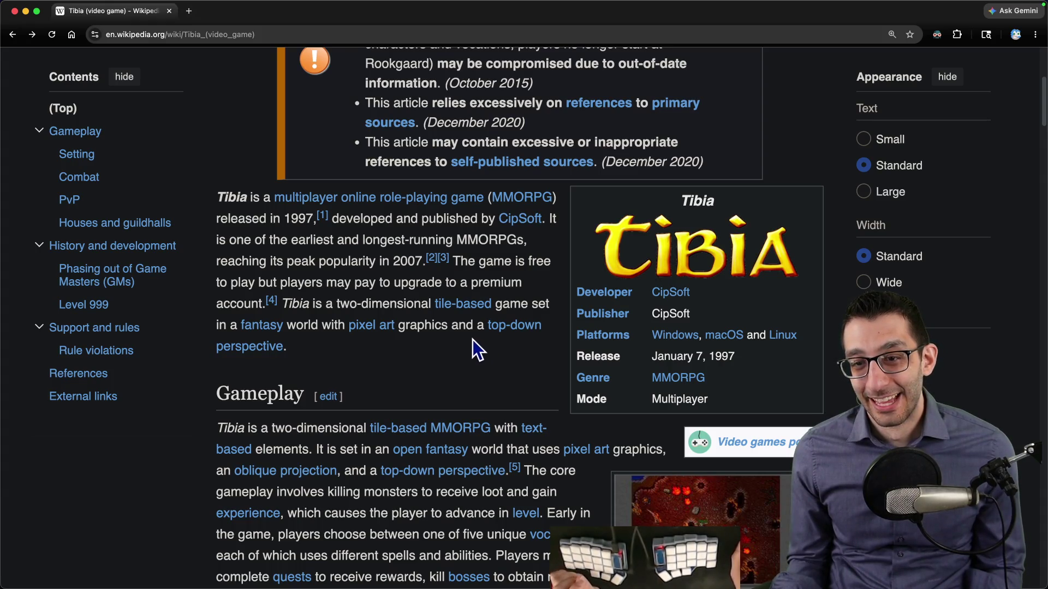
{"action": "left_click_drag", "start_coordinate": [352, 266], "coordinate": [416, 268]}
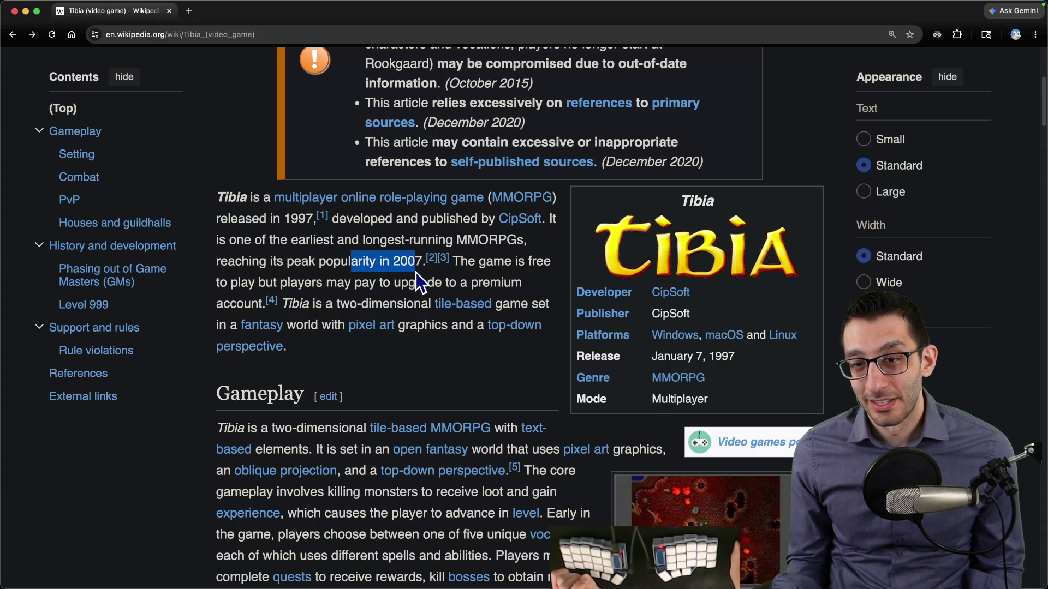
{"action": "left_click", "coordinate": [410, 355]}
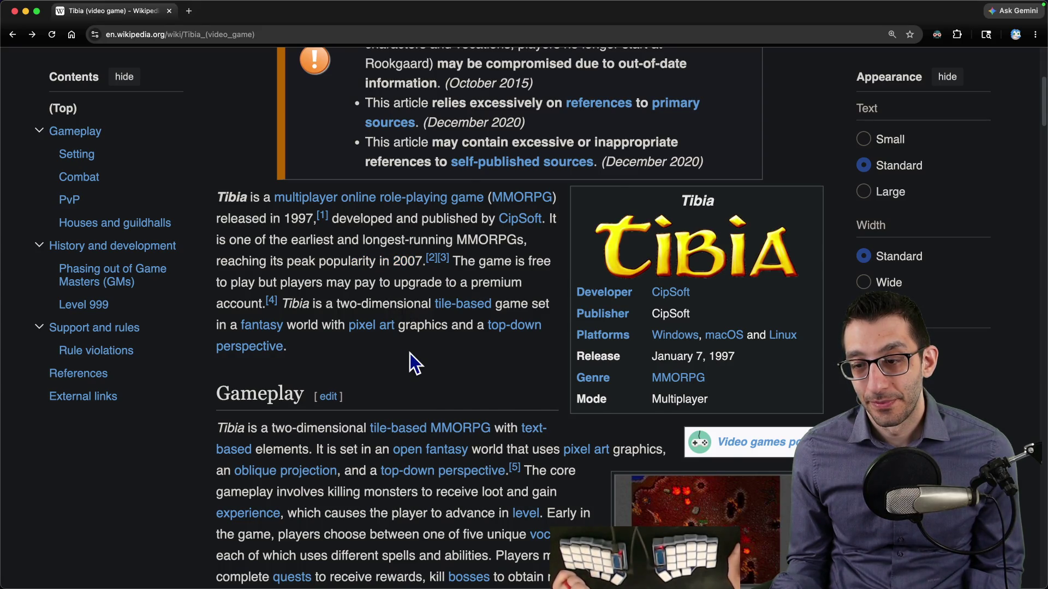
Step: In a blank VS Code file, write 'MMO', '30 years' below it and 'game design' nested deeper
{"action": "key", "text": "super+grave"}
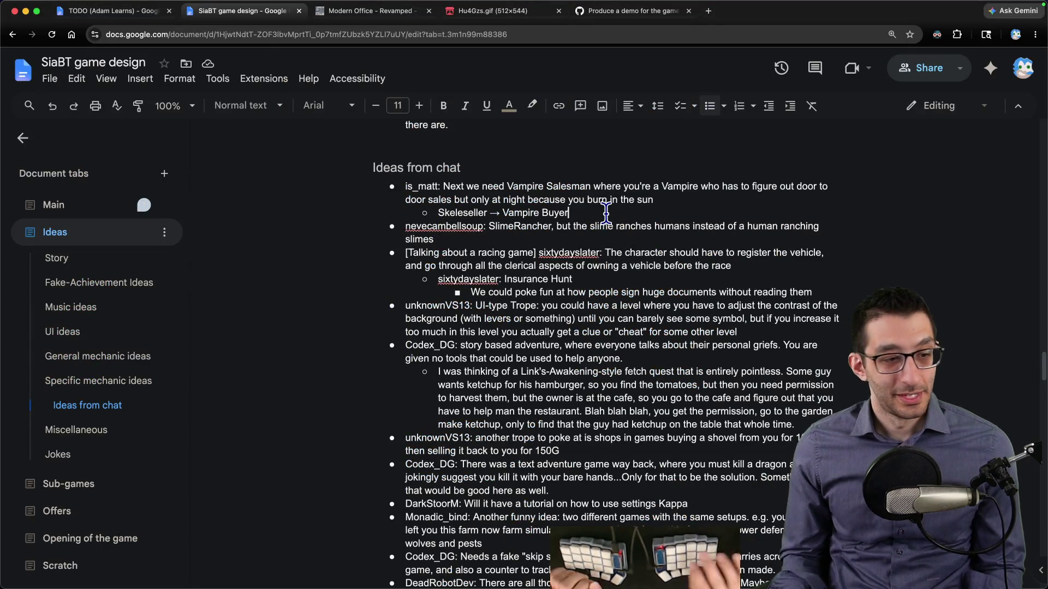
{"action": "key", "text": "super+Tab"}
{"action": "type", "text": "MMO   "}
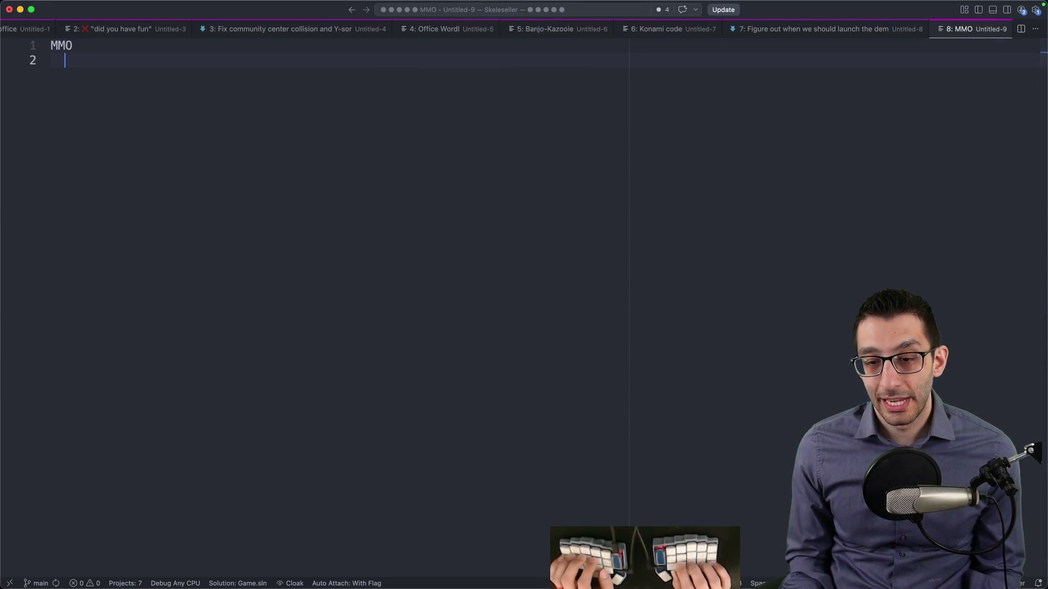
{"action": "type", "text": "30 years"}
{"action": "key", "text": "Return"}
{"action": "key", "text": "Tab"}
{"action": "type", "text": "game design"}
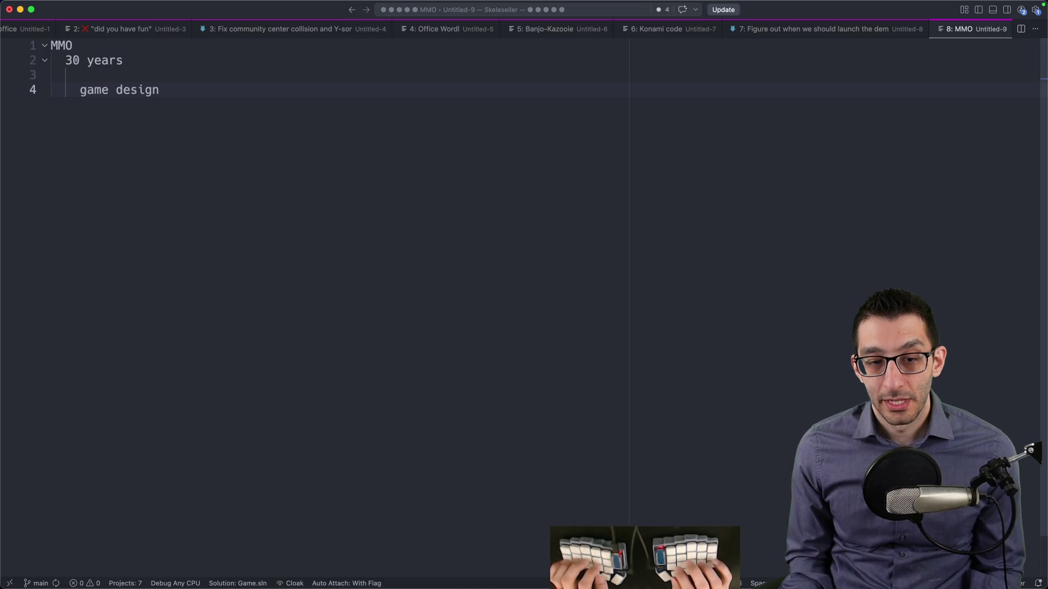
{"action": "left_click_drag", "start_coordinate": [65, 60], "coordinate": [213, 62]}
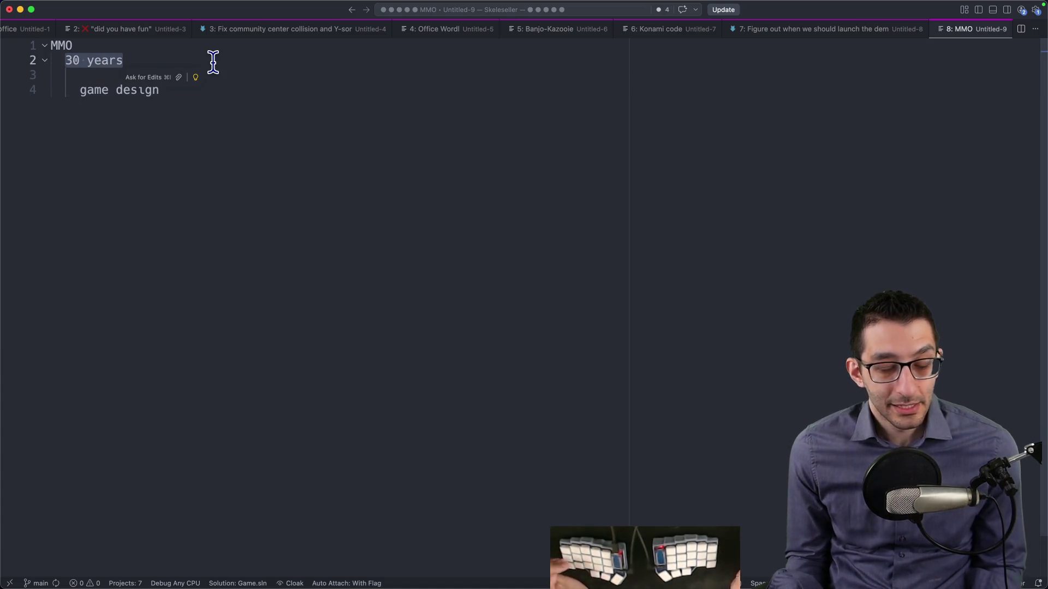
{"action": "left_click", "coordinate": [270, 113]}
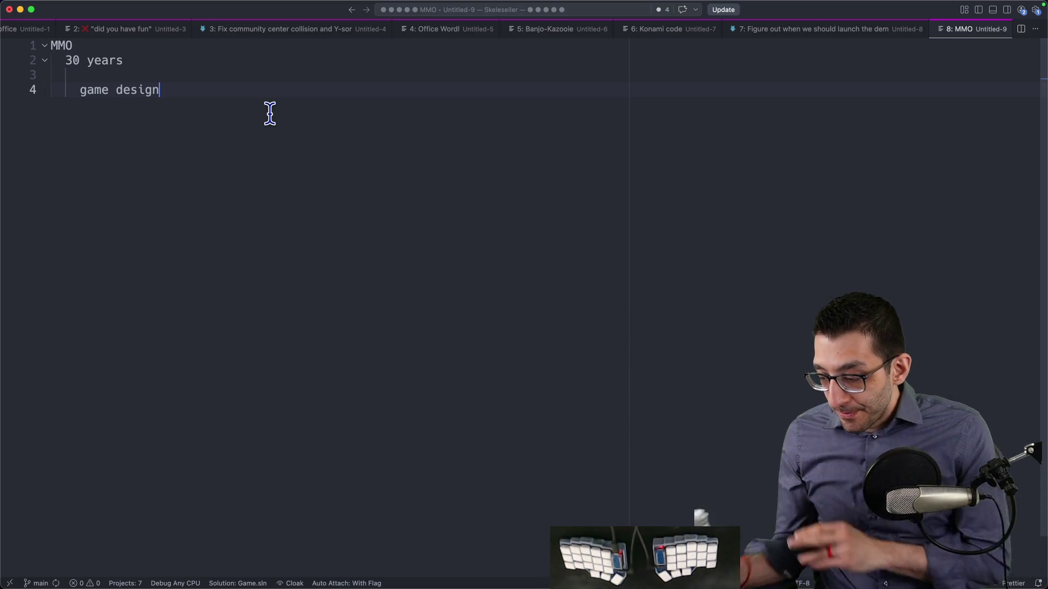
{"action": "key", "text": "super+Tab"}
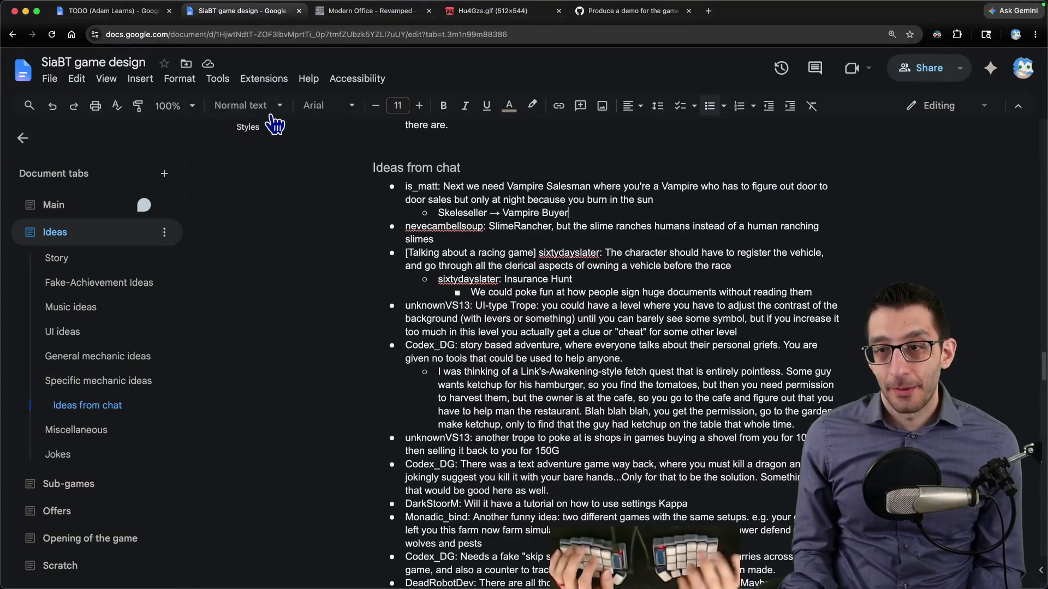
Step: In the TODO doc, select the 'Answer these post-checkpoint questions' task line
{"action": "scroll", "coordinate": [623, 246], "scroll_direction": "up", "scroll_amount": 10}
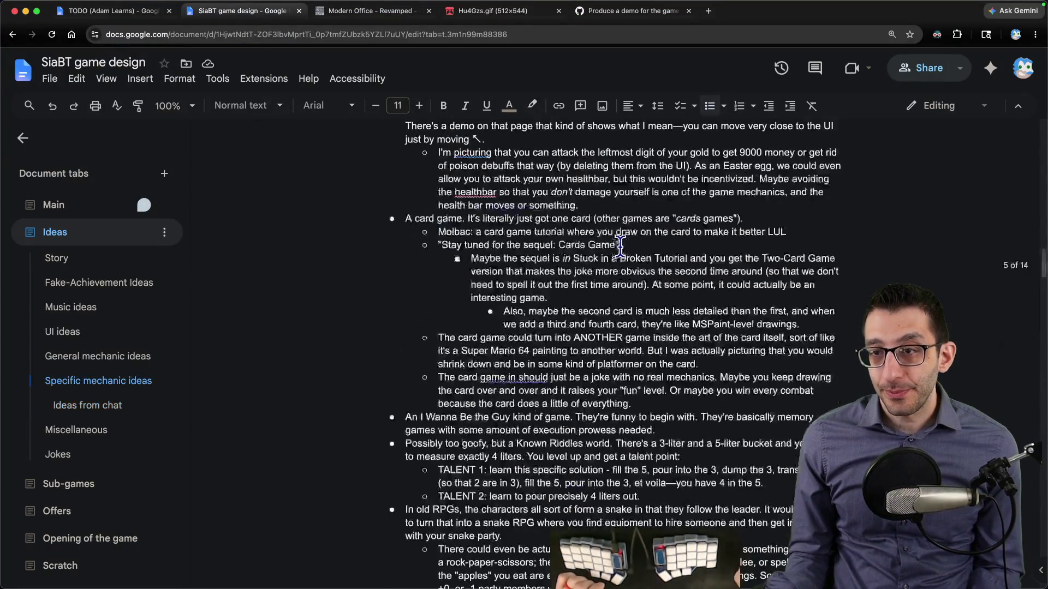
{"action": "key", "text": "ctrl+shift+Tab"}
{"action": "scroll", "coordinate": [590, 260], "scroll_direction": "down", "scroll_amount": 15}
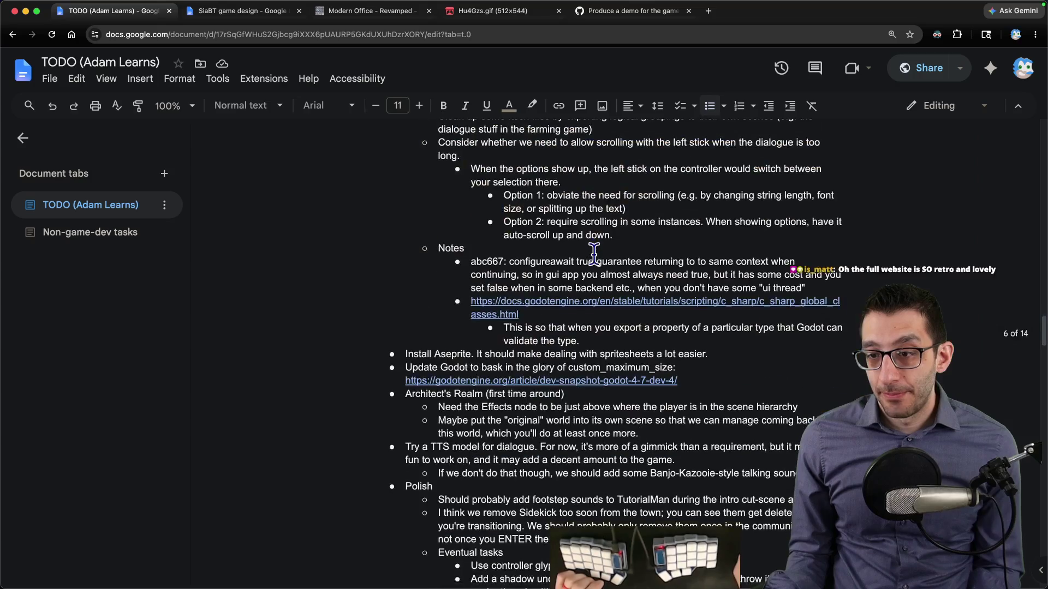
{"action": "scroll", "coordinate": [585, 266], "scroll_direction": "down", "scroll_amount": 15}
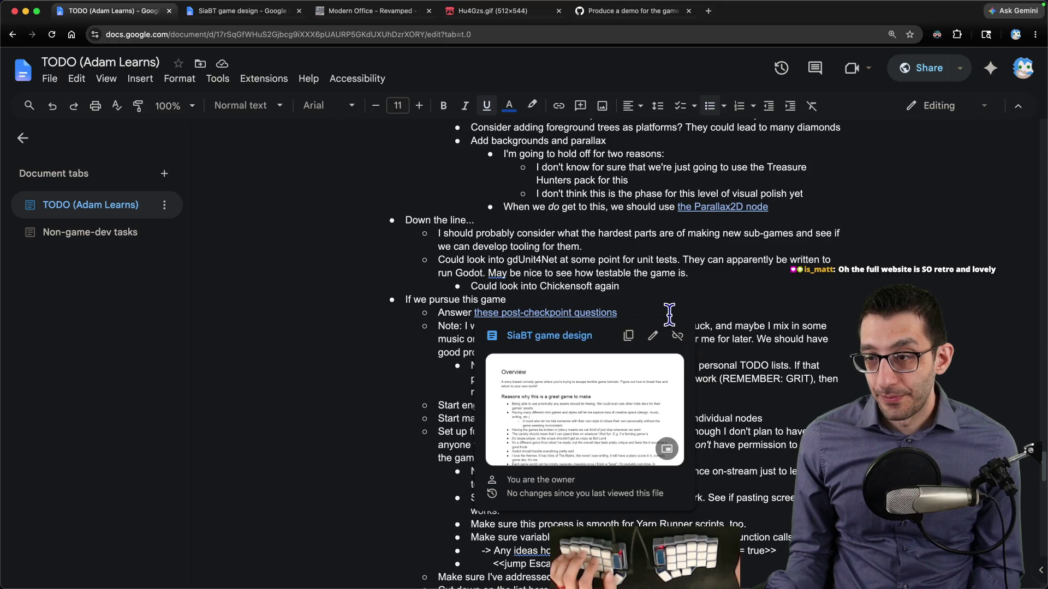
{"action": "left_click", "coordinate": [669, 314]}
{"action": "key", "text": "super+shift+Left"}
{"action": "key", "text": "super+c"}
{"action": "key", "text": "shift+Down"}
{"action": "key", "text": "shift+Down"}
{"action": "key", "text": "shift+Down"}
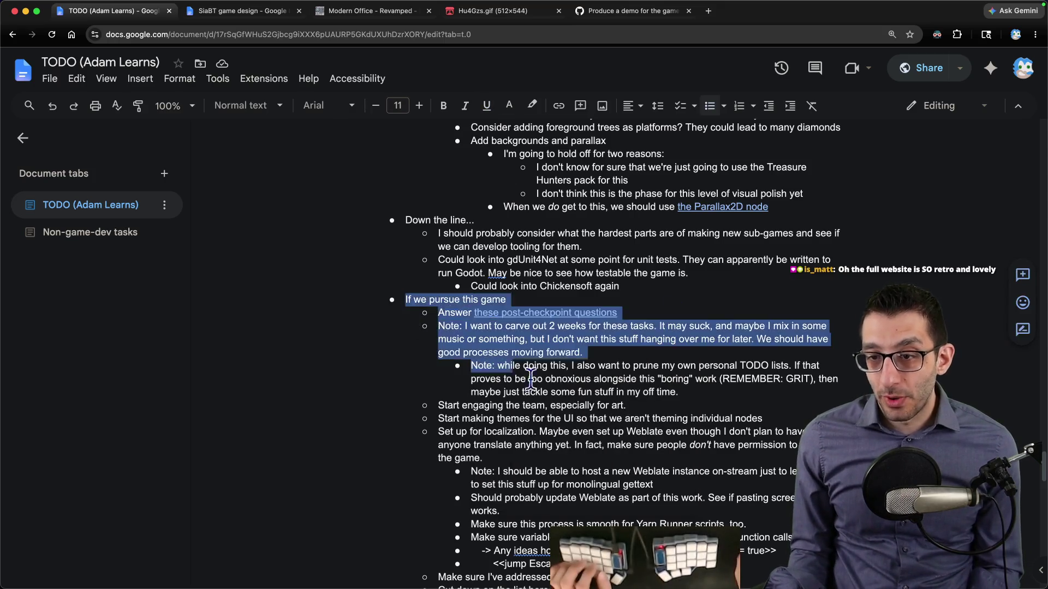
{"action": "key", "text": "shift+Down"}
{"action": "key", "text": "shift+Down"}
{"action": "key", "text": "shift+Down"}
{"action": "key", "text": "shift+Up"}
{"action": "key", "text": "shift+Up"}
{"action": "key", "text": "shift+Up"}
{"action": "scroll", "coordinate": [511, 269], "scroll_direction": "up", "scroll_amount": 9}
{"action": "left_click", "coordinate": [538, 251]}
{"action": "left_click", "coordinate": [653, 251]}
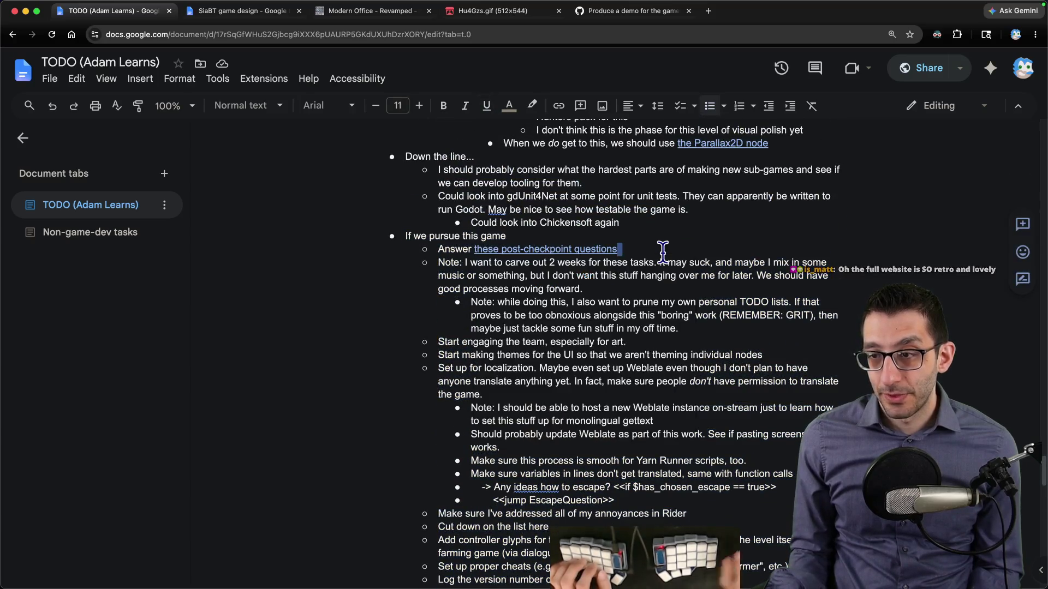
Step: Paste the task as a bullet under Tackle checkpoint 2 and open its linked questions
{"action": "key", "text": "alt+Return"}
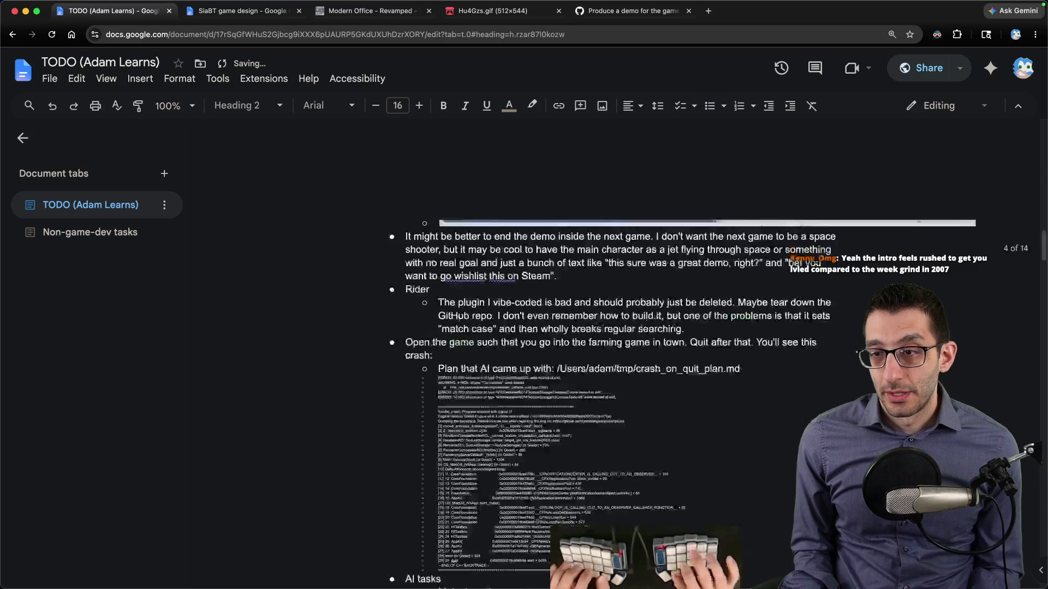
{"action": "scroll", "coordinate": [611, 286], "scroll_direction": "up", "scroll_amount": 4}
{"action": "key", "text": "Left"}
{"action": "key", "text": "Return"}
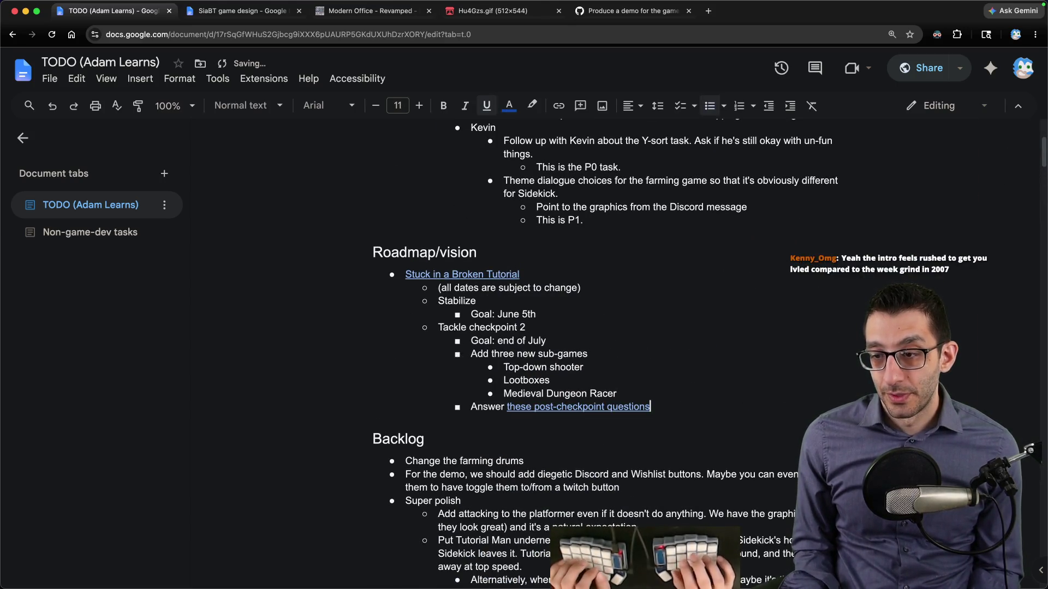
{"action": "key", "text": "super+z"}
{"action": "key", "text": "super+z"}
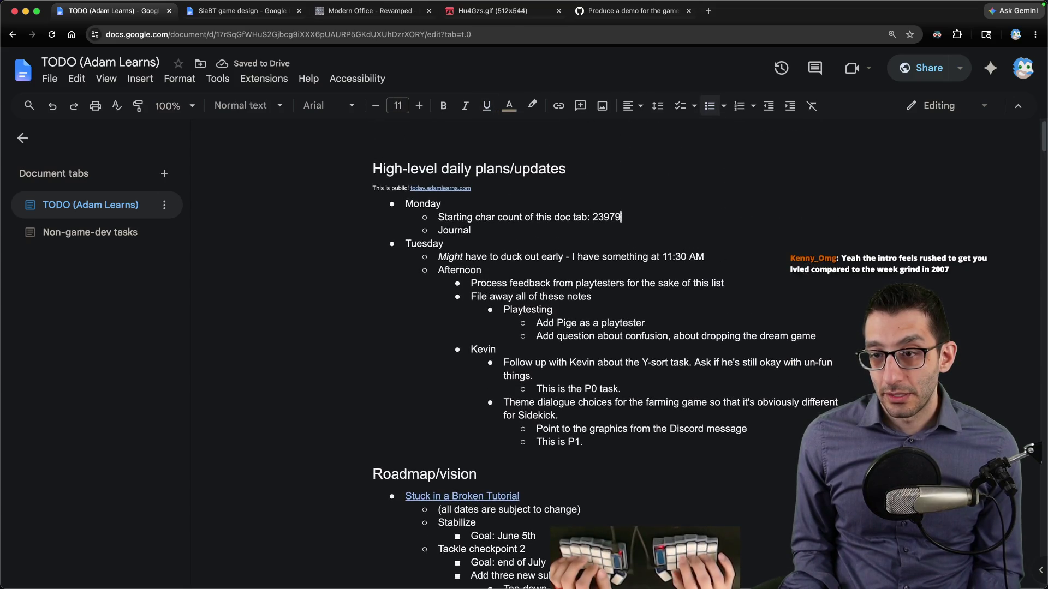
{"action": "key", "text": "super+v"}
{"action": "key", "text": "Up"}
{"action": "key", "text": "alt+Return"}
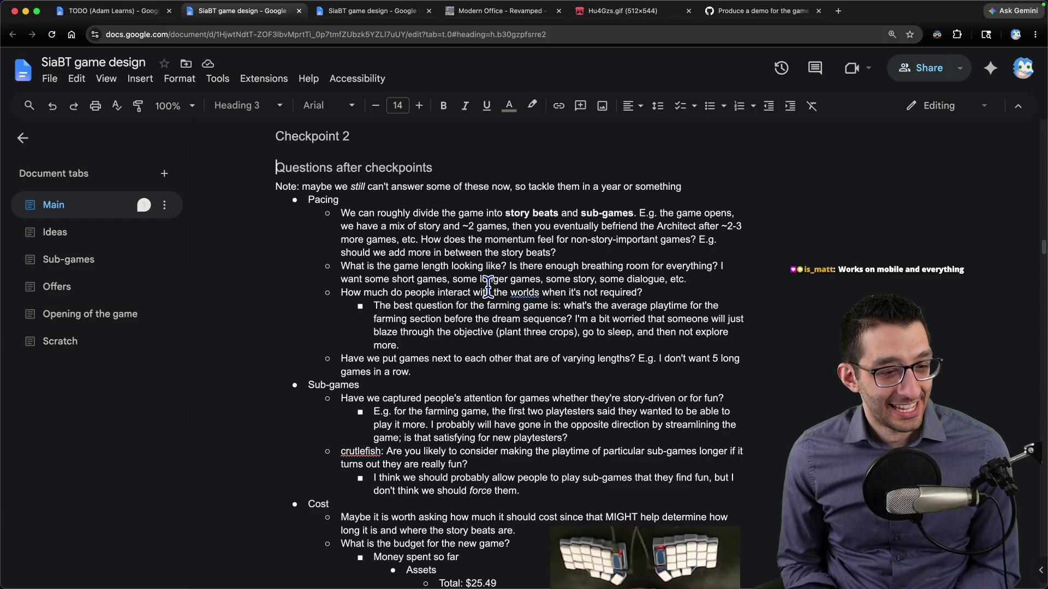
Step: Search for 'tibia', open the official Tibia website, and scroll through its news
{"action": "key", "text": "super+t"}
{"action": "type", "text": "bi"}
{"action": "key", "text": "Escape"}
{"action": "type", "text": "tibia"}
{"action": "key", "text": "Return"}
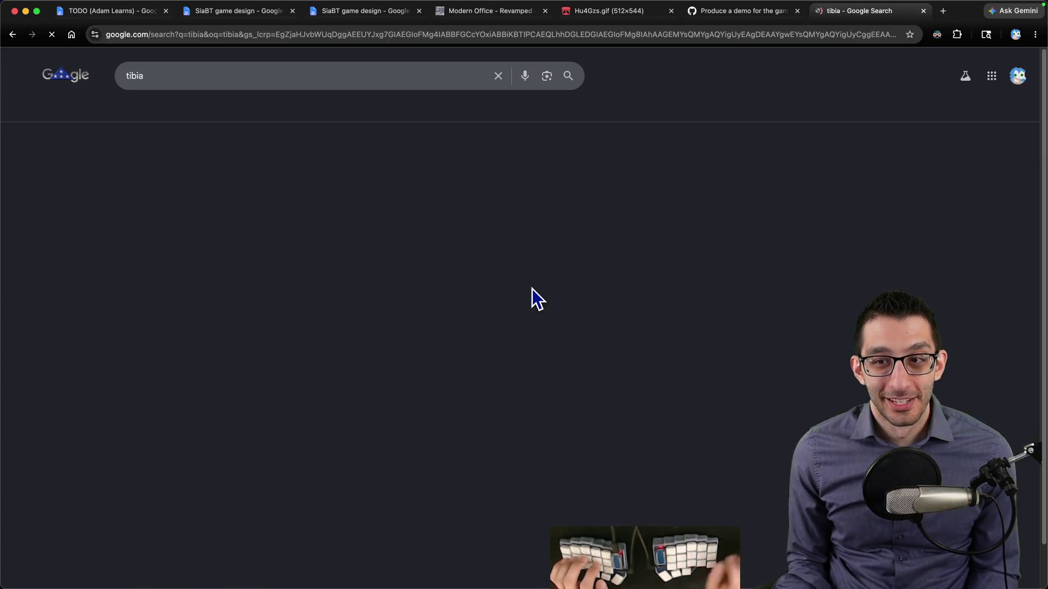
{"action": "left_click", "coordinate": [216, 172]}
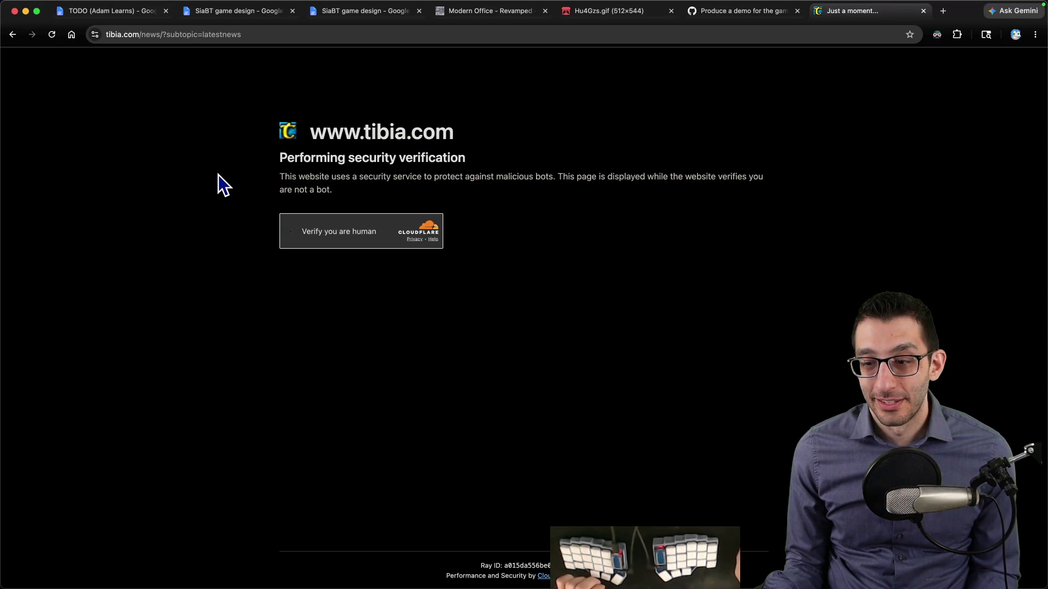
{"action": "left_click", "coordinate": [290, 232]}
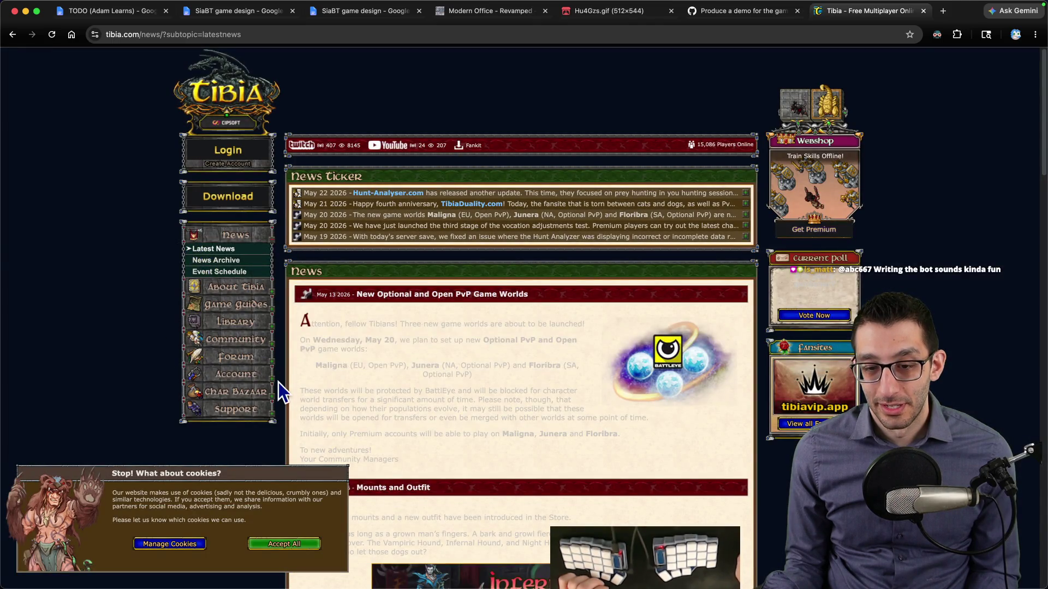
{"action": "scroll", "coordinate": [382, 434], "scroll_direction": "down", "scroll_amount": 5}
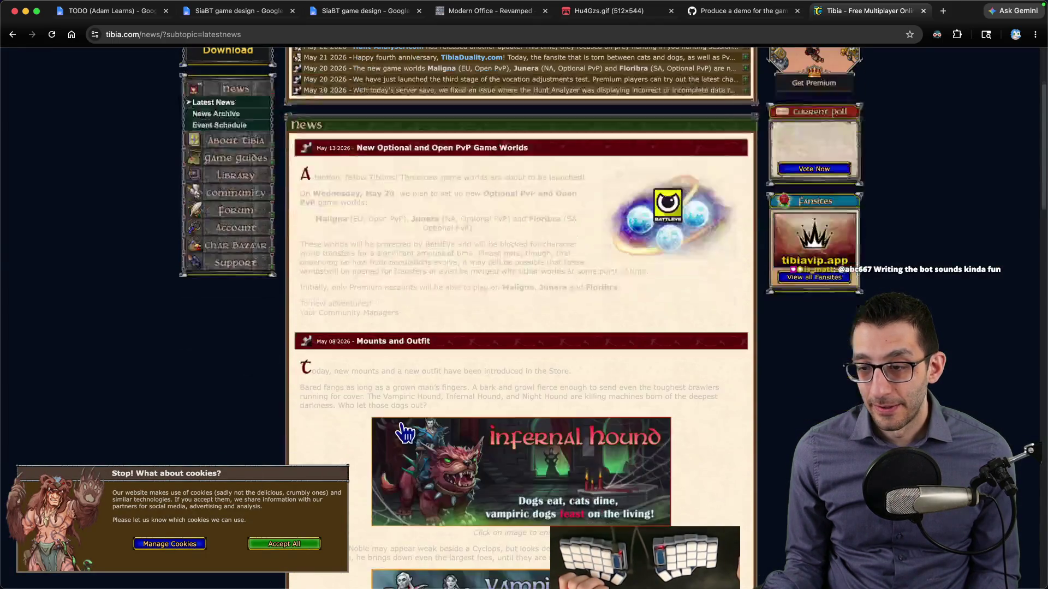
{"action": "scroll", "coordinate": [401, 420], "scroll_direction": "down", "scroll_amount": 13}
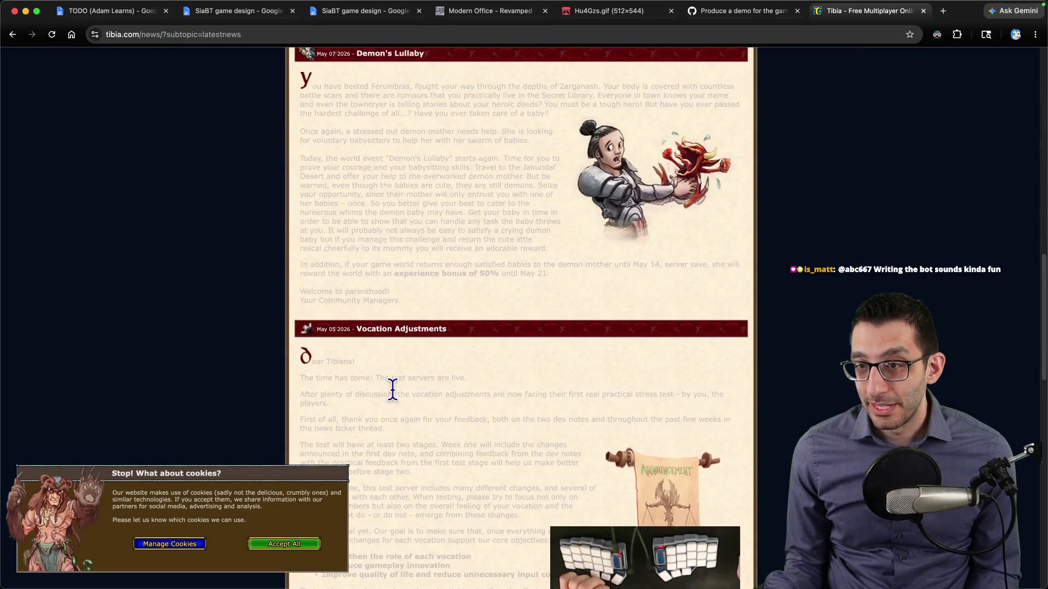
{"action": "scroll", "coordinate": [393, 389], "scroll_direction": "down", "scroll_amount": 13}
{"action": "scroll", "coordinate": [389, 388], "scroll_direction": "up", "scroll_amount": 20}
{"action": "scroll", "coordinate": [387, 378], "scroll_direction": "up", "scroll_amount": 10}
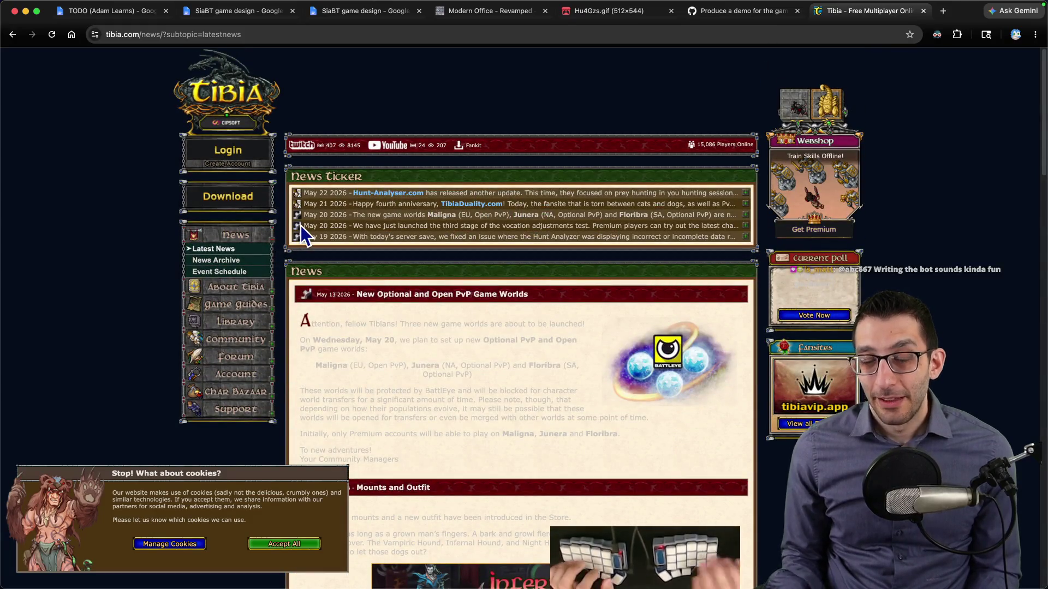
Step: Search 'arreat summit', browse the guide's Basics, Classes, Skills and Items pages, then close the tabs
{"action": "key", "text": "ctrl+t"}
{"action": "type", "text": "arreat summit"}
{"action": "key", "text": "Return"}
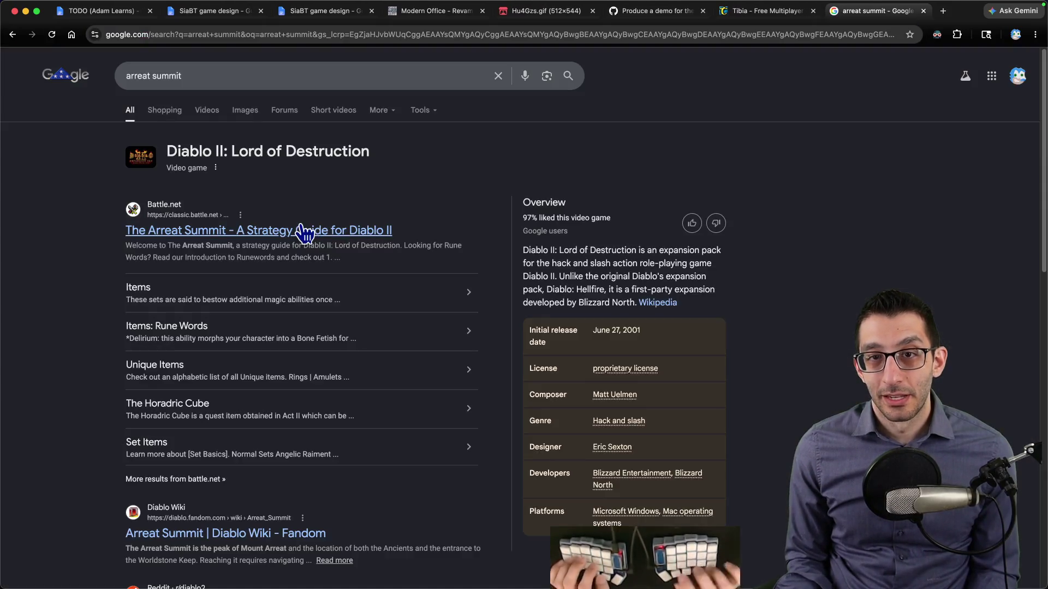
{"action": "left_click", "coordinate": [268, 230]}
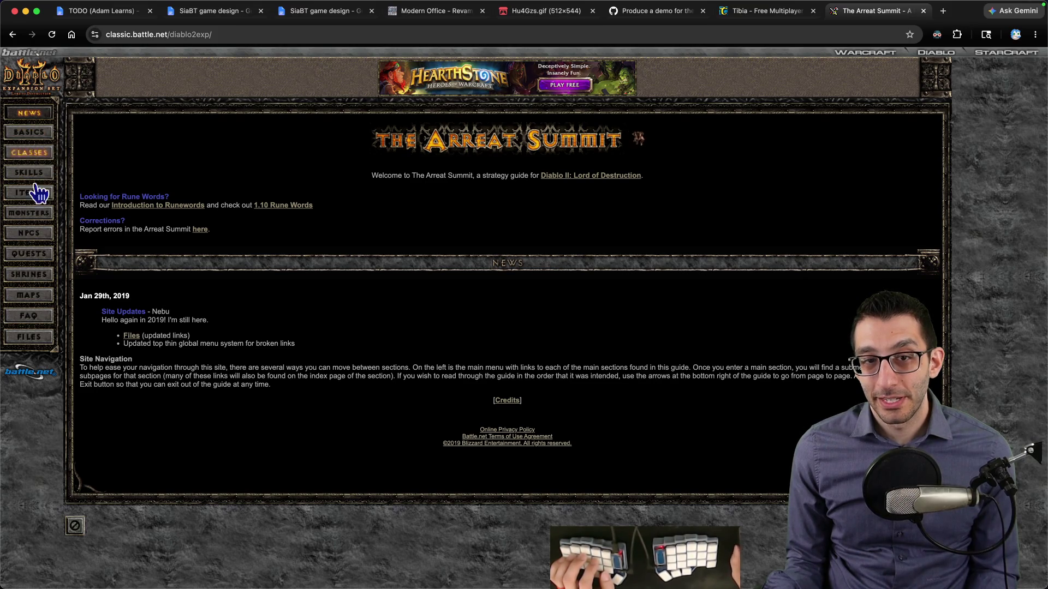
{"action": "left_click", "coordinate": [48, 144]}
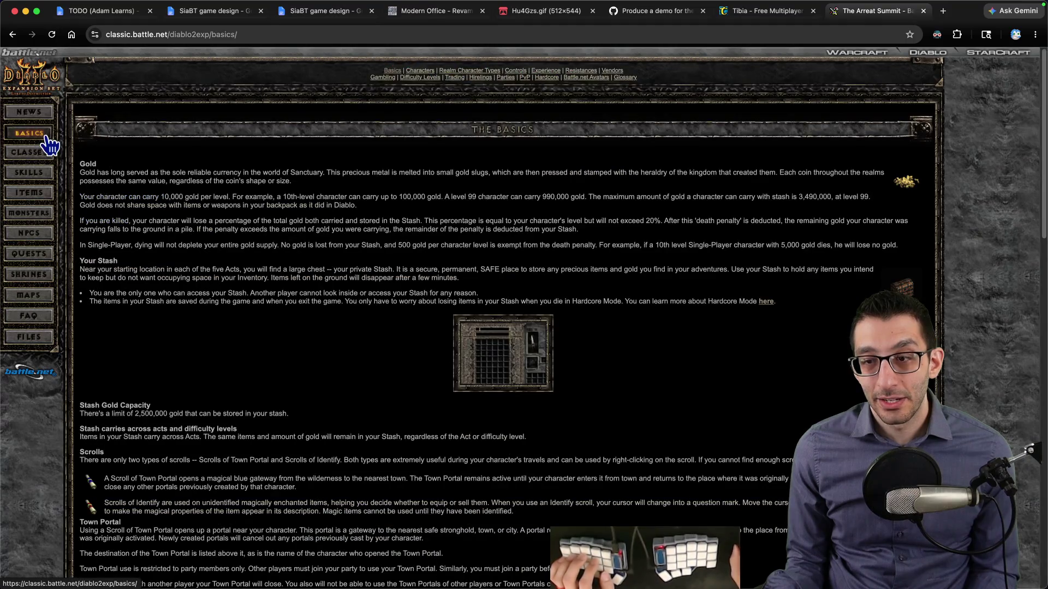
{"action": "left_click", "coordinate": [46, 152]}
{"action": "left_click", "coordinate": [41, 173]}
{"action": "left_click", "coordinate": [39, 194]}
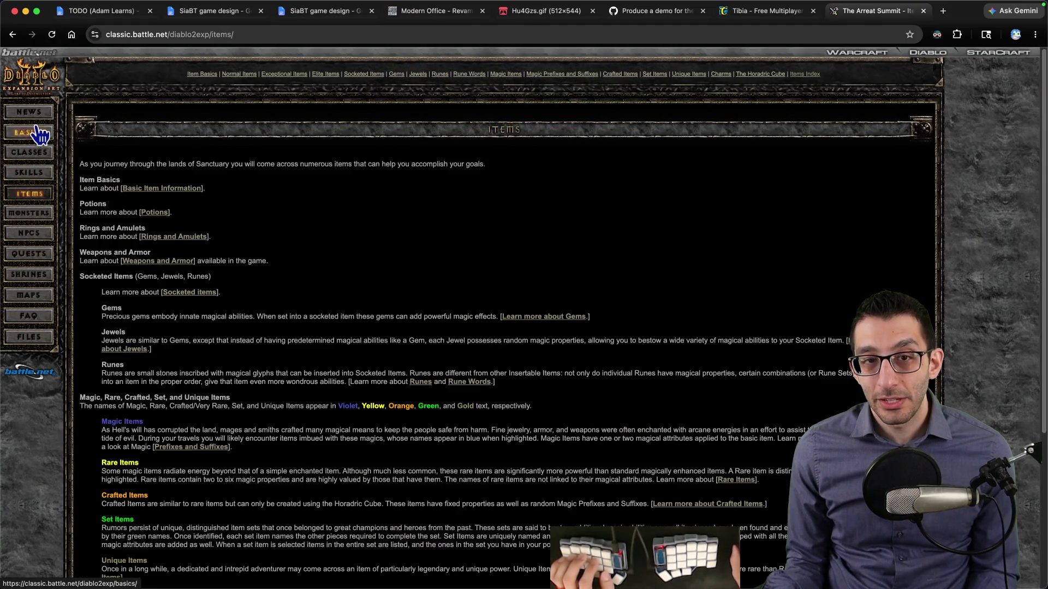
{"action": "left_click", "coordinate": [32, 112]}
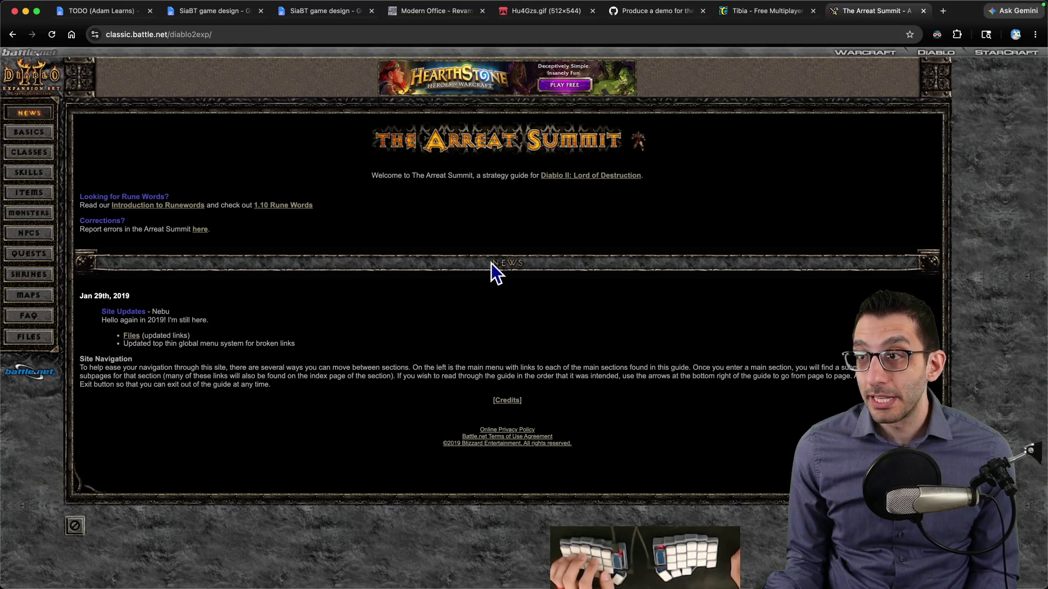
{"action": "key", "text": "ctrl+shift+Tab"}
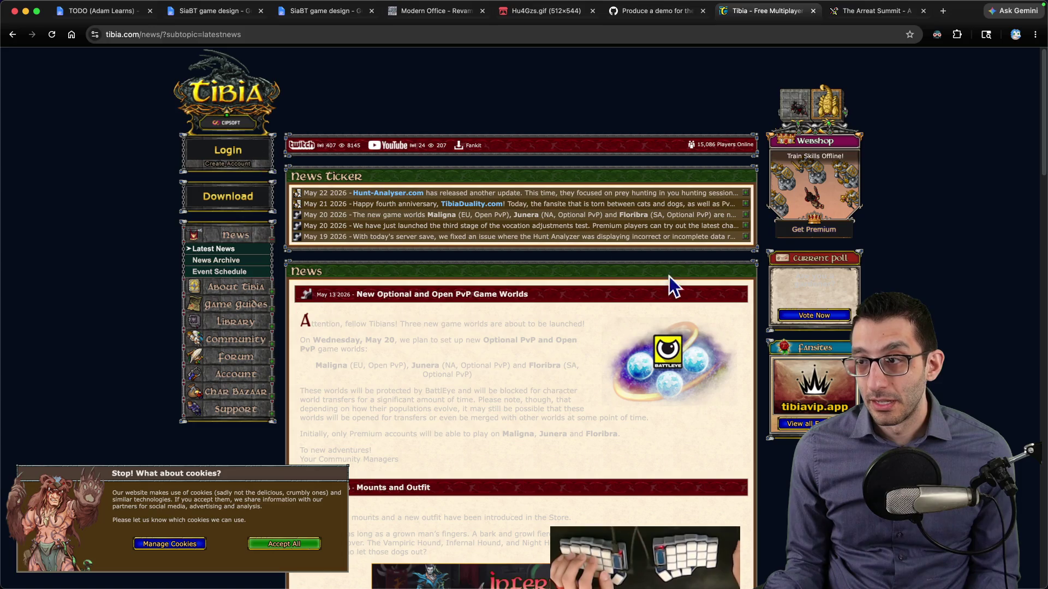
{"action": "key", "text": "ctrl+w"}
{"action": "key", "text": "ctrl+w"}
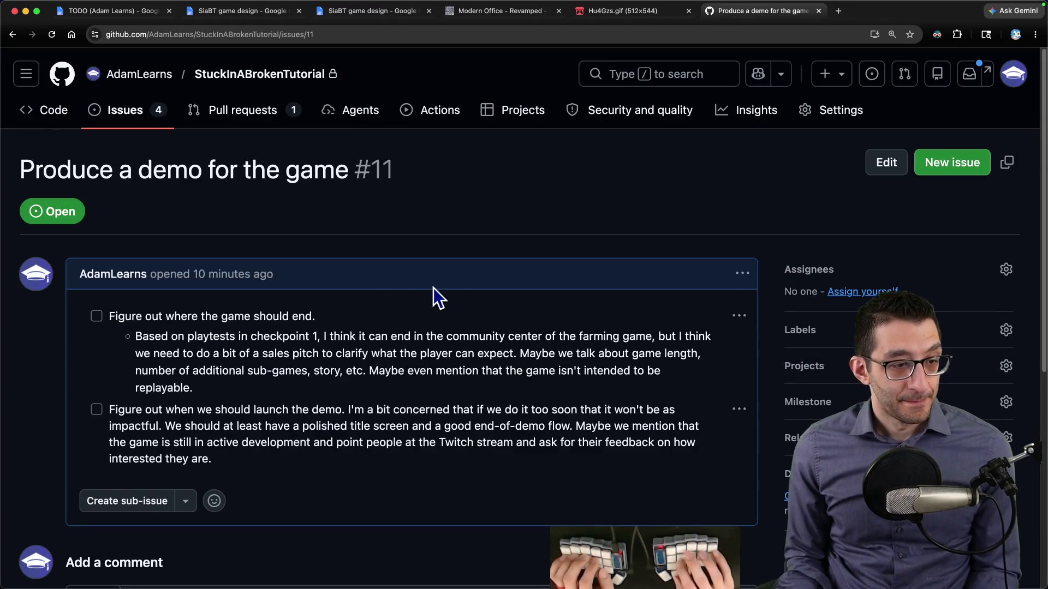
Step: In the SiaBT design doc, review the notes under Questions after checkpoints
{"action": "key", "text": "ctrl+Tab"}
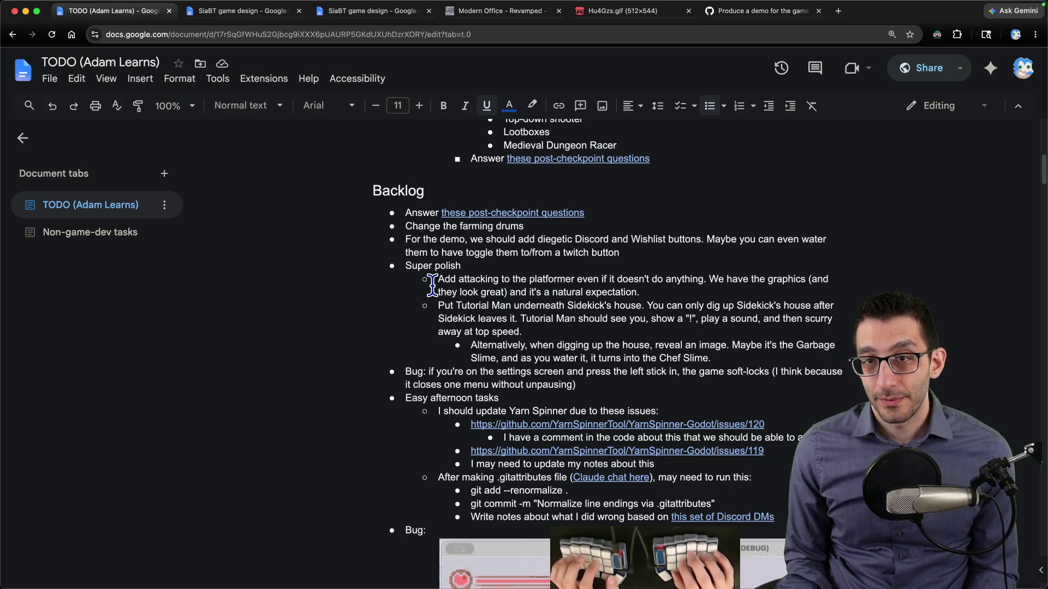
{"action": "key", "text": "ctrl+Tab"}
{"action": "scroll", "coordinate": [315, 180], "scroll_direction": "down", "scroll_amount": 1}
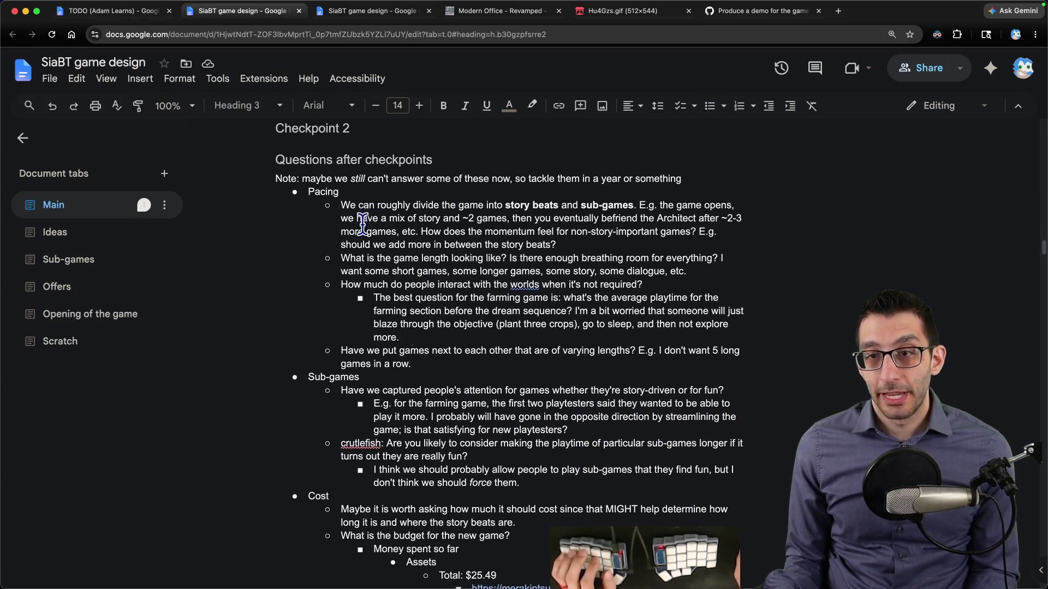
{"action": "left_click_drag", "start_coordinate": [316, 179], "coordinate": [468, 174]}
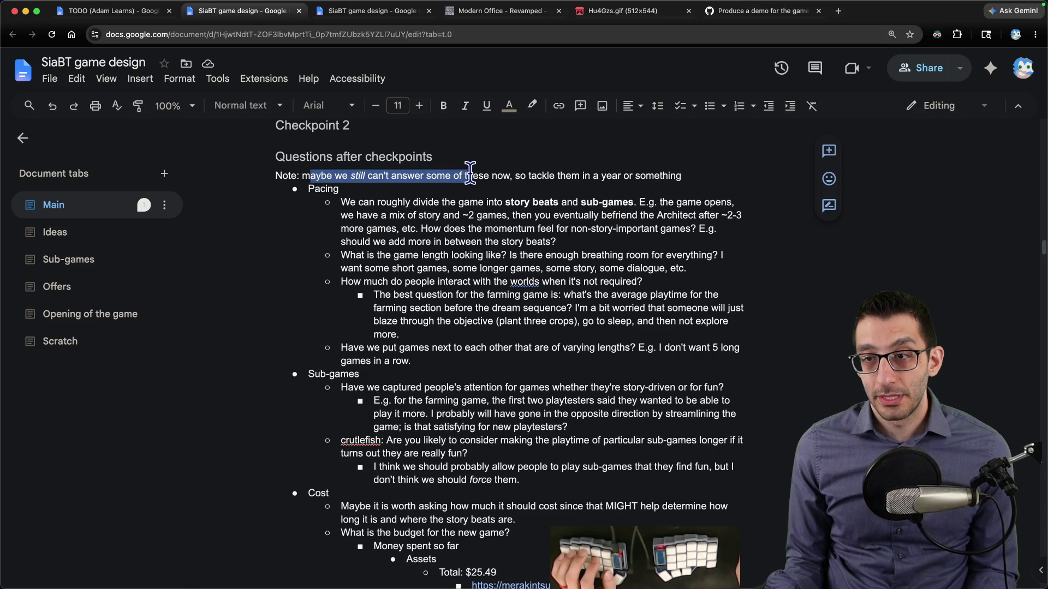
{"action": "scroll", "coordinate": [444, 195], "scroll_direction": "up", "scroll_amount": 2}
{"action": "scroll", "coordinate": [443, 195], "scroll_direction": "up", "scroll_amount": 12}
{"action": "scroll", "coordinate": [409, 228], "scroll_direction": "down", "scroll_amount": 5}
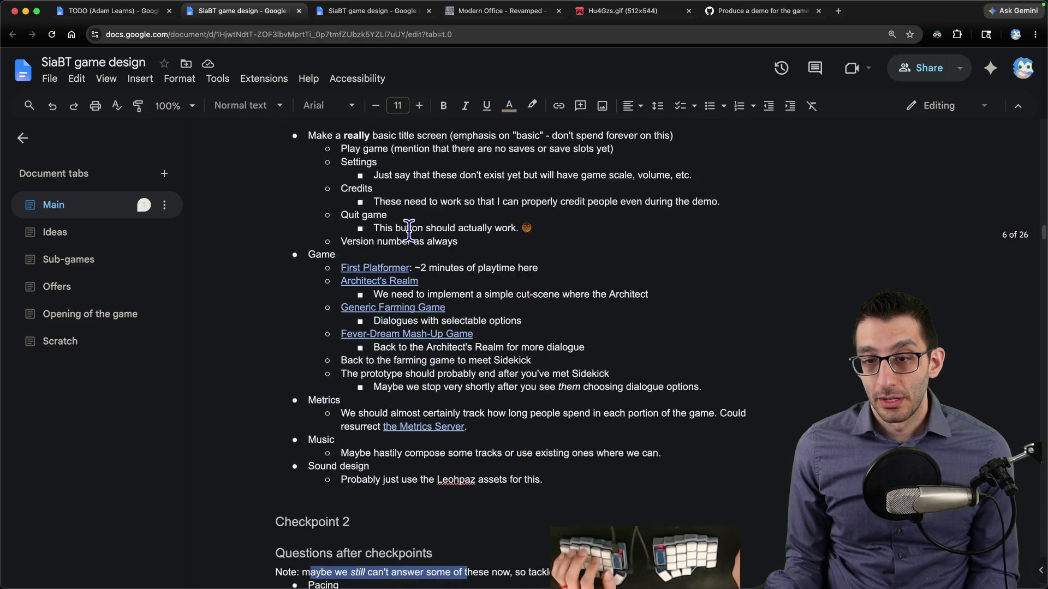
{"action": "scroll", "coordinate": [357, 229], "scroll_direction": "up", "scroll_amount": 3}
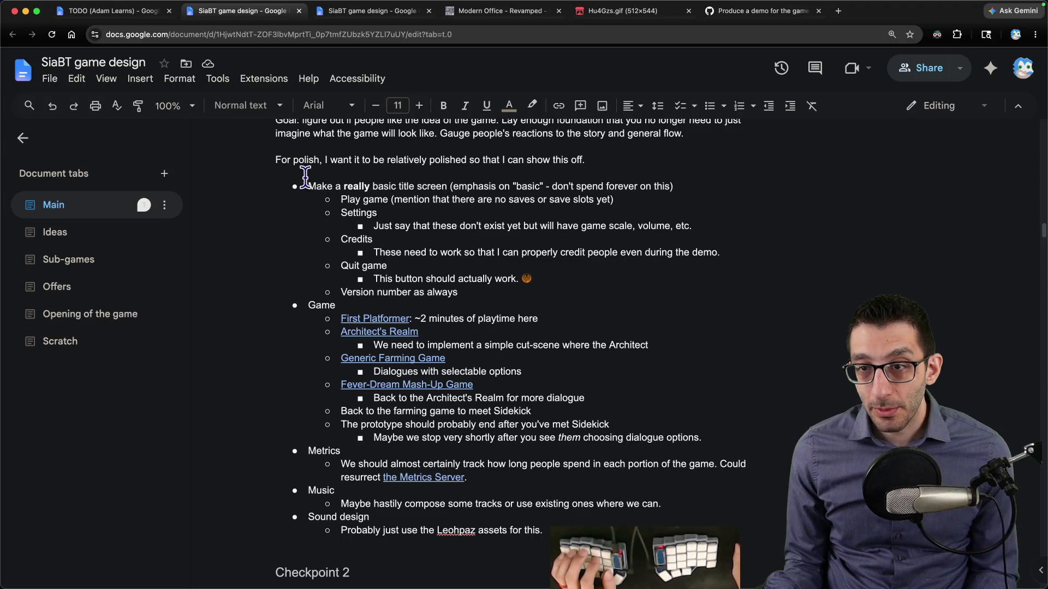
{"action": "mouse_move", "coordinate": [337, 221]}
{"action": "left_mouse_down"}
{"action": "mouse_move", "coordinate": [399, 327]}
{"action": "mouse_move", "coordinate": [400, 307]}
{"action": "left_mouse_up"}
{"action": "scroll", "coordinate": [400, 307], "scroll_direction": "down", "scroll_amount": 1}
{"action": "mouse_move", "coordinate": [335, 320]}
{"action": "left_mouse_down"}
{"action": "mouse_move", "coordinate": [609, 426]}
{"action": "mouse_move", "coordinate": [701, 422]}
{"action": "mouse_move", "coordinate": [464, 389]}
{"action": "left_mouse_up"}
{"action": "scroll", "coordinate": [701, 422], "scroll_direction": "down", "scroll_amount": 3}
{"action": "left_click_drag", "start_coordinate": [309, 362], "coordinate": [494, 392]}
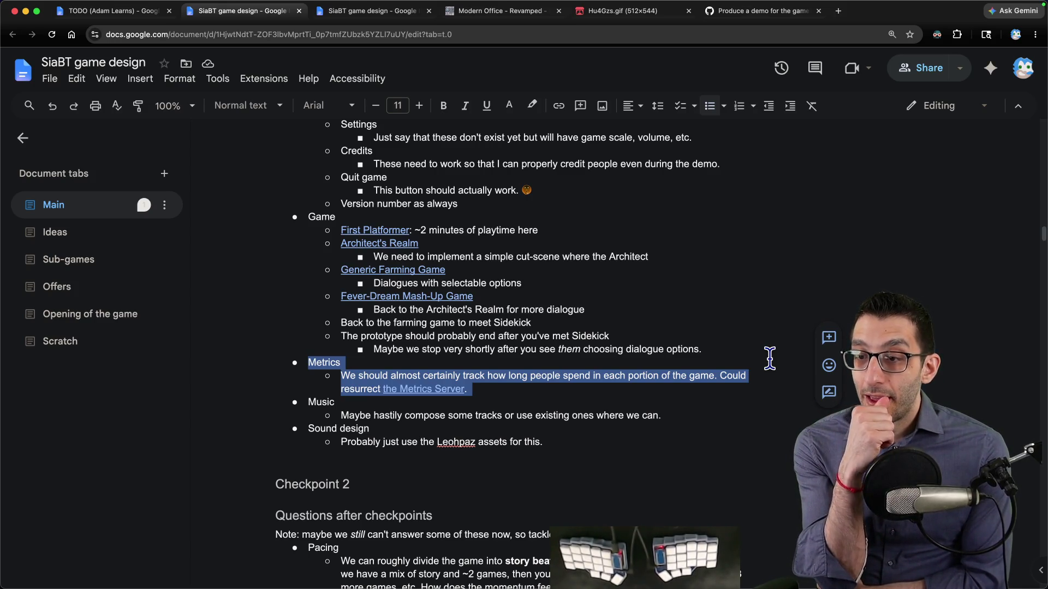
{"action": "key", "text": "super+1"}
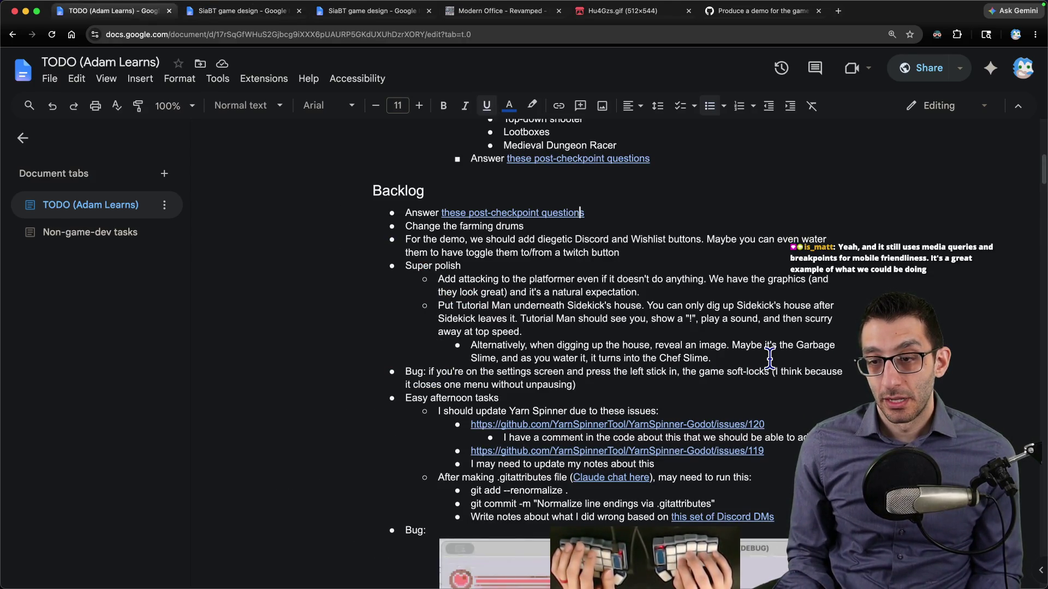
{"action": "key", "text": "super+2"}
Step: Place the caret at the end of the Checkpoint 2 heading with the outline expanded
{"action": "scroll", "coordinate": [767, 358], "scroll_direction": "down", "scroll_amount": 1}
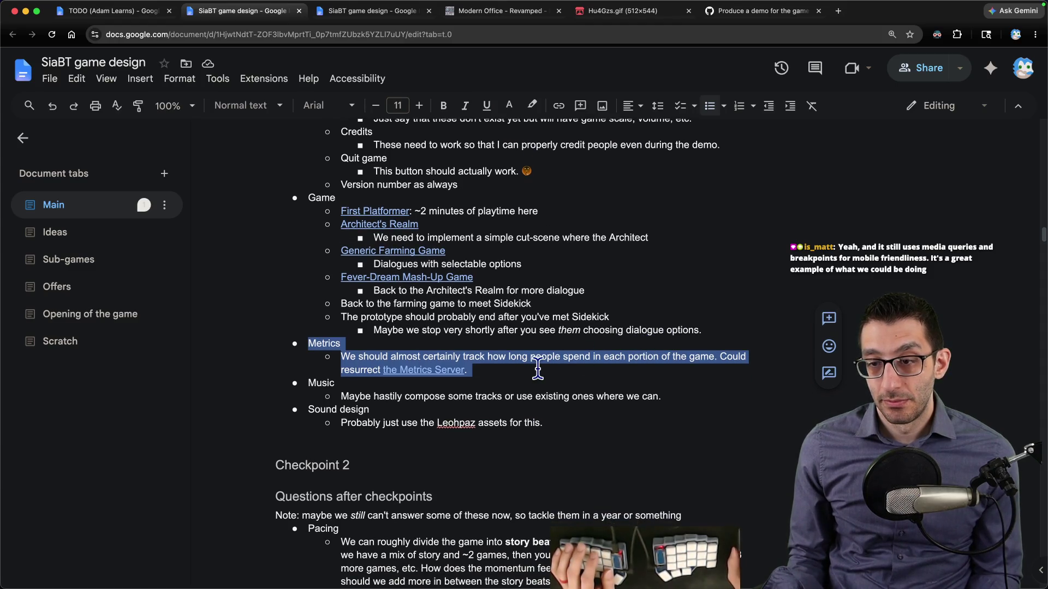
{"action": "scroll", "coordinate": [532, 371], "scroll_direction": "down", "scroll_amount": 4}
{"action": "left_click", "coordinate": [393, 366]}
{"action": "left_click", "coordinate": [276, 369]}
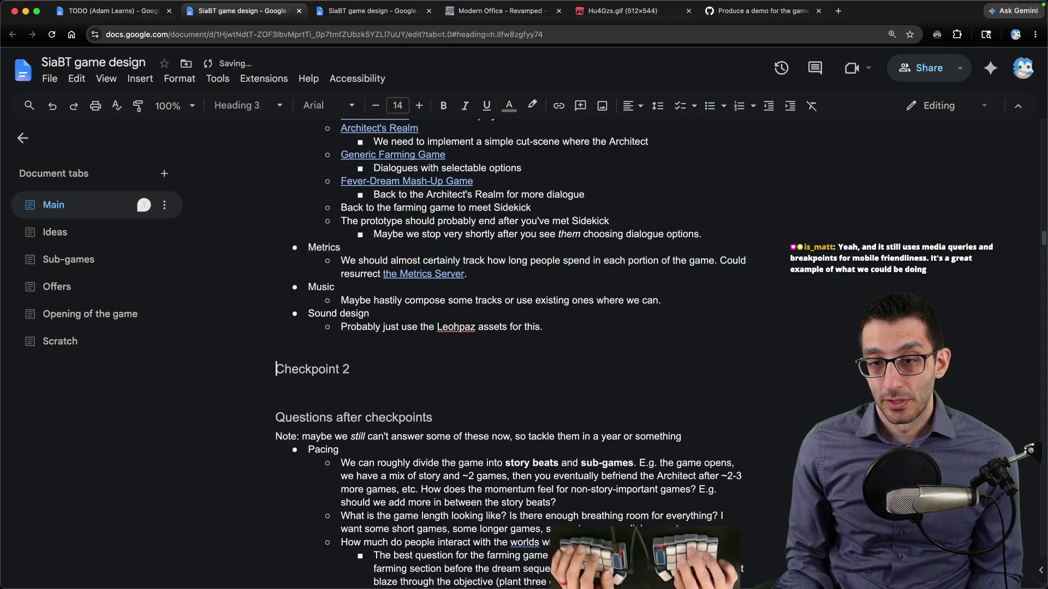
{"action": "left_click", "coordinate": [86, 214]}
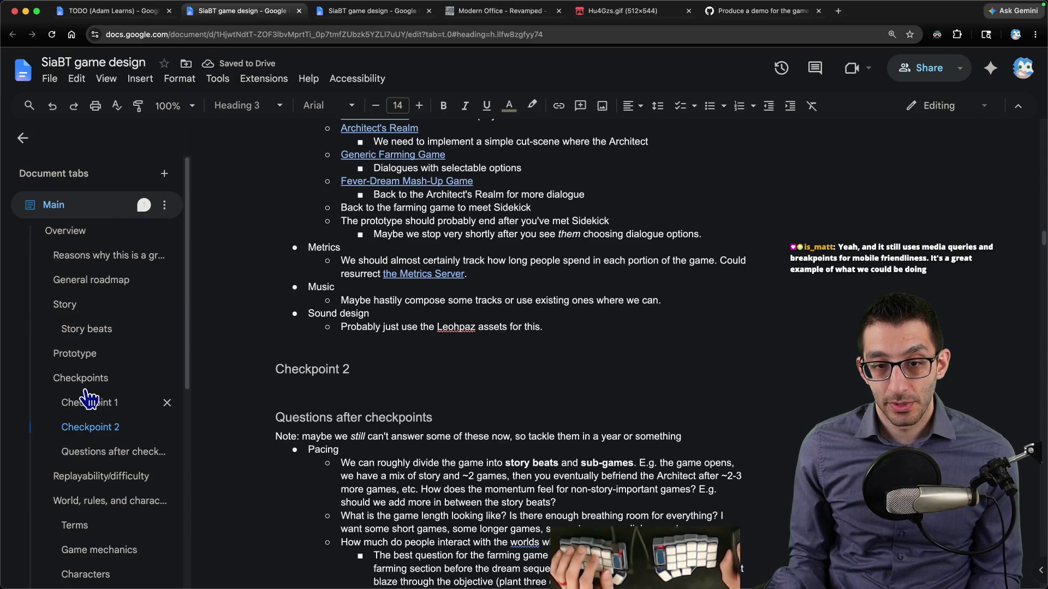
{"action": "key", "text": "End"}
Step: Add a 'Checkpoint 3' Heading 3 with a bullet asking about a public playtest
{"action": "key", "text": "Return"}
{"action": "type", "text": "c"}
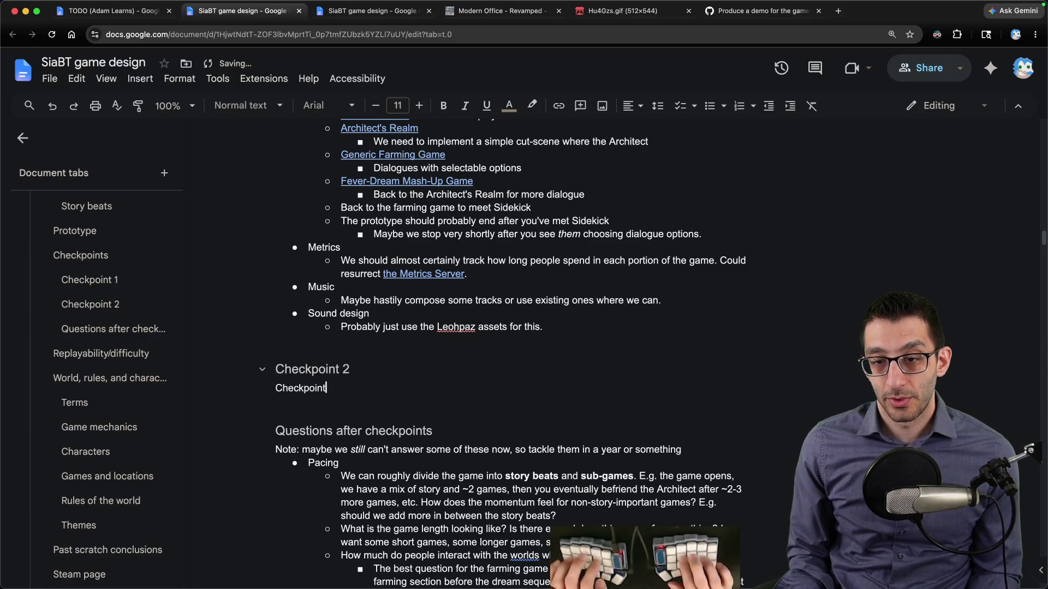
{"action": "type", "text": "3"}
{"action": "key", "text": "super+alt+3"}
{"action": "key", "text": "Return"}
{"action": "key", "text": "super+shift+8"}
{"action": "type", "text": "Is"}
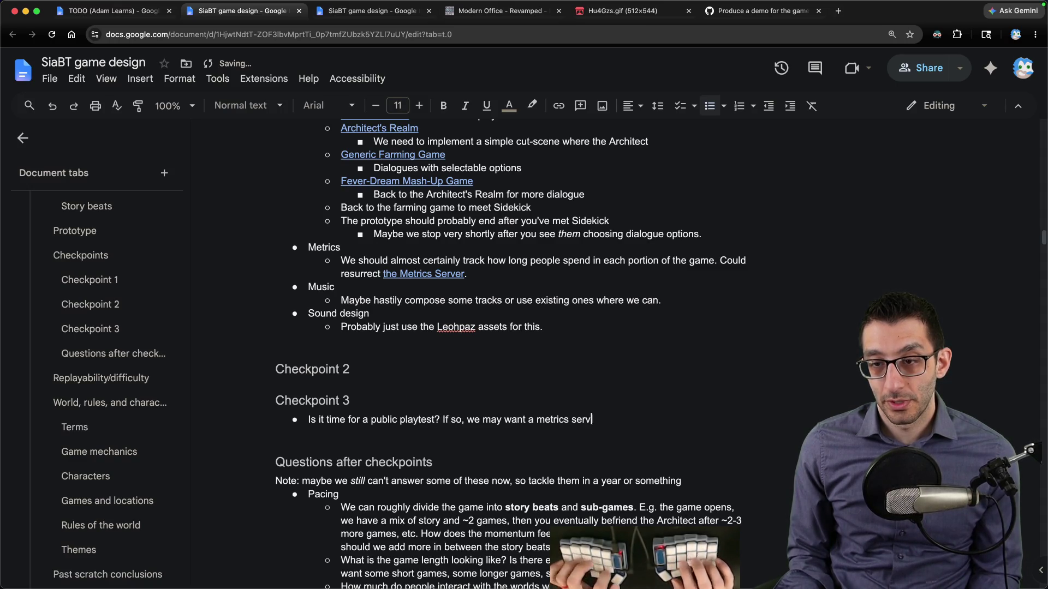
{"action": "type", "text": "er."}
Step: Move the Metrics Server note under the playtest bullet, trim it, and delete the leftover Metrics bullet
{"action": "left_click", "coordinate": [466, 274]}
{"action": "key", "text": "shift+alt+Up"}
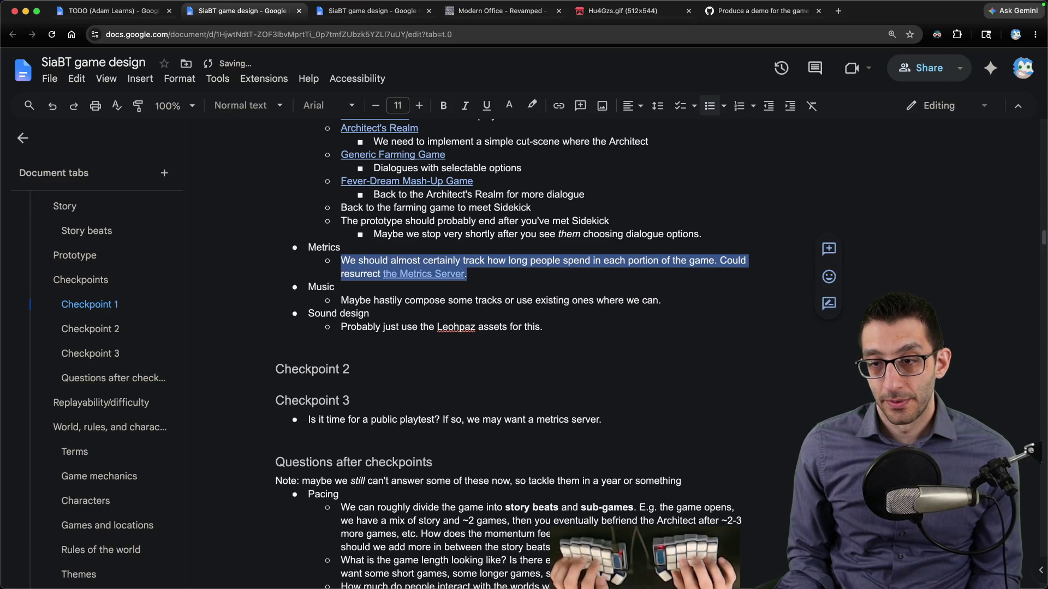
{"action": "key", "text": "ctrl+shift+Down"}
{"action": "key", "text": "ctrl+shift+Down"}
{"action": "key", "text": "ctrl+shift+Down"}
{"action": "key", "text": "Left"}
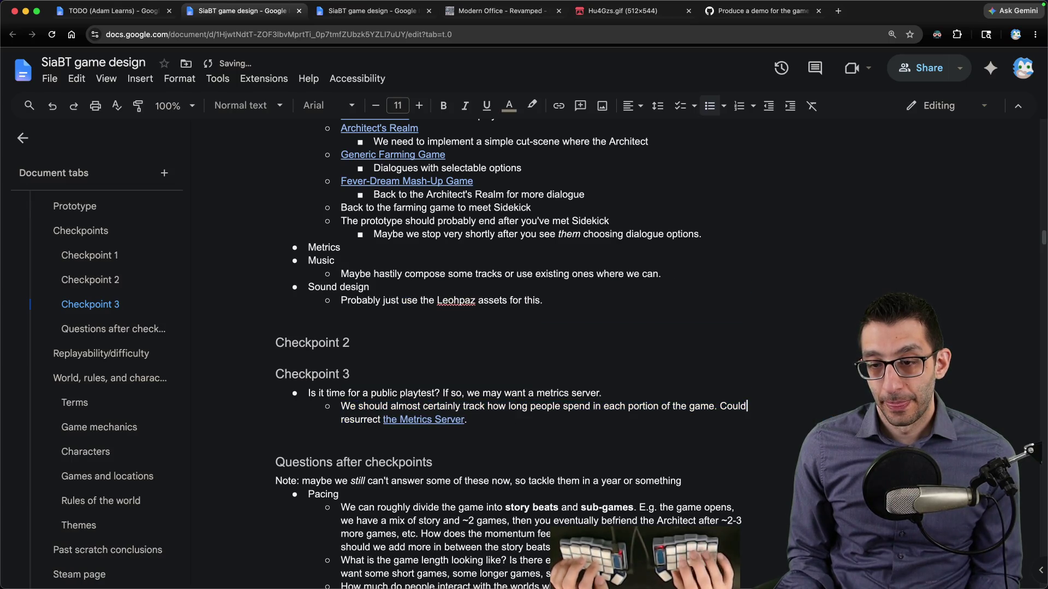
{"action": "key", "text": "super+BackSpace"}
{"action": "key", "text": "Right"}
{"action": "key", "text": "Right"}
{"action": "key", "text": "Right"}
{"action": "type", "text": "old"}
{"action": "left_click", "coordinate": [341, 247]}
{"action": "key", "text": "super+BackSpace"}
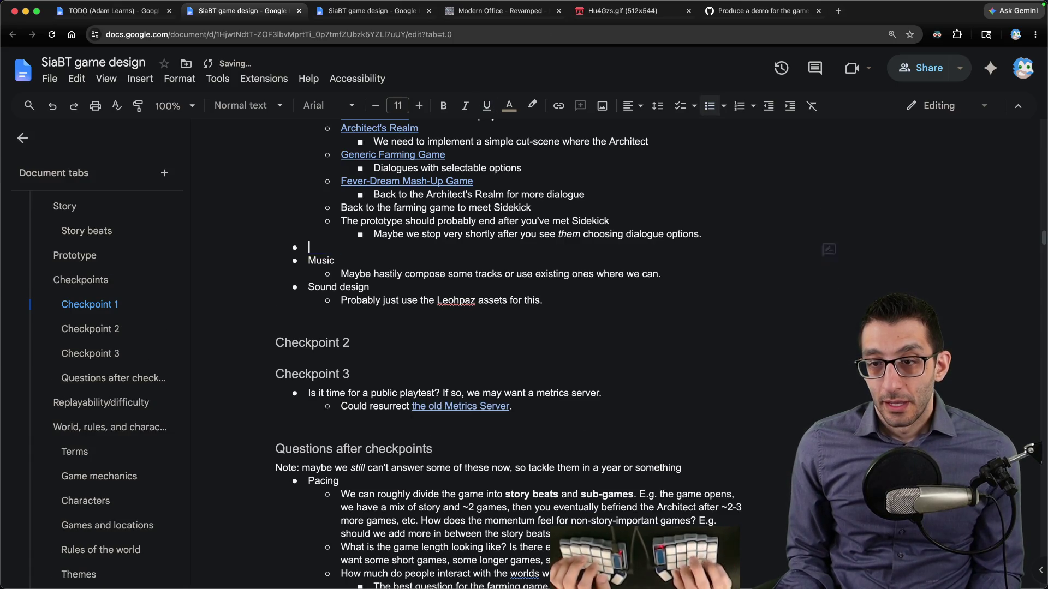
{"action": "key", "text": "BackSpace"}
{"action": "key", "text": "BackSpace"}
Step: Start a new bullet line under the Checkpoint 2 heading
{"action": "left_click", "coordinate": [306, 360]}
{"action": "key", "text": "Up"}
{"action": "key", "text": "End"}
{"action": "key", "text": "Return"}
{"action": "key", "text": "super+shift+8"}
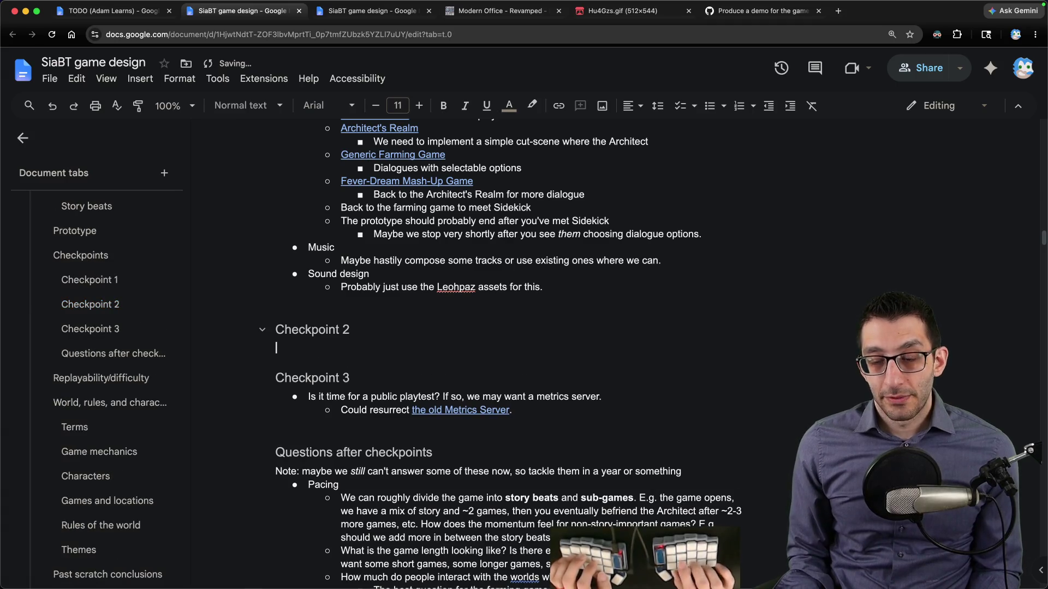
Step: Under Checkpoint 2, add sub-bullets Top-down shooter, Lootboxes, Dungeon racer, plus a Music bullet
{"action": "key", "text": "super+1"}
{"action": "key", "text": "super+2"}
{"action": "key", "text": "super+1"}
{"action": "scroll", "coordinate": [587, 347], "scroll_direction": "up", "scroll_amount": 3}
{"action": "key", "text": "super+2"}
{"action": "type", "text": "Ad"}
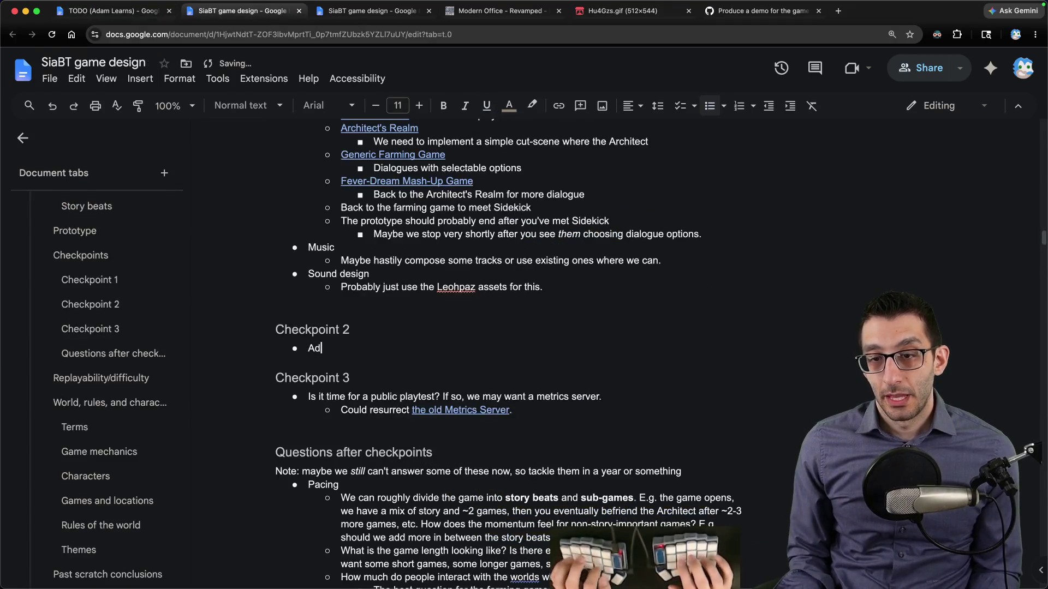
{"action": "type", "text": "mes"}
{"action": "key", "text": "Return"}
{"action": "key", "text": "Tab"}
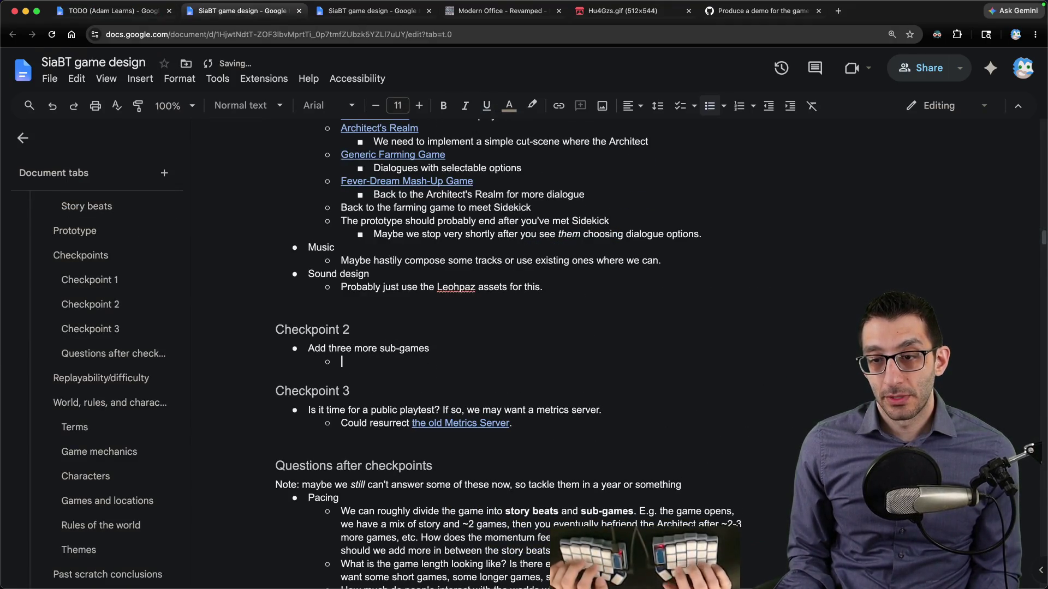
{"action": "type", "text": "Top-down shooter"}
{"action": "key", "text": "Return"}
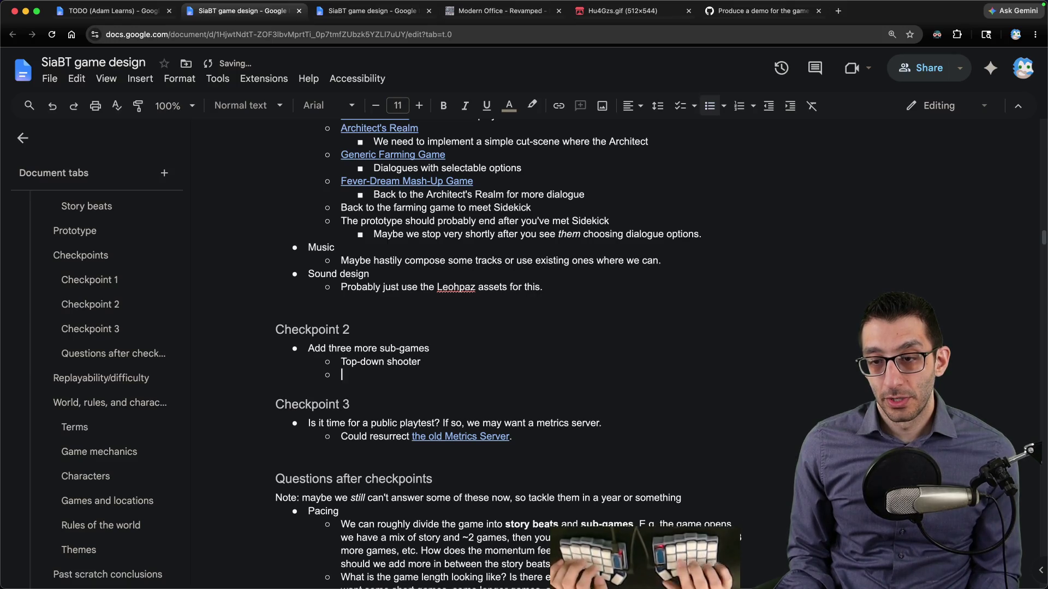
{"action": "type", "text": "Lootboxes"}
{"action": "key", "text": "Return"}
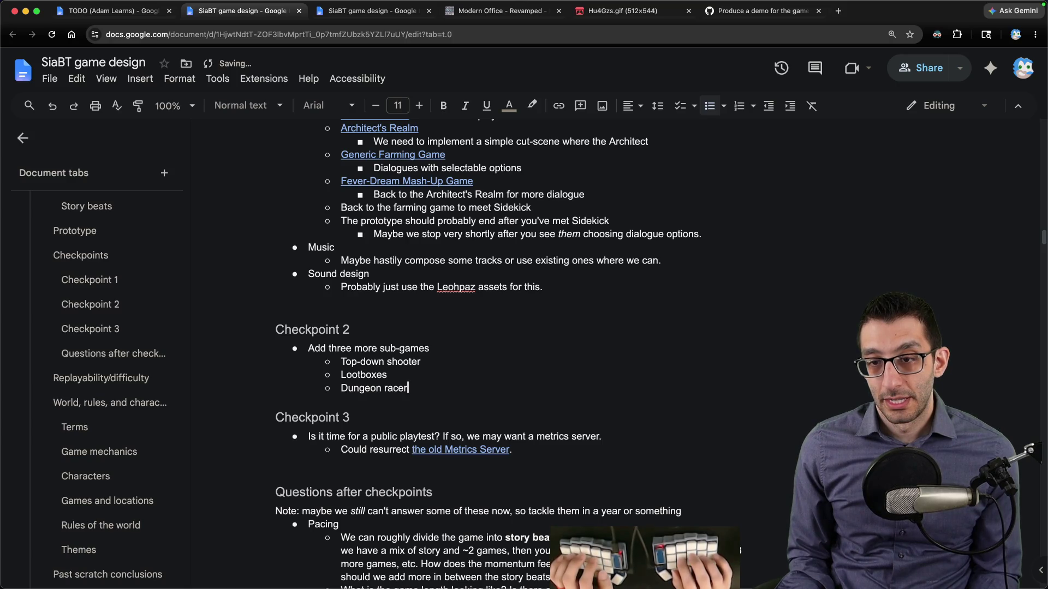
{"action": "scroll", "coordinate": [583, 346], "scroll_direction": "up", "scroll_amount": 2}
{"action": "scroll", "coordinate": [582, 346], "scroll_direction": "down", "scroll_amount": 3}
{"action": "key", "text": "Return"}
{"action": "key", "text": "shift+Tab"}
{"action": "type", "text": "Music"}
{"action": "key", "text": "Return"}
{"action": "key", "text": "Tab"}
{"action": "type", "text": "A"}
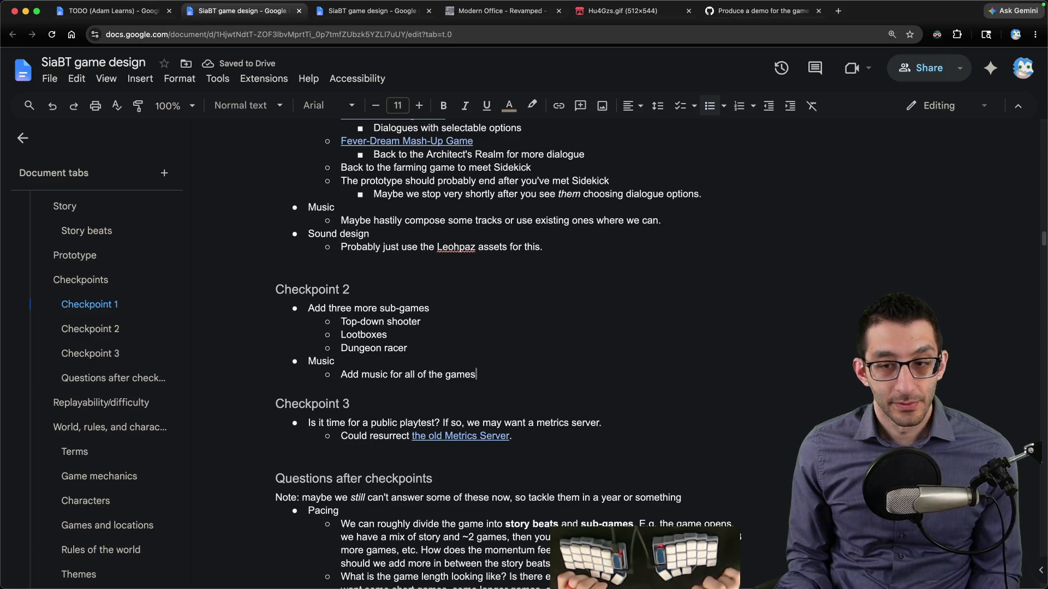
Step: Insert a 'More sub-games, more music' bullet atop Checkpoint 3 and fix its typos
{"action": "key", "text": "Down"}
{"action": "key", "text": "Down"}
{"action": "key", "text": "Home"}
{"action": "key", "text": "Return"}
{"action": "key", "text": "Up"}
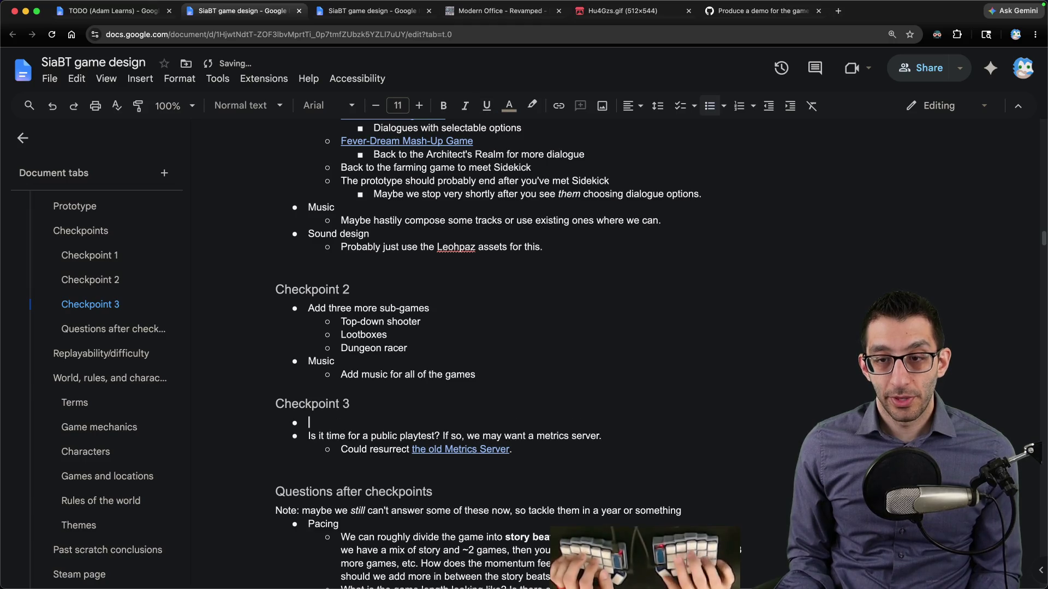
{"action": "type", "text": "s? More music"}
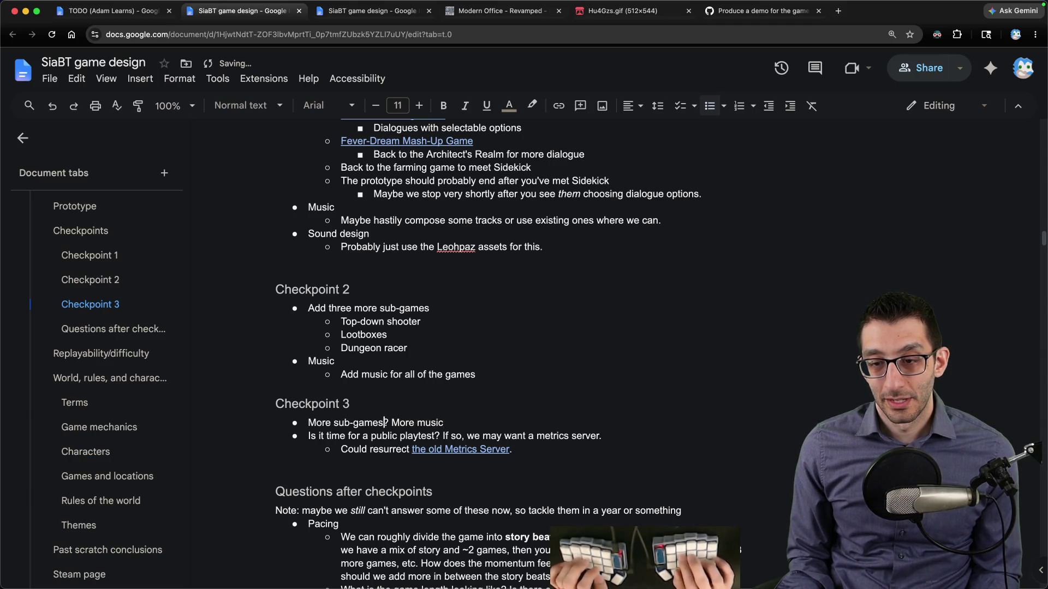
{"action": "key", "text": "Left"}
{"action": "key", "text": "BackSpace"}
{"action": "type", "text": "s"}
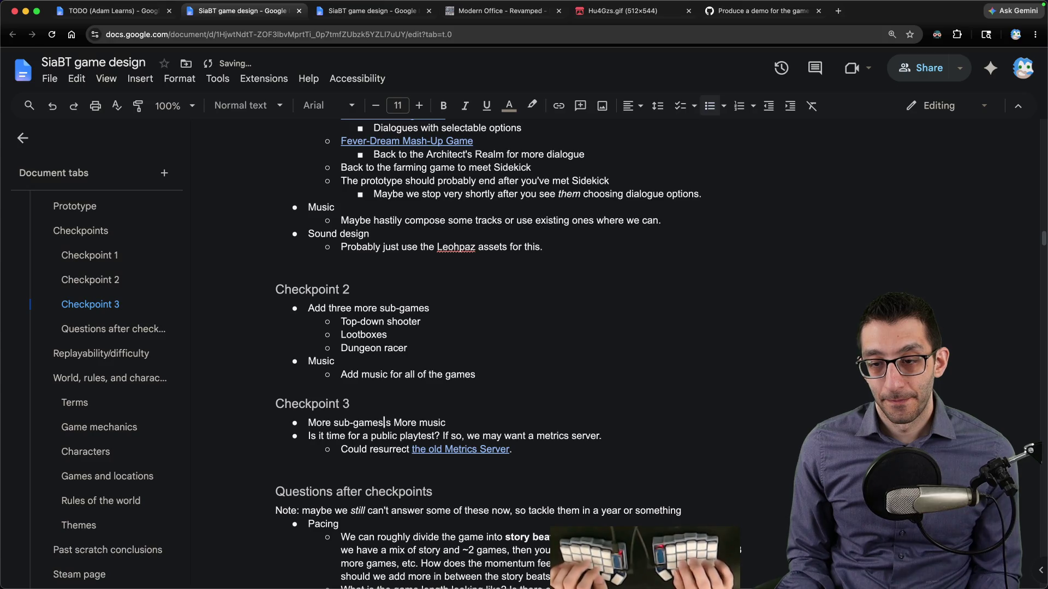
{"action": "key", "text": "Delete"}
{"action": "type", "text": ", m"}
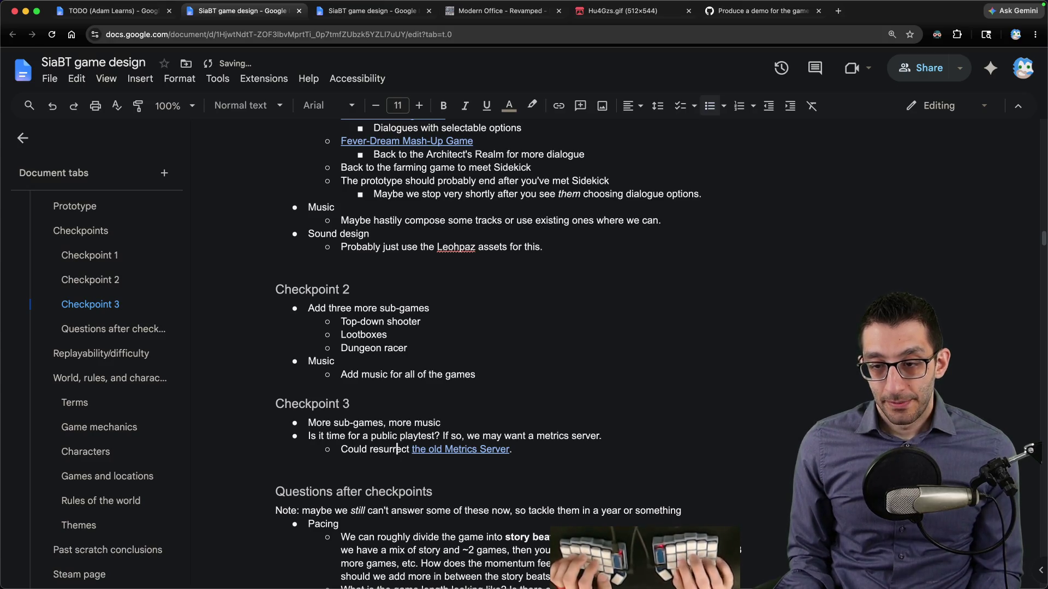
{"action": "key", "text": "super+1"}
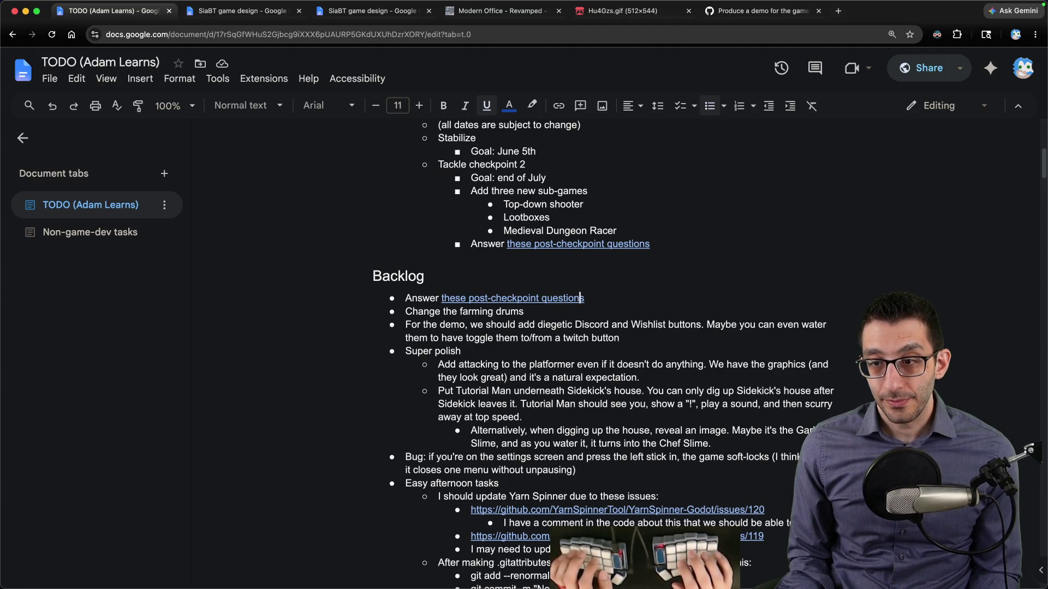
{"action": "key", "text": "super+2"}
{"action": "scroll", "coordinate": [125, 448], "scroll_direction": "up", "scroll_amount": 3}
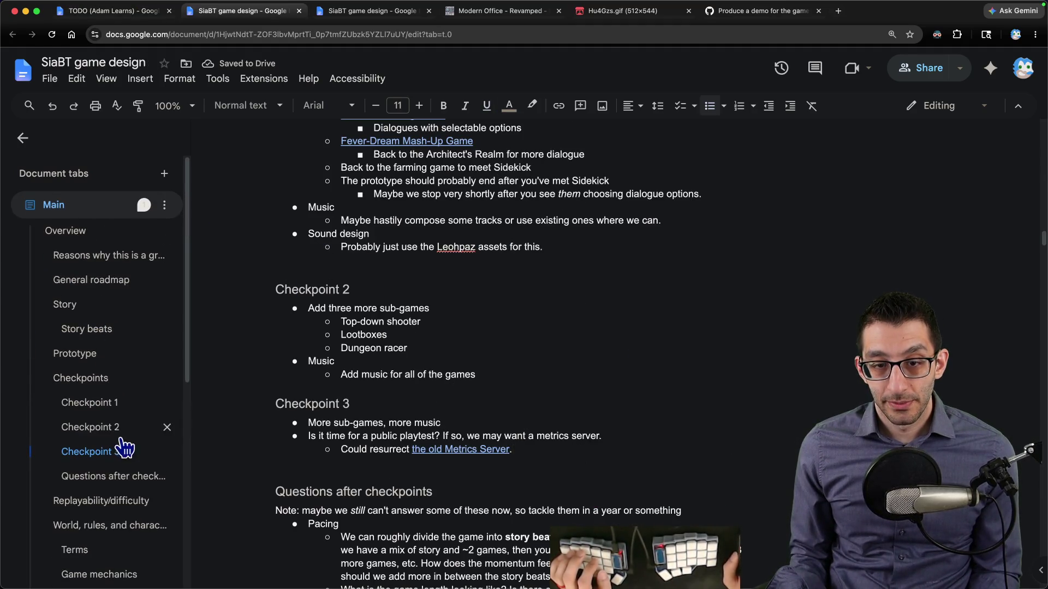
Step: Jump to Questions after checkpoints and reread the first Pacing question
{"action": "left_click", "coordinate": [114, 483]}
{"action": "key", "text": "super+Tab"}
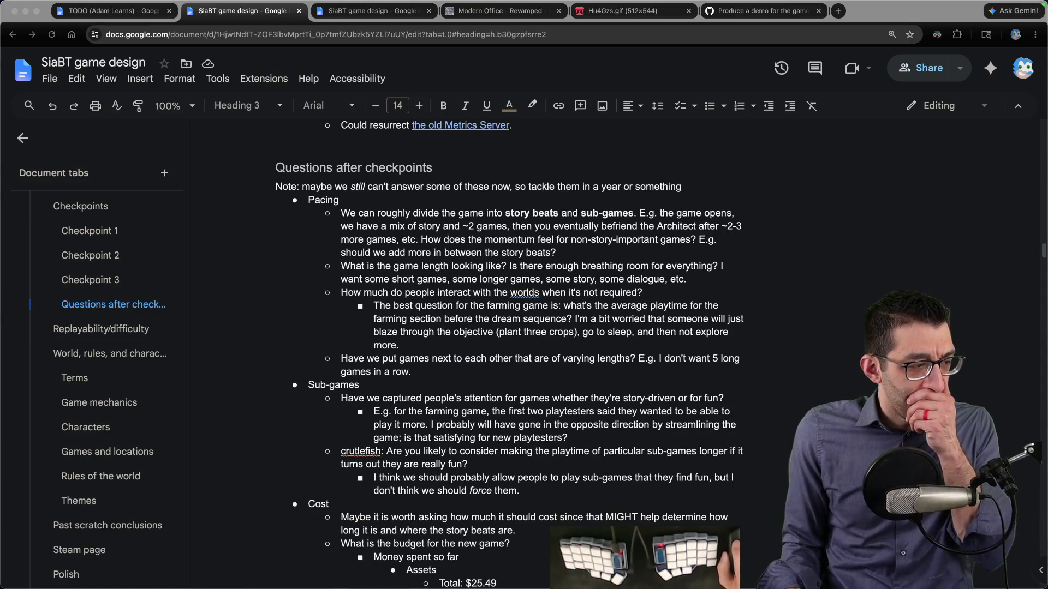
{"action": "key", "text": "super+Tab"}
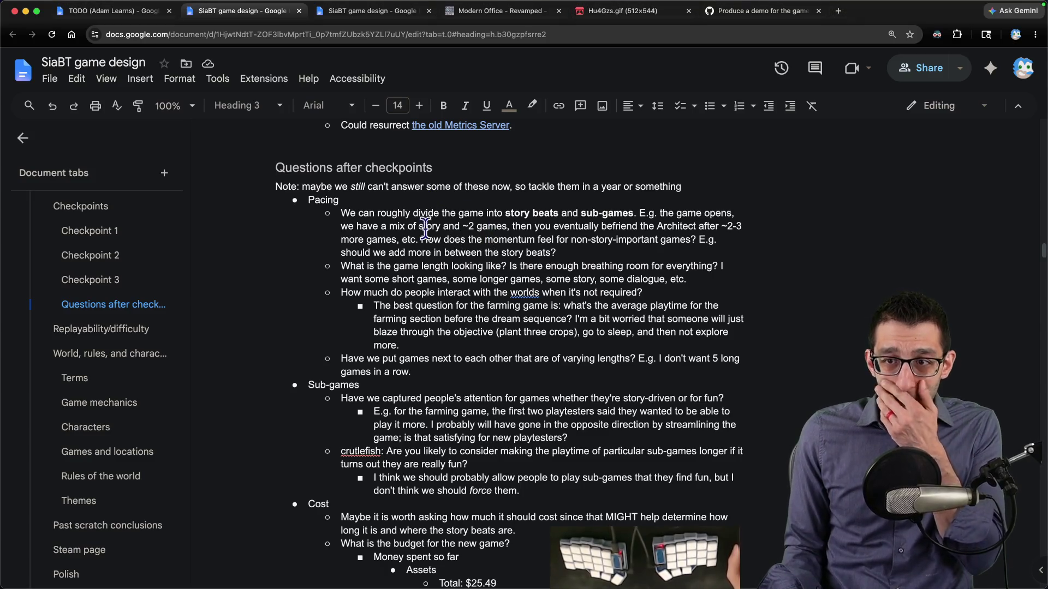
{"action": "mouse_move", "coordinate": [341, 213]}
{"action": "left_mouse_down"}
{"action": "mouse_move", "coordinate": [624, 213]}
{"action": "mouse_move", "coordinate": [457, 226]}
{"action": "mouse_move", "coordinate": [557, 240]}
{"action": "mouse_move", "coordinate": [457, 240]}
{"action": "mouse_move", "coordinate": [680, 240]}
{"action": "left_mouse_up"}
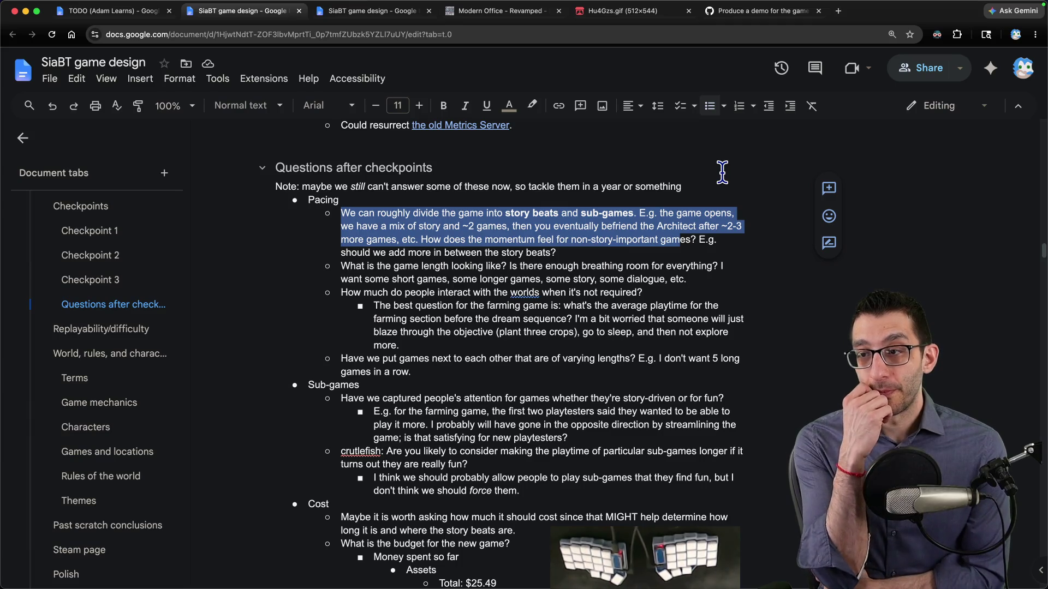
{"action": "left_click", "coordinate": [681, 239]}
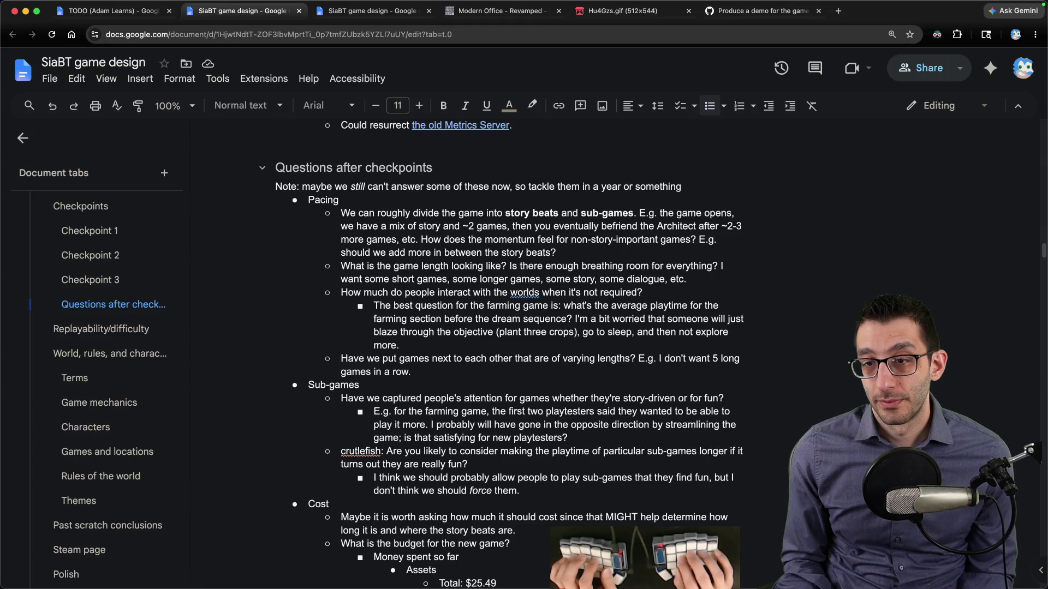
Step: Select and delete the 'What is the game length looking like?' question
{"action": "key", "text": "shift+Up"}
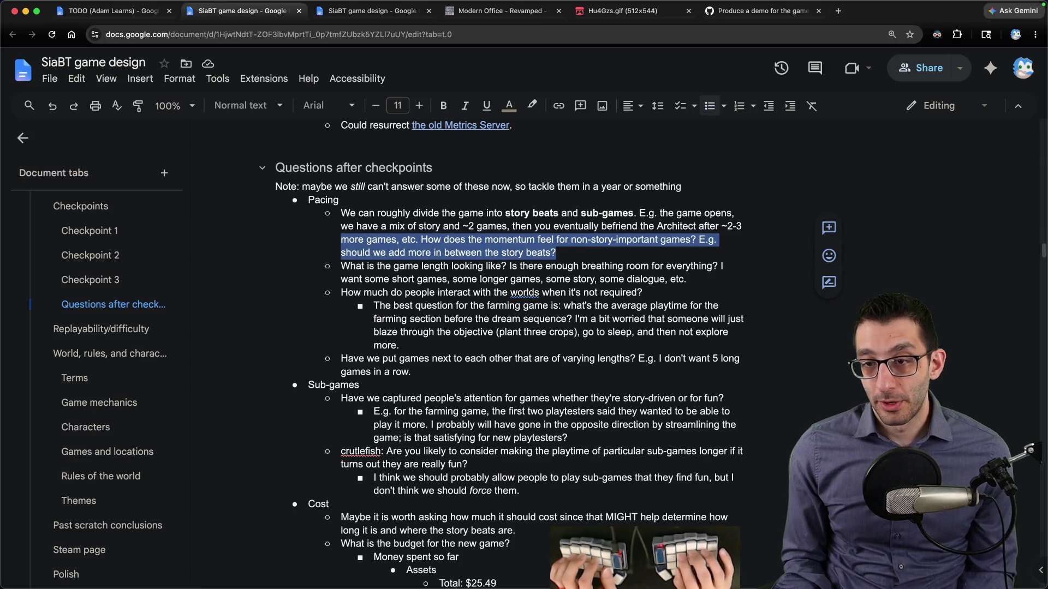
{"action": "key", "text": "Down"}
{"action": "key", "text": "Home"}
{"action": "key", "text": "alt+shift+Down"}
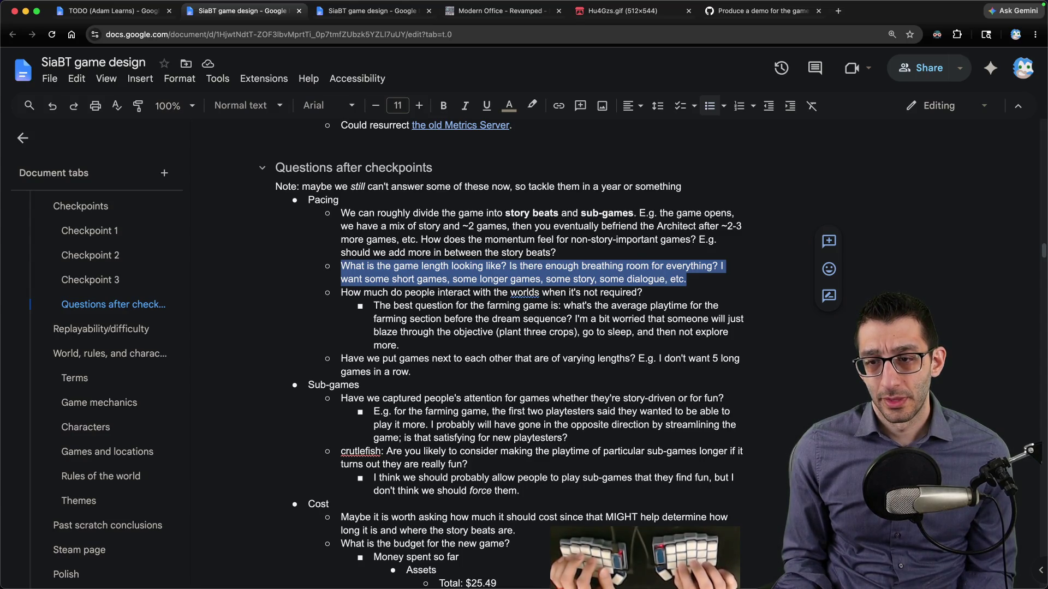
{"action": "key", "text": "BackSpace"}
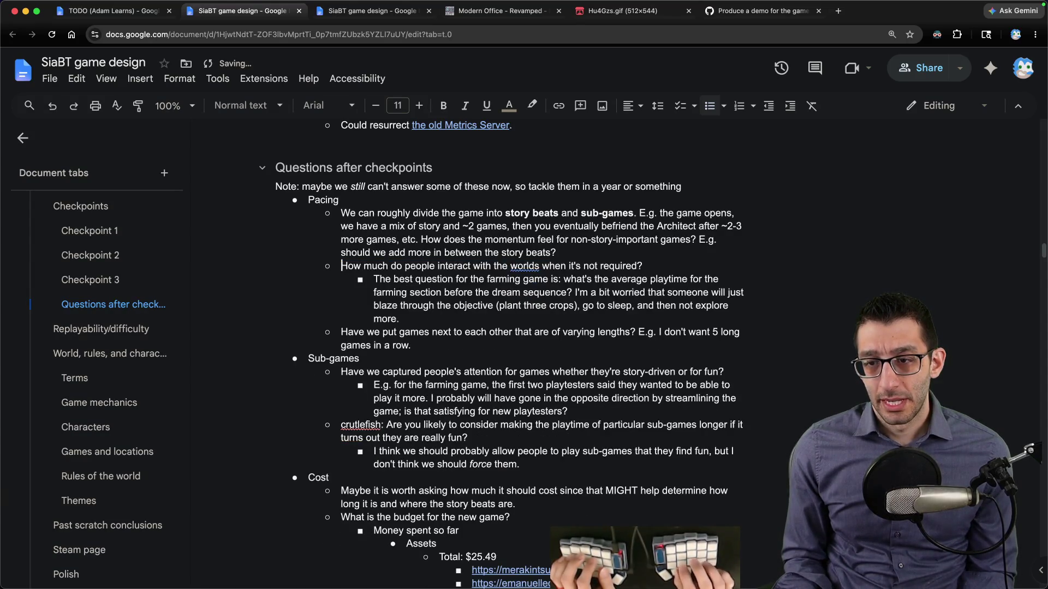
{"action": "key", "text": "shift+End"}
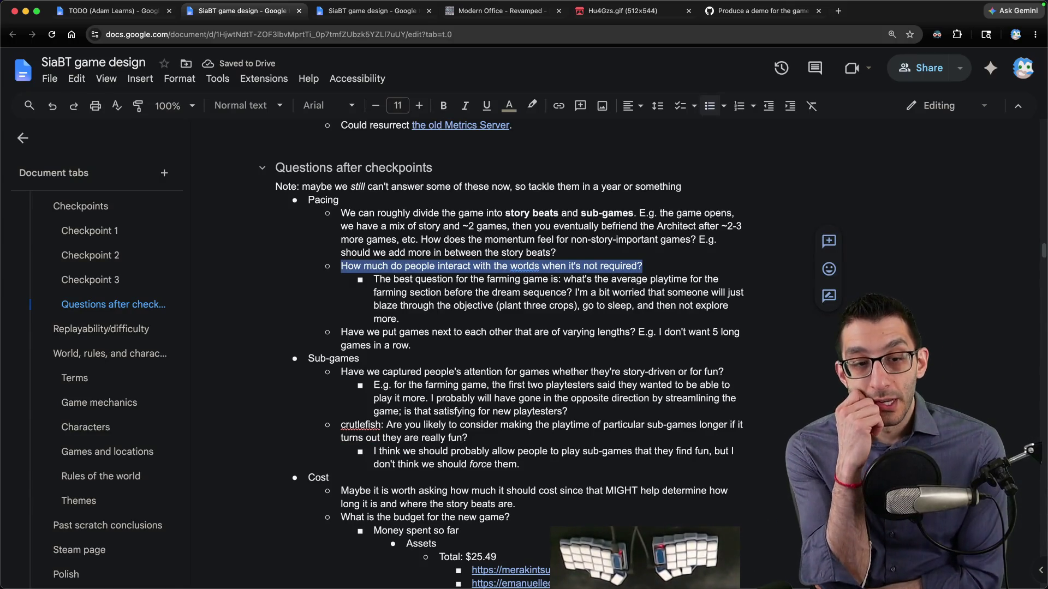
{"action": "mouse_move", "coordinate": [491, 585]}
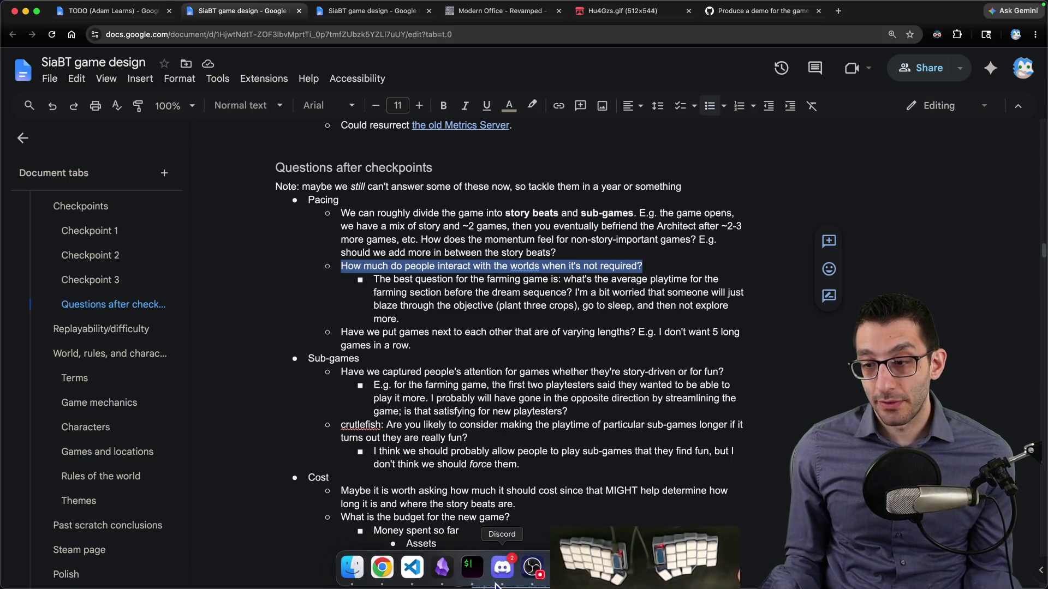
{"action": "key", "text": "super+Tab"}
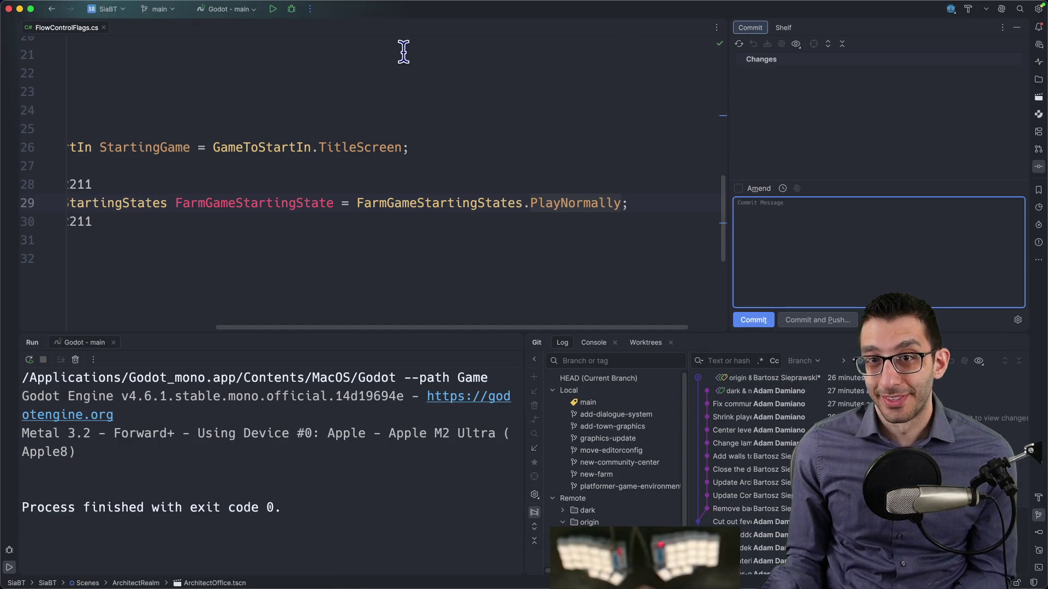
Step: Relaunch the game from Rider and switch to the farming game via the cheat menu
{"action": "left_click", "coordinate": [272, 11]}
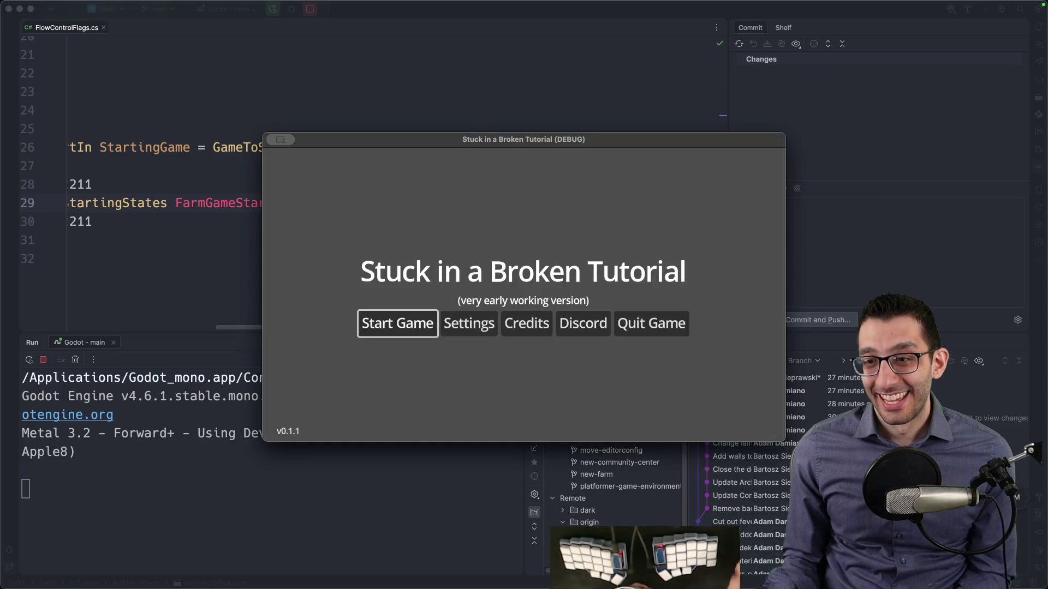
{"action": "key", "text": "grave"}
{"action": "key", "text": "Return"}
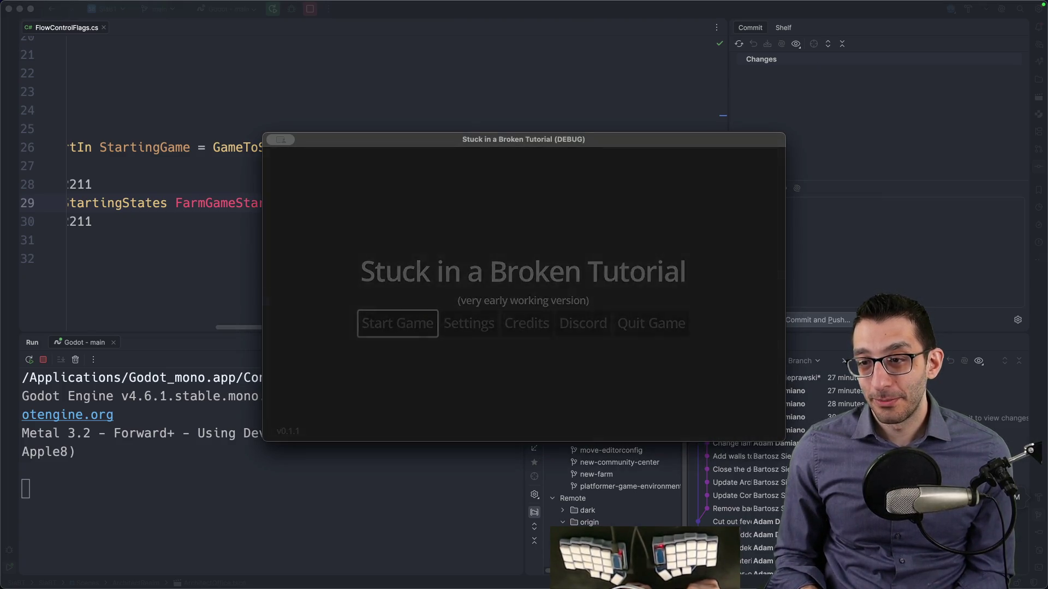
{"action": "key", "text": "grave"}
{"action": "key", "text": "Down"}
{"action": "key", "text": "Down"}
{"action": "key", "text": "Down"}
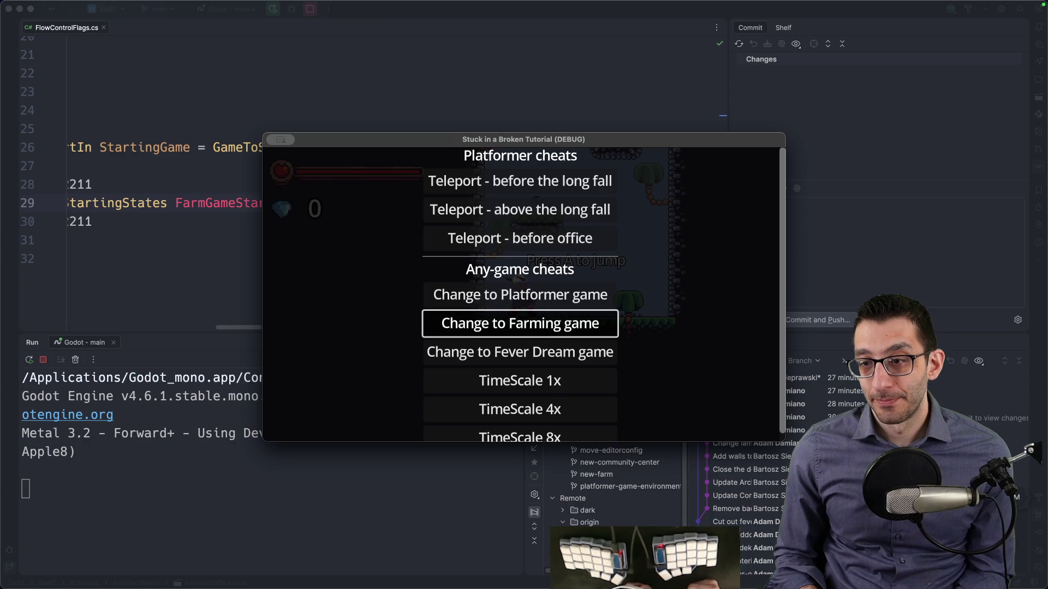
{"action": "key", "text": "Return"}
Step: Set the game speed with the TimeScale cheat, walk onto the farm, and go full-screen
{"action": "key", "text": "grave"}
{"action": "key", "text": "Up"}
{"action": "key", "text": "Return"}
{"action": "key", "text": "grave"}
{"action": "key", "text": "Down"}
{"action": "key", "text": "Return"}
{"action": "key", "text": "grave"}
{"action": "key", "text": "Return"}
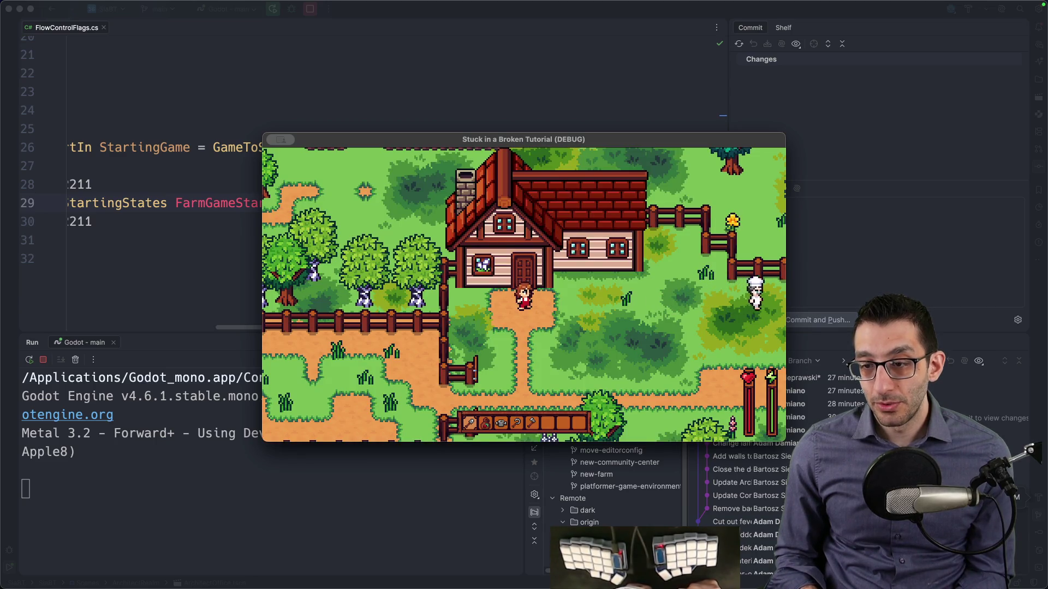
{"action": "key", "text": "Down"}
{"action": "key", "text": "Right"}
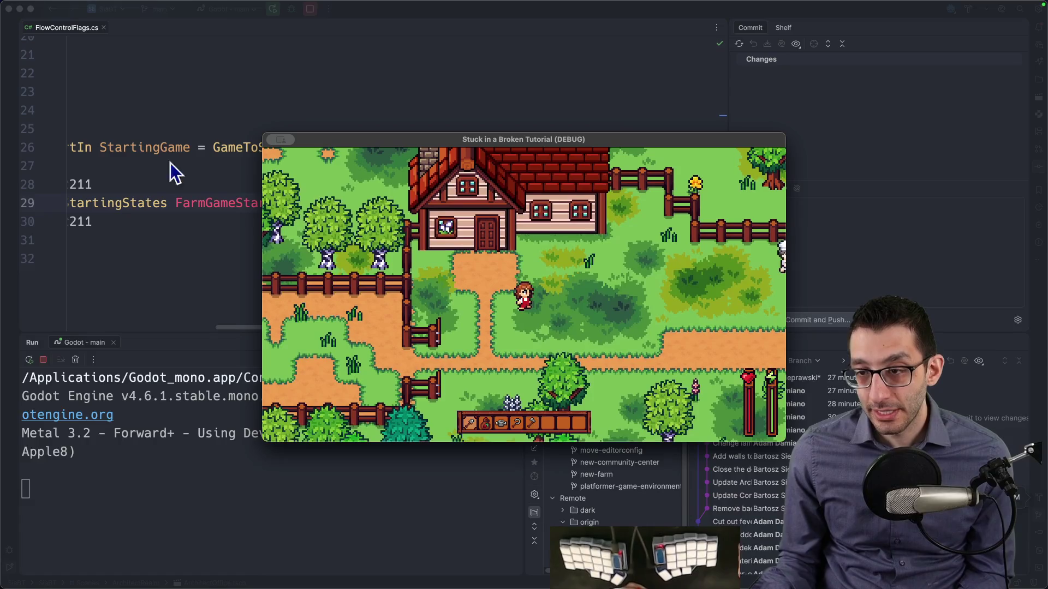
{"action": "key", "text": "F11"}
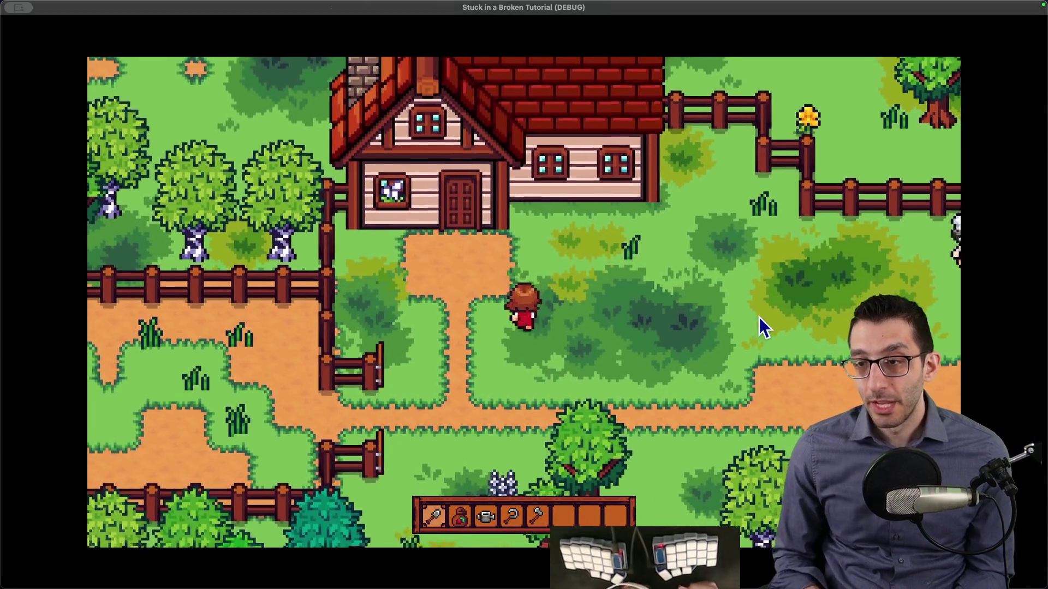
Step: Walk around near the farmhouse, digging the ground with the shovel
{"action": "key", "text": "Up"}
{"action": "key", "text": "Left"}
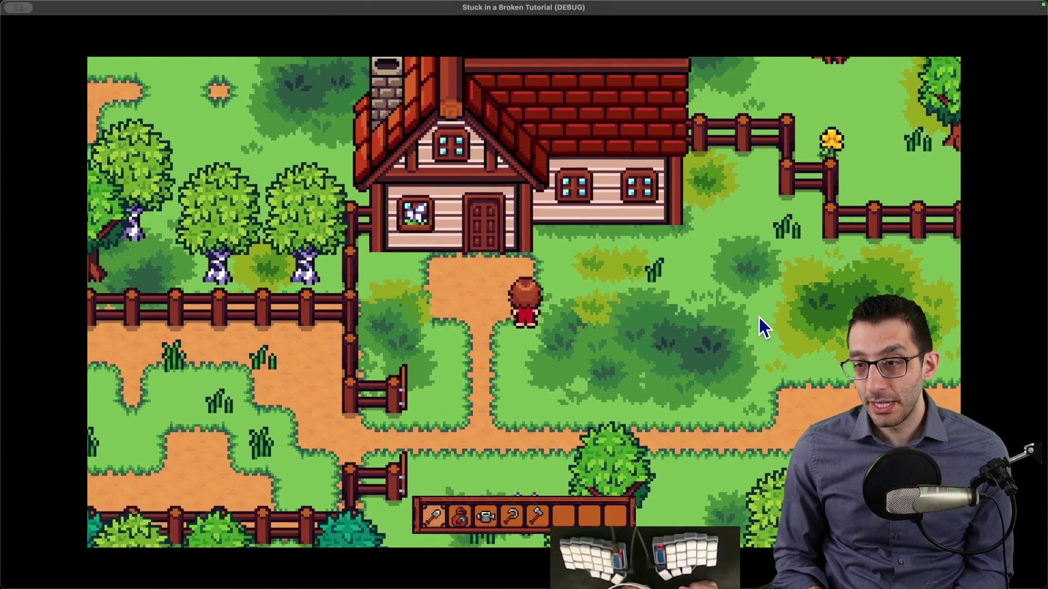
{"action": "left_click", "coordinate": [759, 317]}
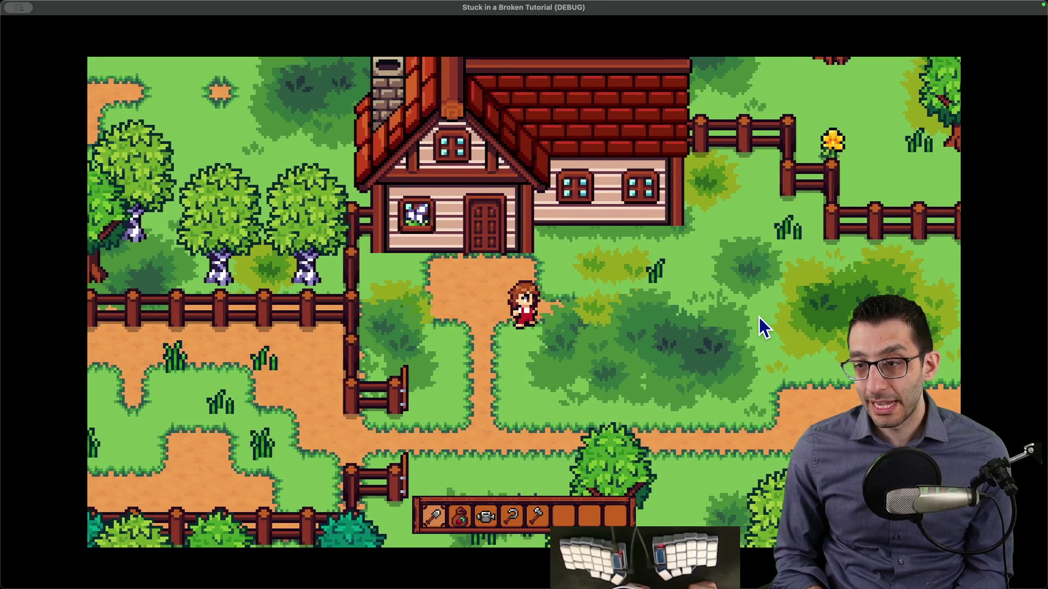
{"action": "key", "text": "Right"}
{"action": "key", "text": "Up"}
{"action": "left_click", "coordinate": [758, 316]}
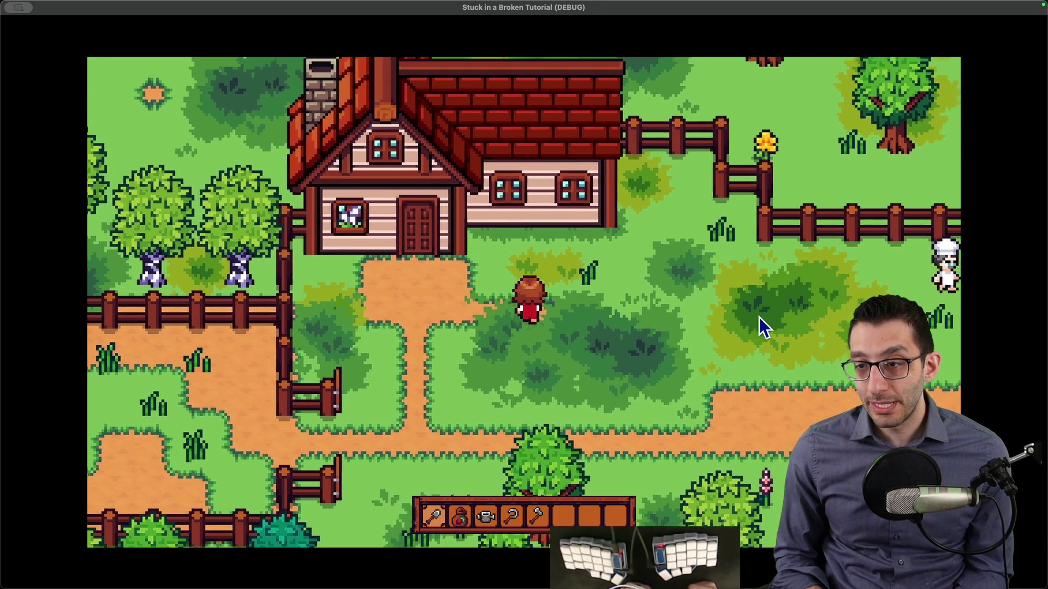
{"action": "key", "text": "Down"}
{"action": "key", "text": "Right"}
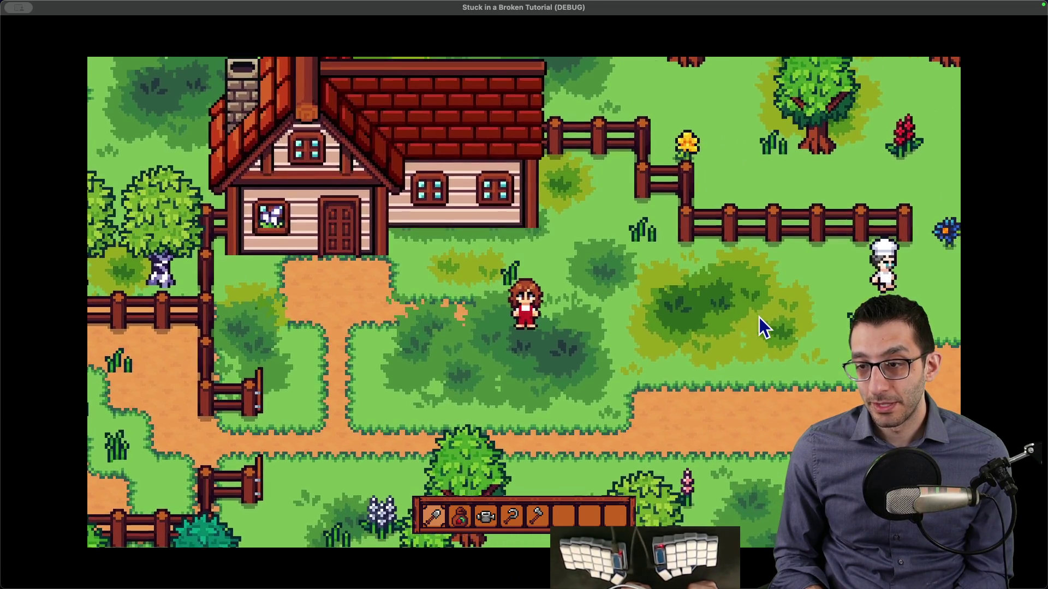
{"action": "left_click", "coordinate": [758, 316]}
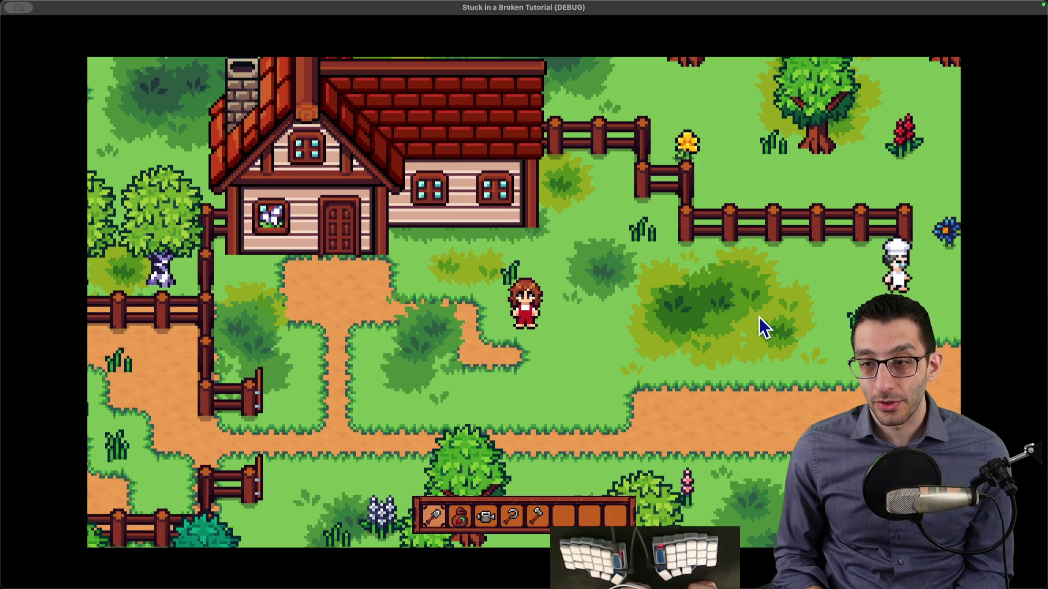
{"action": "key", "text": "Left"}
{"action": "key", "text": "Down"}
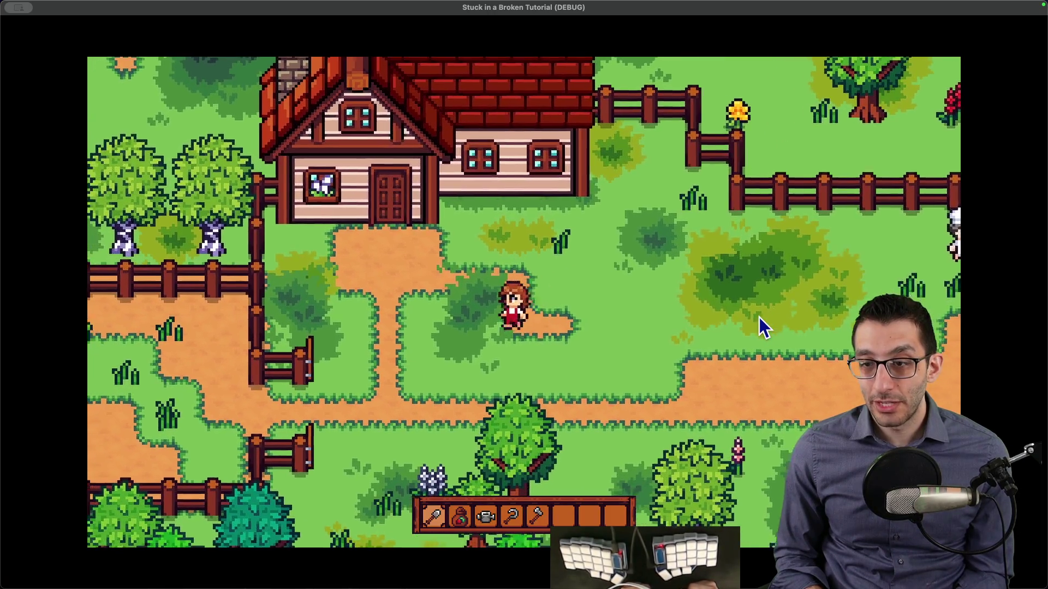
{"action": "key", "text": "Left"}
{"action": "left_click", "coordinate": [759, 317]}
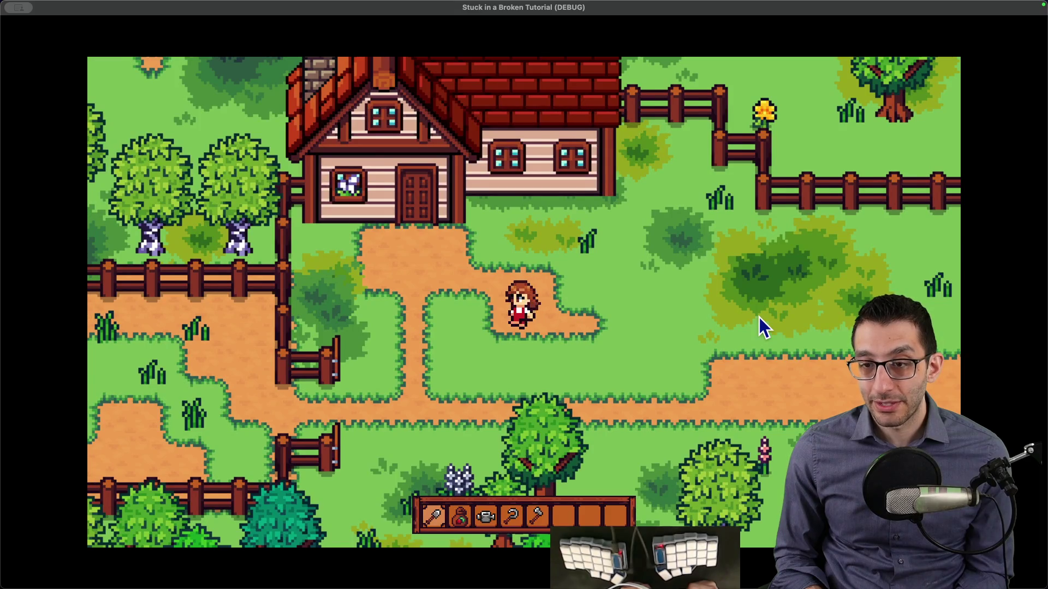
{"action": "key", "text": "Left"}
{"action": "key", "text": "Down"}
{"action": "left_click", "coordinate": [759, 318]}
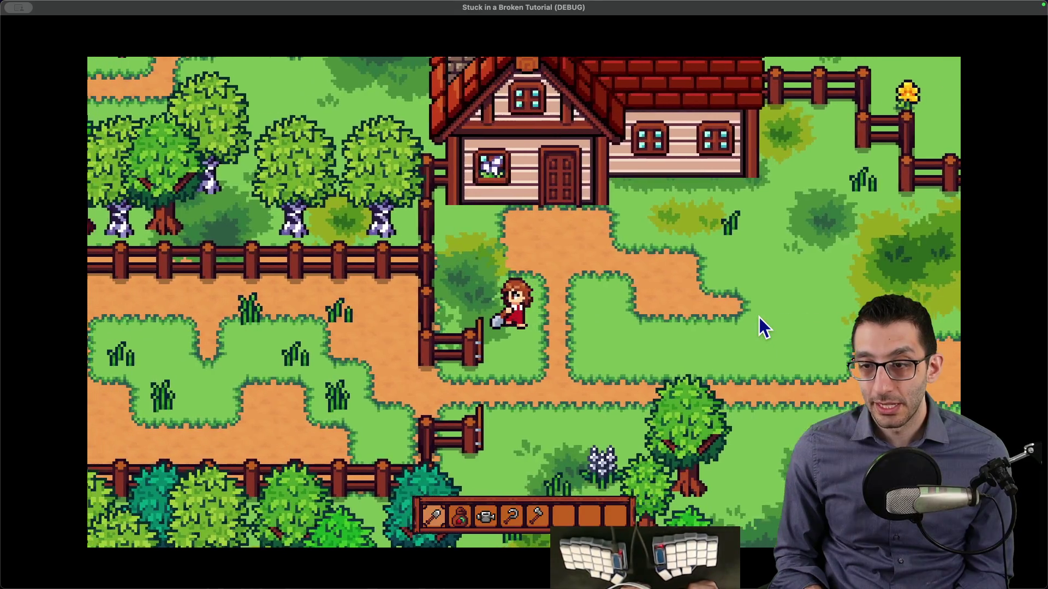
Step: Walk toward the fence and back, then till the soil on the path
{"action": "key", "text": "Down"}
{"action": "key", "text": "Left"}
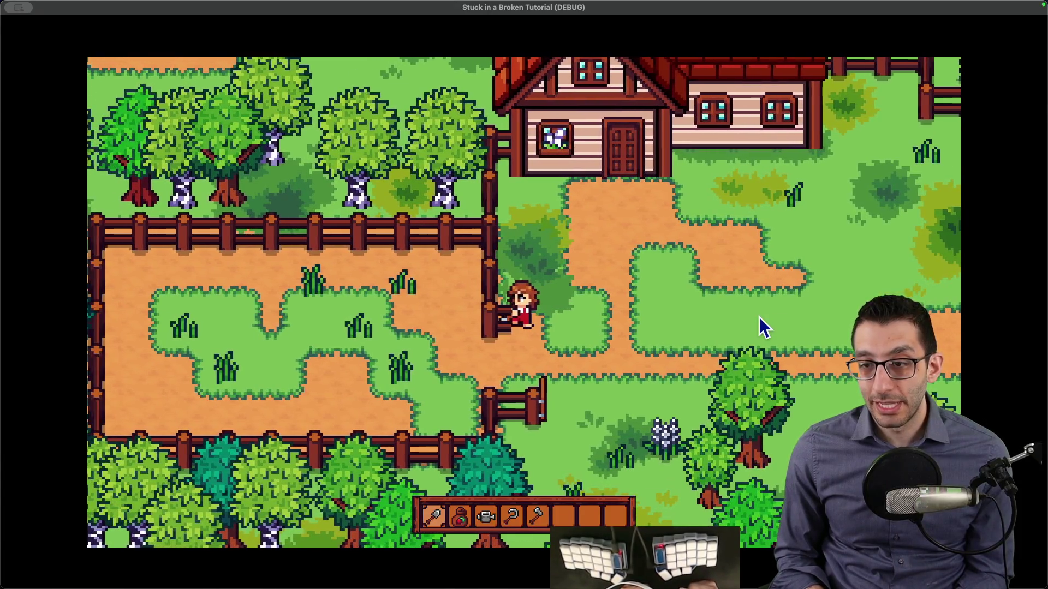
{"action": "left_click", "coordinate": [759, 317]}
{"action": "key", "text": "Left"}
{"action": "key", "text": "Up"}
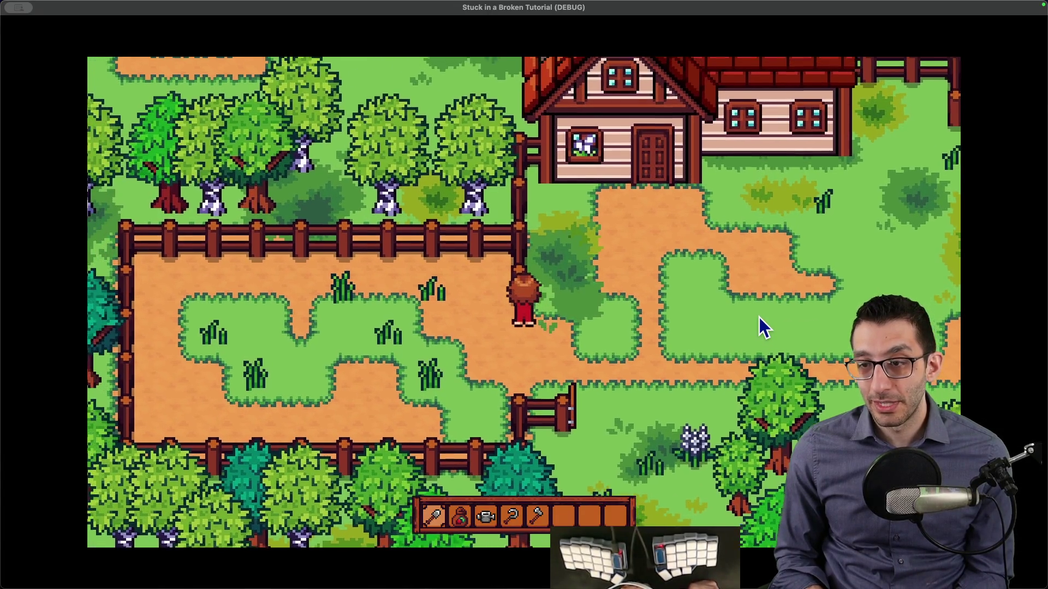
{"action": "key", "text": "Left"}
{"action": "key", "text": "Up"}
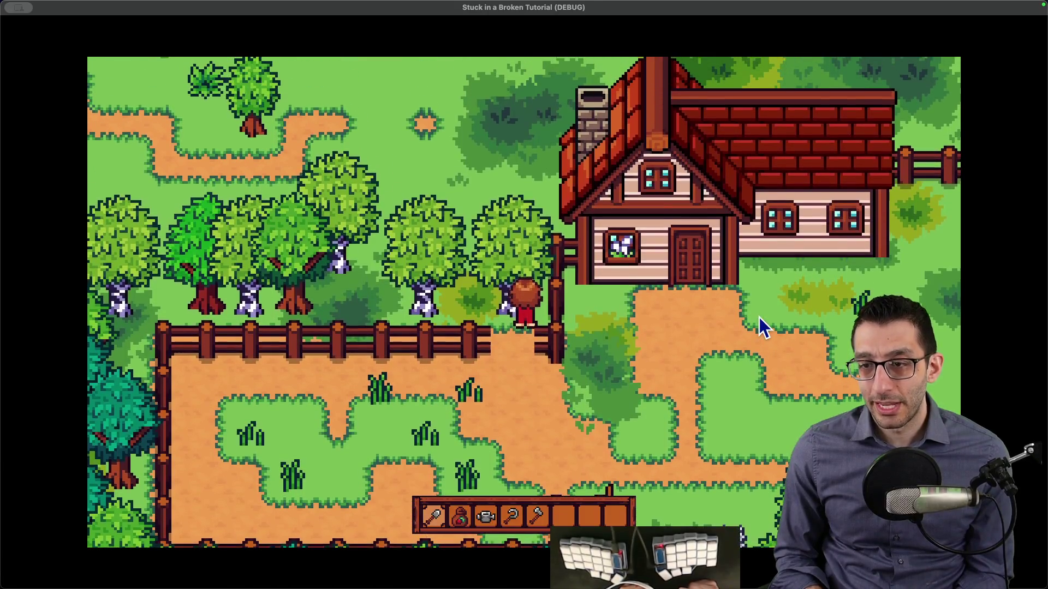
{"action": "key", "text": "Down"}
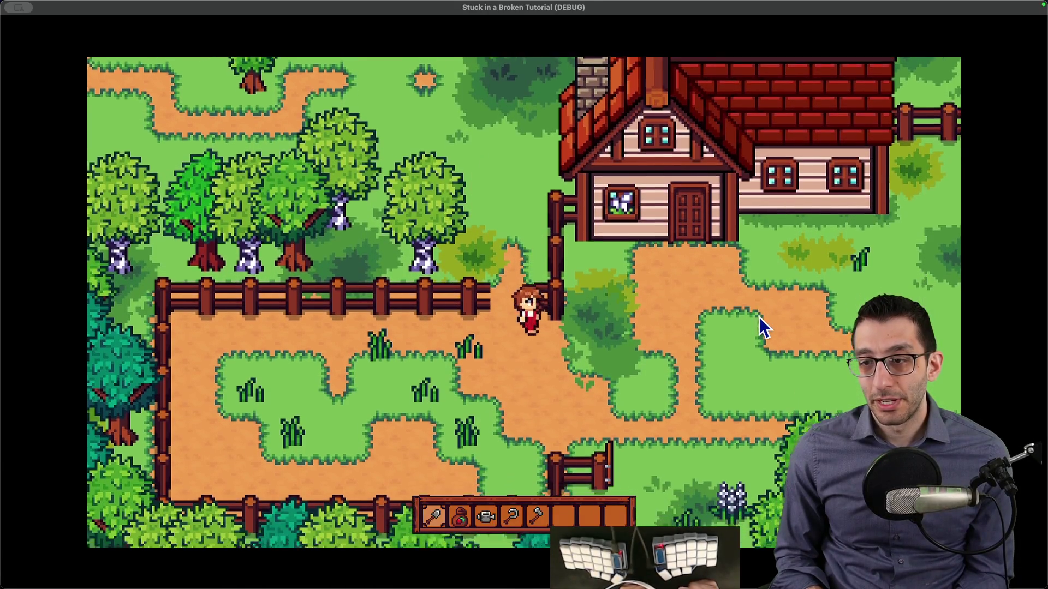
{"action": "key", "text": "Right"}
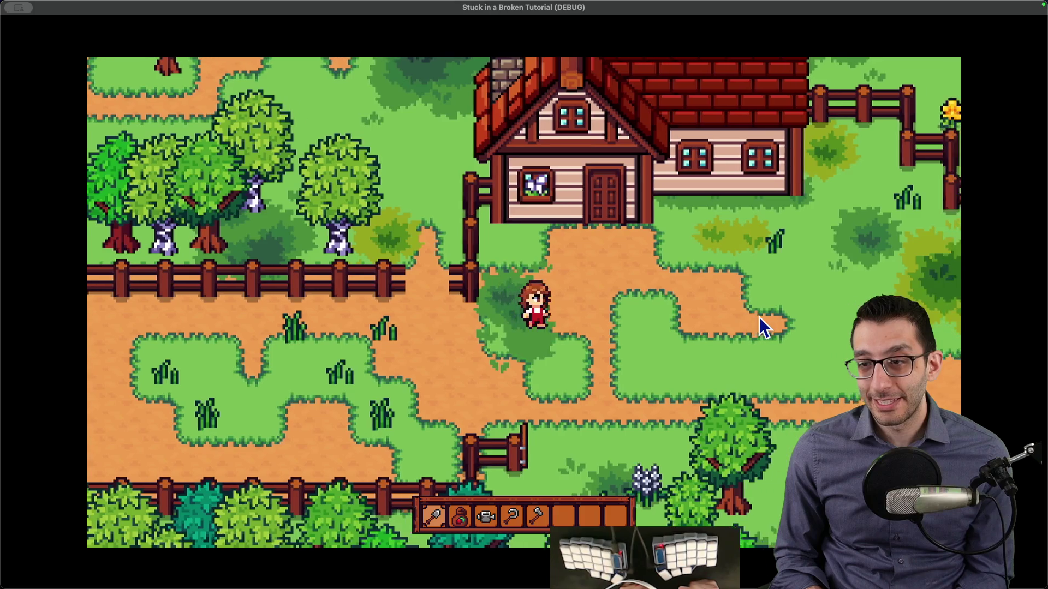
{"action": "left_click", "coordinate": [759, 317]}
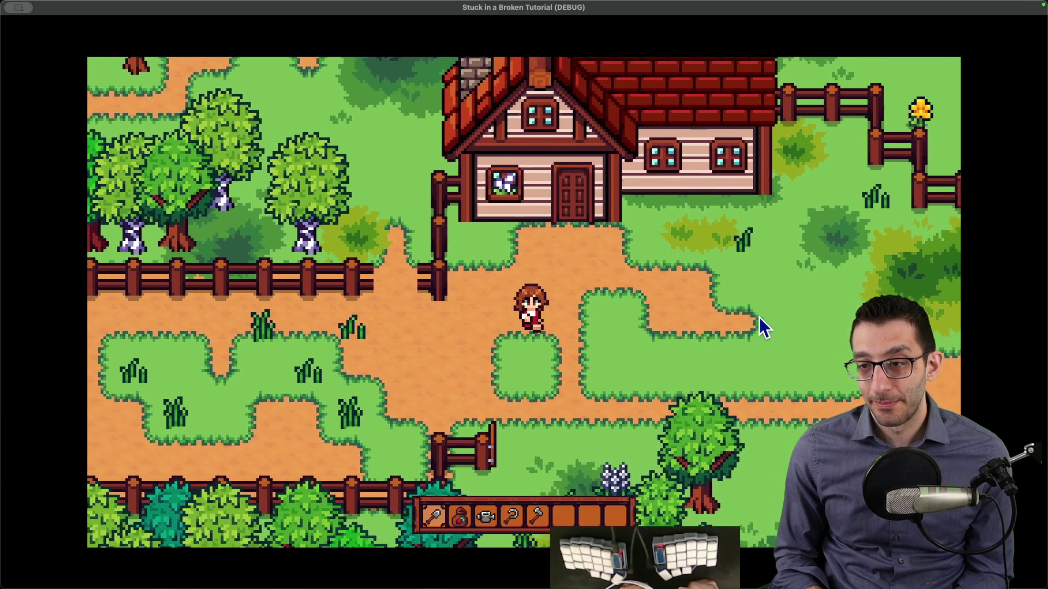
{"action": "key", "text": "Right"}
{"action": "key", "text": "Down"}
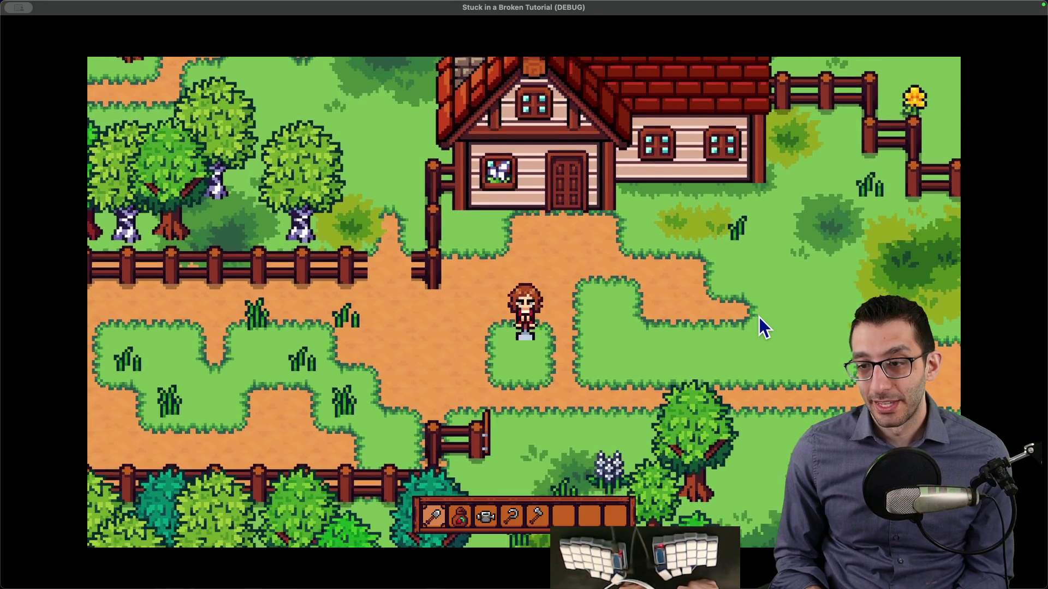
Step: Switch to the seed bag and plant a 3x3 patch of seeds
{"action": "key", "text": "2"}
{"action": "key", "text": "Left"}
{"action": "key", "text": "Down"}
{"action": "left_click", "coordinate": [759, 316]}
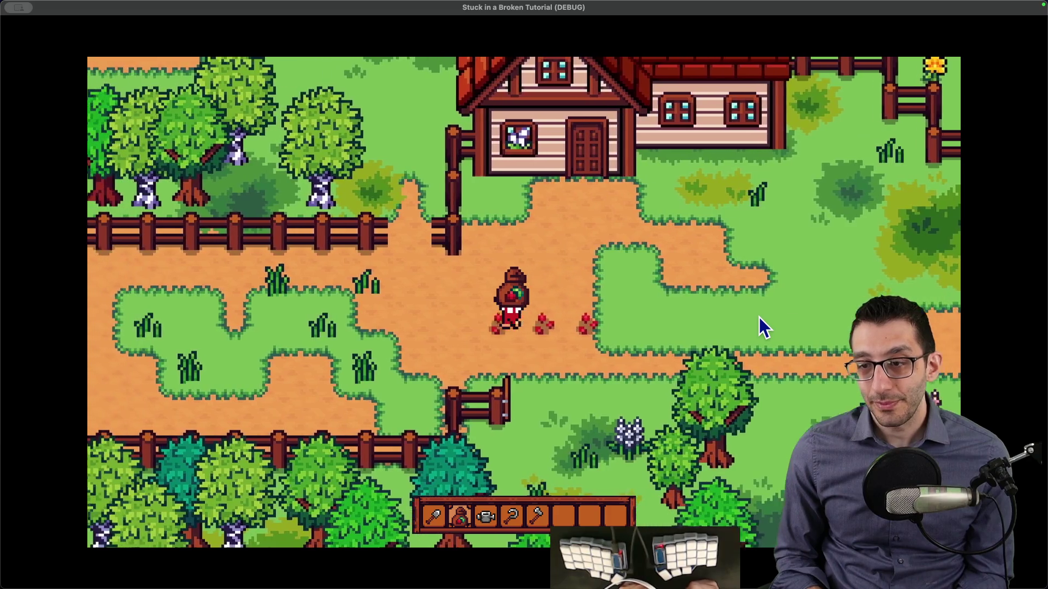
{"action": "key", "text": "Up"}
{"action": "key", "text": "Right"}
{"action": "left_click", "coordinate": [759, 317]}
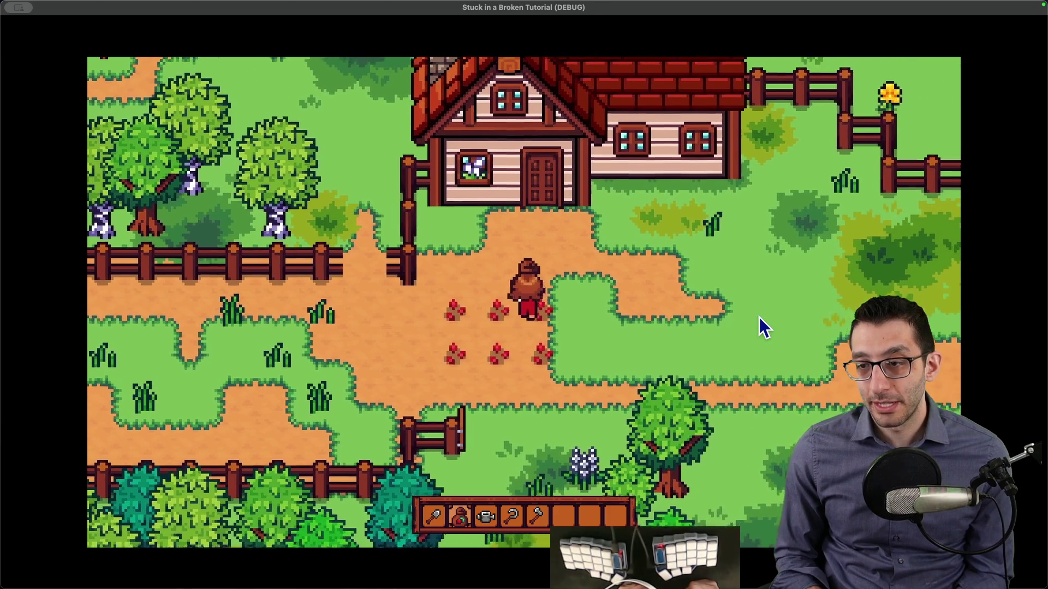
{"action": "left_click", "coordinate": [759, 317]}
{"action": "left_click", "coordinate": [759, 317]}
{"action": "key", "text": "Left"}
{"action": "left_click", "coordinate": [758, 317]}
Step: Cut the grass beside the patch, walk toward the farmhouse, and bring up the farming cheats list
{"action": "key", "text": "Down"}
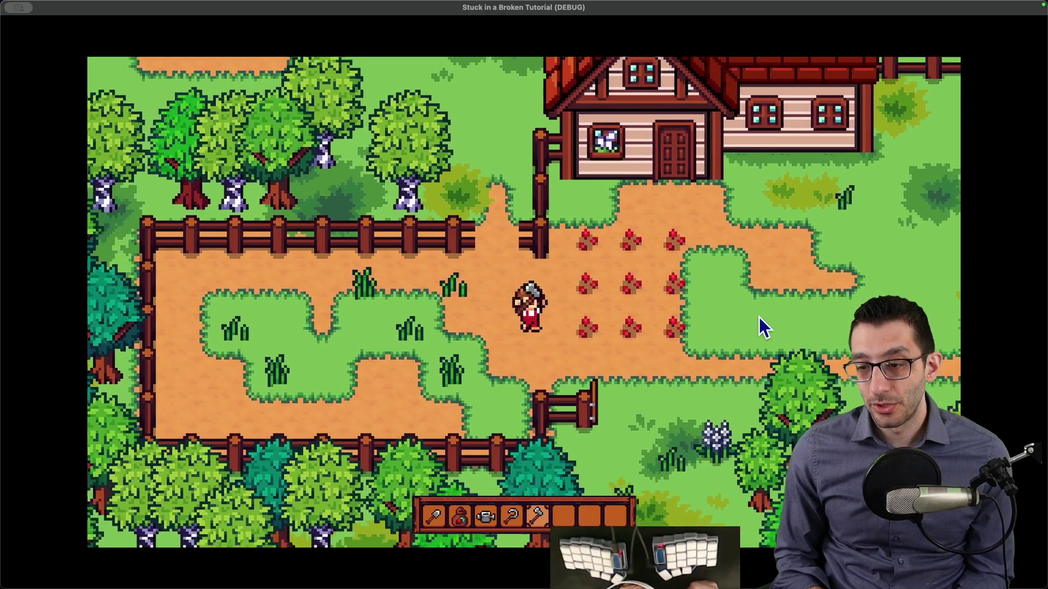
{"action": "key", "text": "Right"}
{"action": "key", "text": "Left"}
{"action": "key", "text": "Up"}
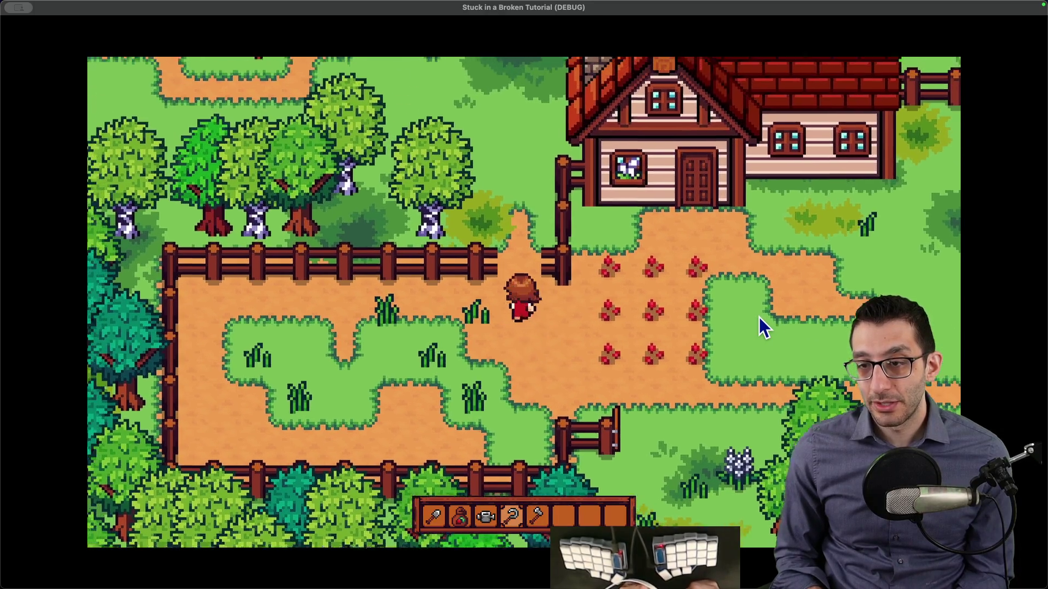
{"action": "left_click", "coordinate": [759, 316]}
{"action": "key", "text": "Left"}
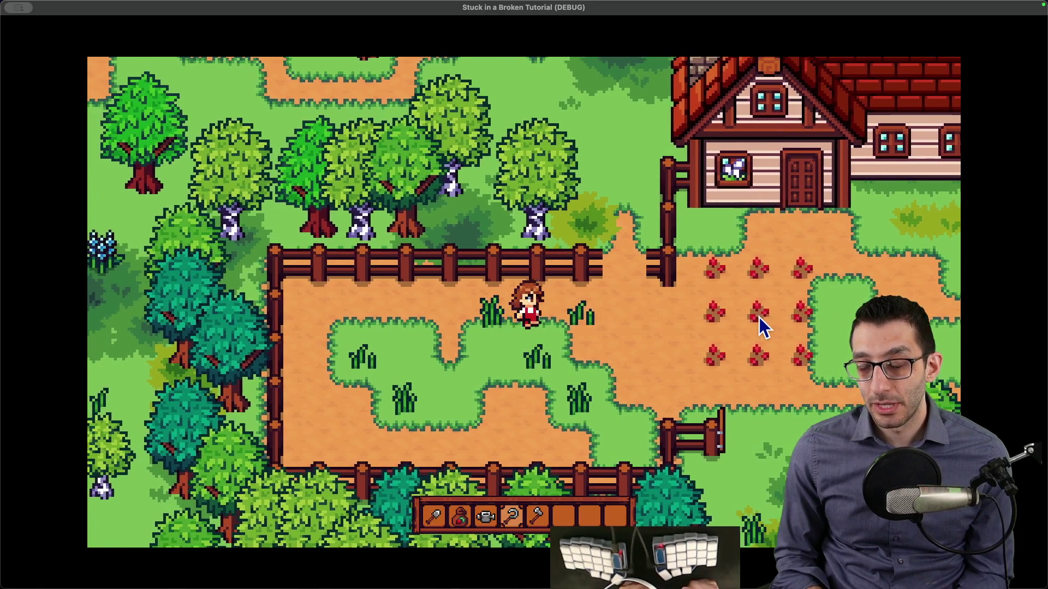
{"action": "key", "text": "Right"}
{"action": "left_click", "coordinate": [759, 317]}
{"action": "key", "text": "Right"}
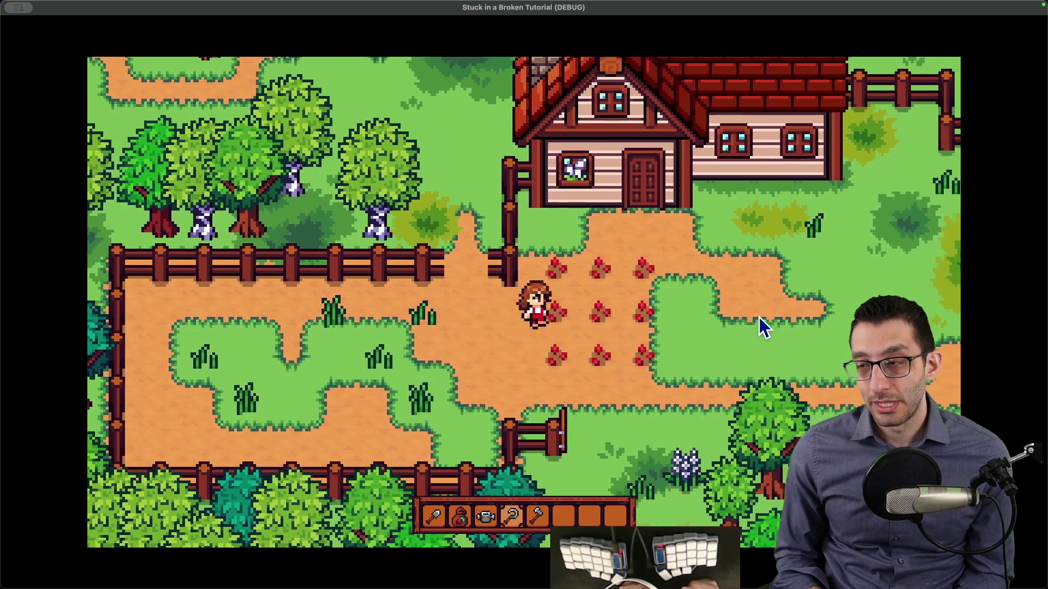
{"action": "key", "text": "Up"}
{"action": "key", "text": "Right"}
{"action": "key", "text": "Up"}
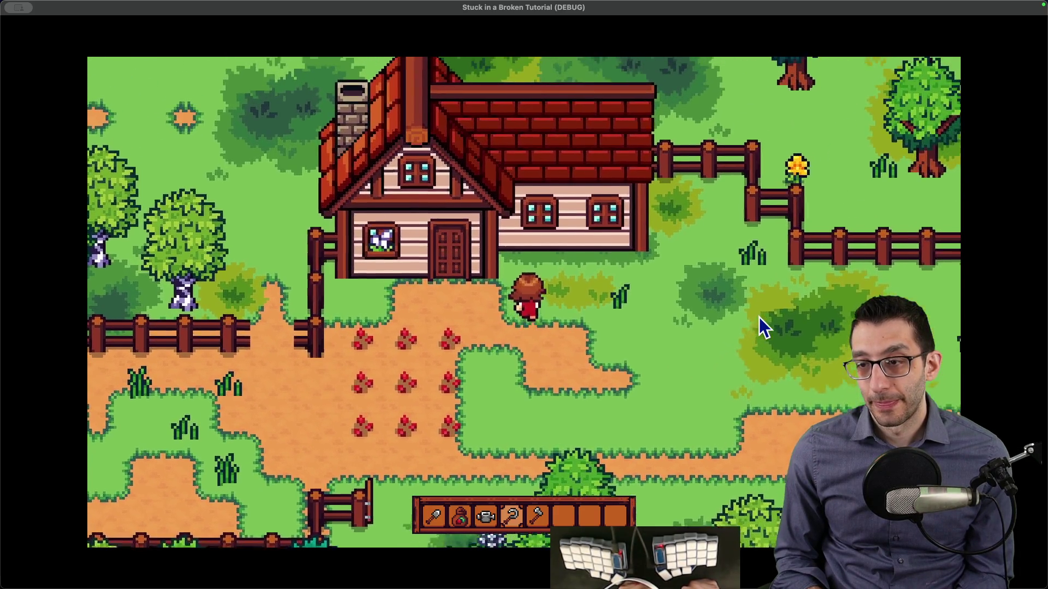
{"action": "key", "text": "Right"}
{"action": "key", "text": "F1"}
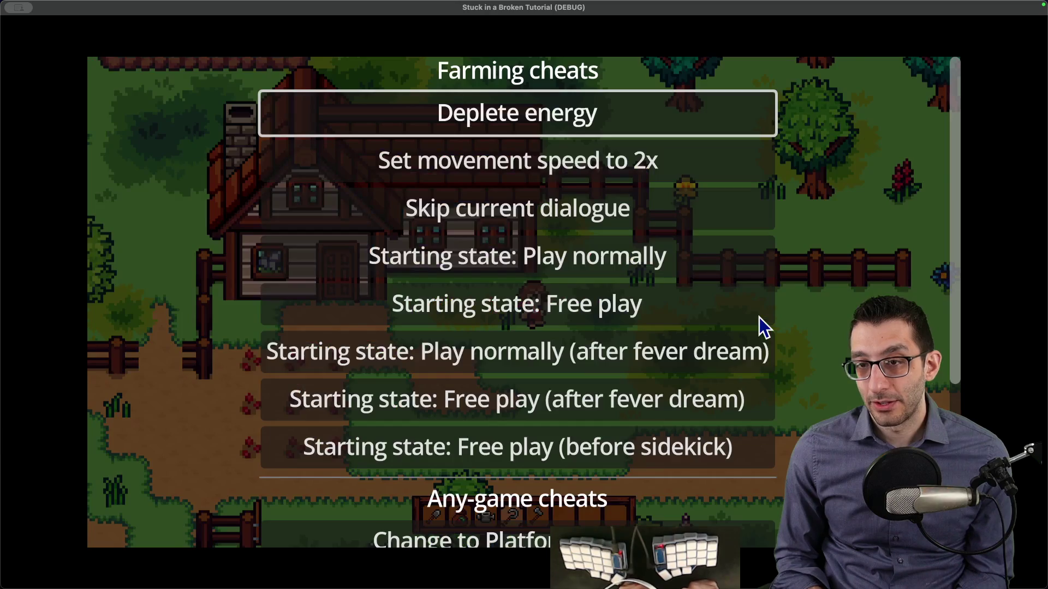
Step: Close the cheats menu and walk east of the farmhouse among the trees
{"action": "key", "text": "Escape"}
{"action": "key", "text": "Right"}
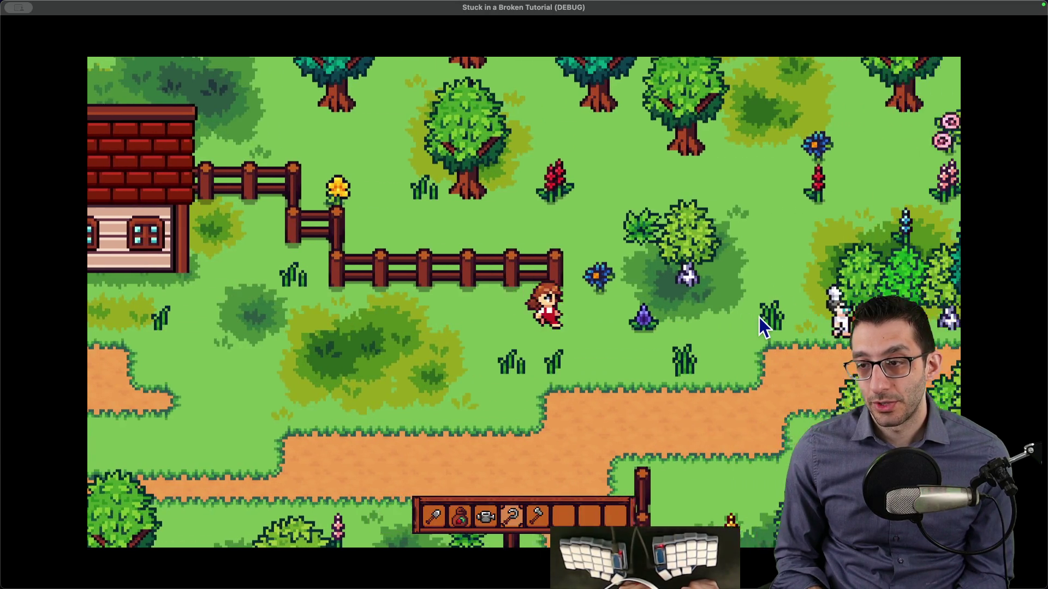
{"action": "key", "text": "Up"}
{"action": "key", "text": "Right"}
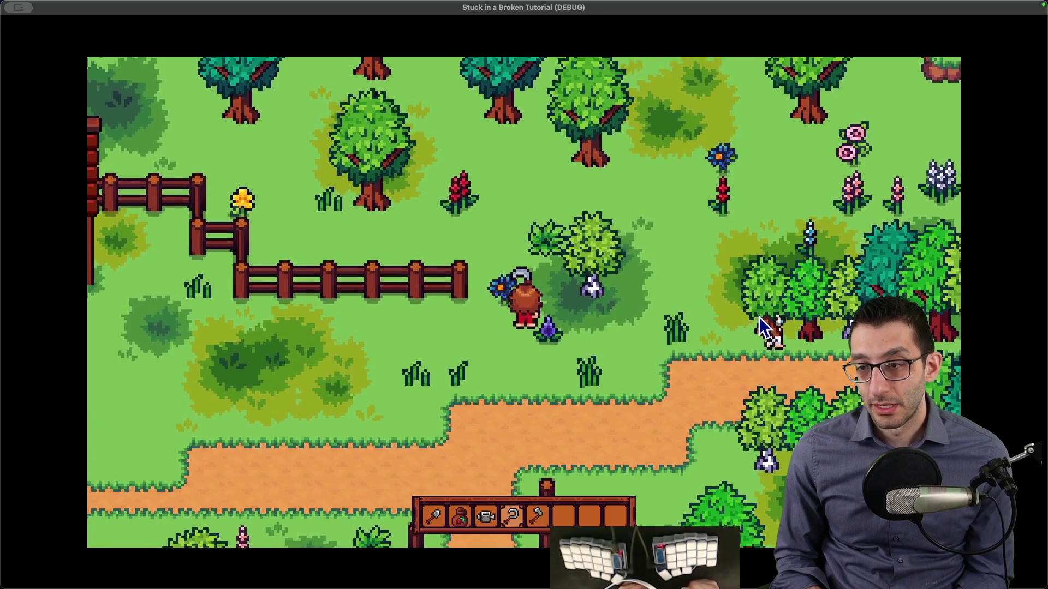
{"action": "key", "text": "Up"}
{"action": "key", "text": "Left"}
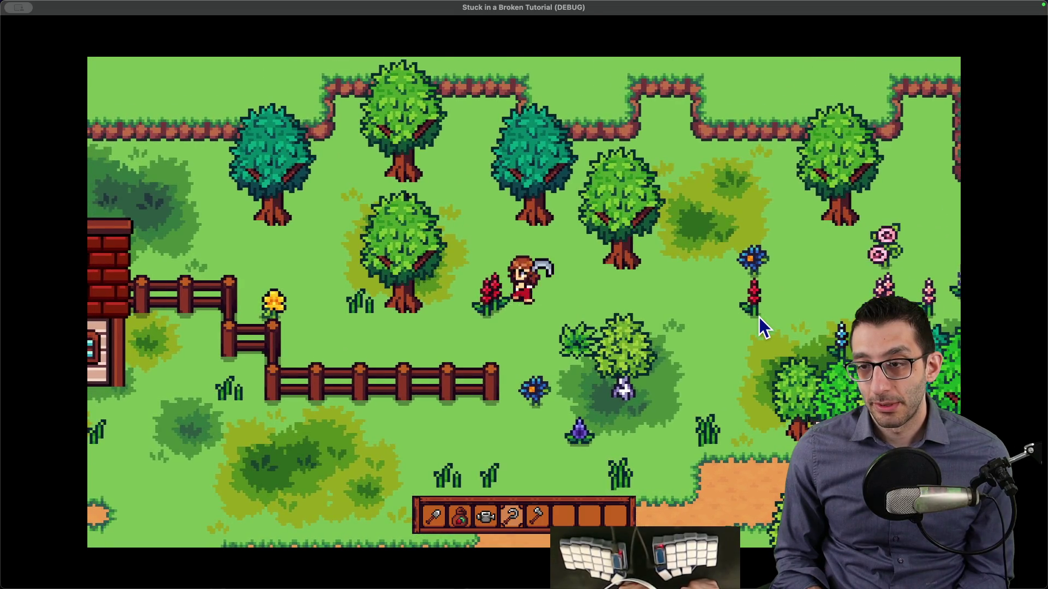
{"action": "key", "text": "Down"}
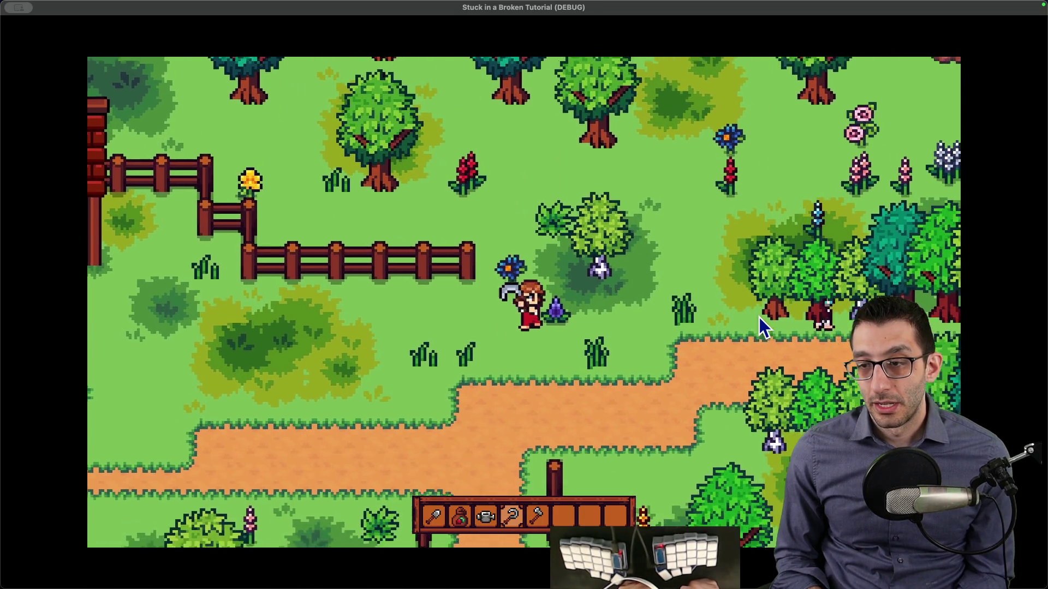
{"action": "key", "text": "Up"}
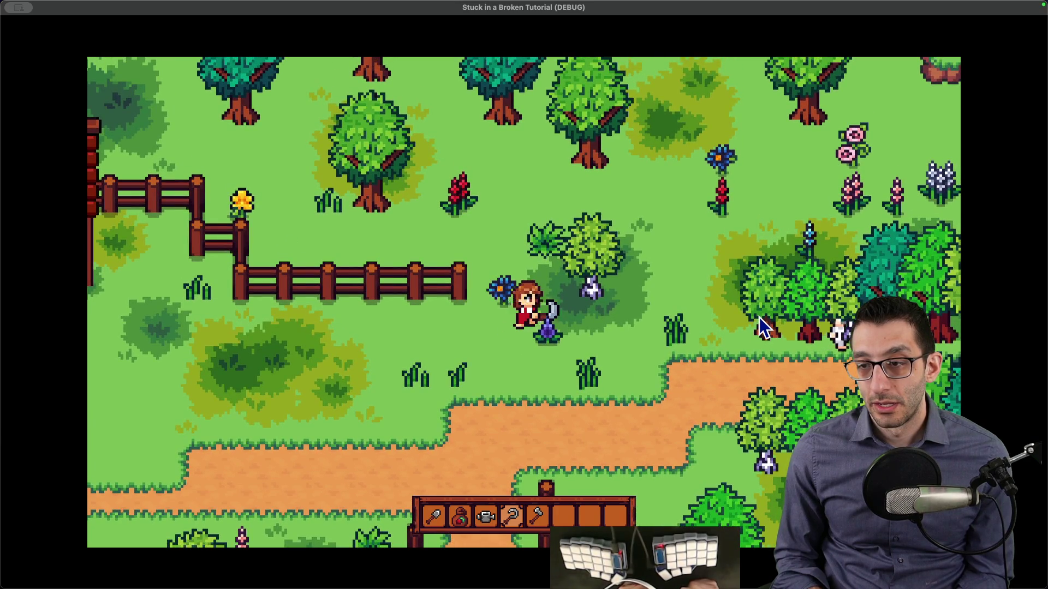
Step: Quit the game from the pause menu and return to the design doc
{"action": "key", "text": "Escape"}
{"action": "key", "text": "Return"}
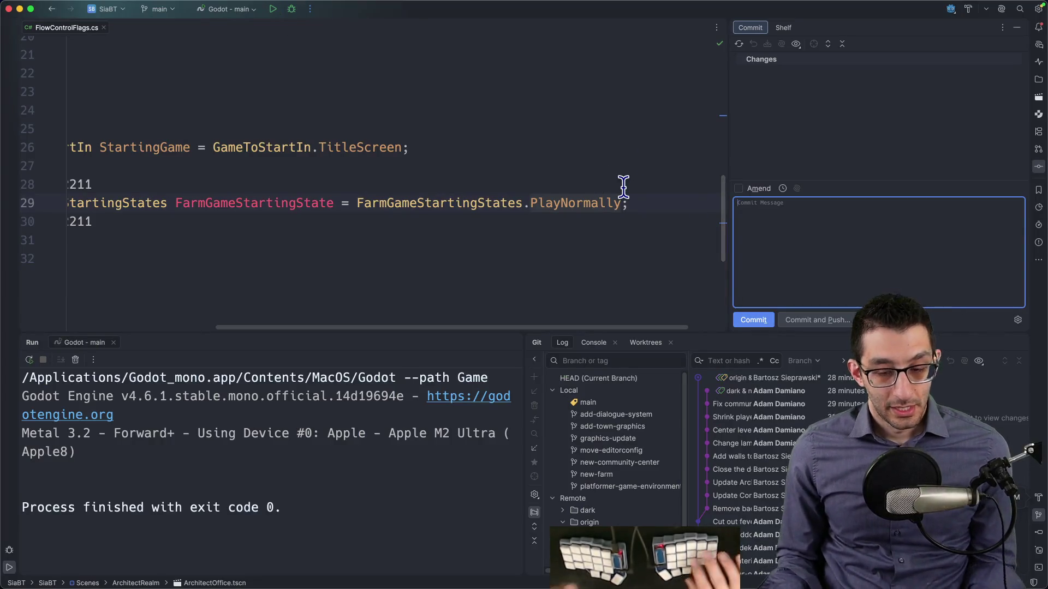
{"action": "key", "text": "super+Tab"}
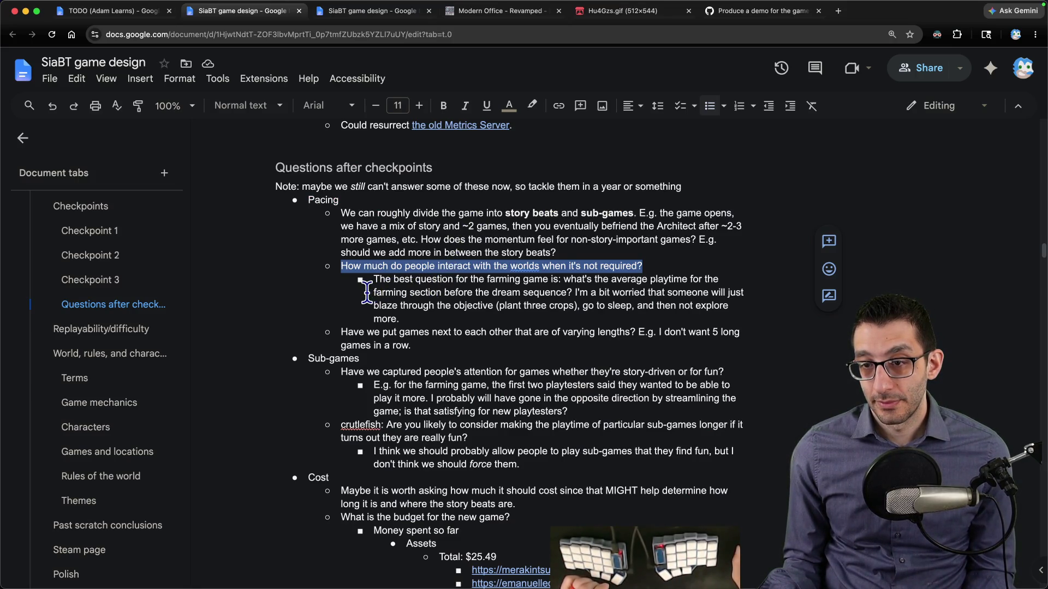
Step: Delete the farming-game playtime note and its empty bullet
{"action": "left_click", "coordinate": [518, 319]}
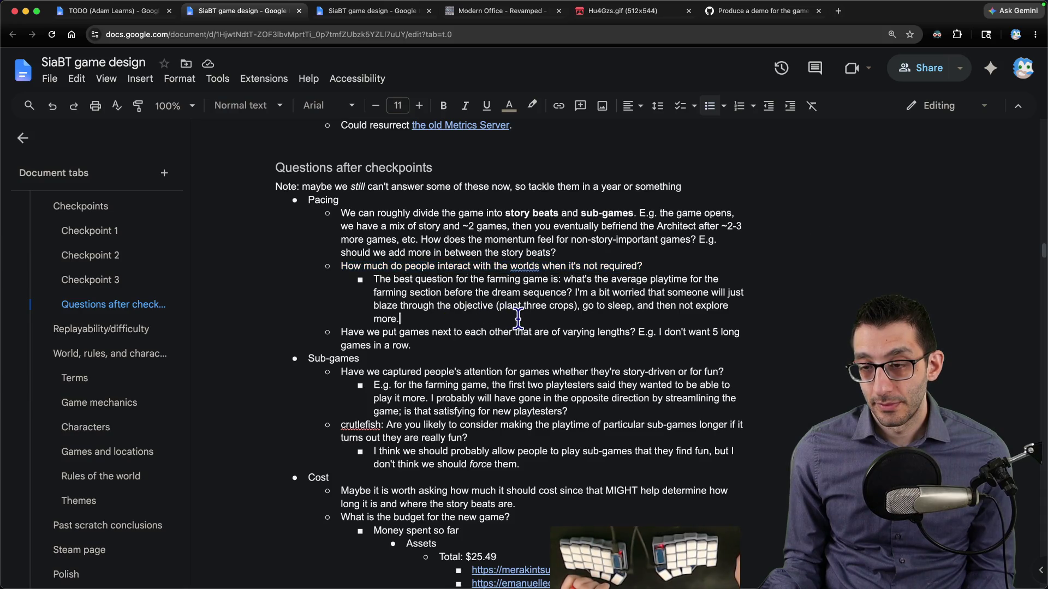
{"action": "left_click_drag", "start_coordinate": [507, 314], "coordinate": [359, 283]}
{"action": "key", "text": "BackSpace"}
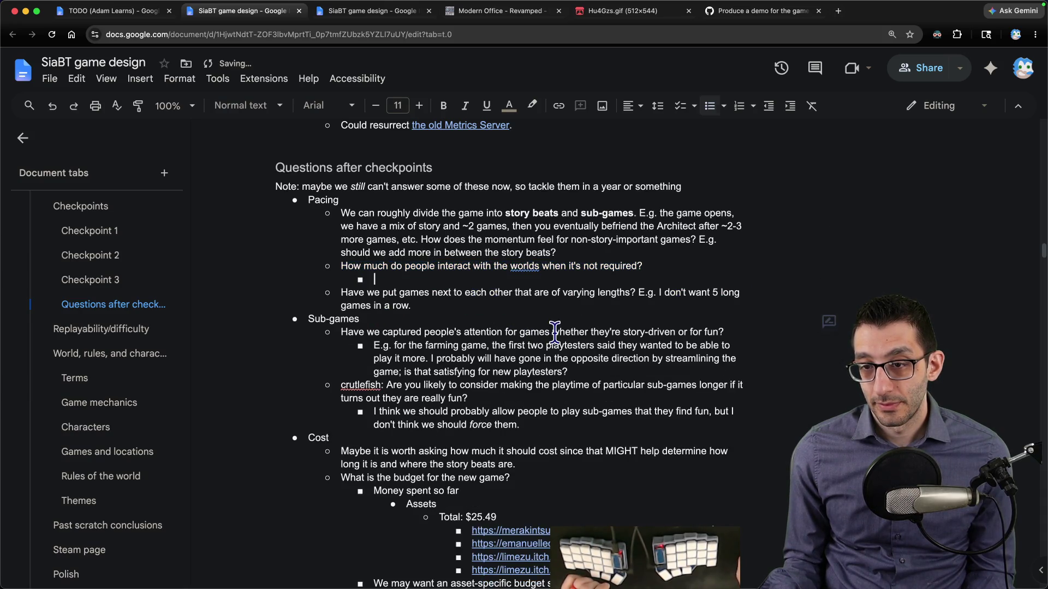
{"action": "key", "text": "BackSpace"}
{"action": "key", "text": "BackSpace"}
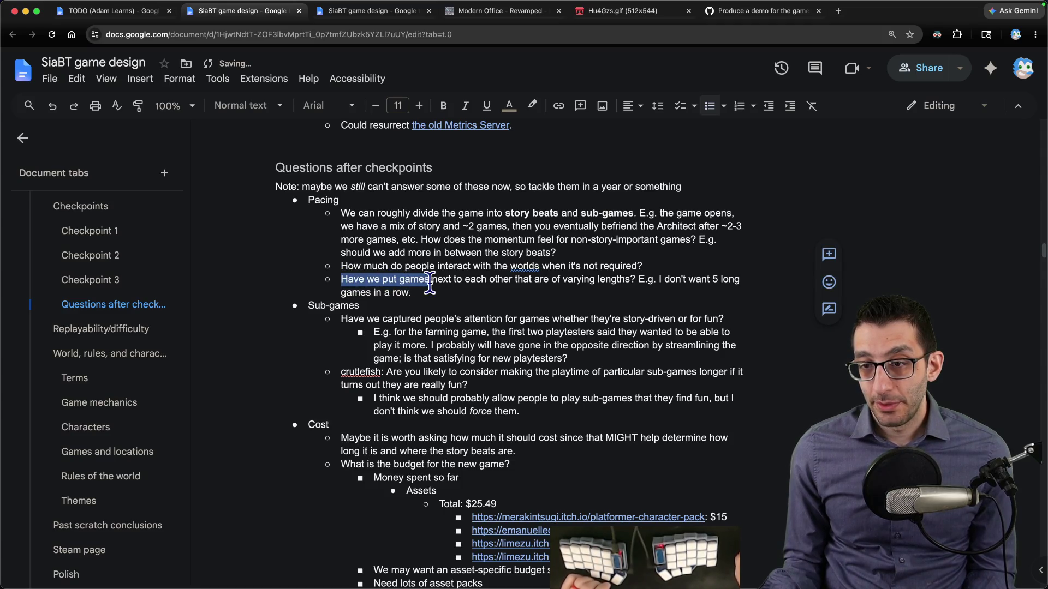
Step: Select the question about games of varying lengths
{"action": "mouse_move", "coordinate": [527, 282]}
{"action": "left_mouse_down"}
{"action": "mouse_move", "coordinate": [665, 281]}
{"action": "mouse_move", "coordinate": [495, 289]}
{"action": "left_mouse_up"}
{"action": "scroll", "coordinate": [492, 289], "scroll_direction": "down", "scroll_amount": 2}
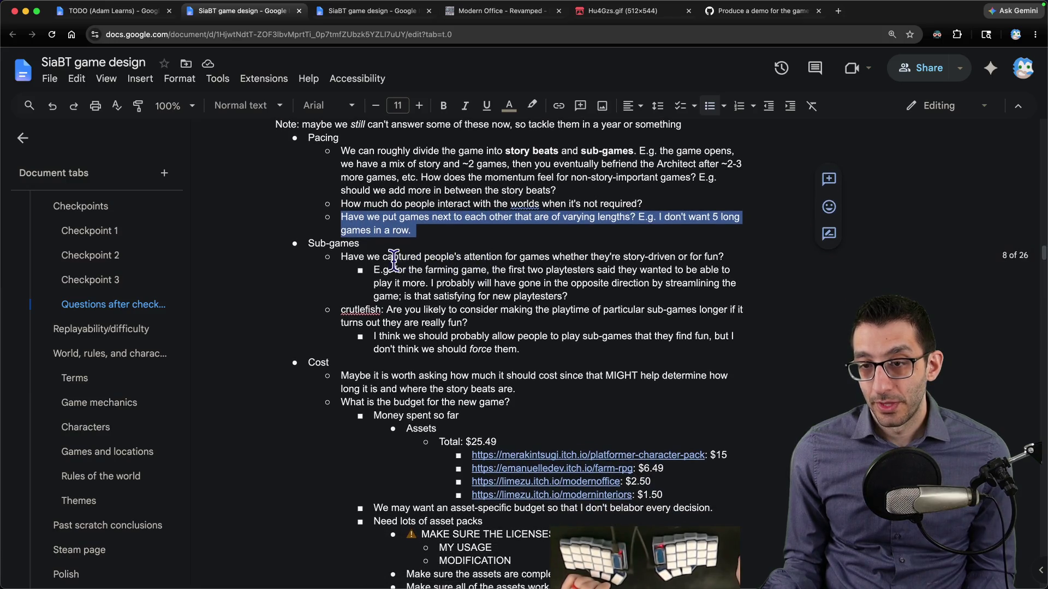
{"action": "left_click_drag", "start_coordinate": [343, 223], "coordinate": [464, 240]}
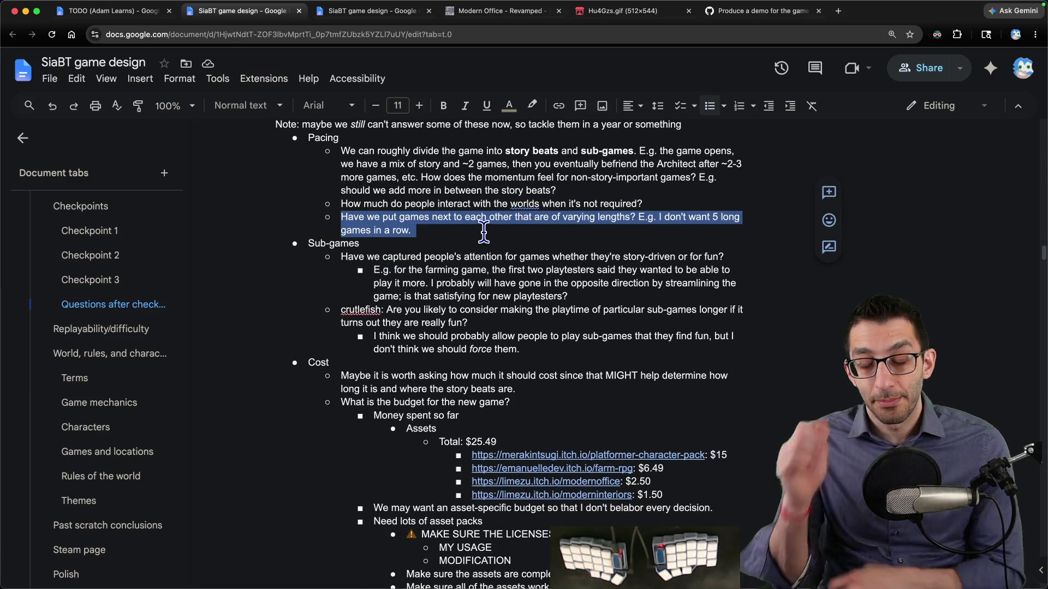
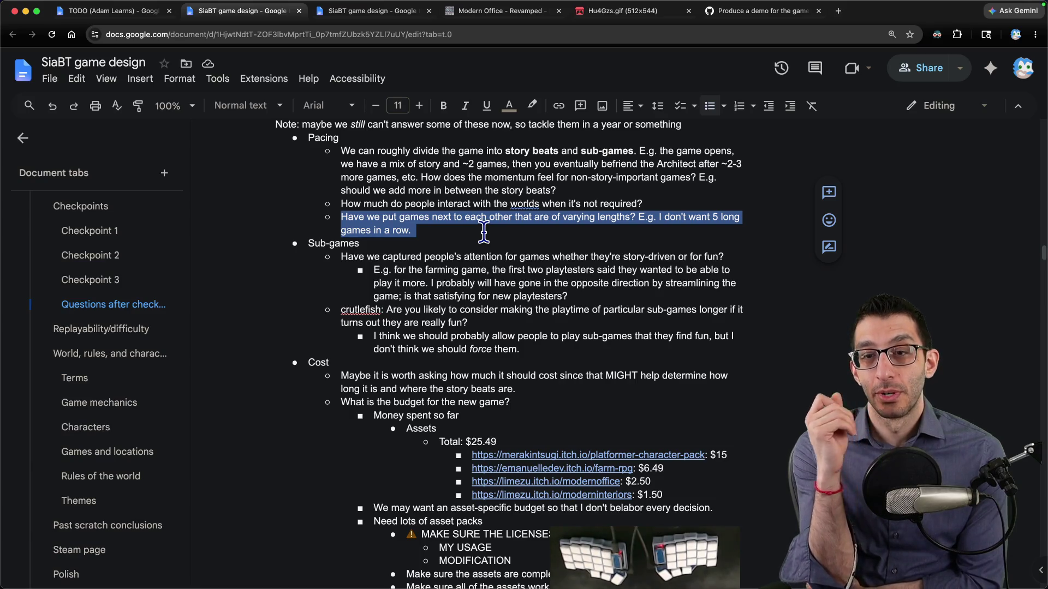
Step: List Platformer through Dungeon racer in a new VS Code note, marking the Architect's Realm and Sidekick firsts
{"action": "key", "text": "super+Tab"}
{"action": "type", "text": "Platformer"}
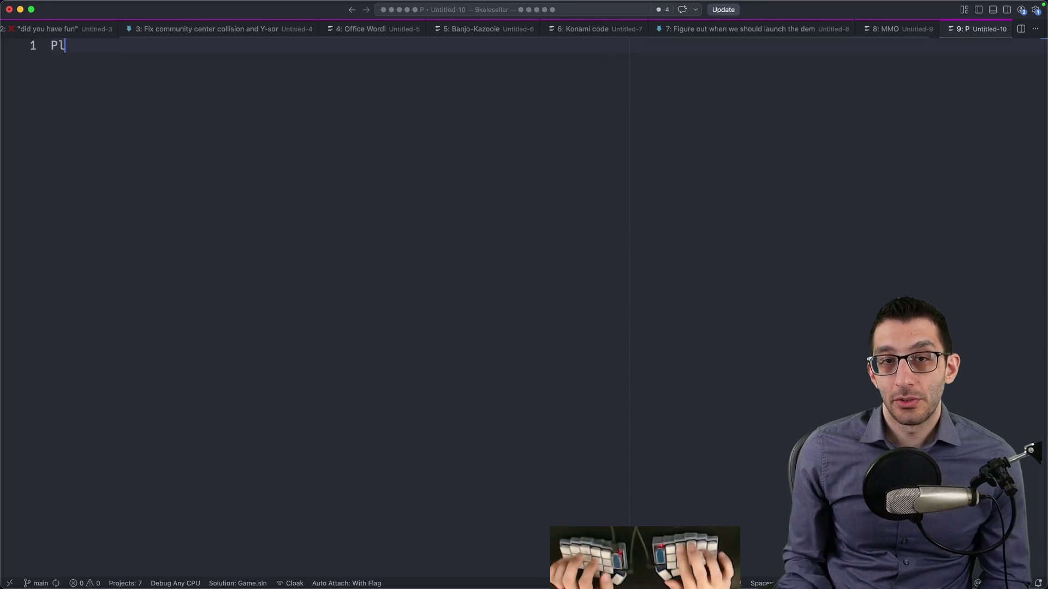
{"action": "key", "text": "Return"}
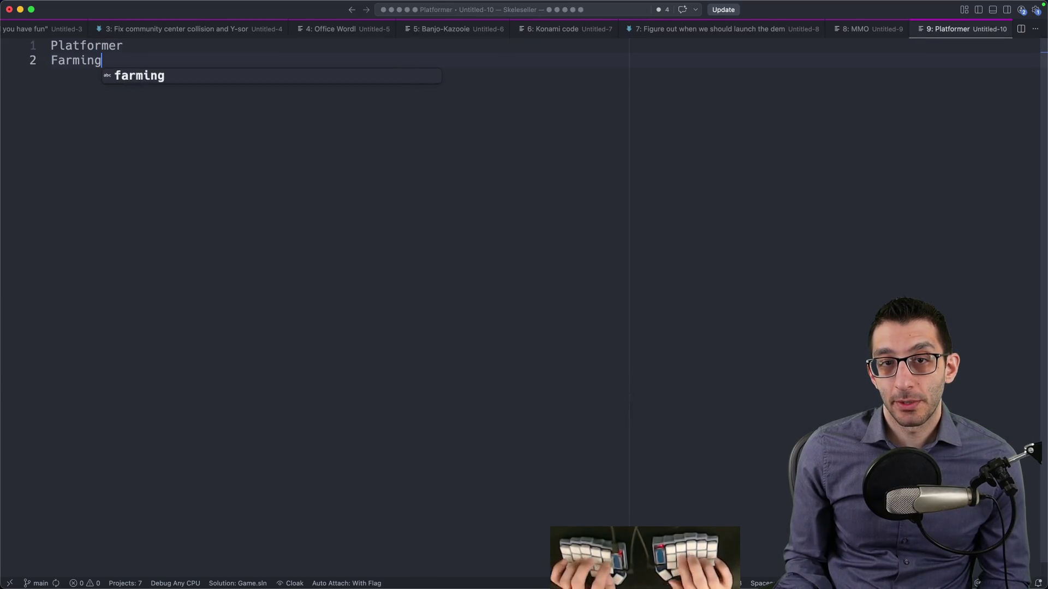
{"action": "type", "text": "Top-down shooter"}
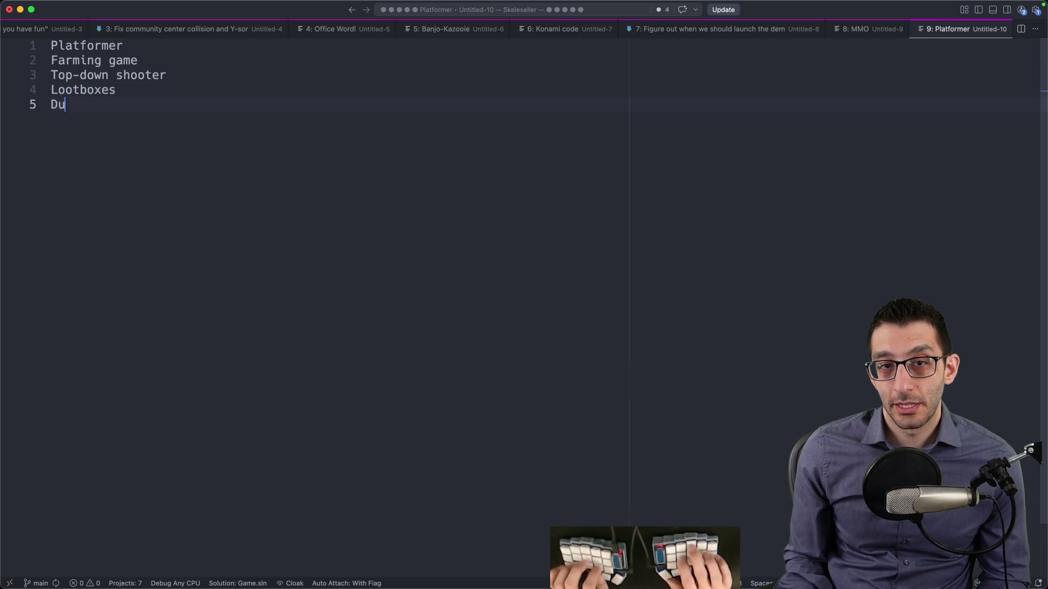
{"action": "type", "text": " - first time in Architect's Relam"}
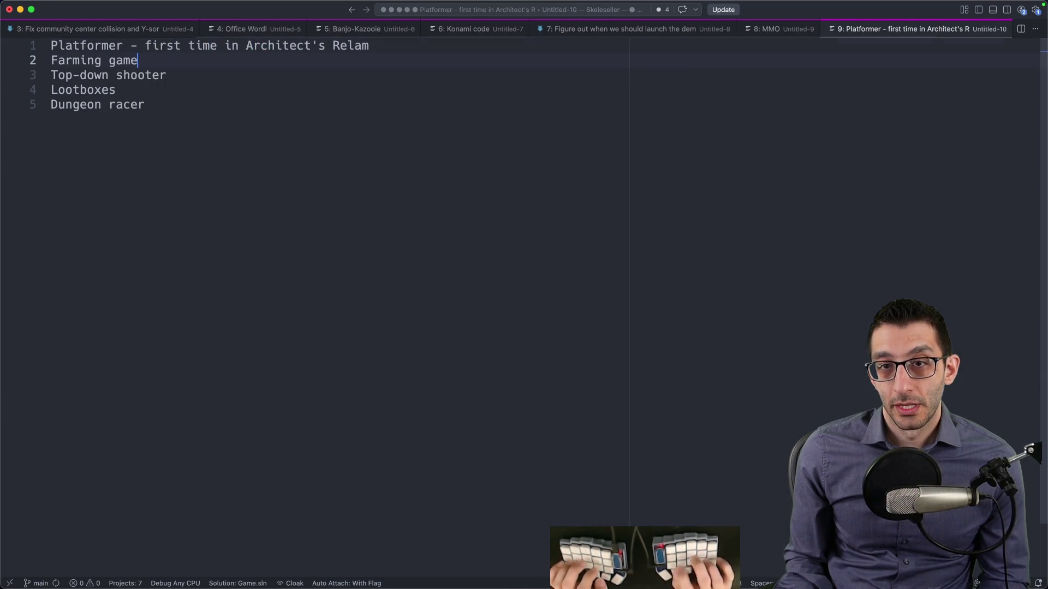
{"action": "type", "text": "st time meeting Sidekick"}
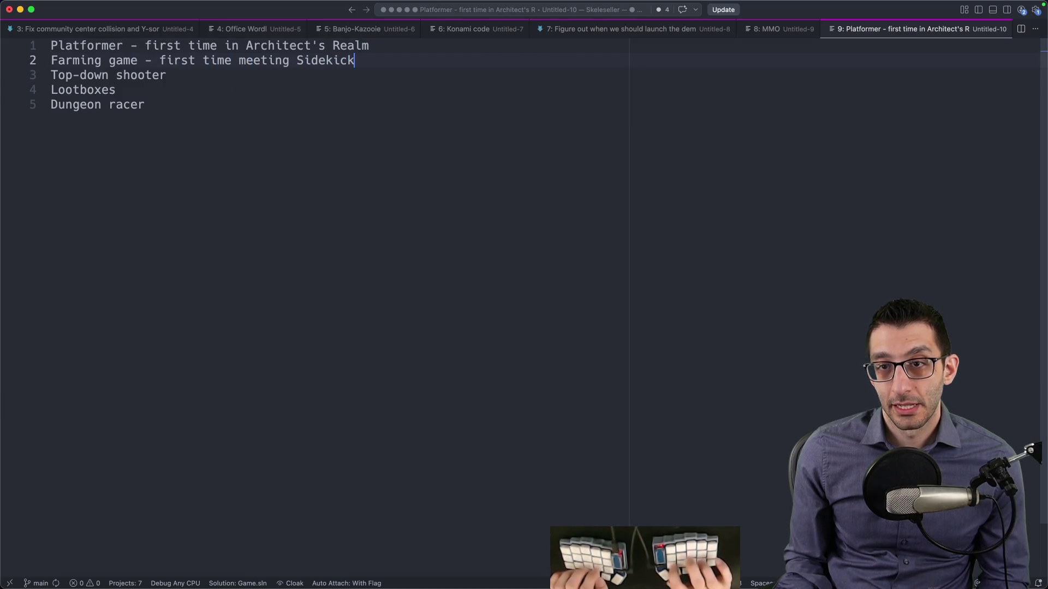
{"action": "key", "text": "cmd+Tab"}
{"action": "key", "text": "ctrl+Tab"}
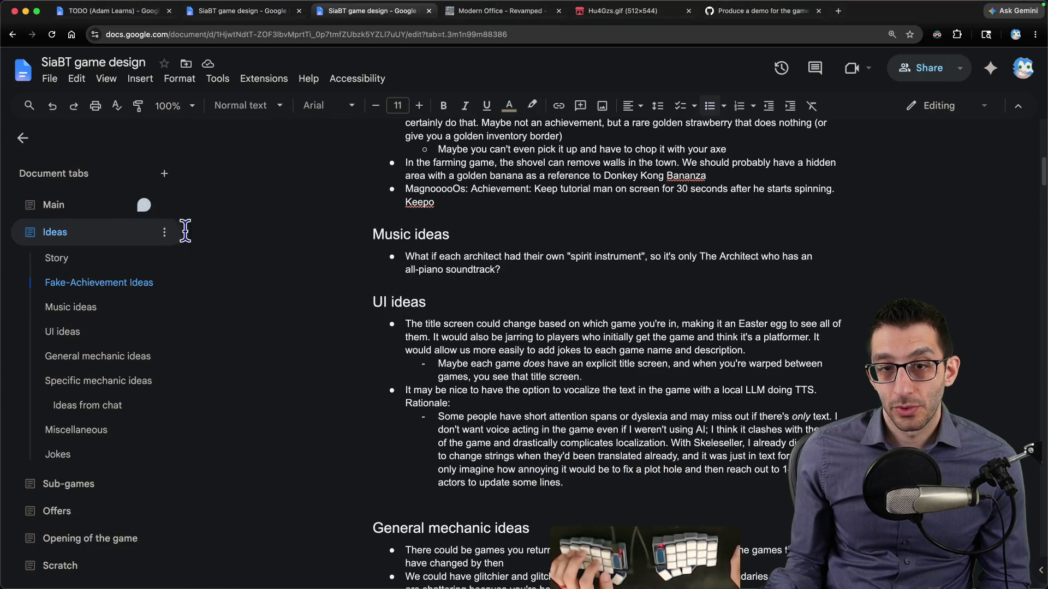
Step: Read through the Main tab's Story beats, from cycling through games to the architect hearing you
{"action": "left_click", "coordinate": [90, 217]}
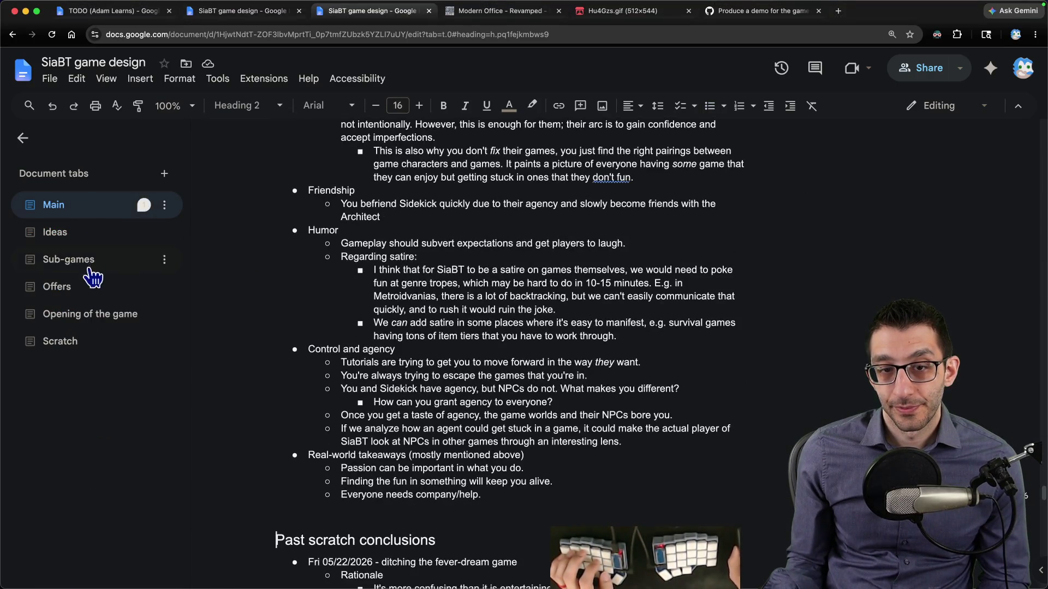
{"action": "left_click", "coordinate": [96, 323]}
{"action": "left_click_drag", "start_coordinate": [328, 221], "coordinate": [606, 227]}
{"action": "mouse_move", "coordinate": [307, 227]}
{"action": "left_mouse_down"}
{"action": "mouse_move", "coordinate": [638, 228]}
{"action": "mouse_move", "coordinate": [442, 255]}
{"action": "mouse_move", "coordinate": [441, 241]}
{"action": "left_mouse_up"}
{"action": "left_click_drag", "start_coordinate": [342, 252], "coordinate": [595, 253]}
{"action": "left_click_drag", "start_coordinate": [663, 252], "coordinate": [510, 279]}
{"action": "left_click_drag", "start_coordinate": [343, 292], "coordinate": [670, 303]}
{"action": "left_click_drag", "start_coordinate": [339, 318], "coordinate": [493, 325]}
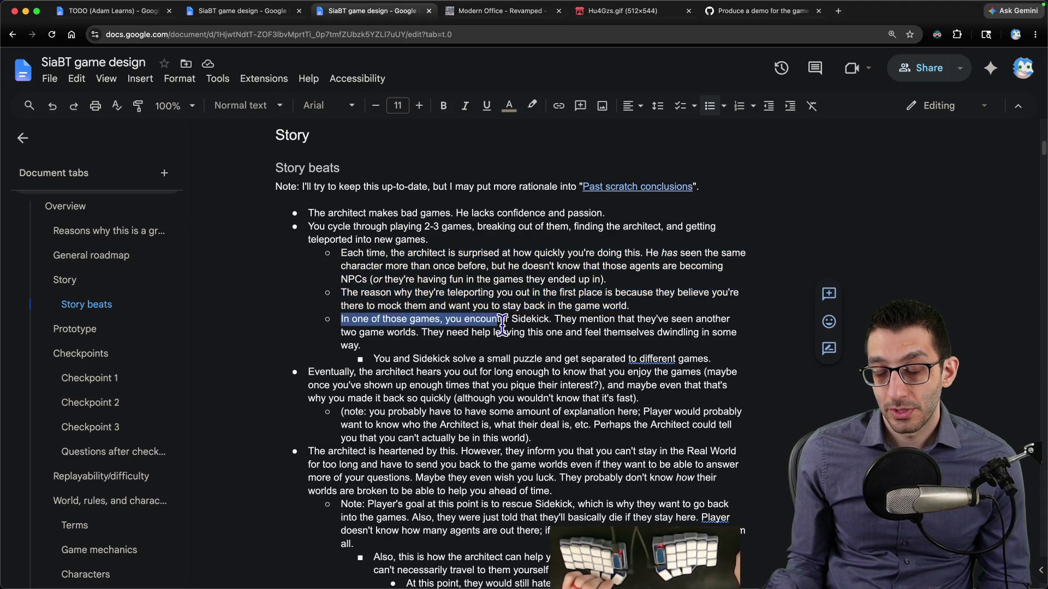
{"action": "mouse_move", "coordinate": [315, 373]}
{"action": "left_mouse_down"}
{"action": "mouse_move", "coordinate": [673, 372]}
{"action": "mouse_move", "coordinate": [662, 372]}
{"action": "left_mouse_up"}
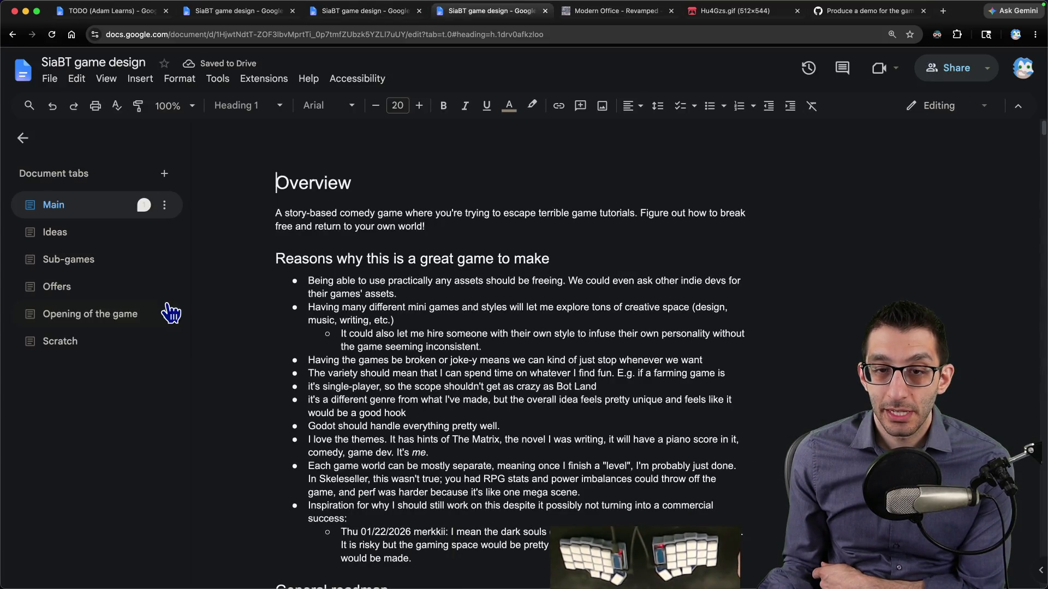
Step: Look over the Sub-games and Offers tabs, then start a blank VS Code note
{"action": "left_click", "coordinate": [89, 277]}
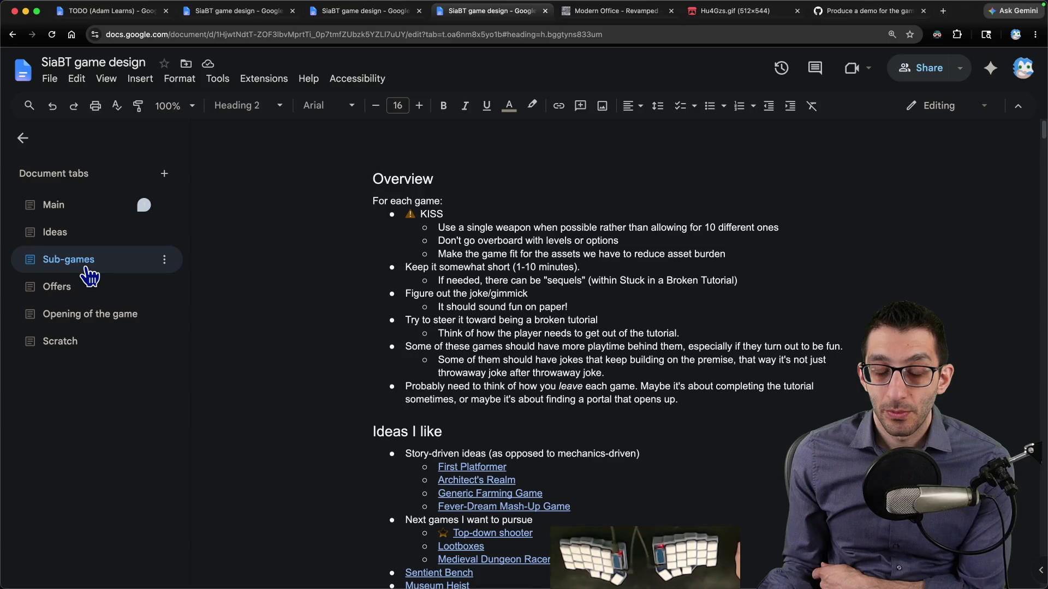
{"action": "left_click", "coordinate": [81, 291]}
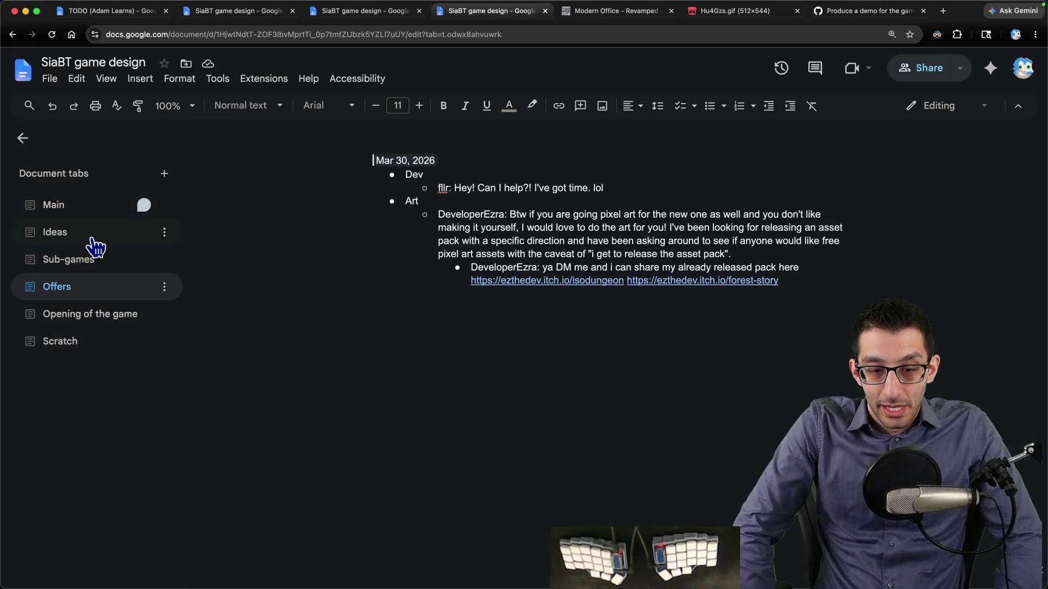
{"action": "key", "text": "super+Tab"}
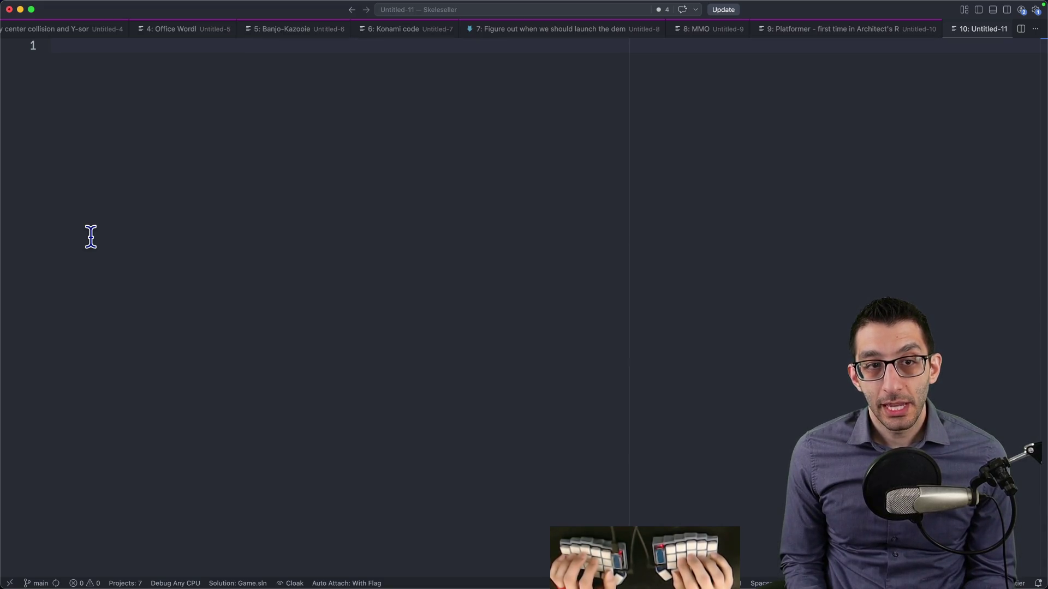
Step: Open the Journal spreadsheet from the stream homepage and scroll its 2026 log
{"action": "key", "text": "super+Tab"}
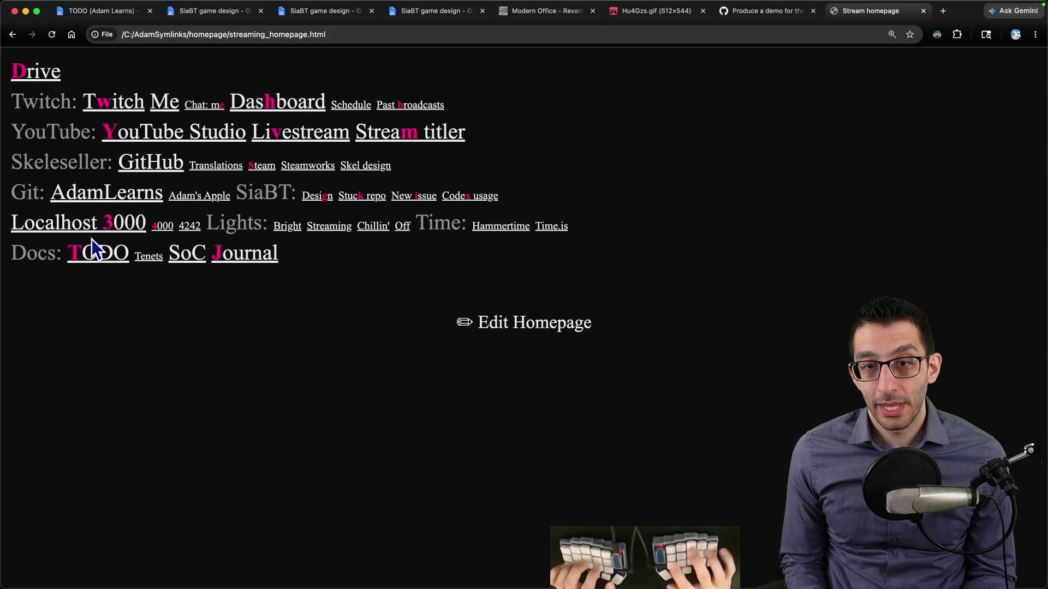
{"action": "key", "text": "j"}
{"action": "scroll", "coordinate": [252, 313], "scroll_direction": "down", "scroll_amount": 10}
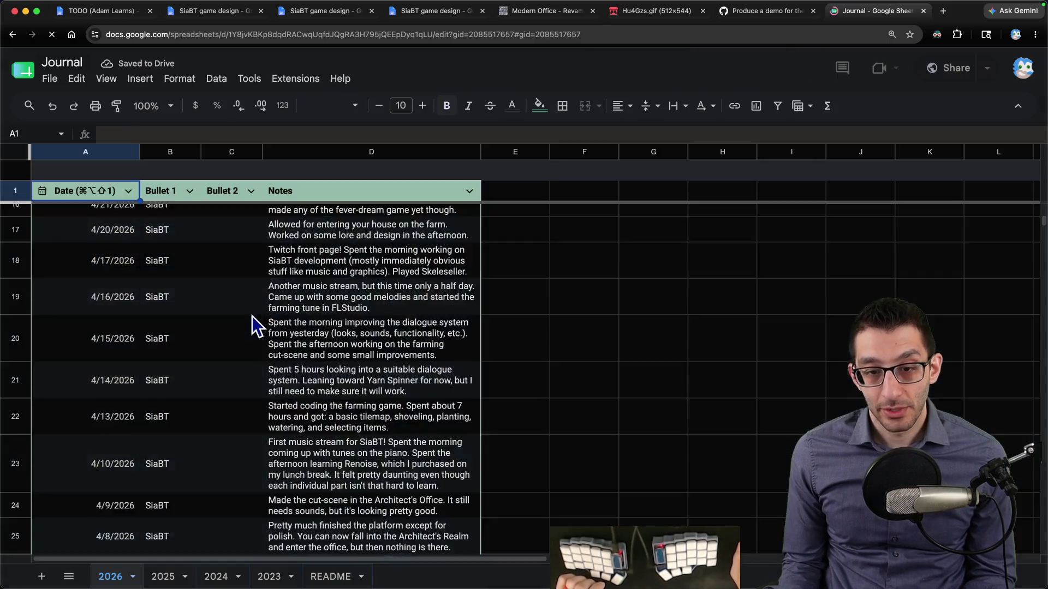
{"action": "scroll", "coordinate": [252, 316], "scroll_direction": "up", "scroll_amount": 15}
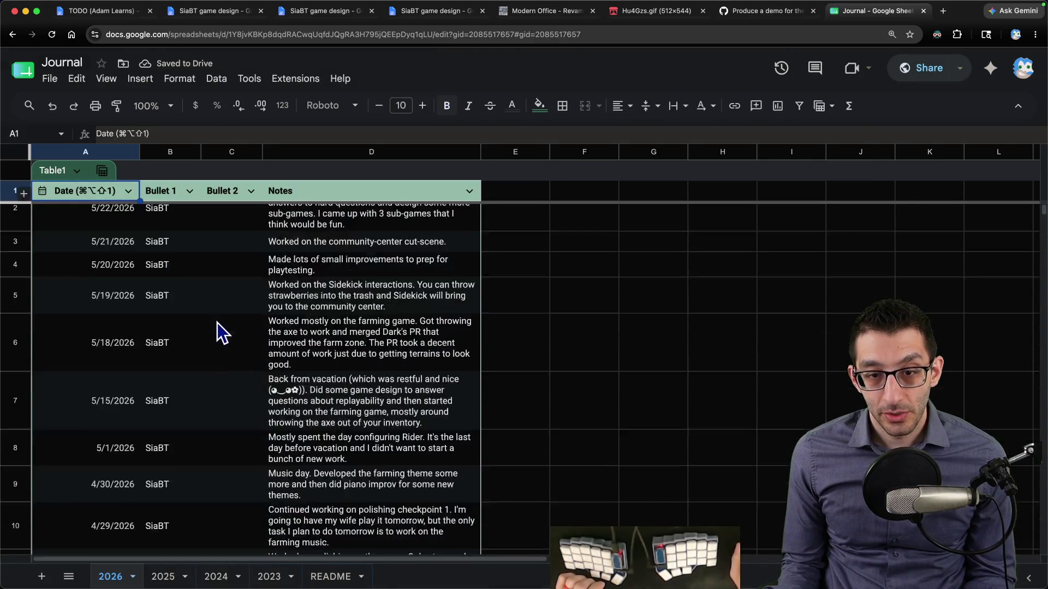
{"action": "scroll", "coordinate": [164, 360], "scroll_direction": "down", "scroll_amount": 3}
Step: Check the 2026 entry dates and select the 3/30/2026 entry in cell A32
{"action": "left_click", "coordinate": [114, 407]}
{"action": "left_click", "coordinate": [114, 374]}
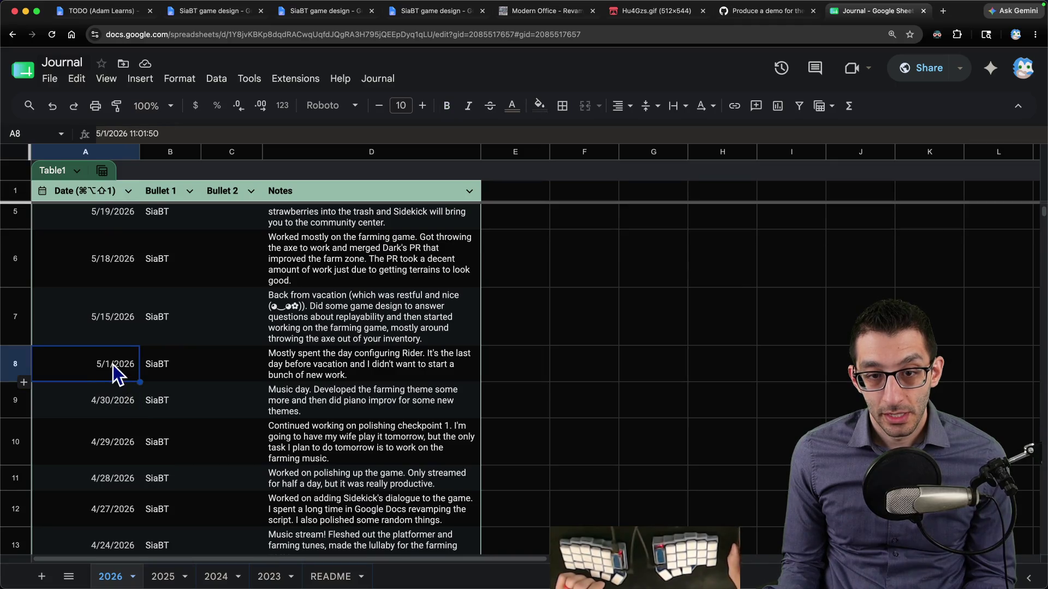
{"action": "left_click", "coordinate": [108, 331]}
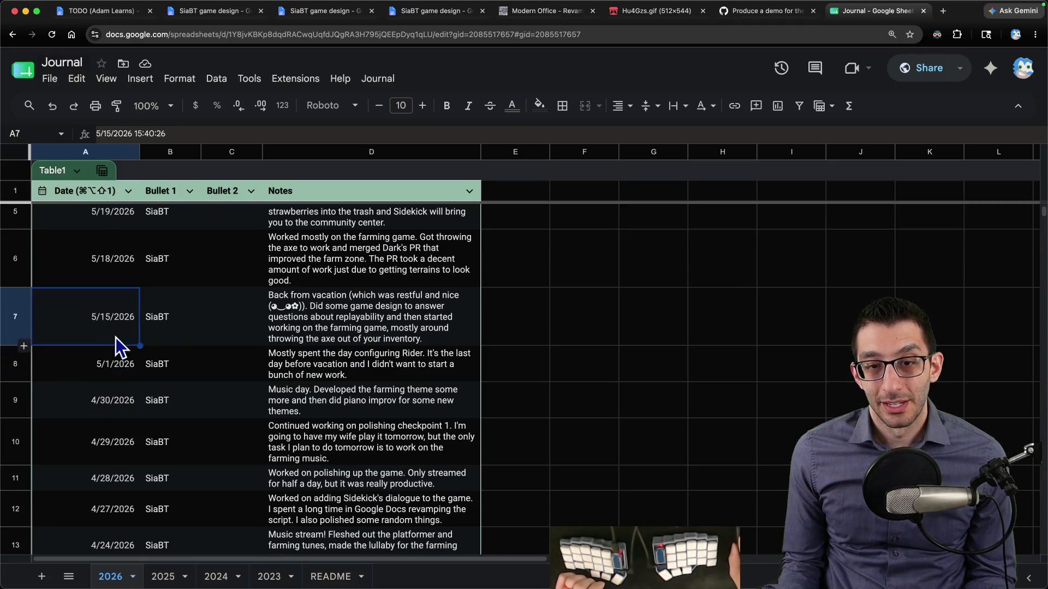
{"action": "scroll", "coordinate": [121, 338], "scroll_direction": "down", "scroll_amount": 20}
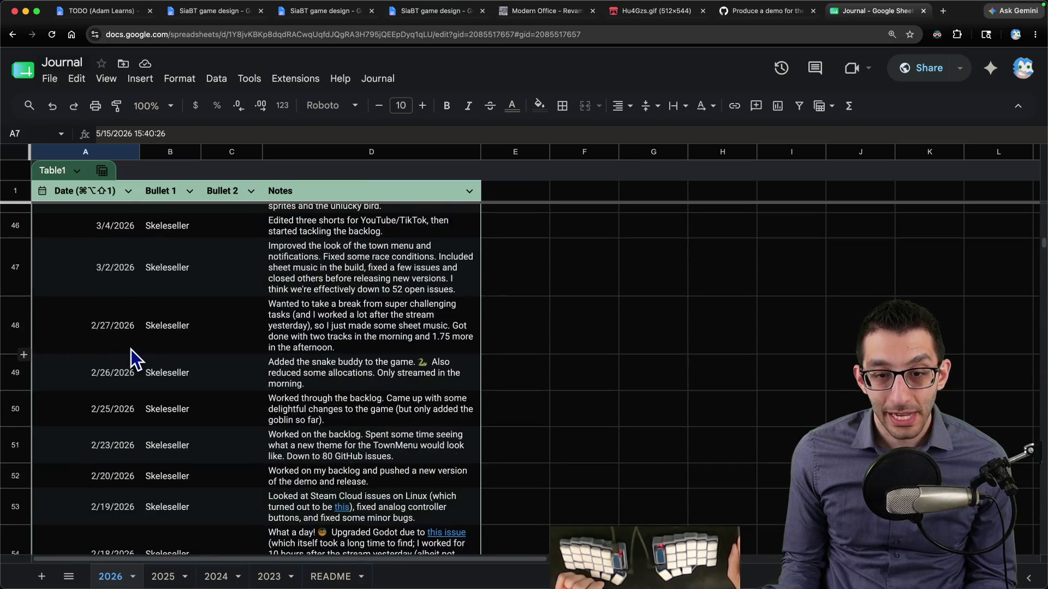
{"action": "scroll", "coordinate": [131, 349], "scroll_direction": "up", "scroll_amount": 5}
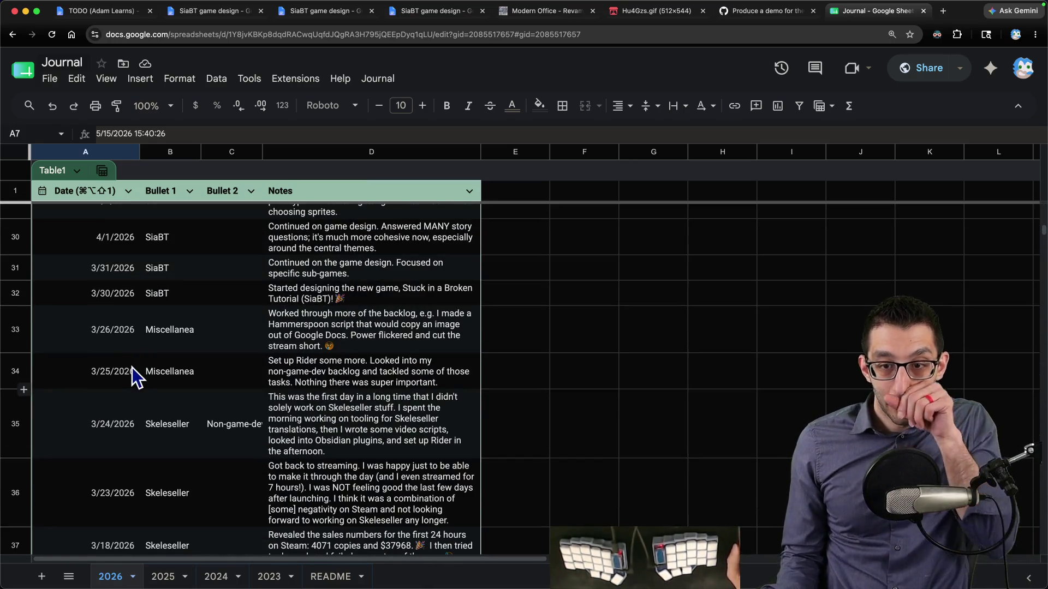
{"action": "left_click", "coordinate": [292, 297]}
{"action": "left_click", "coordinate": [125, 297]}
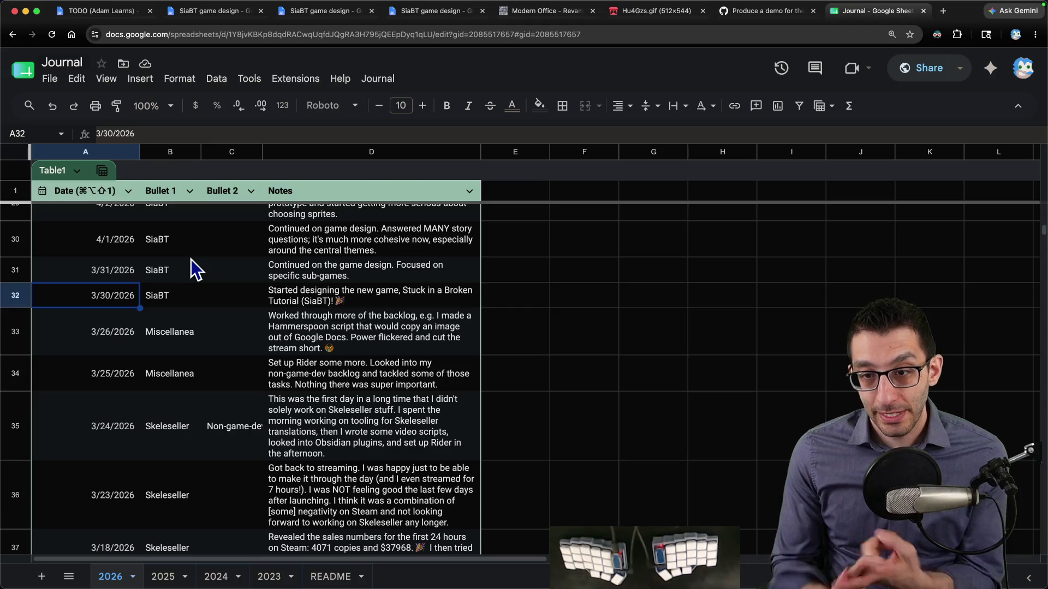
Step: Note '2 months to get to this point' with an indented '10-15 minutes of gameplay'
{"action": "type", "text": "2 months"}
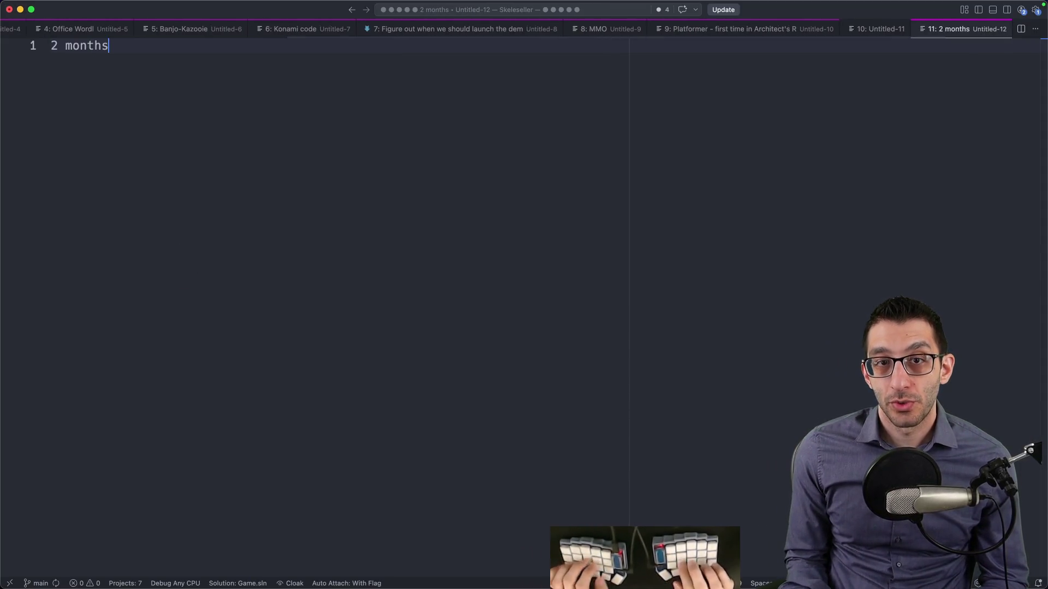
{"action": "type", "text": " to get to this point"}
{"action": "key", "text": "Return"}
{"action": "key", "text": "Tab"}
{"action": "type", "text": "10-15 minutes of gameplay"}
{"action": "key", "text": "Return"}
{"action": "key", "text": "Return"}
{"action": "key", "text": "Return"}
Step: Add that three more games come between June 5th and July 30th, with ~25 minutes of gameplay
{"action": "type", "text": "I want to "}
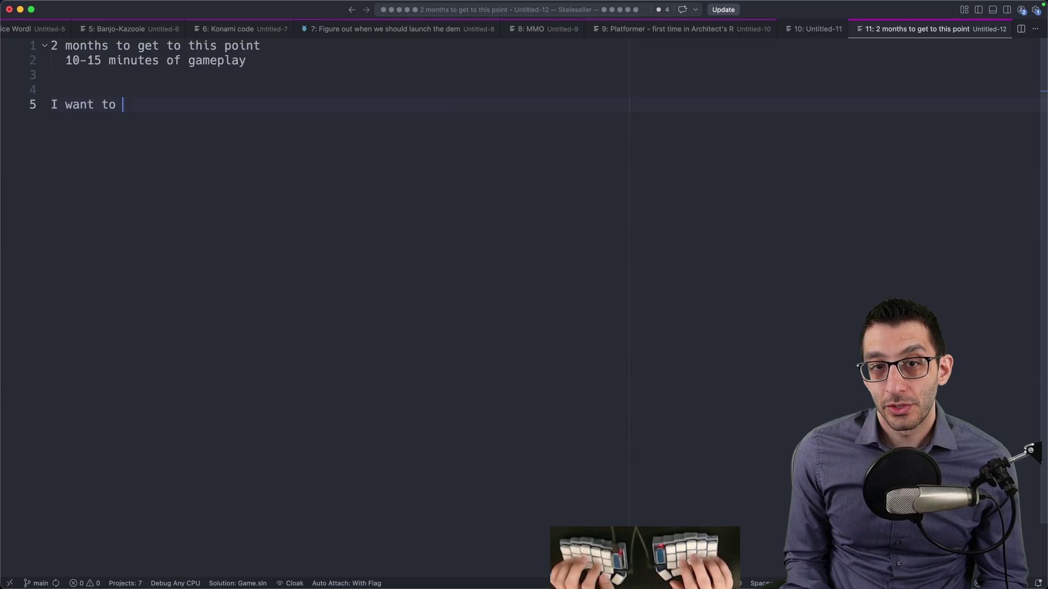
{"action": "type", "text": "addd three more"}
{"action": "key", "text": "BackSpace"}
{"action": "key", "text": "End"}
{"action": "type", "text": "ames in"}
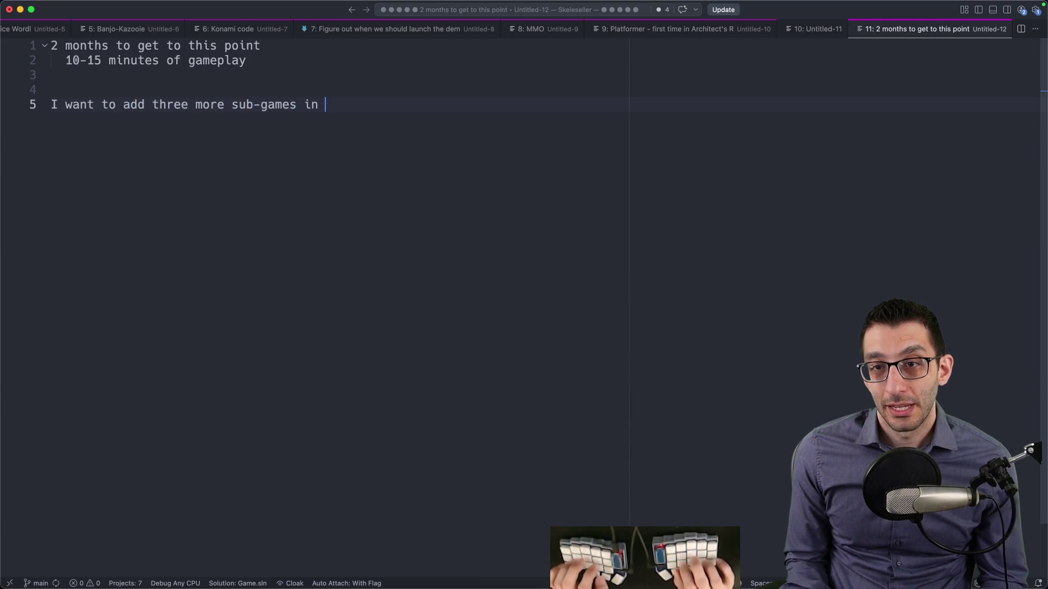
{"action": "key", "text": "alt+BackSpace"}
{"action": "type", "text": "betwee"}
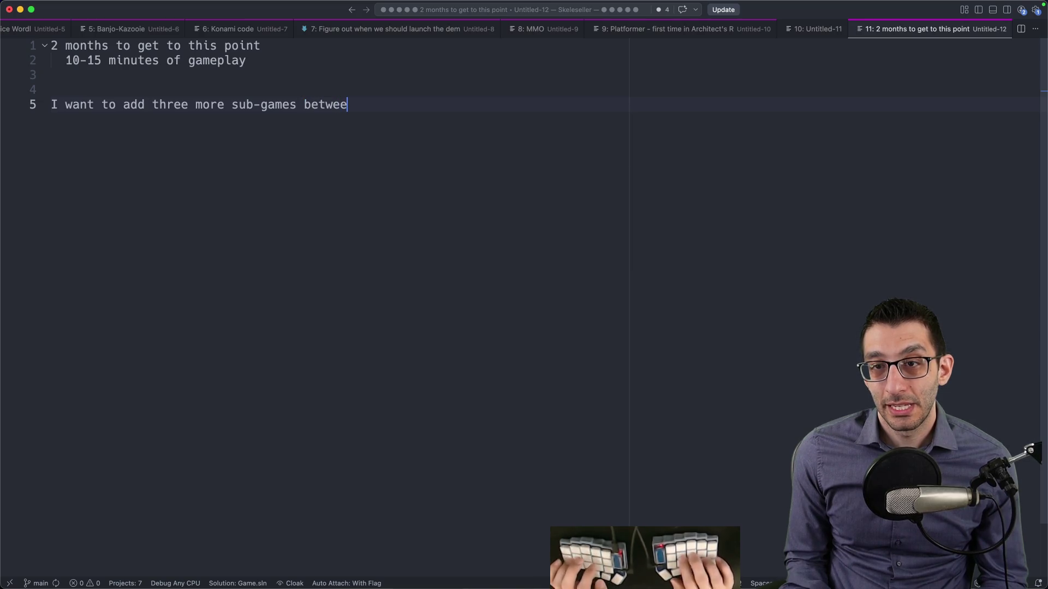
{"action": "type", "text": "n June 5th"}
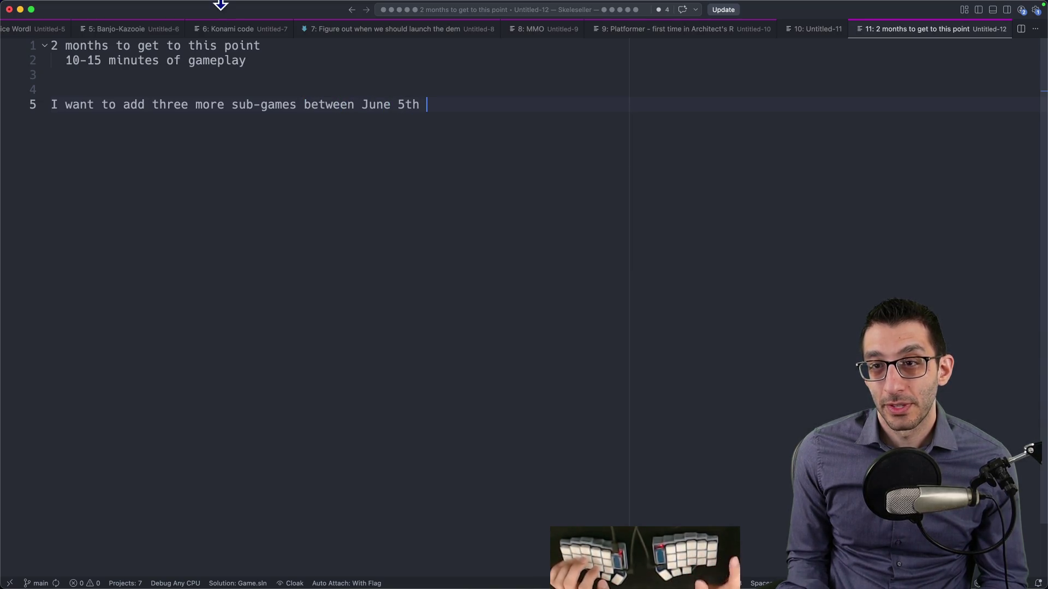
{"action": "mouse_move", "coordinate": [222, 3]}
{"action": "type", "text": "and July 30th"}
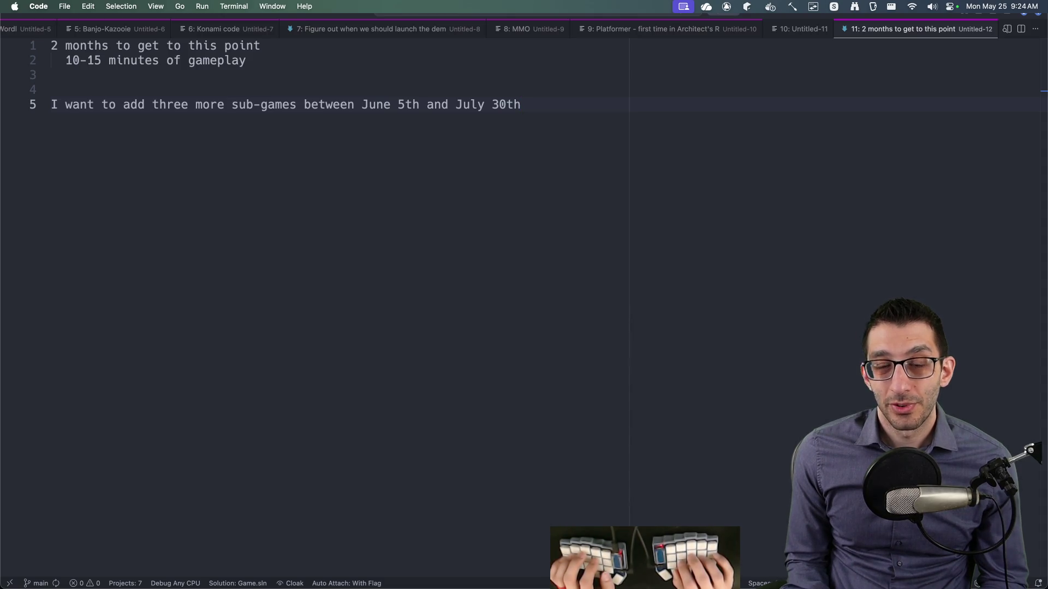
{"action": "key", "text": "Return"}
{"action": "key", "text": "Return"}
{"action": "key", "text": "Tab"}
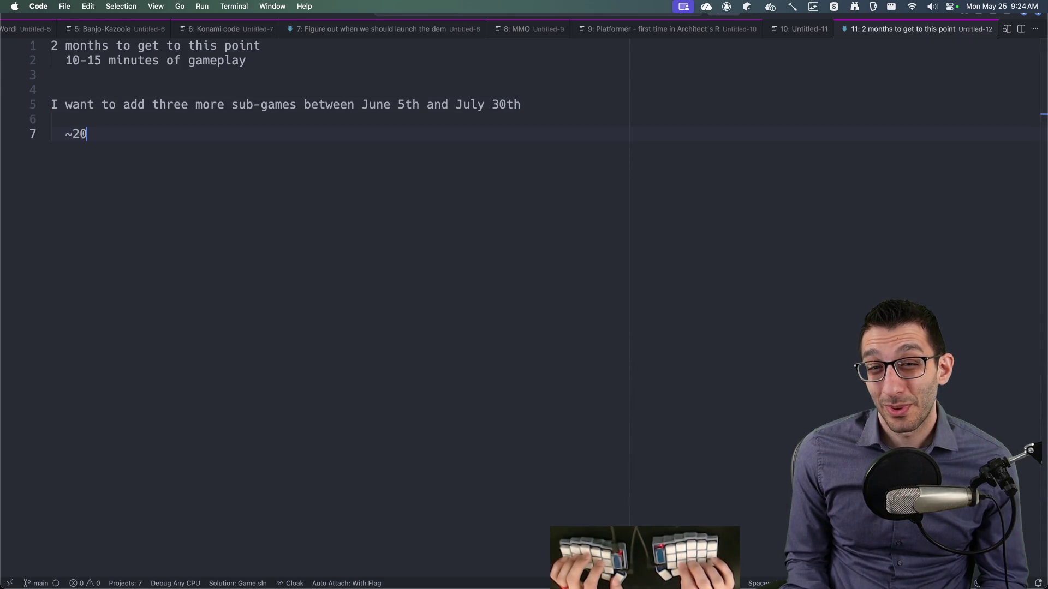
{"action": "type", "text": "utes of gameplay?"}
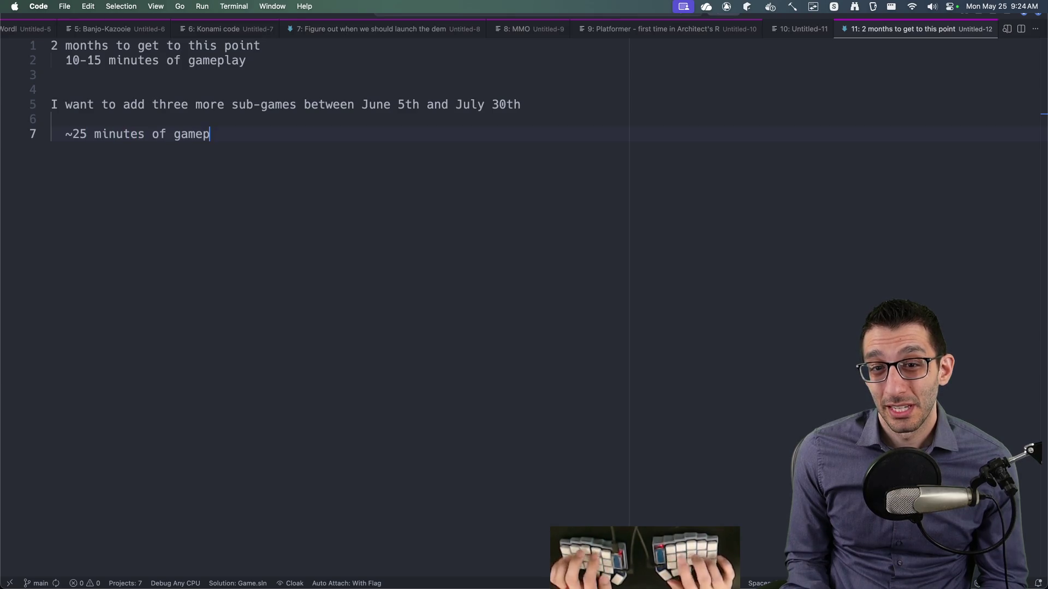
Step: Add a 'target time: 3 hours' line after some blank lines
{"action": "key", "text": "super+Tab"}
{"action": "key", "text": "super+Tab"}
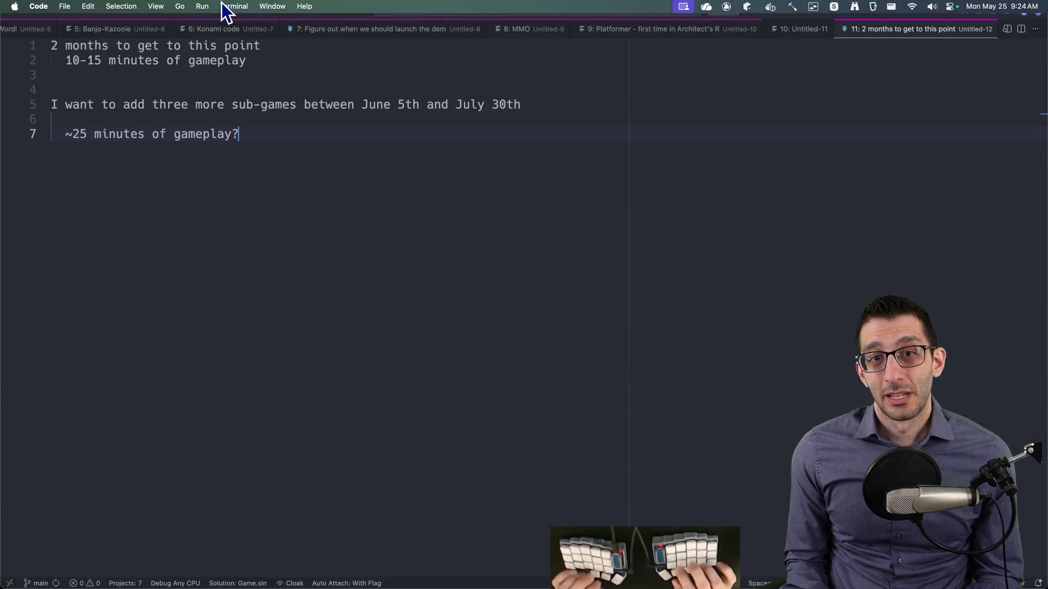
{"action": "key", "text": "Return"}
{"action": "key", "text": "Return"}
{"action": "key", "text": "Return"}
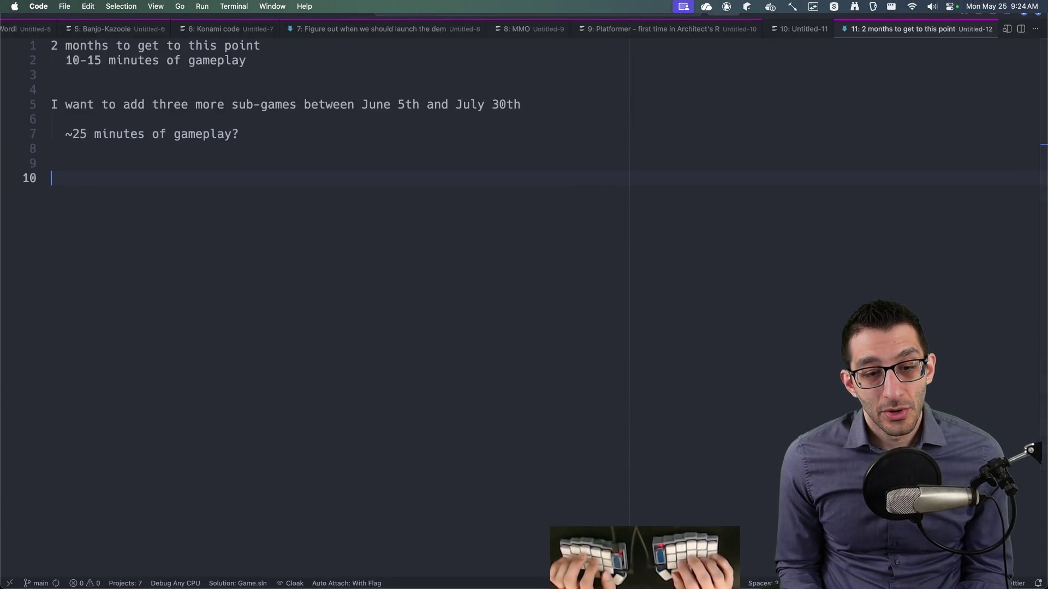
{"action": "type", "text": "target time: 3 hours"}
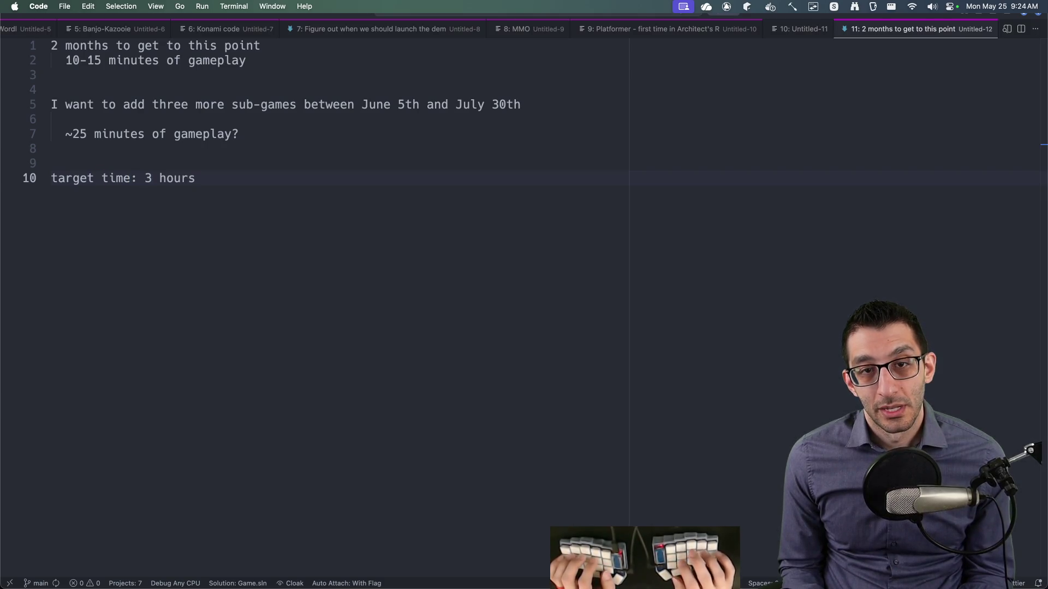
{"action": "key", "text": "Down"}
{"action": "key", "text": "Down"}
{"action": "key", "text": "Down"}
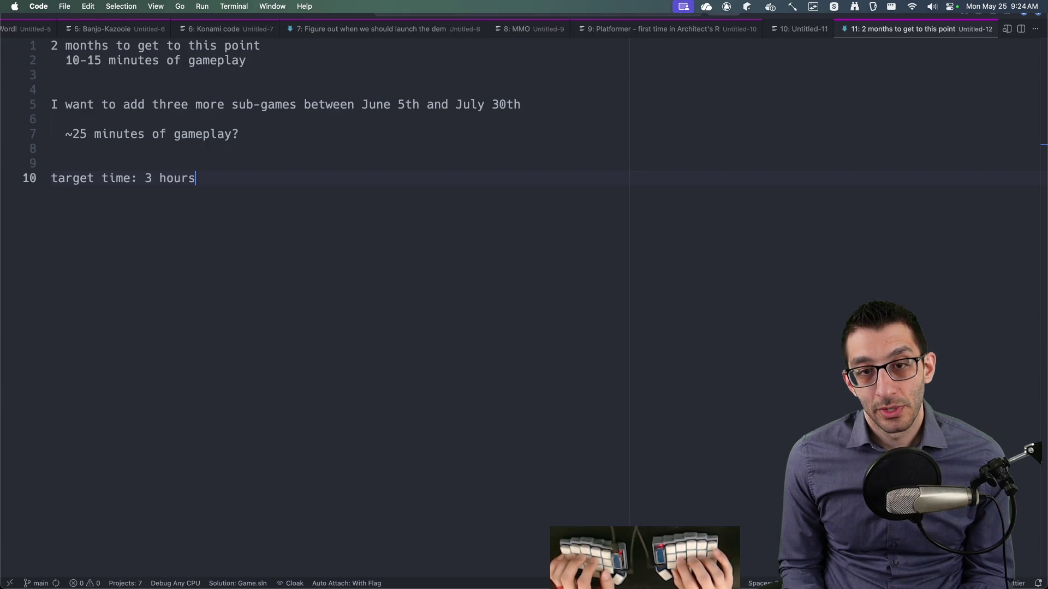
Step: In the TODO doc's Backlog, add a question about when you return to the Architect's Realm
{"action": "key", "text": "super+Tab"}
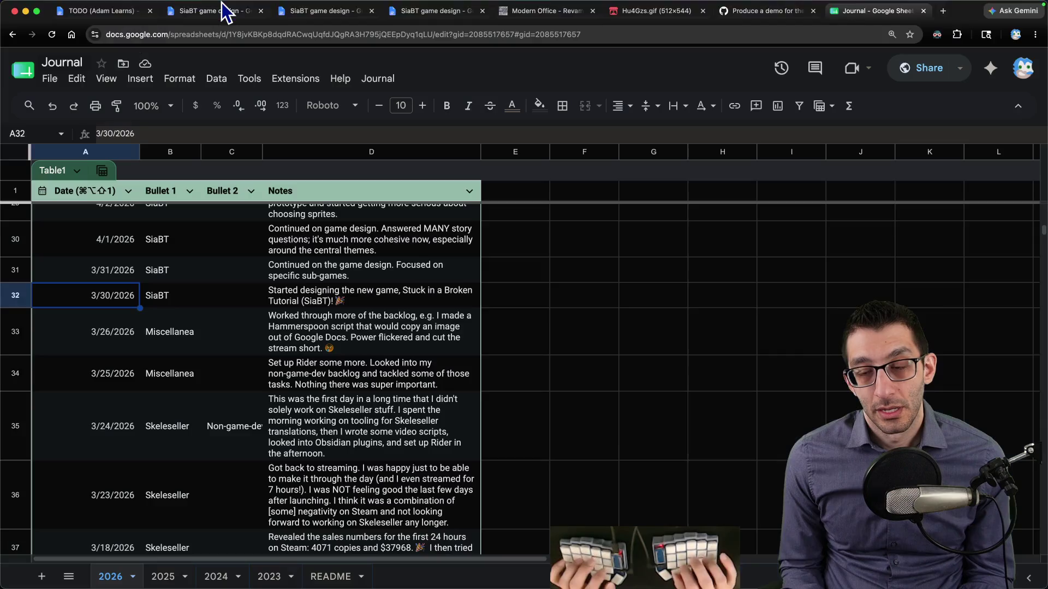
{"action": "left_click", "coordinate": [431, 27]}
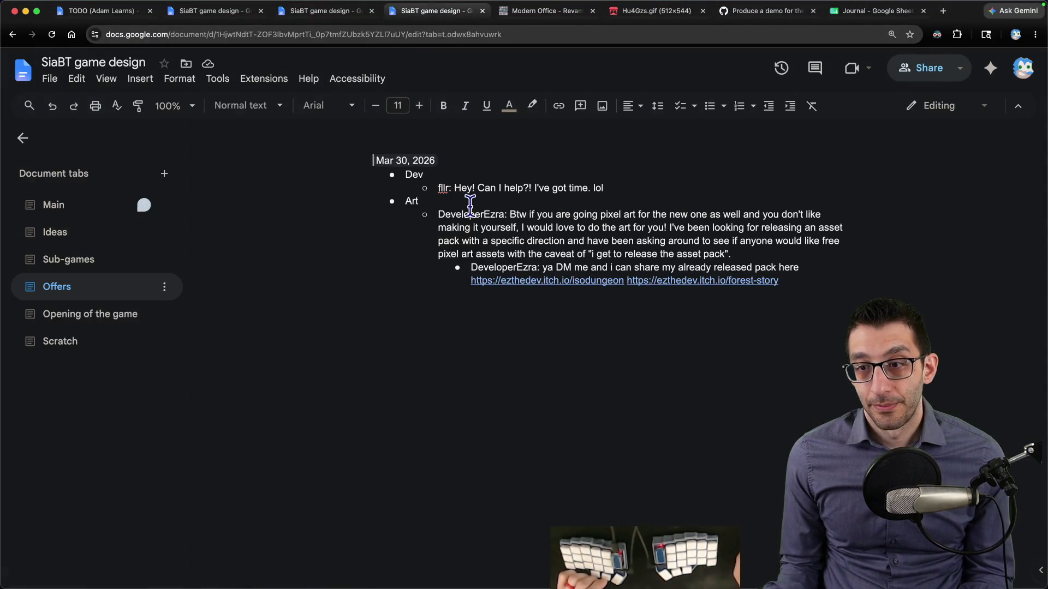
{"action": "key", "text": "ctrl+shift+Tab"}
{"action": "key", "text": "ctrl+shift+Tab"}
{"action": "key", "text": "ctrl+shift+Tab"}
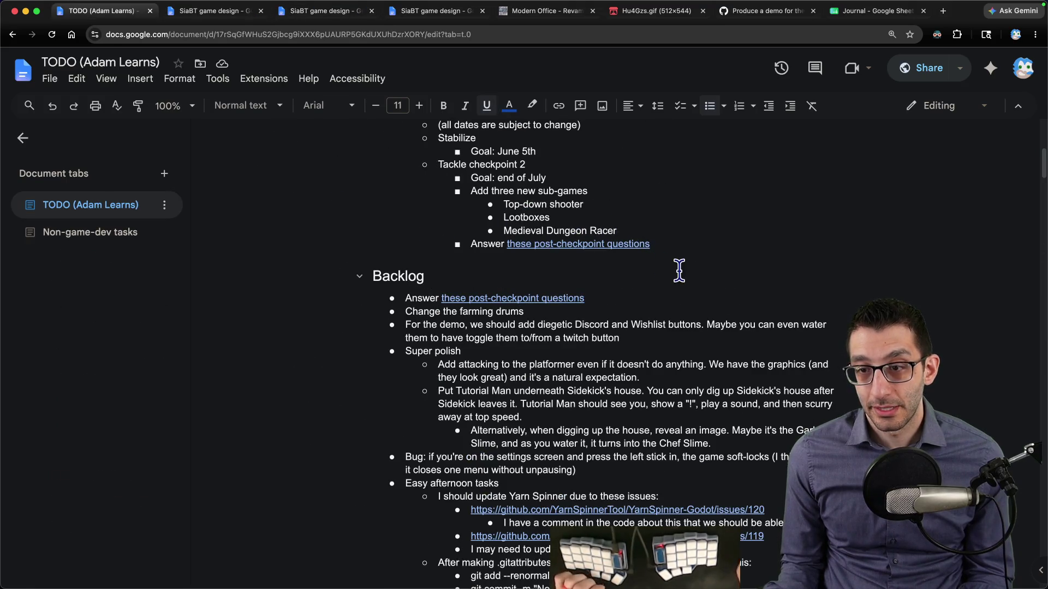
{"action": "key", "text": "Return"}
{"action": "type", "text": "When do you get back to the Arc"}
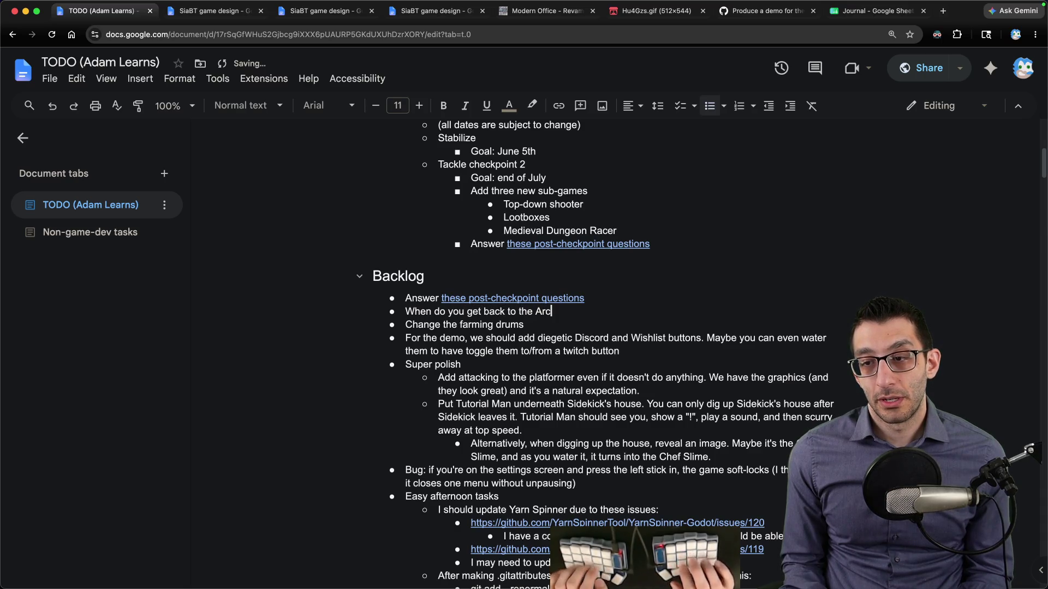
{"action": "type", "text": "m?"}
Step: Indent a follow-up question about checkpoints beneath it, then go back to the SiaBT story beats
{"action": "key", "text": "Return"}
{"action": "key", "text": "Tab"}
{"action": "type", "text": "When"}
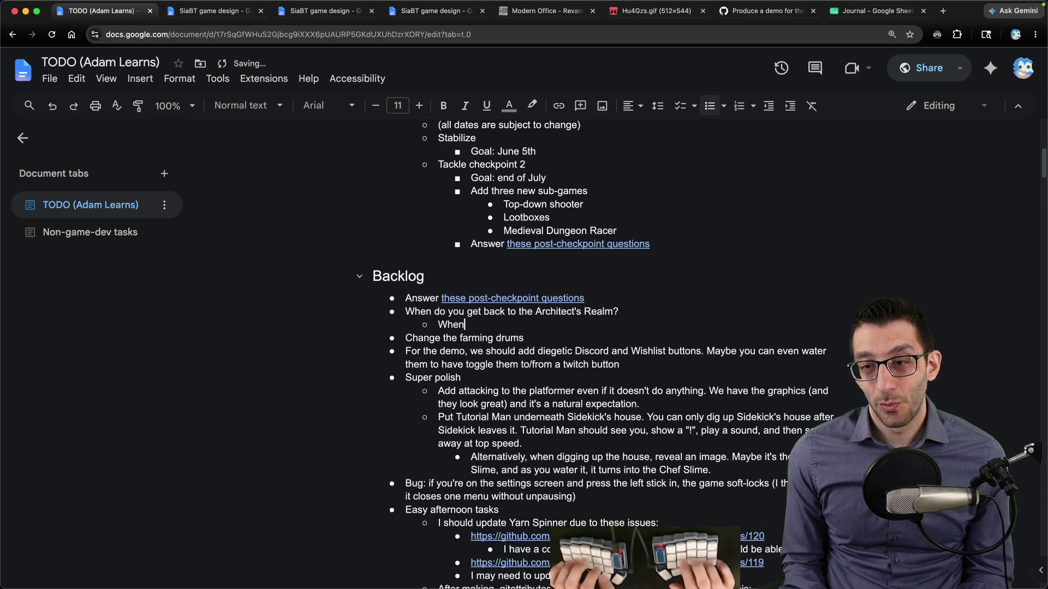
{"action": "type", "text": " do I develop this? Is it"}
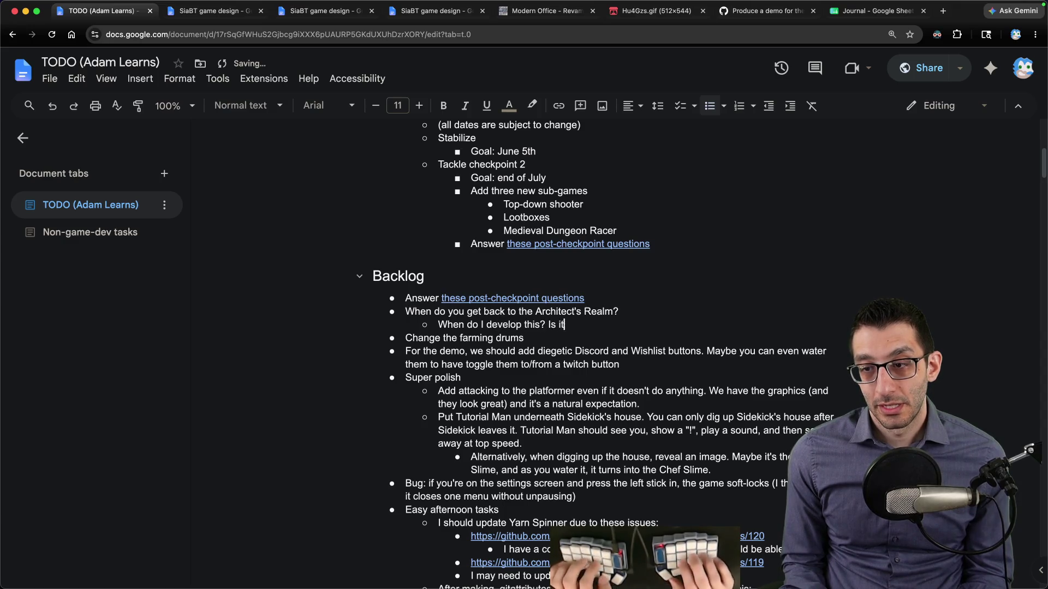
{"action": "type", "text": " in checkpoint 2?"}
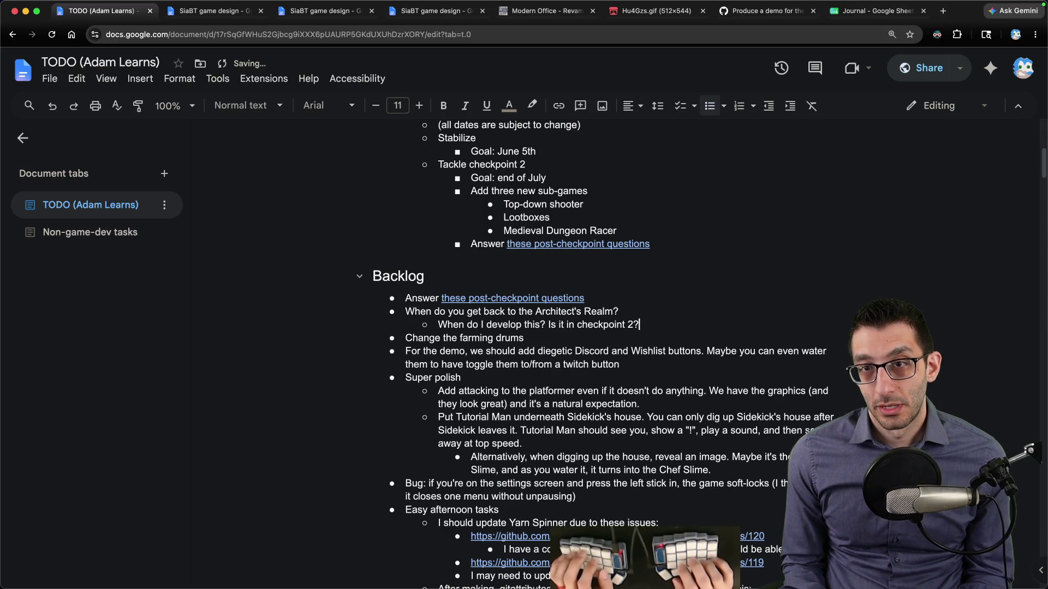
{"action": "type", "text": " When do you meet Sidekick"}
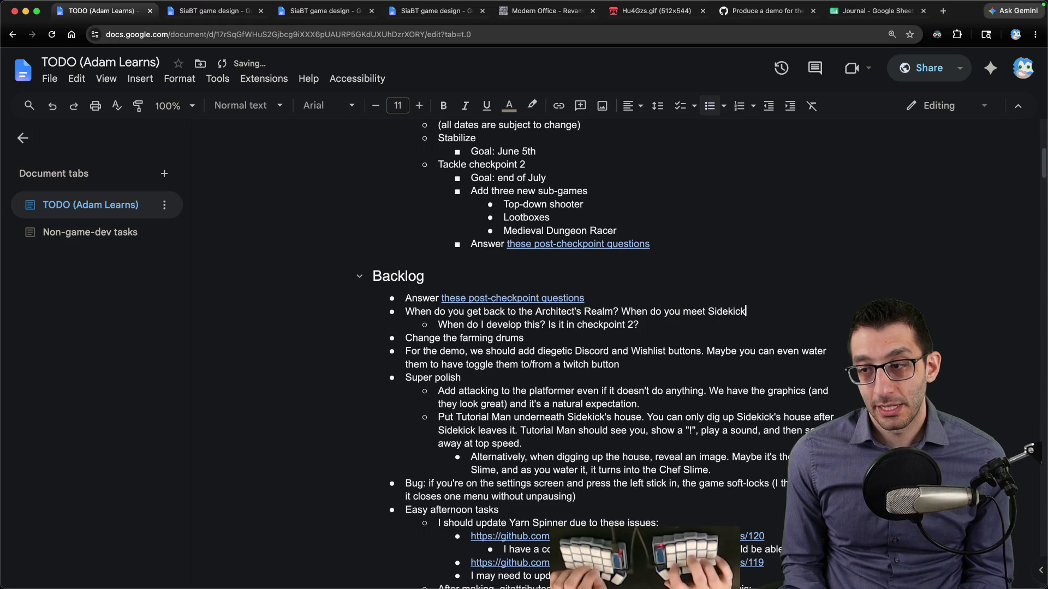
{"action": "key", "text": "ctrl+Tab"}
{"action": "key", "text": "ctrl+Tab"}
{"action": "key", "text": "ctrl+Tab"}
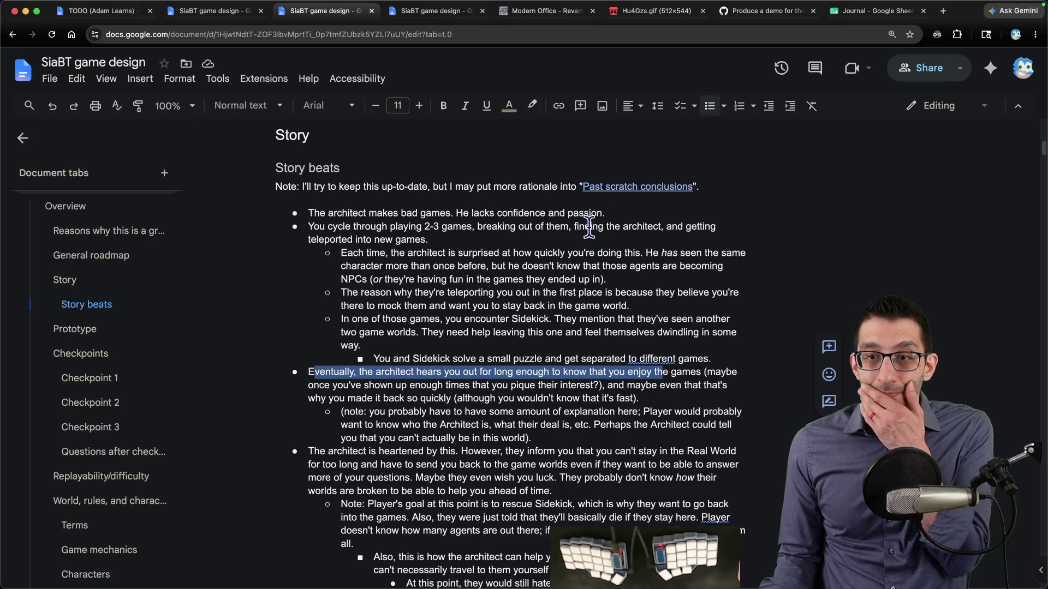
{"action": "key", "text": "ctrl+shift+Tab"}
{"action": "scroll", "coordinate": [401, 303], "scroll_direction": "down", "scroll_amount": 2}
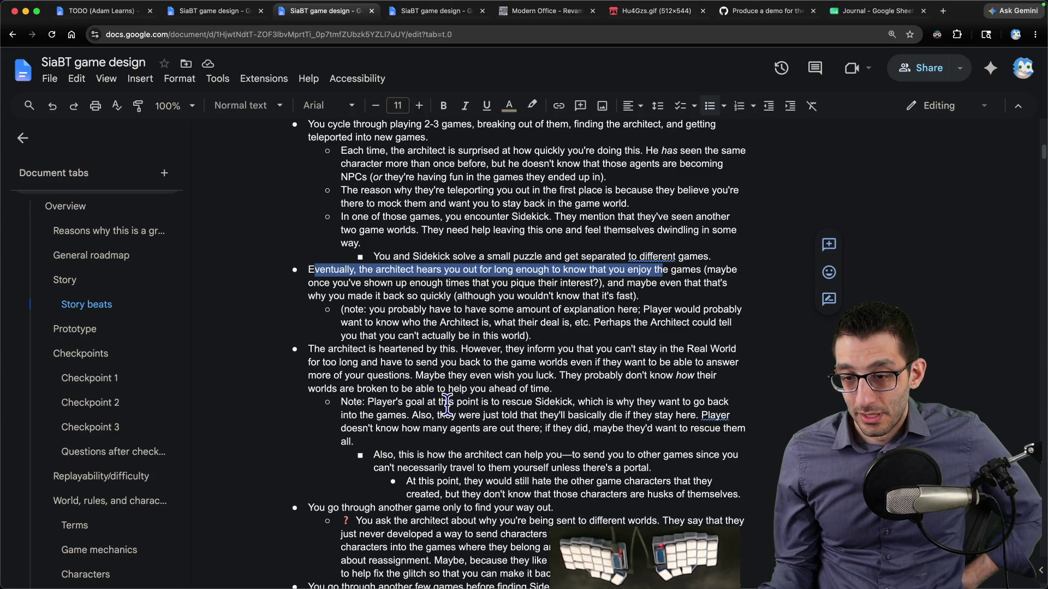
{"action": "scroll", "coordinate": [446, 405], "scroll_direction": "down", "scroll_amount": 3}
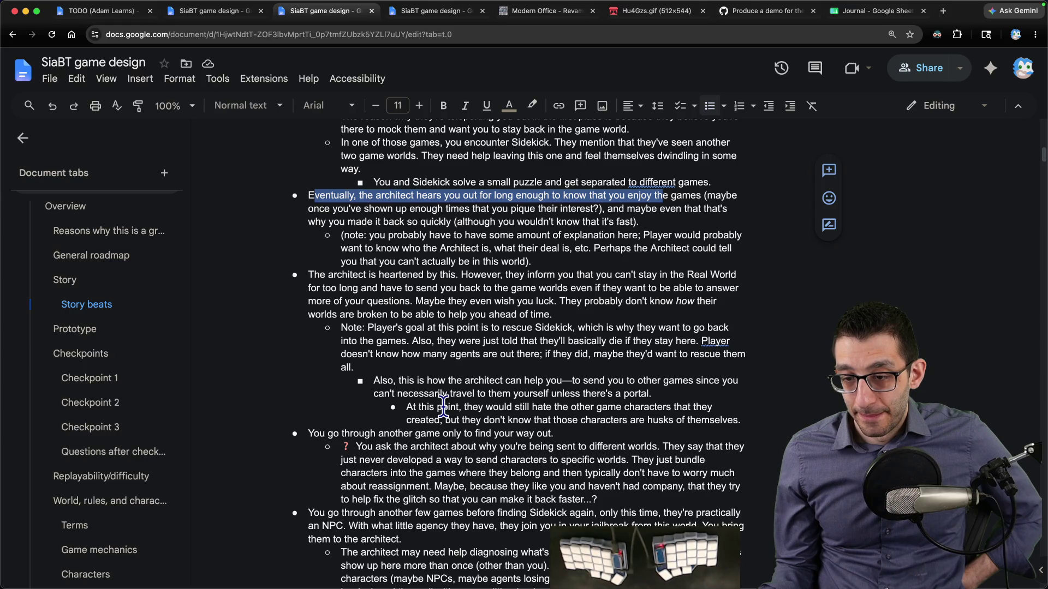
{"action": "scroll", "coordinate": [443, 407], "scroll_direction": "up", "scroll_amount": 4}
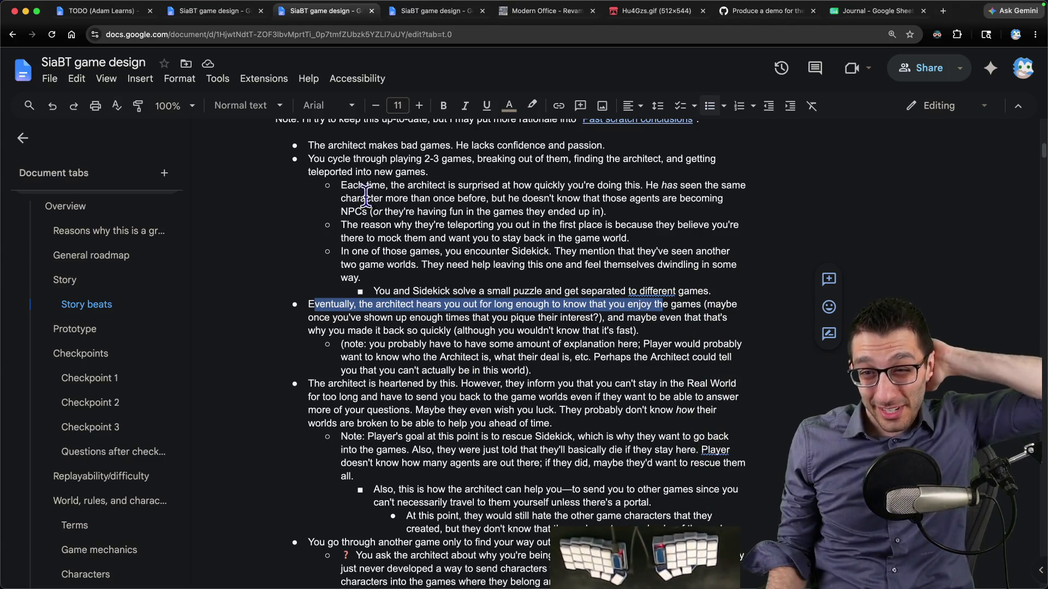
{"action": "left_click_drag", "start_coordinate": [359, 145], "coordinate": [653, 146]}
{"action": "mouse_move", "coordinate": [309, 159]}
{"action": "left_mouse_down"}
{"action": "mouse_move", "coordinate": [710, 161]}
{"action": "mouse_move", "coordinate": [431, 175]}
{"action": "left_mouse_up"}
{"action": "mouse_move", "coordinate": [341, 185]}
{"action": "left_mouse_down"}
{"action": "mouse_move", "coordinate": [655, 187]}
{"action": "mouse_move", "coordinate": [635, 186]}
{"action": "left_mouse_up"}
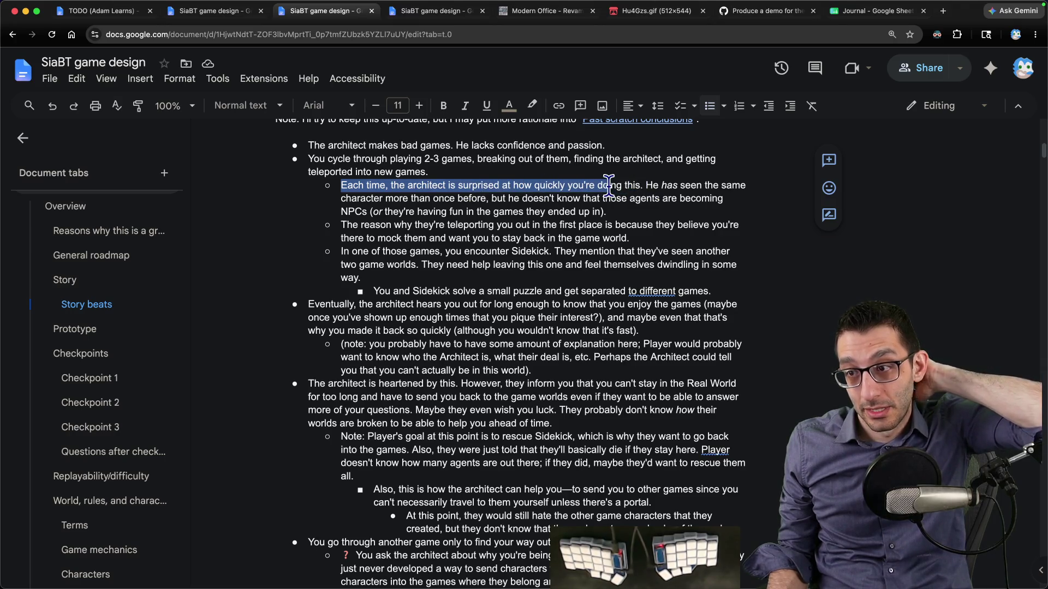
{"action": "mouse_move", "coordinate": [347, 199]}
{"action": "left_mouse_down"}
{"action": "mouse_move", "coordinate": [631, 198]}
{"action": "mouse_move", "coordinate": [491, 199]}
{"action": "mouse_move", "coordinate": [343, 219]}
{"action": "mouse_move", "coordinate": [667, 226]}
{"action": "mouse_move", "coordinate": [474, 238]}
{"action": "mouse_move", "coordinate": [541, 240]}
{"action": "left_mouse_up"}
{"action": "left_click_drag", "start_coordinate": [341, 252], "coordinate": [516, 256]}
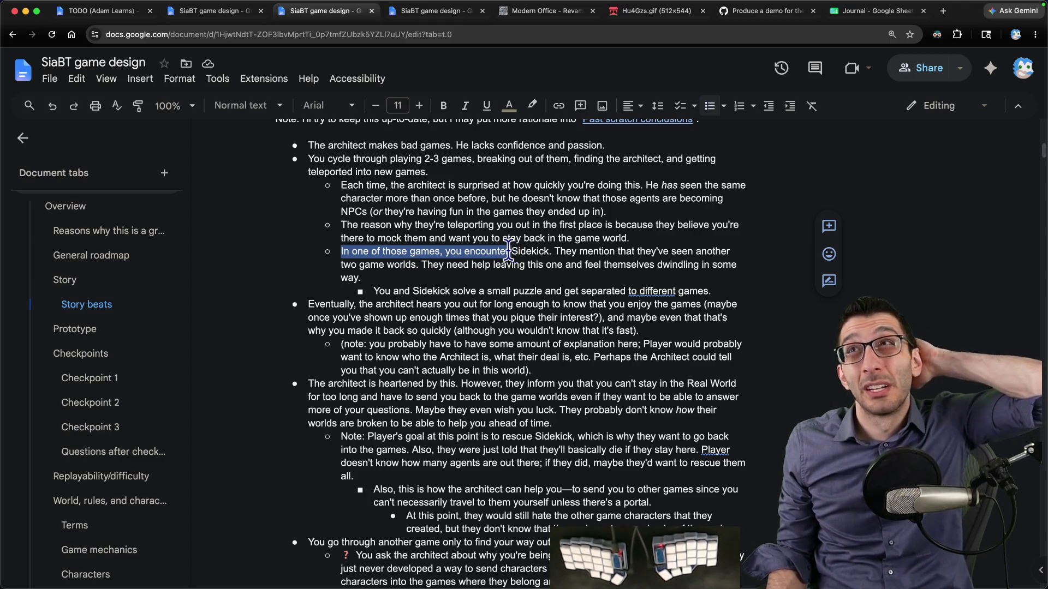
{"action": "key", "text": "super+Tab"}
Step: Note on line 13 that maybe only the THIRD top-down shooter encounter gets you heard
{"action": "key", "text": "Return"}
{"action": "key", "text": "Return"}
{"action": "type", "text": "maybe there's another"}
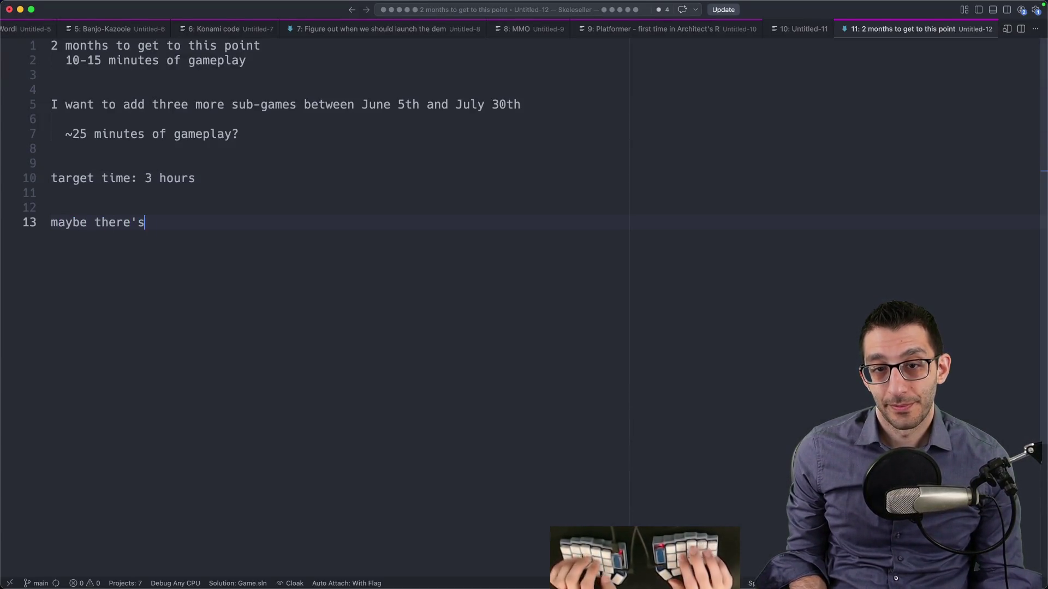
{"action": "type", "text": "ncounter in the top-down shooter, but it's not en"}
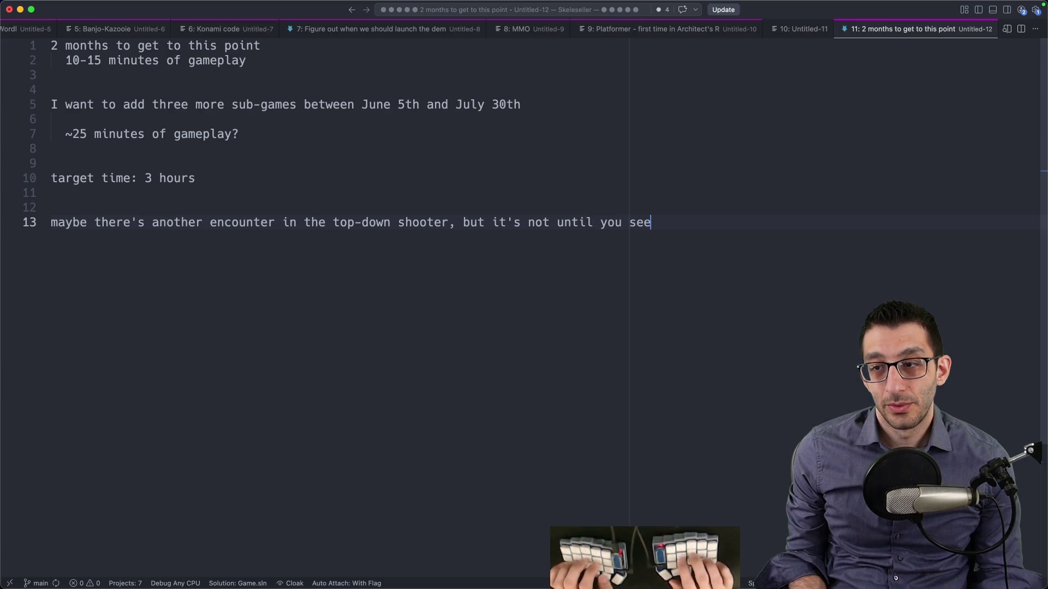
{"action": "type", "text": "THIRD time that they hear you out a b"}
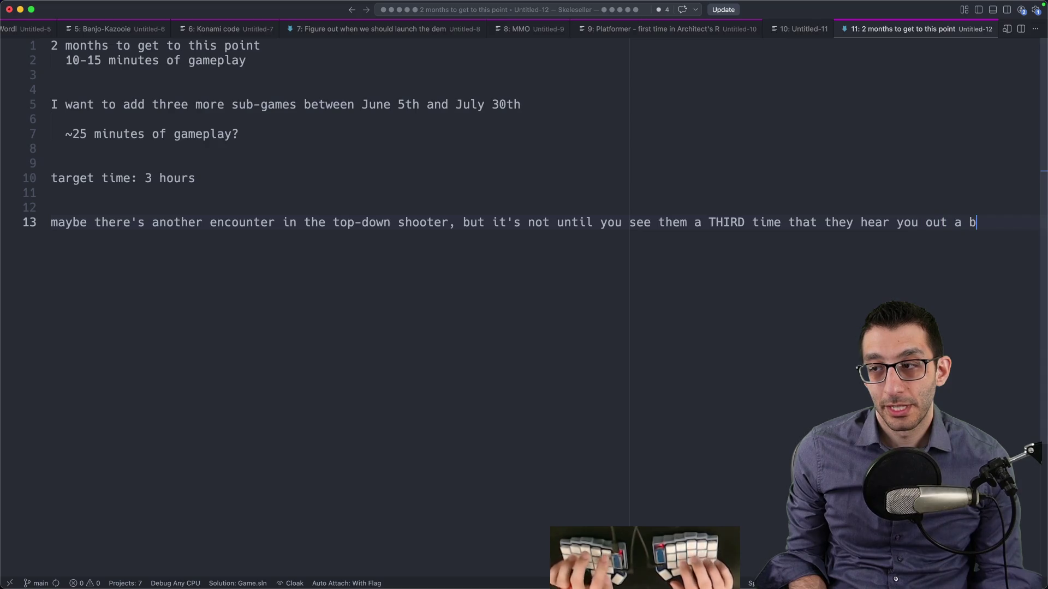
{"action": "key", "text": "super+Tab"}
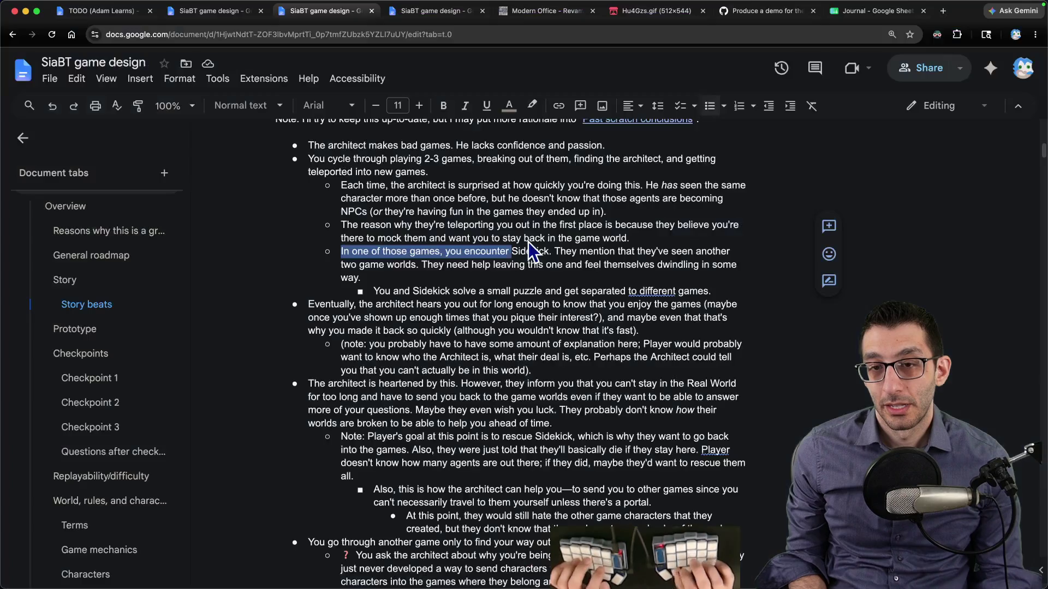
{"action": "key", "text": "super+Tab"}
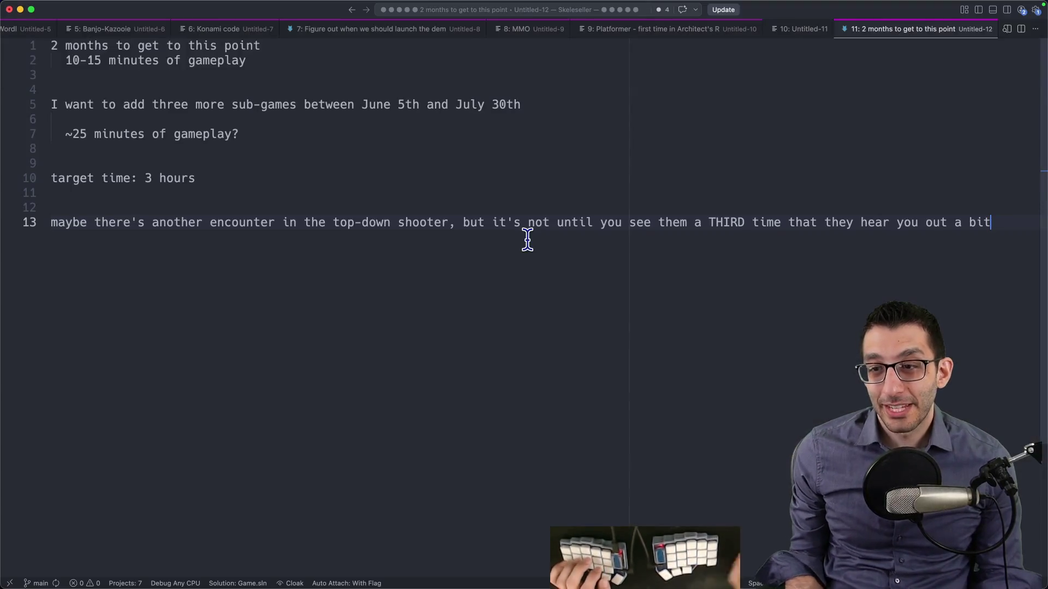
{"action": "left_click_drag", "start_coordinate": [51, 224], "coordinate": [961, 261]}
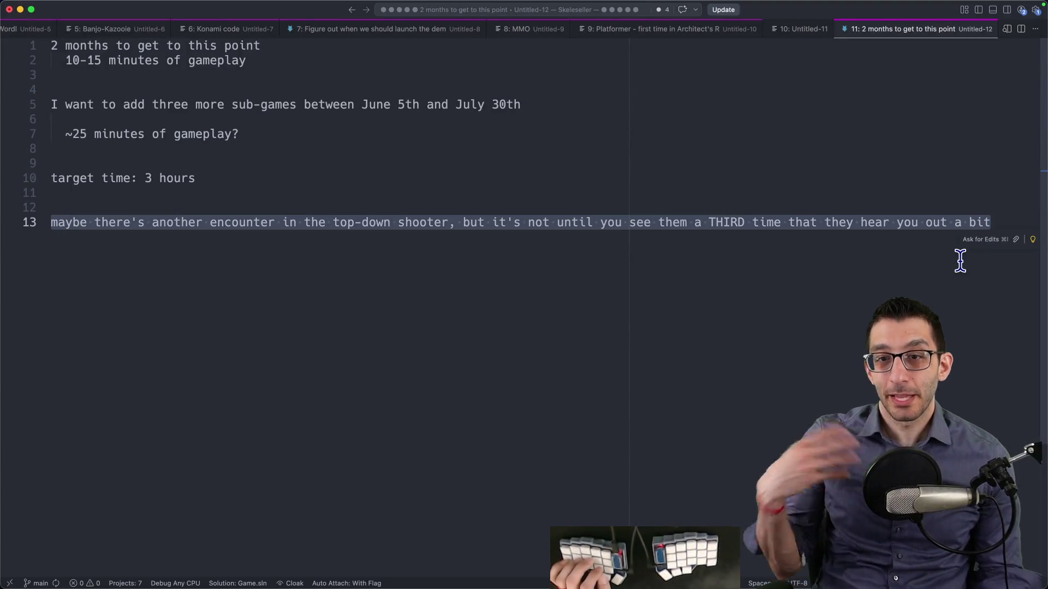
{"action": "key", "text": "Escape"}
{"action": "key", "text": "Return"}
{"action": "key", "text": "Return"}
{"action": "key", "text": "Return"}
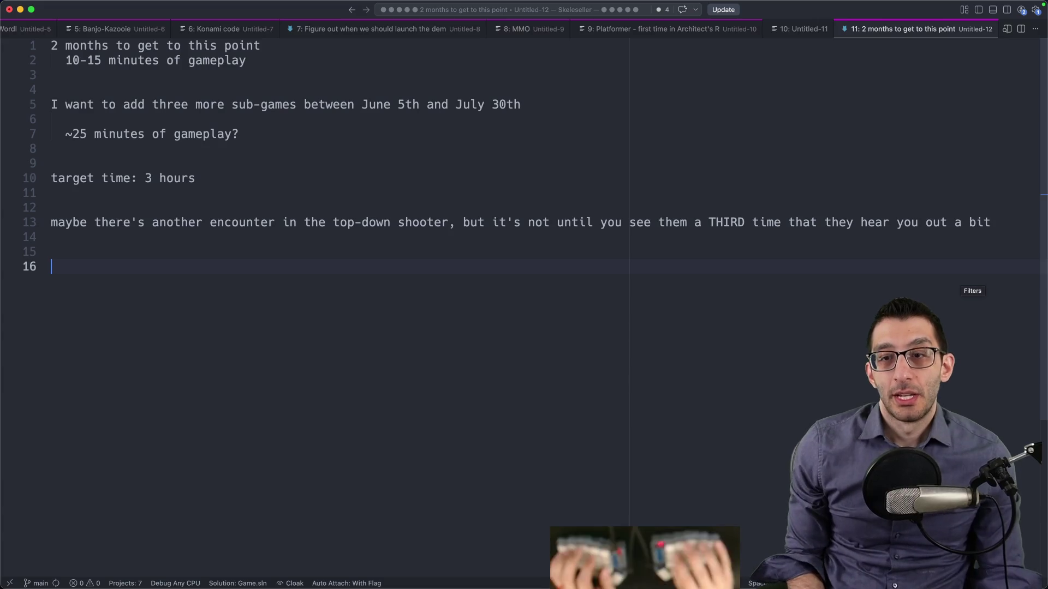
{"action": "key", "text": "super+Tab"}
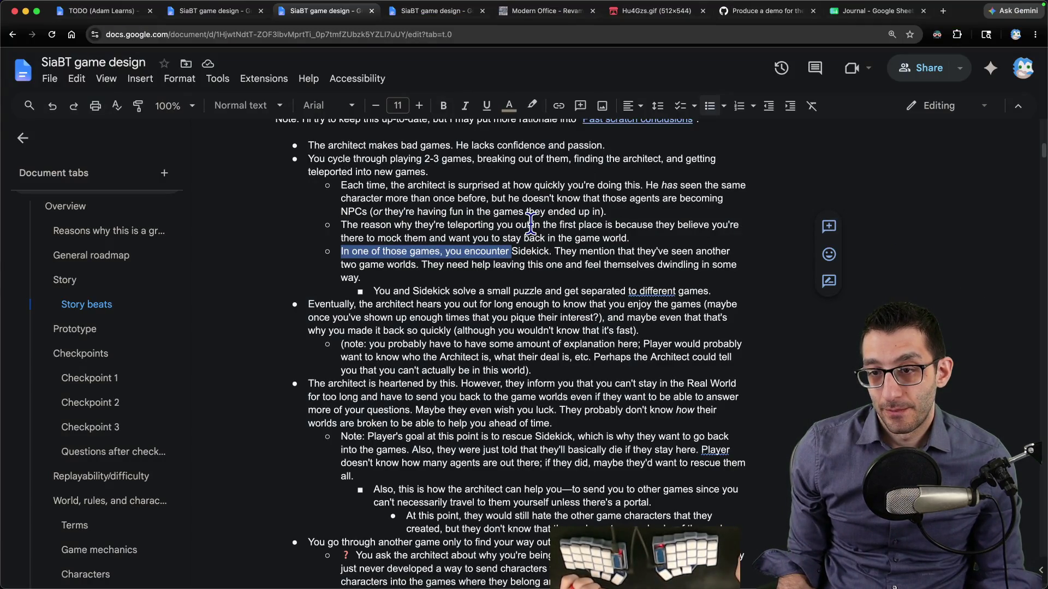
Step: Replace 'one of those games' with 'the farming game' in the Sidekick beat and review the paragraph
{"action": "mouse_move", "coordinate": [343, 251]}
{"action": "left_mouse_down"}
{"action": "mouse_move", "coordinate": [559, 252]}
{"action": "mouse_move", "coordinate": [382, 265]}
{"action": "mouse_move", "coordinate": [409, 267]}
{"action": "mouse_move", "coordinate": [690, 266]}
{"action": "mouse_move", "coordinate": [428, 288]}
{"action": "mouse_move", "coordinate": [413, 283]}
{"action": "mouse_move", "coordinate": [721, 289]}
{"action": "left_mouse_up"}
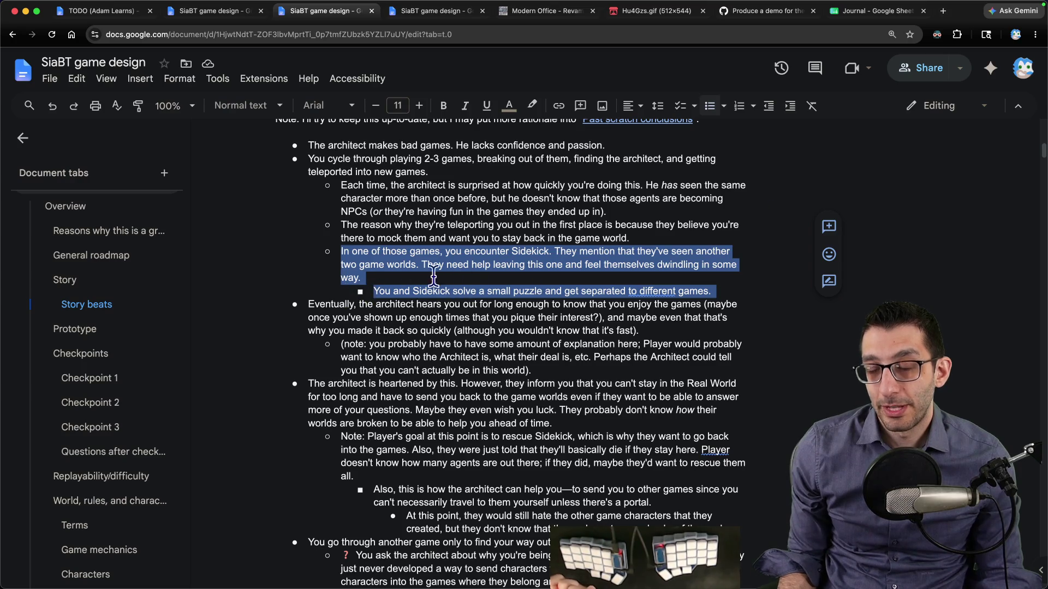
{"action": "double_click", "coordinate": [369, 245]}
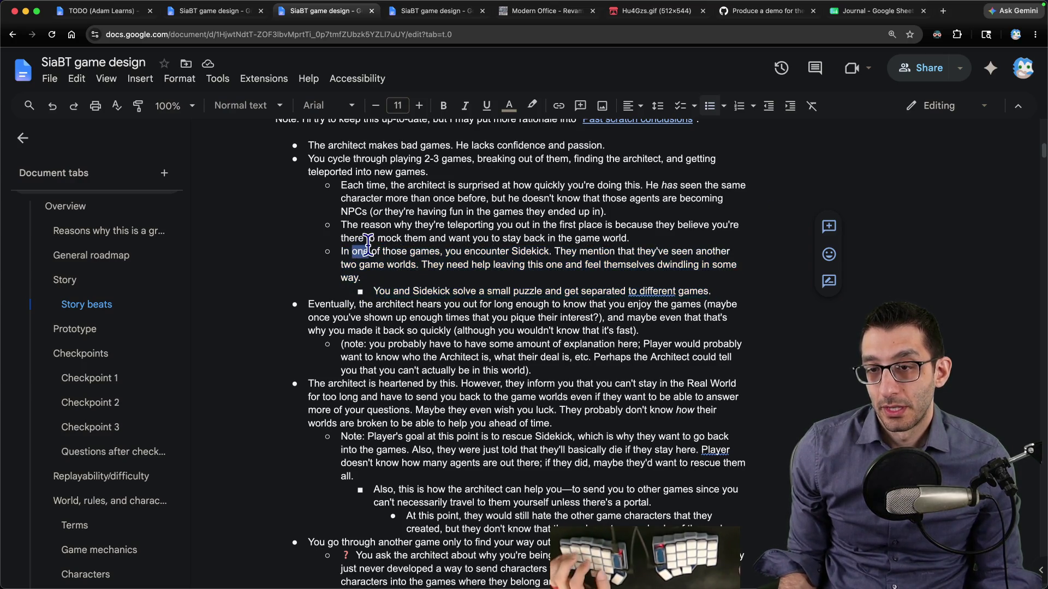
{"action": "key", "text": "ctrl+shift+Right"}
{"action": "key", "text": "ctrl+shift+Right"}
{"action": "key", "text": "ctrl+shift+Right"}
{"action": "type", "text": "the farming game"}
{"action": "left_click", "coordinate": [429, 264]}
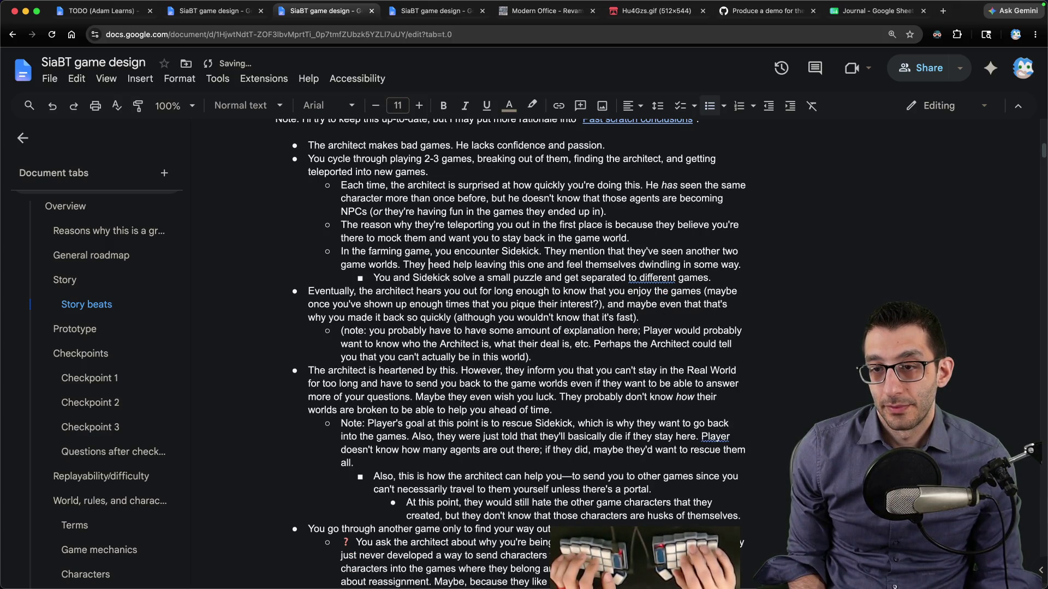
{"action": "left_click", "coordinate": [584, 264]}
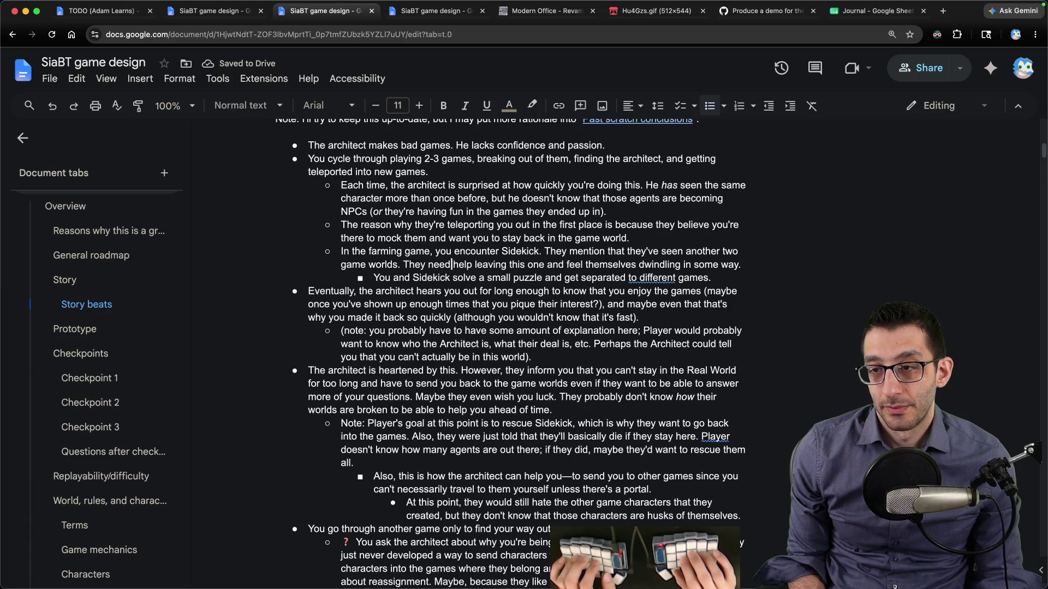
{"action": "left_click", "coordinate": [545, 277]}
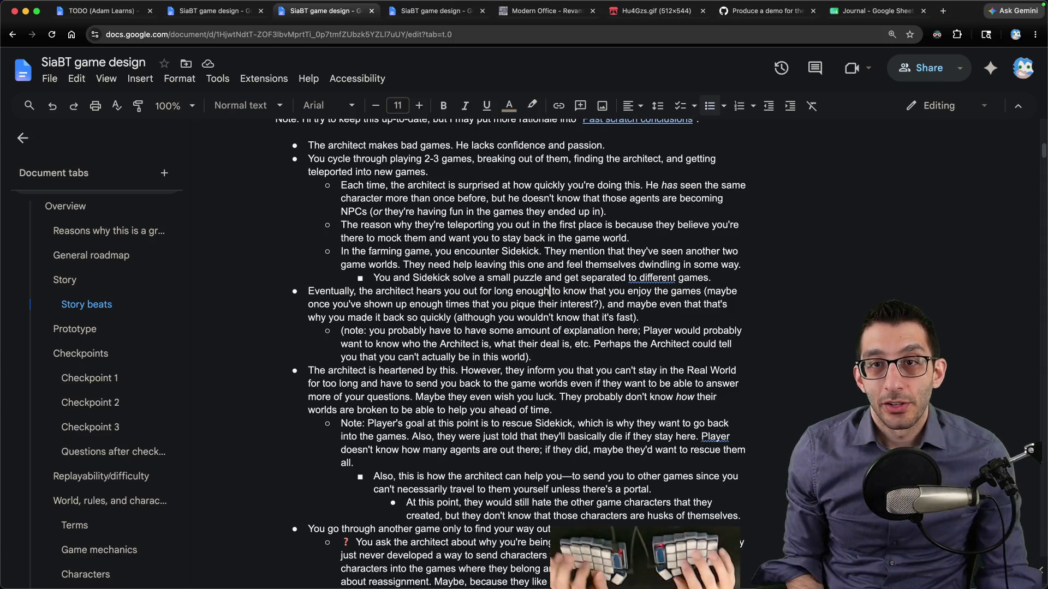
Step: Add a top-level TODO backlog bullet proposing a thought bubble with Sidekick in one of the games
{"action": "key", "text": "ctrl+shift+Tab"}
{"action": "key", "text": "ctrl+shift+Tab"}
{"action": "key", "text": "Return"}
{"action": "key", "text": "shift+Tab"}
{"action": "type", "text": "Maybe"}
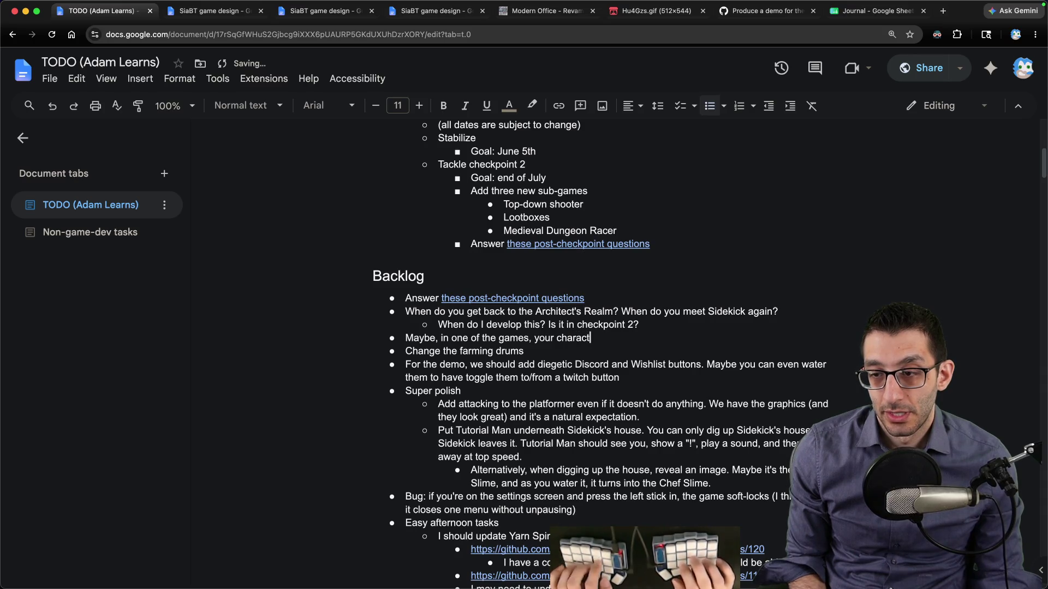
{"action": "type", "text": "ht bubble with Si"}
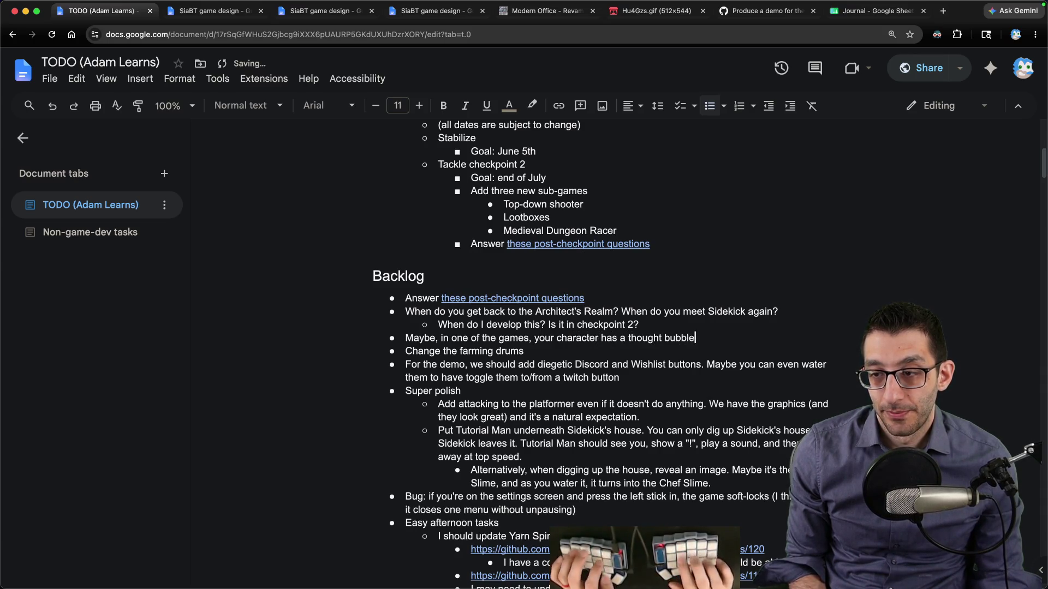
Step: Change 'one of the games' in that bullet to 'the top-down shooter'
{"action": "left_click", "coordinate": [450, 338]}
{"action": "key", "text": "alt+shift+Right"}
{"action": "key", "text": "alt+shift+Right"}
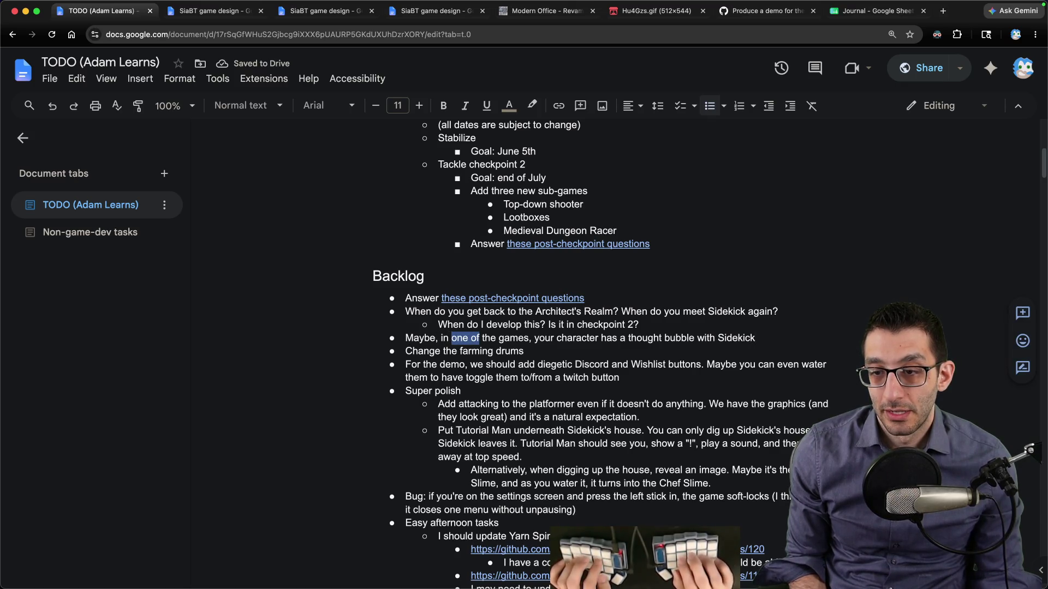
{"action": "key", "text": "BackSpace"}
{"action": "key", "text": "alt+Right"}
{"action": "type", "text": "to"}
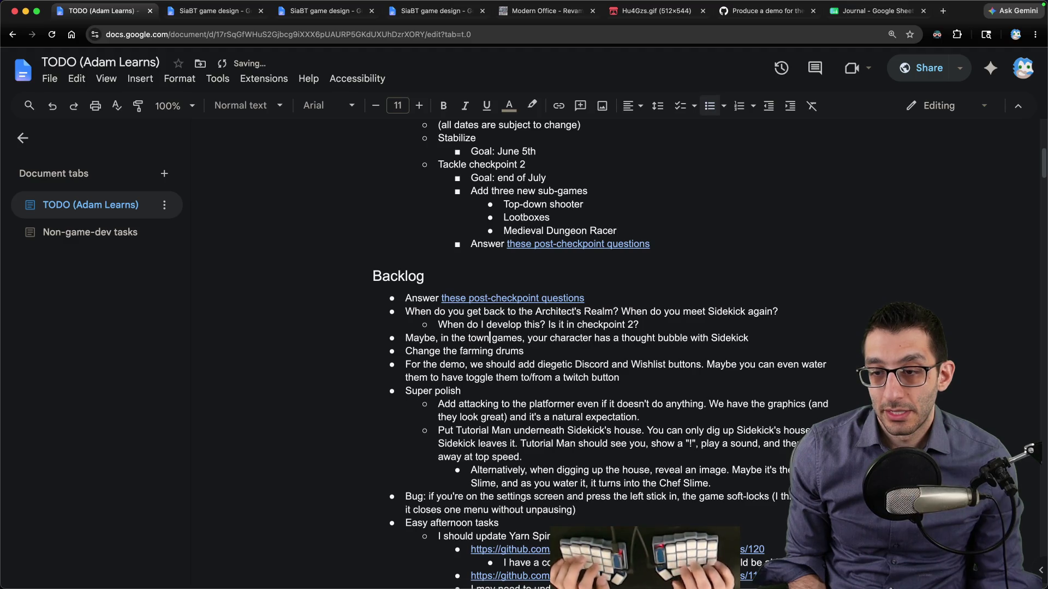
{"action": "type", "text": "p-down"}
{"action": "key", "text": "alt+shift+Right"}
{"action": "type", "text": "shooter"}
{"action": "key", "text": "Delete"}
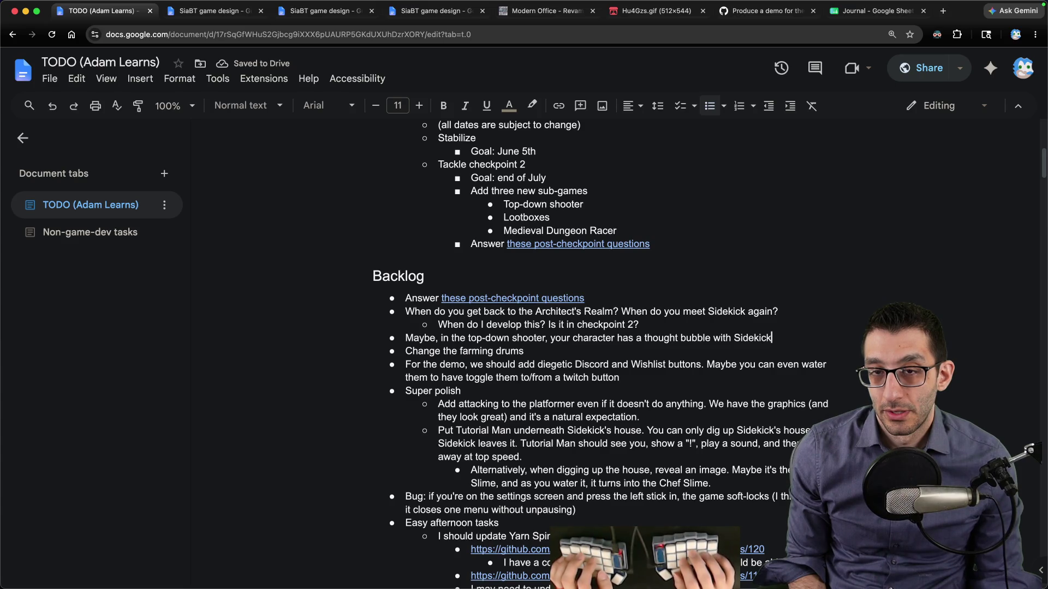
{"action": "key", "text": "ctrl+Tab"}
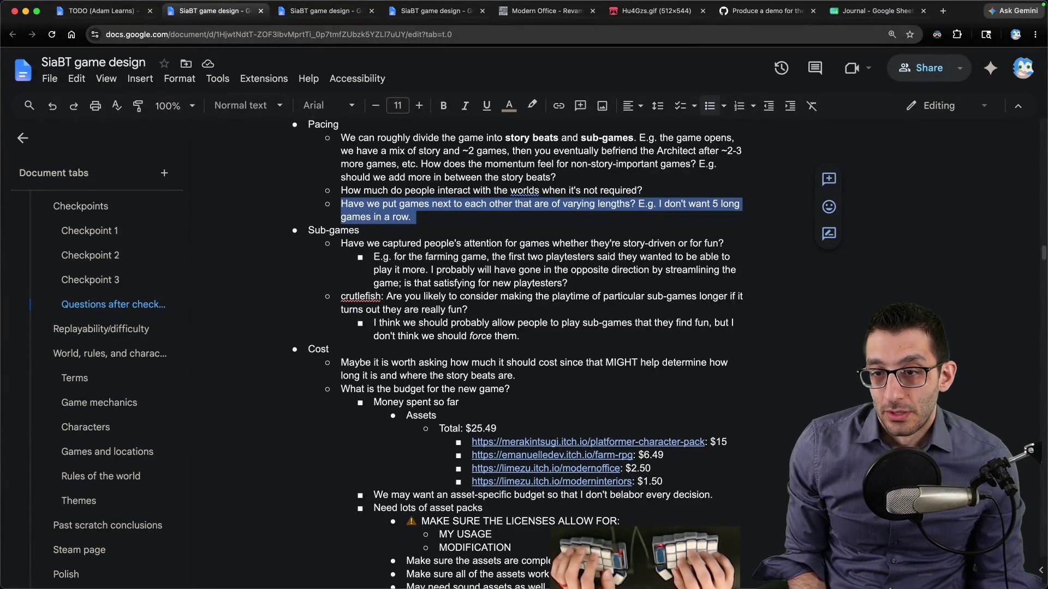
Step: Bring up the SiaBT Story beats, glancing at the VS Code notes along the way
{"action": "key", "text": "ctrl+Tab"}
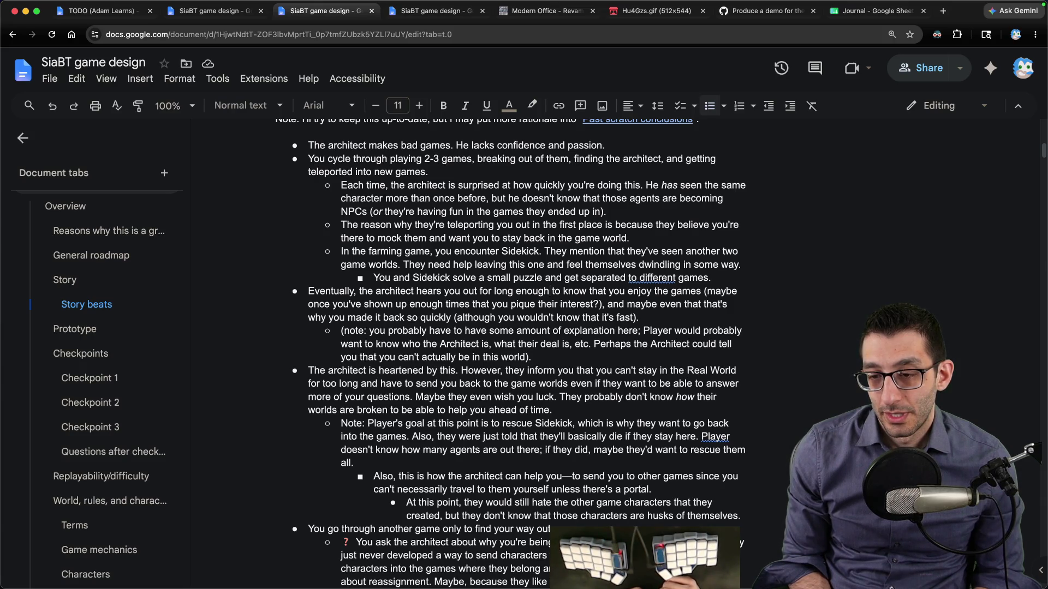
{"action": "key", "text": "super+Tab"}
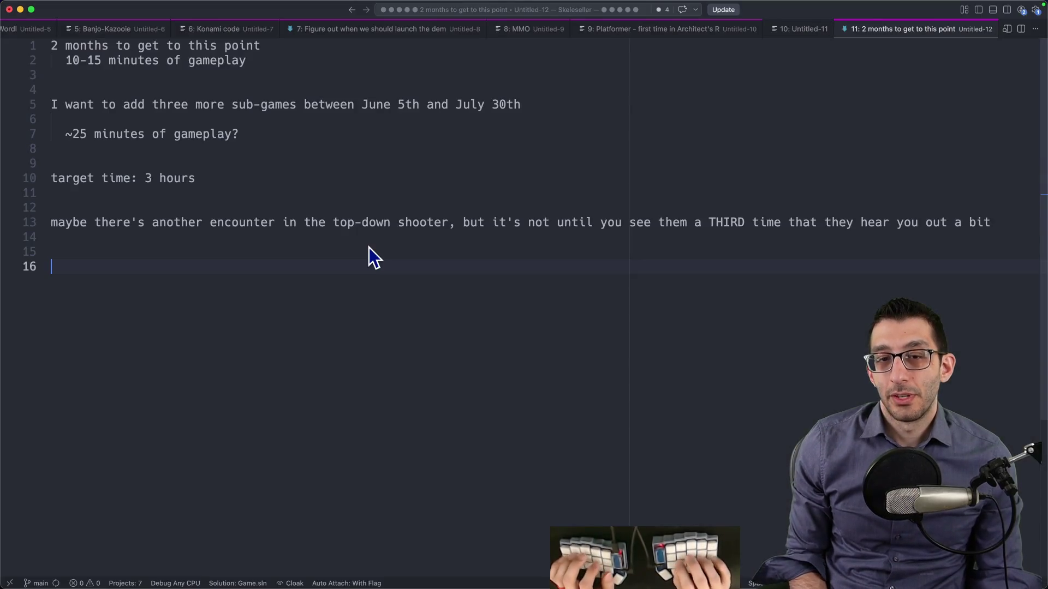
{"action": "key", "text": "super+Tab"}
{"action": "scroll", "coordinate": [463, 255], "scroll_direction": "down", "scroll_amount": 1}
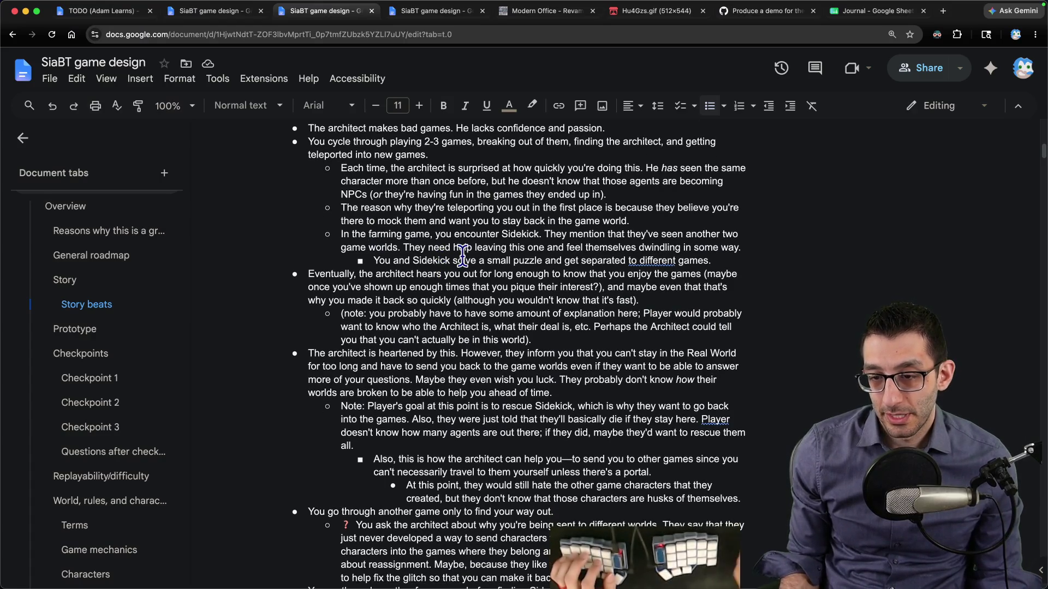
Step: Find 'sidekick' matches down to the rescue note, then delete the "'s" after Player
{"action": "key", "text": "super+f"}
{"action": "type", "text": "sidekick"}
{"action": "key", "text": "shift+Return"}
{"action": "key", "text": "Return"}
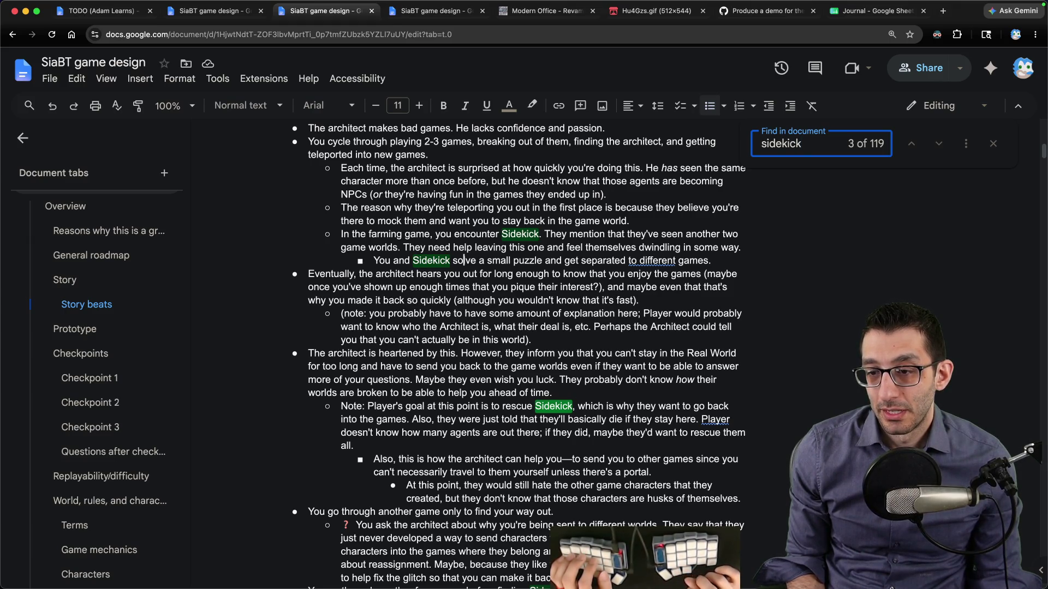
{"action": "scroll", "coordinate": [463, 261], "scroll_direction": "down", "scroll_amount": 5}
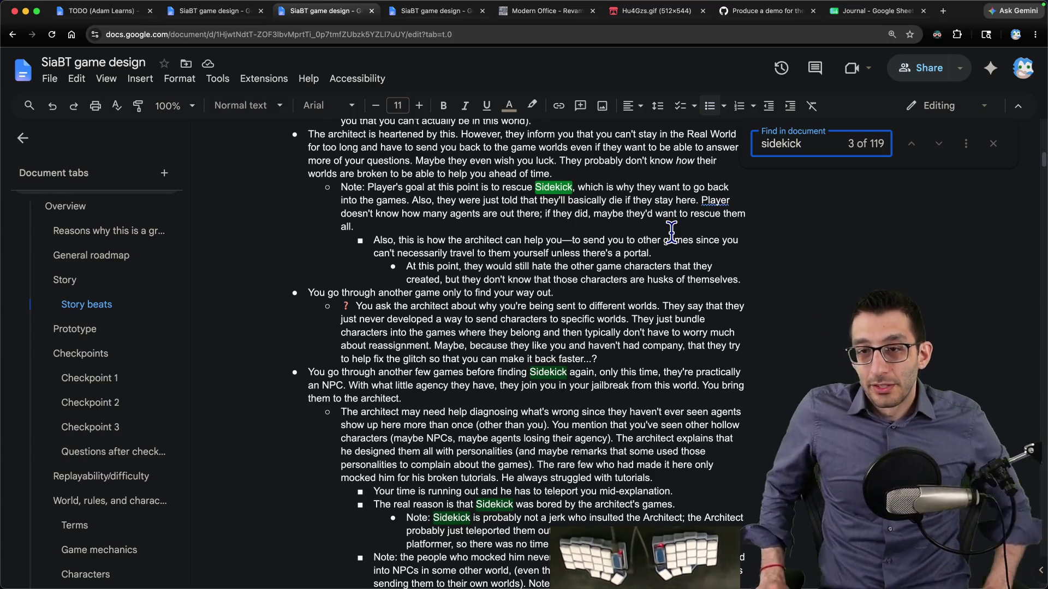
{"action": "key", "text": "Escape"}
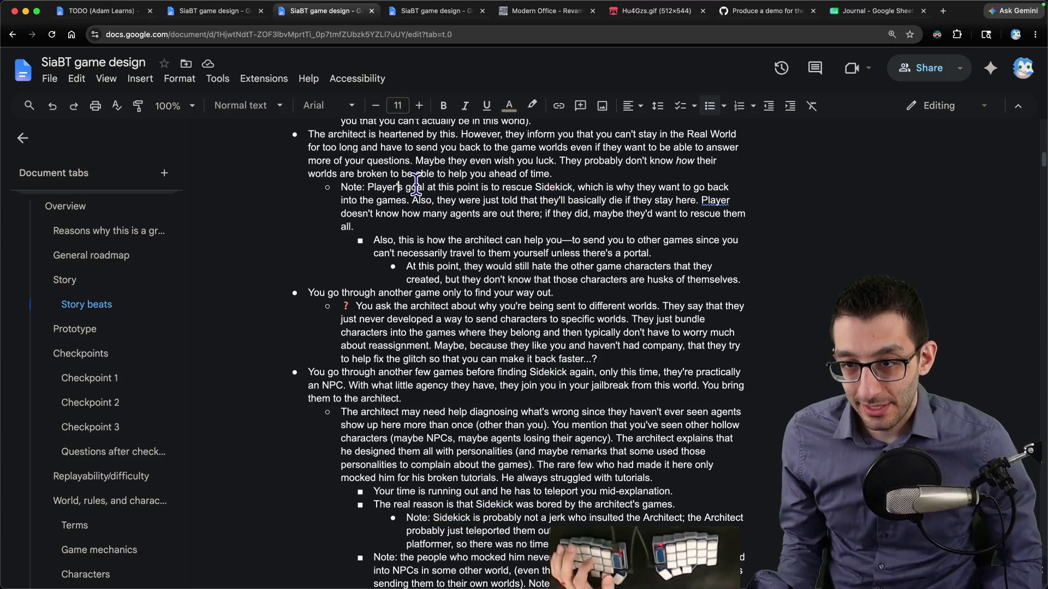
{"action": "left_click", "coordinate": [397, 187]}
{"action": "key", "text": "BackSpace"}
{"action": "key", "text": "BackSpace"}
Step: Replace the rescue goal with 'is just going into the games because they're having fun'
{"action": "type", "text": "ju"}
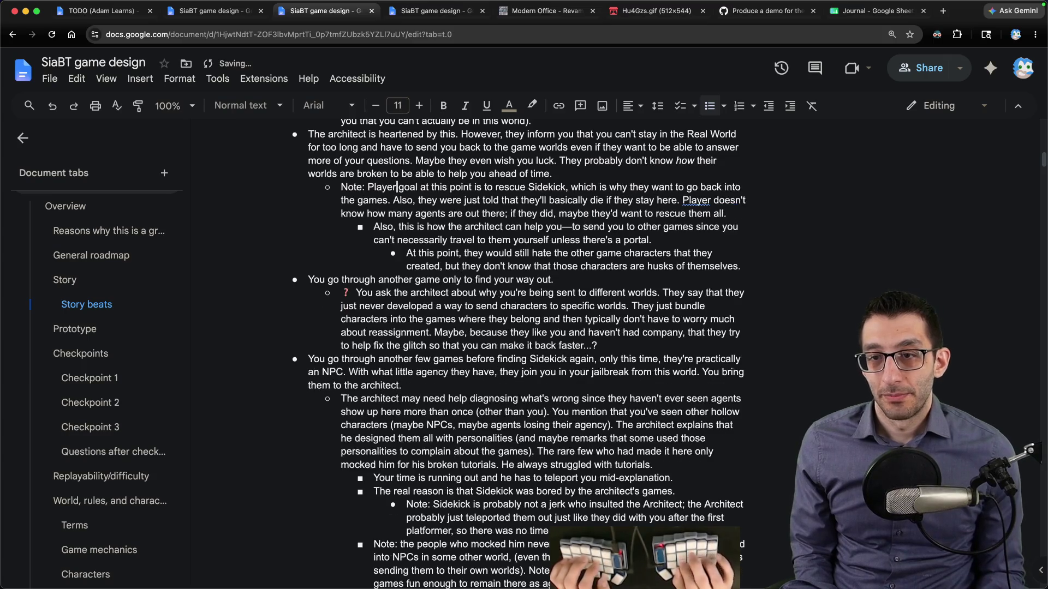
{"action": "key", "text": "BackSpace"}
{"action": "key", "text": "BackSpace"}
{"action": "type", "text": "is just going into the games"}
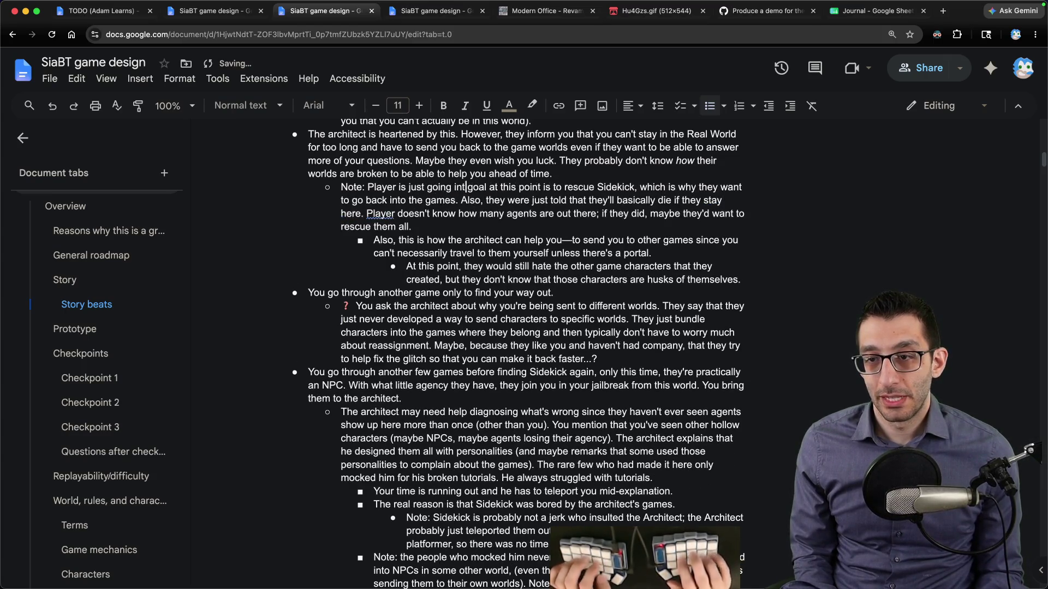
{"action": "type", "text": " because they're having fun"}
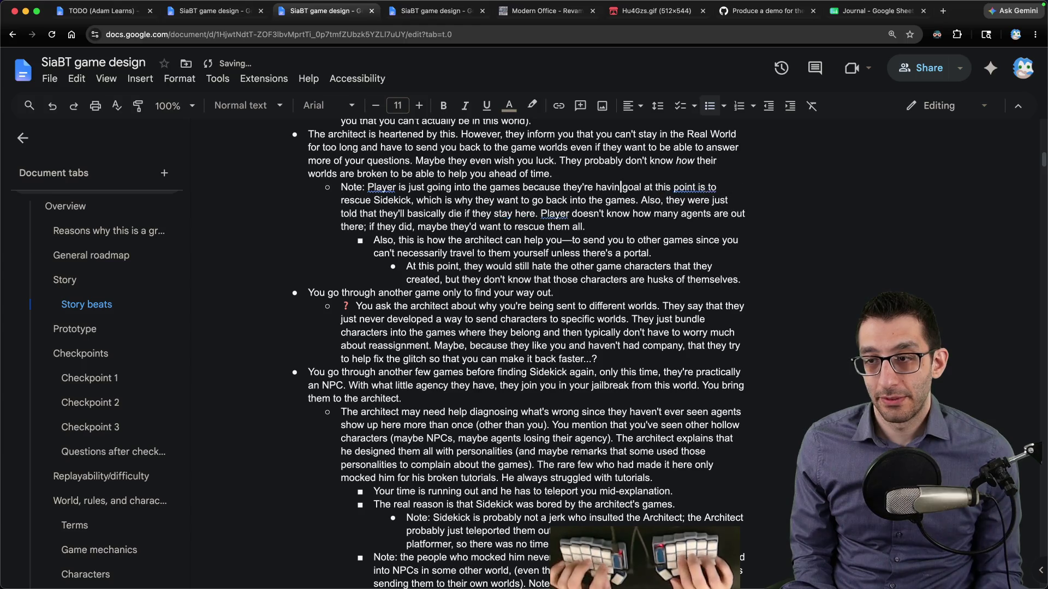
{"action": "left_click", "coordinate": [637, 200], "text": "shift"}
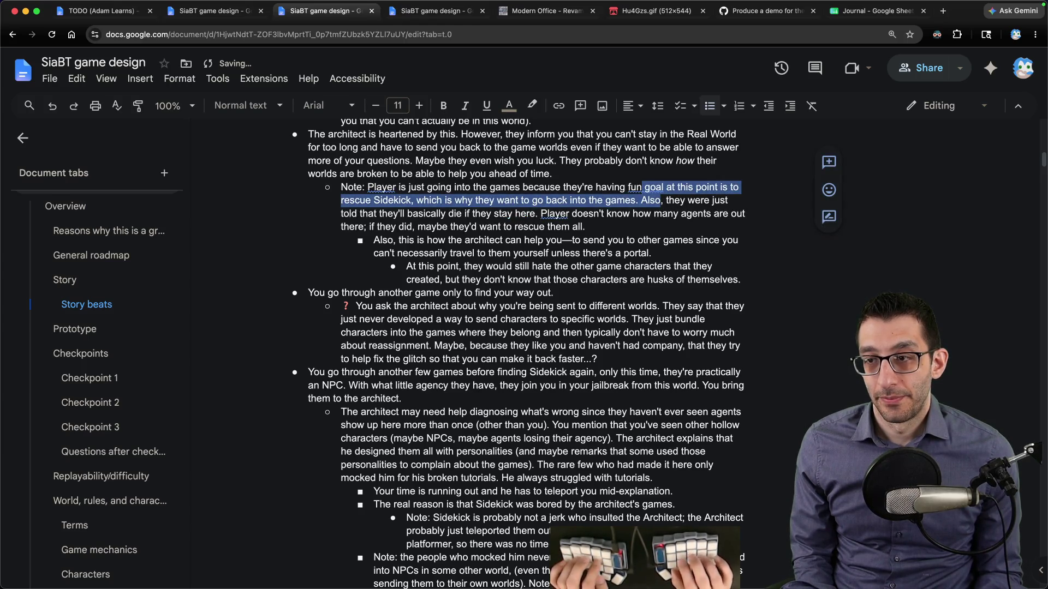
{"action": "key", "text": "BackSpace"}
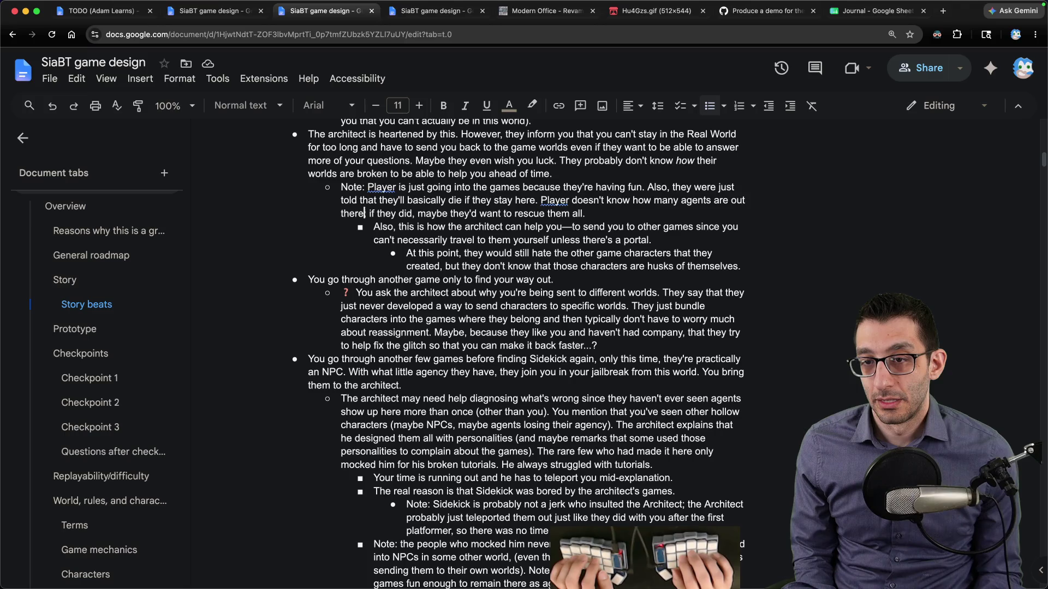
{"action": "type", "text": "and also doesn't "}
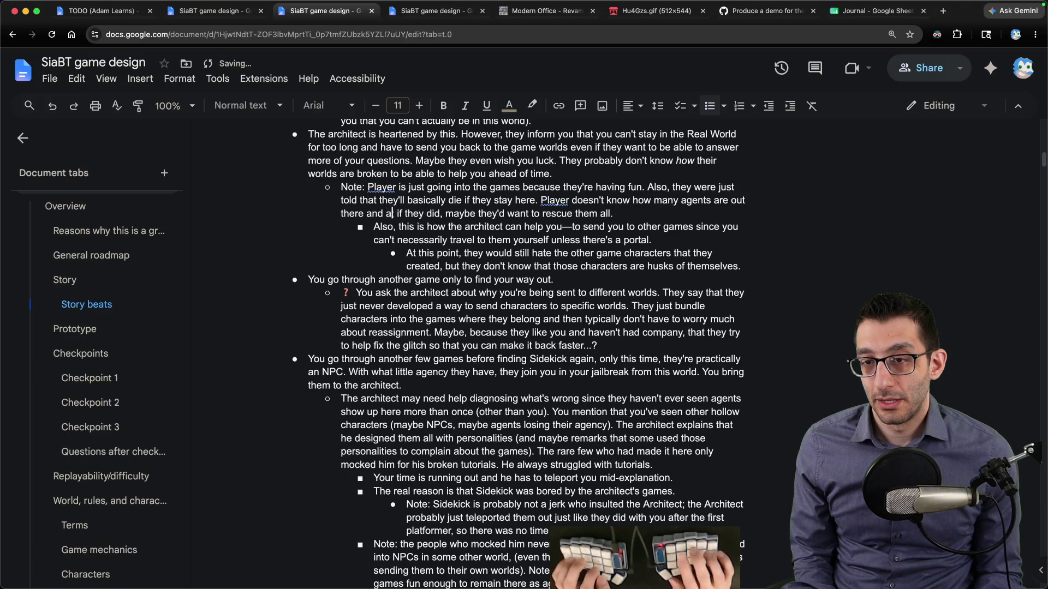
{"action": "type", "text": "realize they need rescu"}
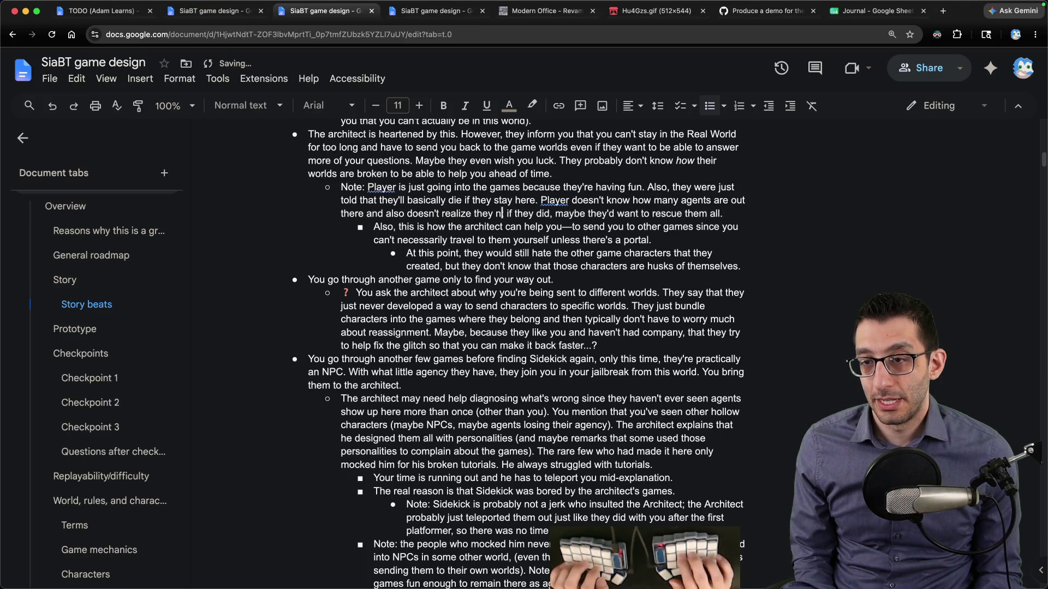
{"action": "type", "text": "ing at all."}
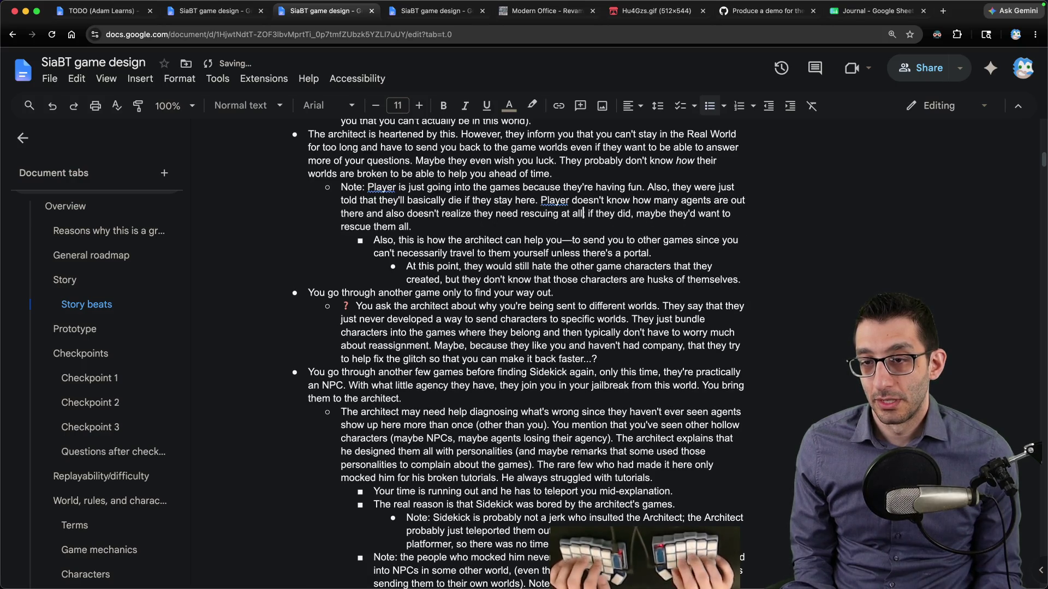